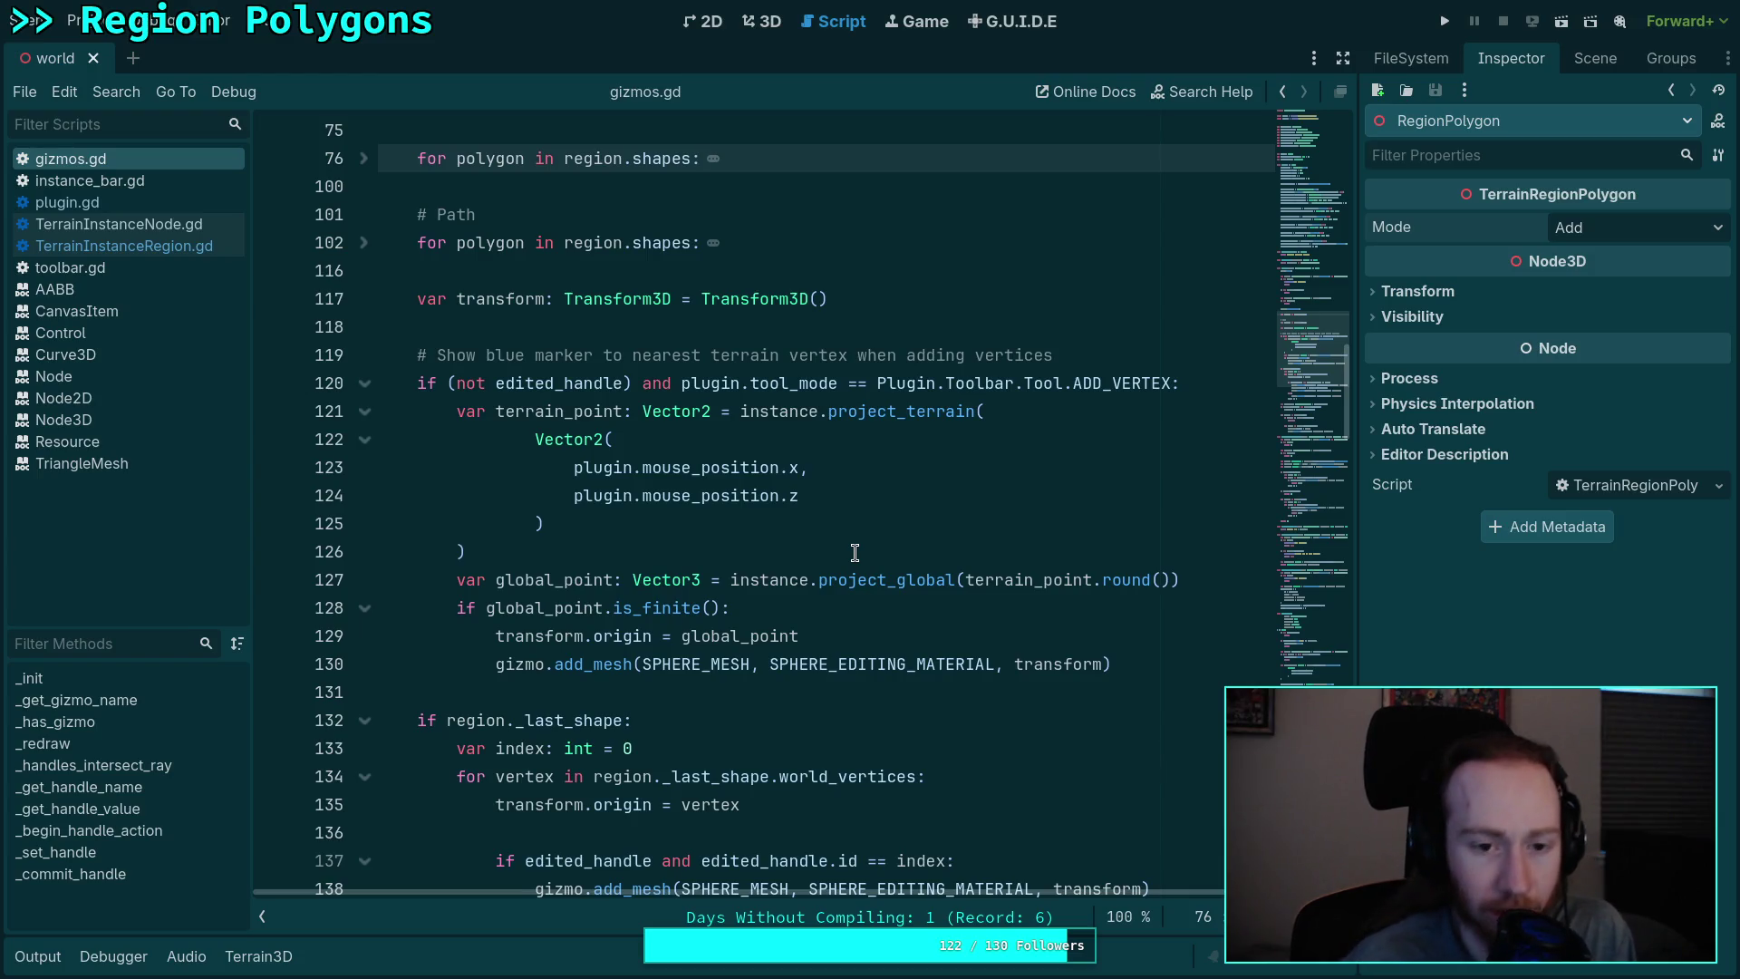
Step: Collapse the blue-marker block at line 120 of gizmos.gd and read the symbol documentation
left_click(365, 385)
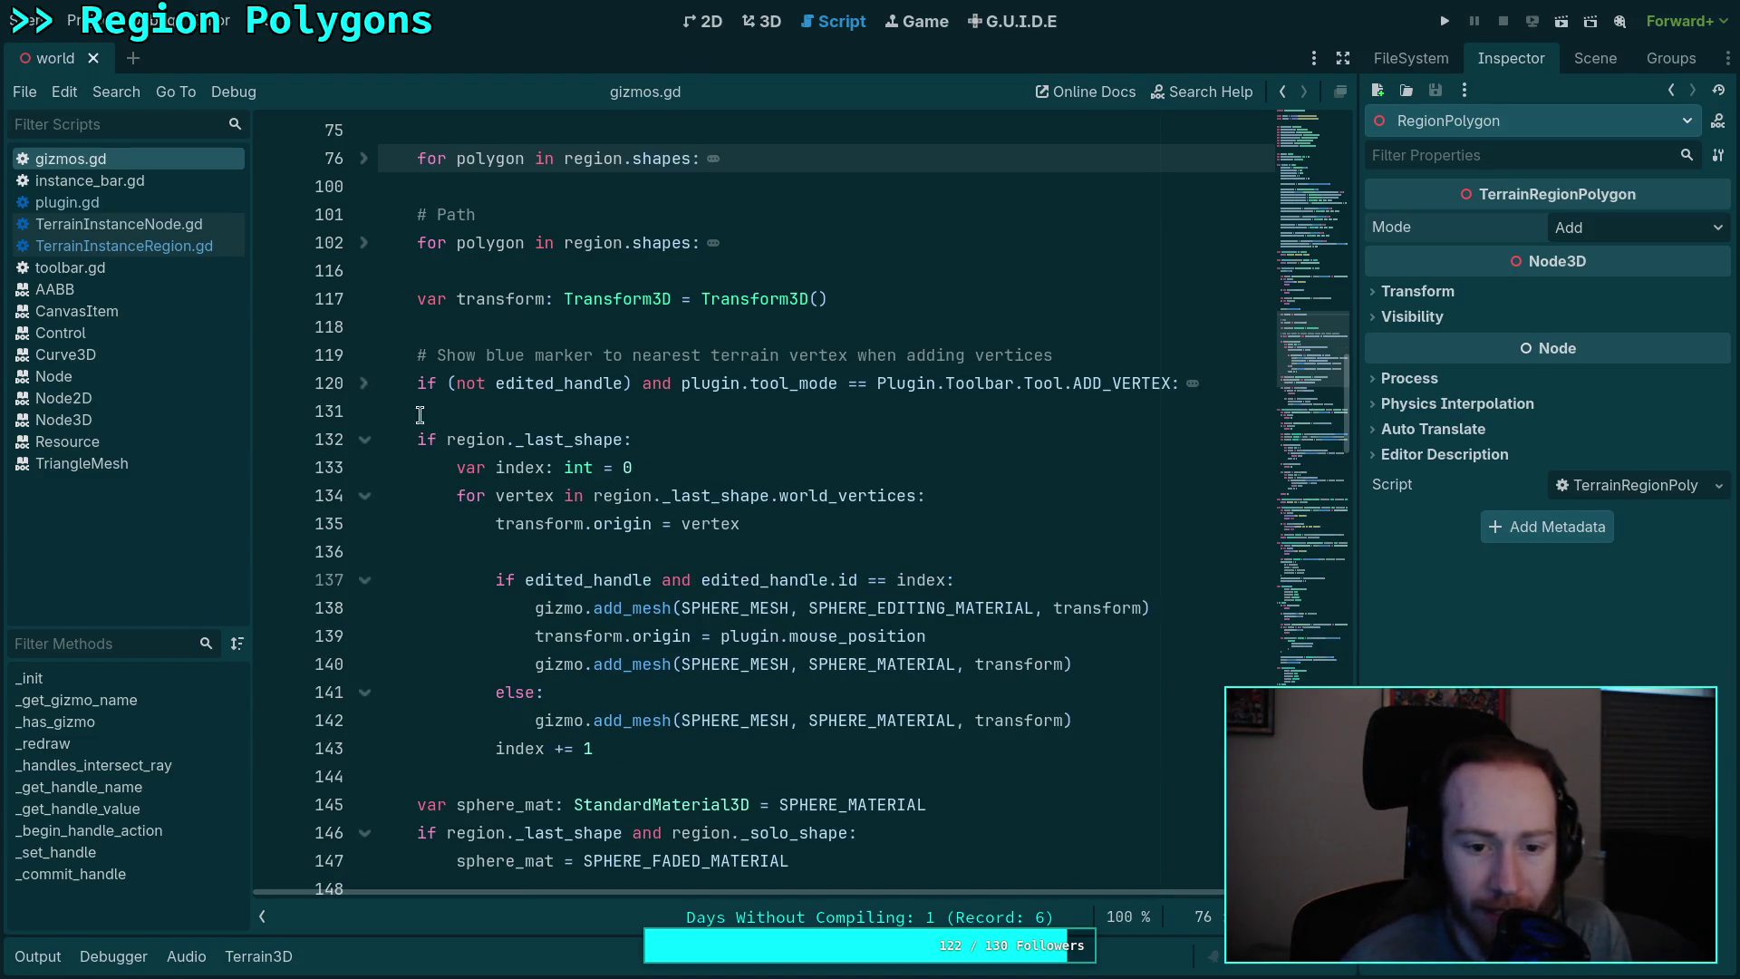
scroll(480, 441, "down", 1)
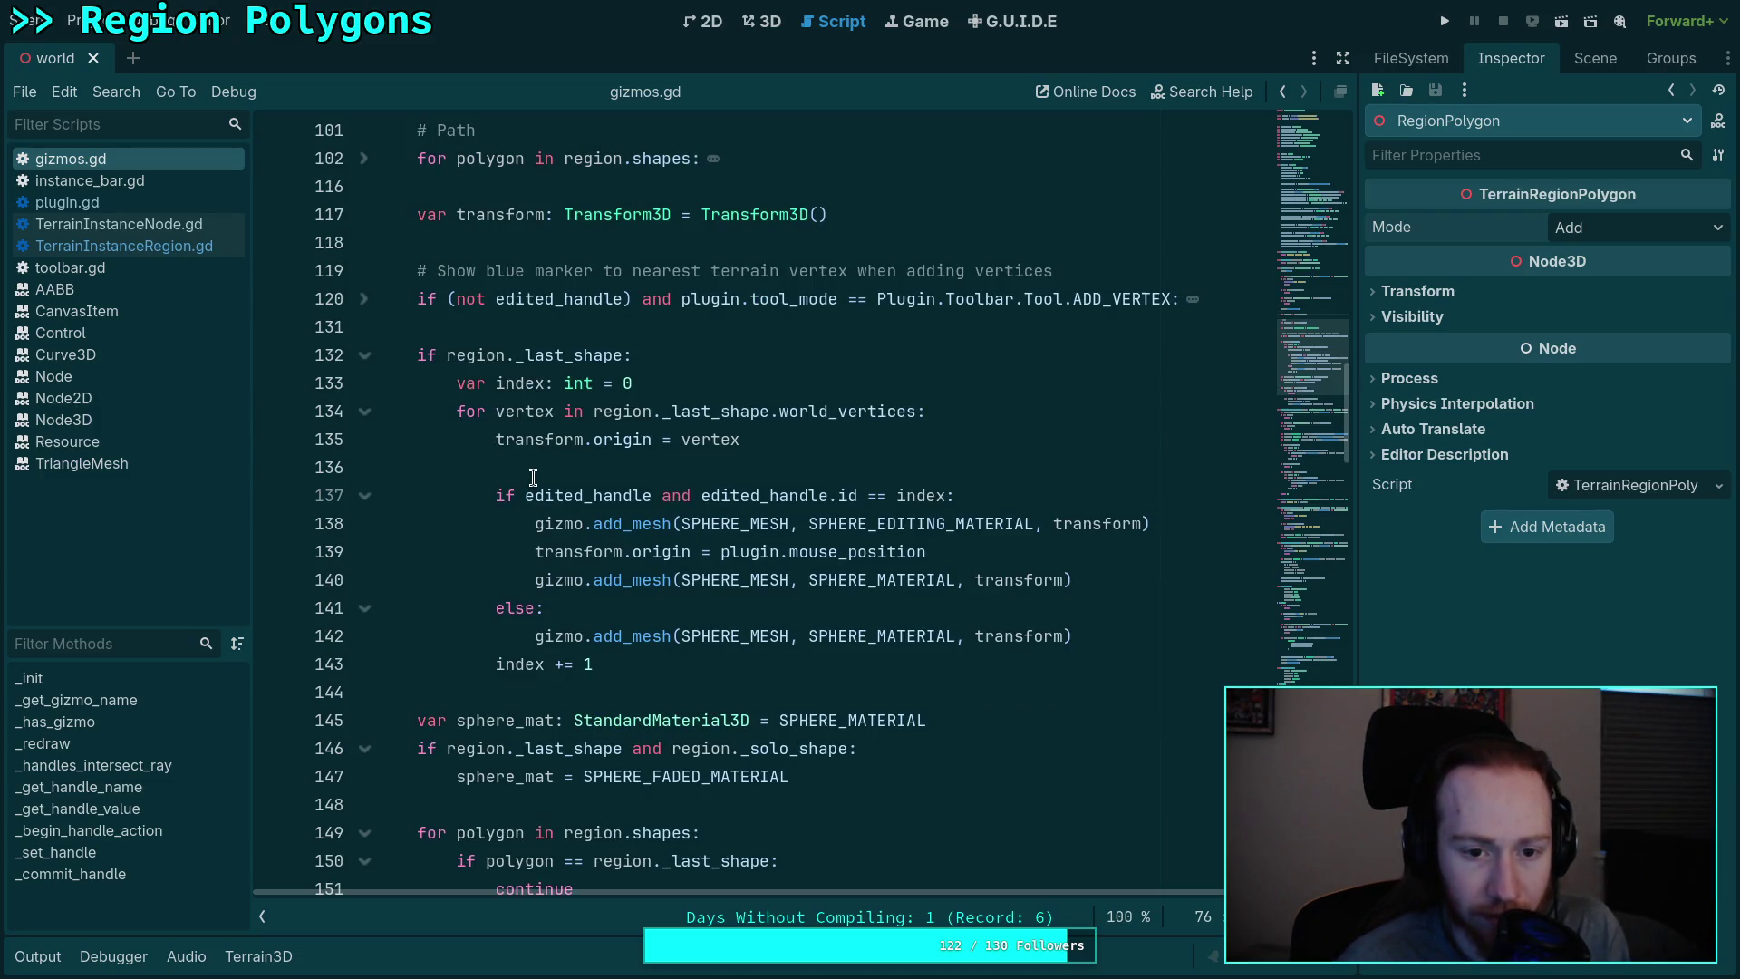
scroll(532, 478, "down", 1)
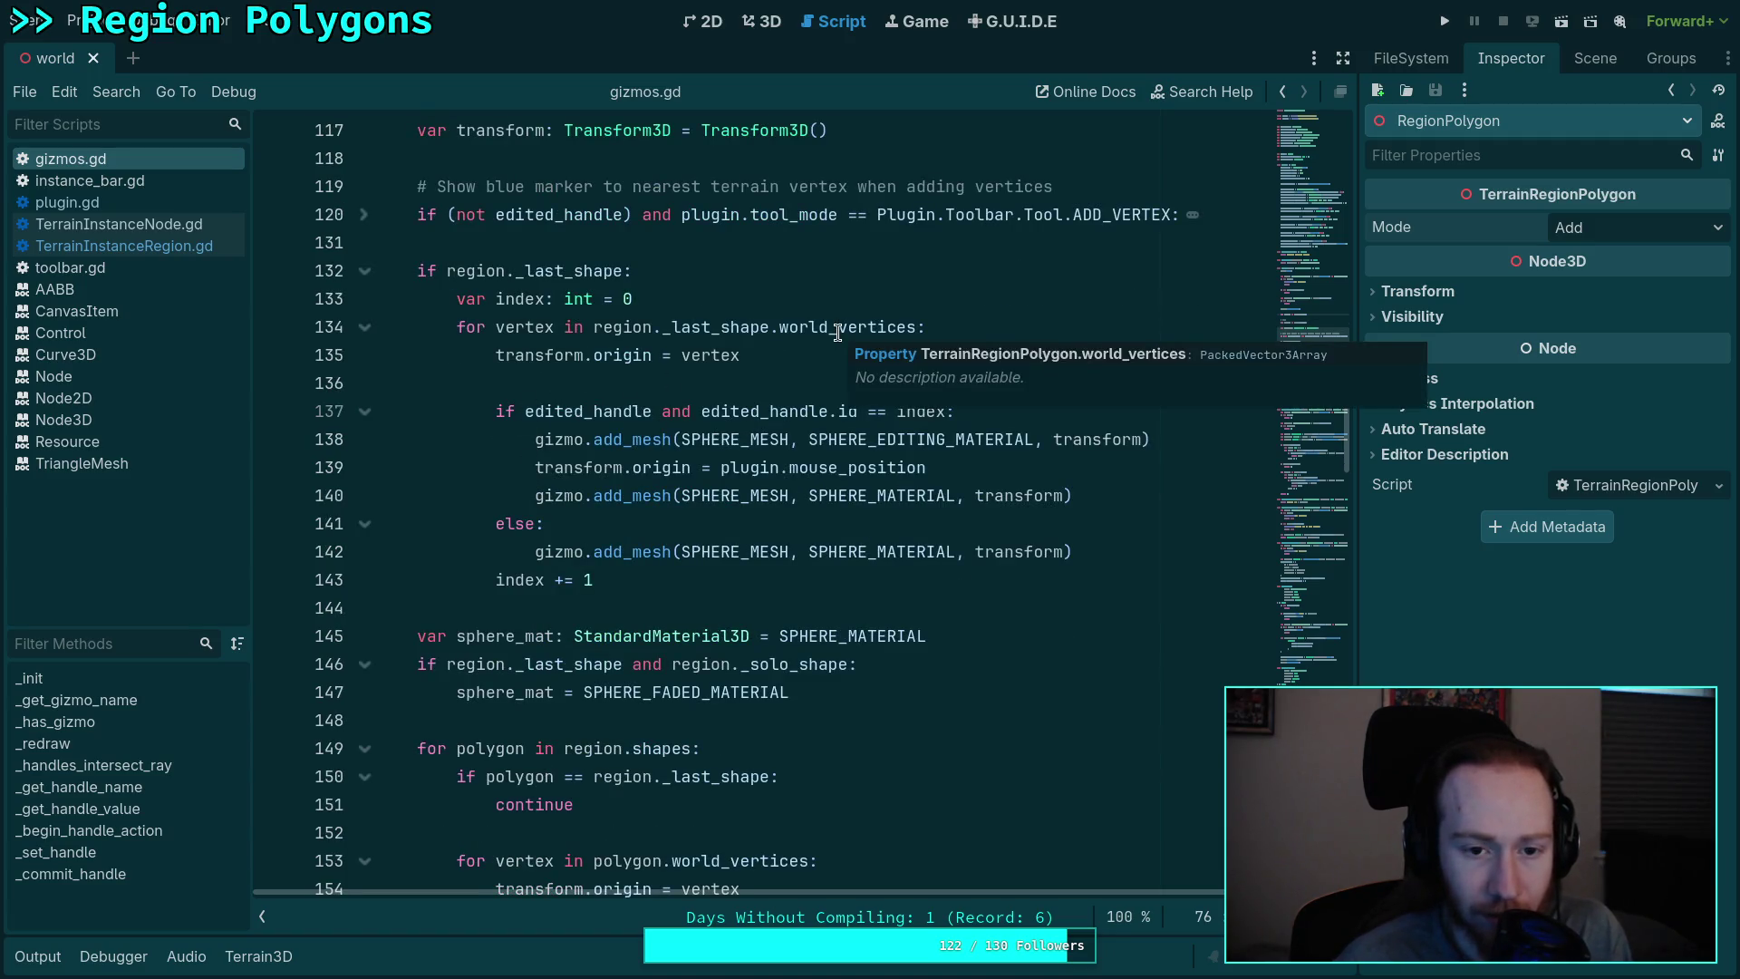
mouse_move(631, 363)
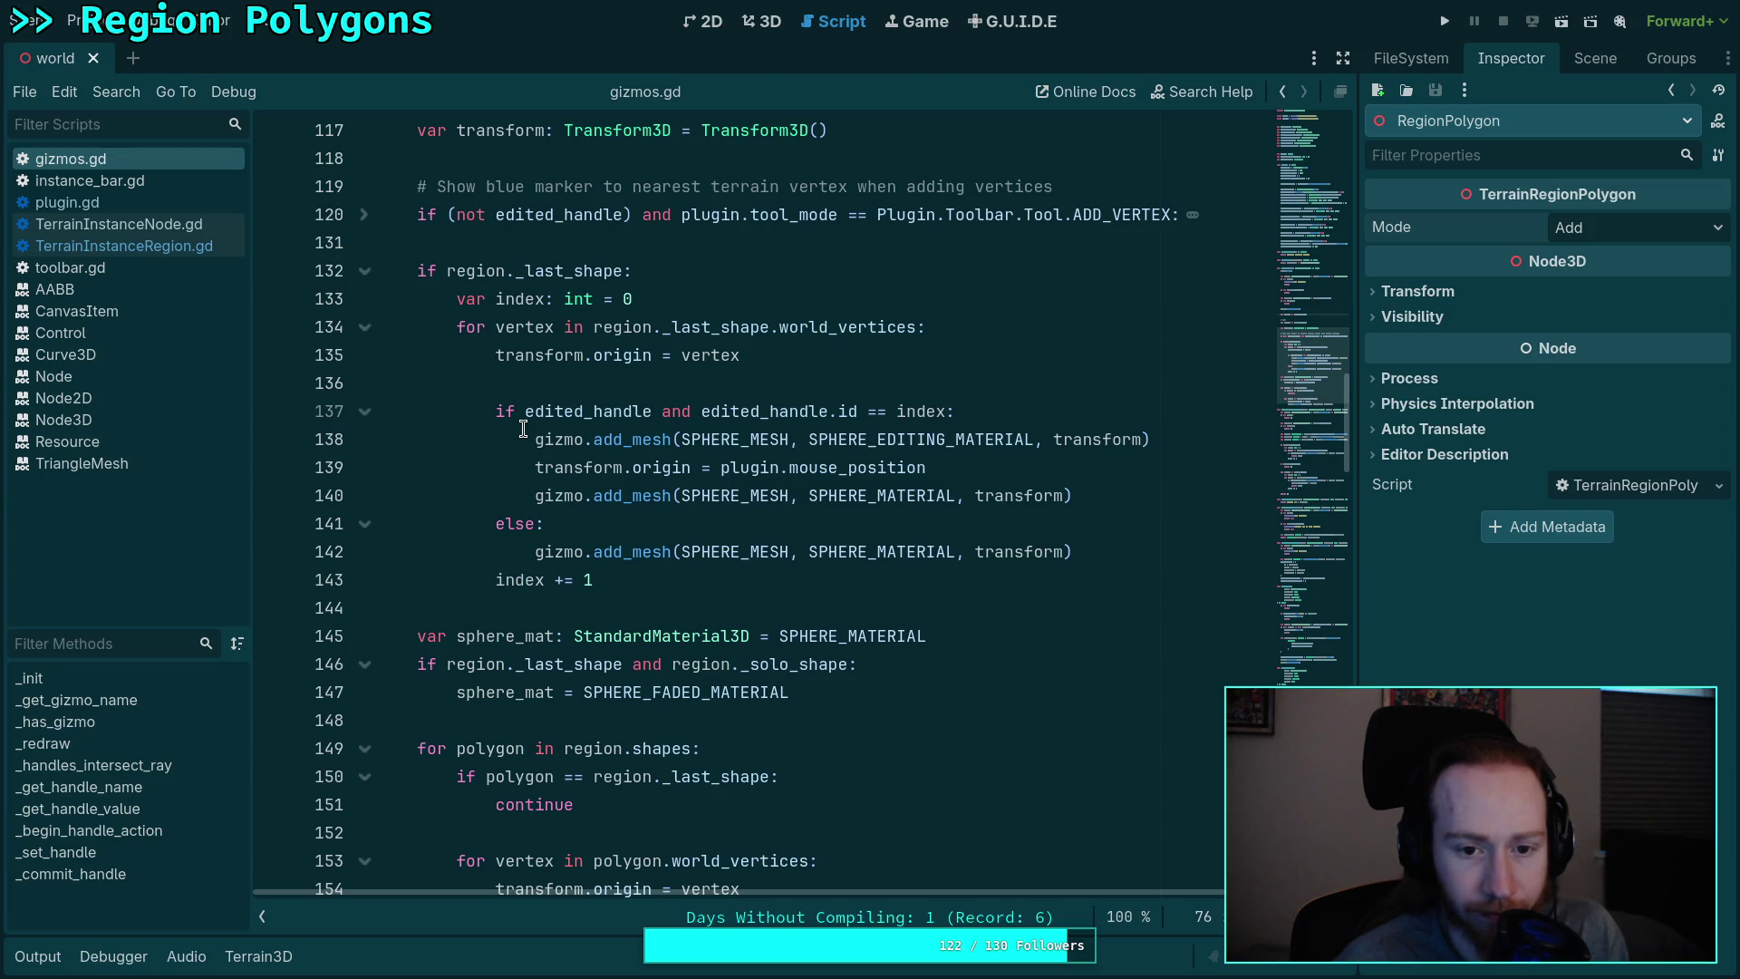
mouse_move(725, 365)
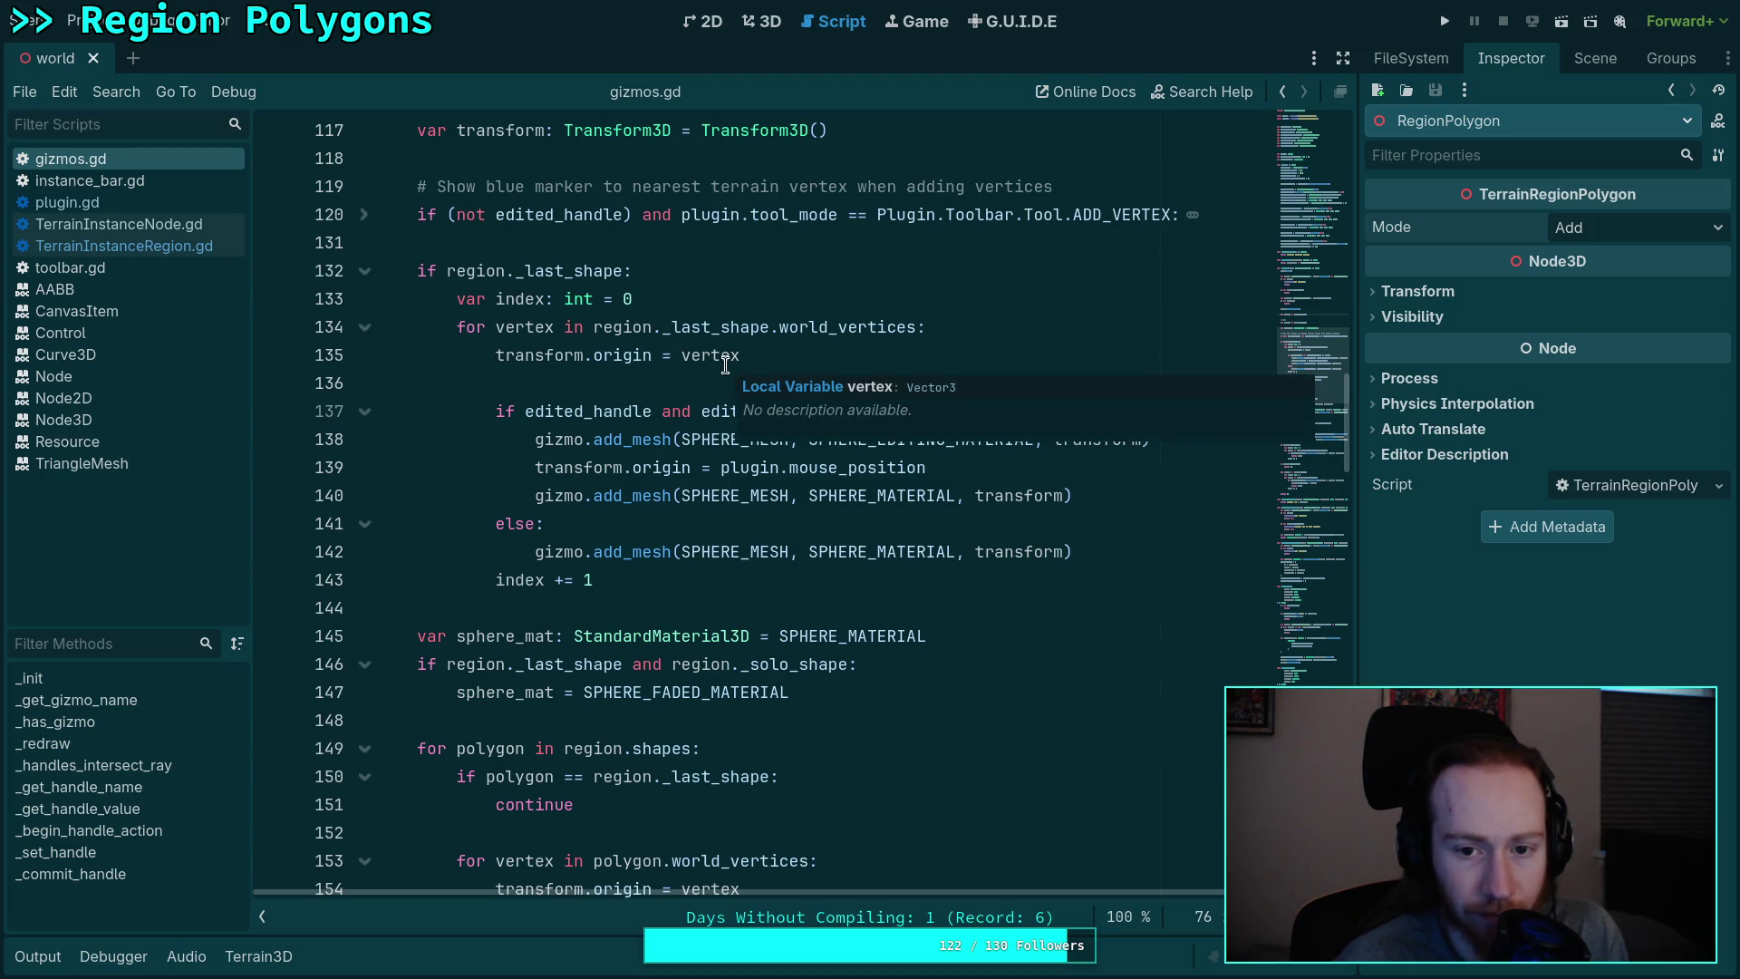
Step: Place the cursor at the end of line 142 in the active-shape vertex loop
left_click(1148, 552)
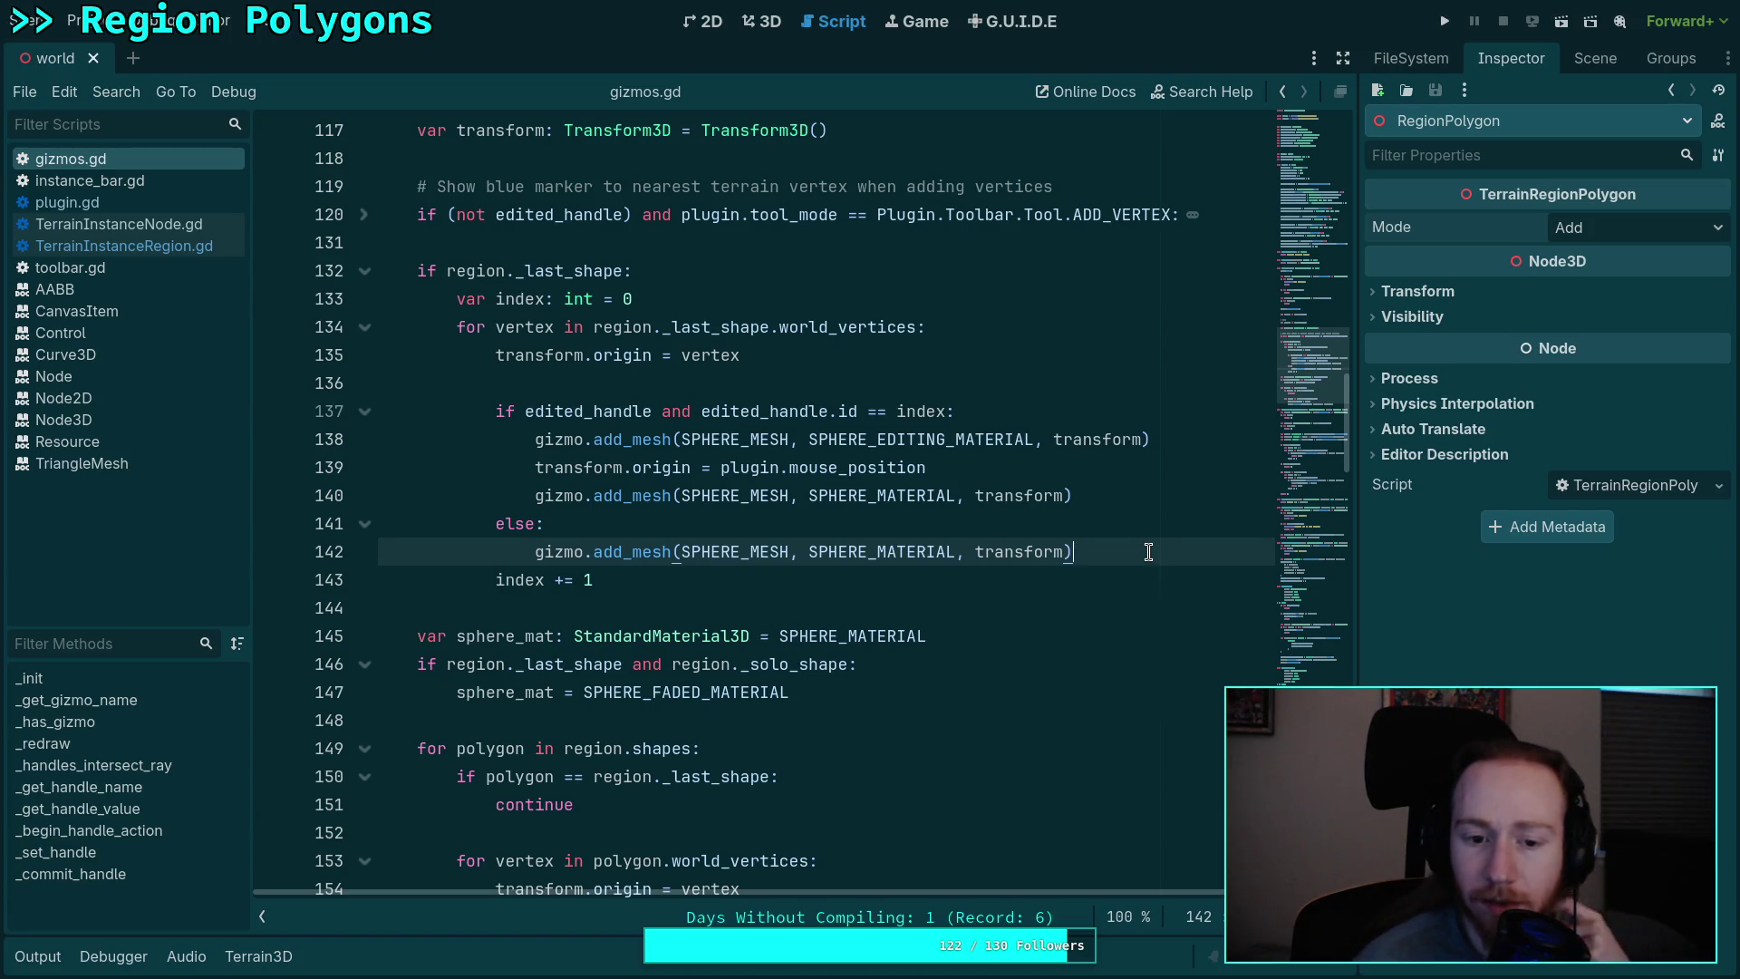
scroll(1148, 552, "up", 8)
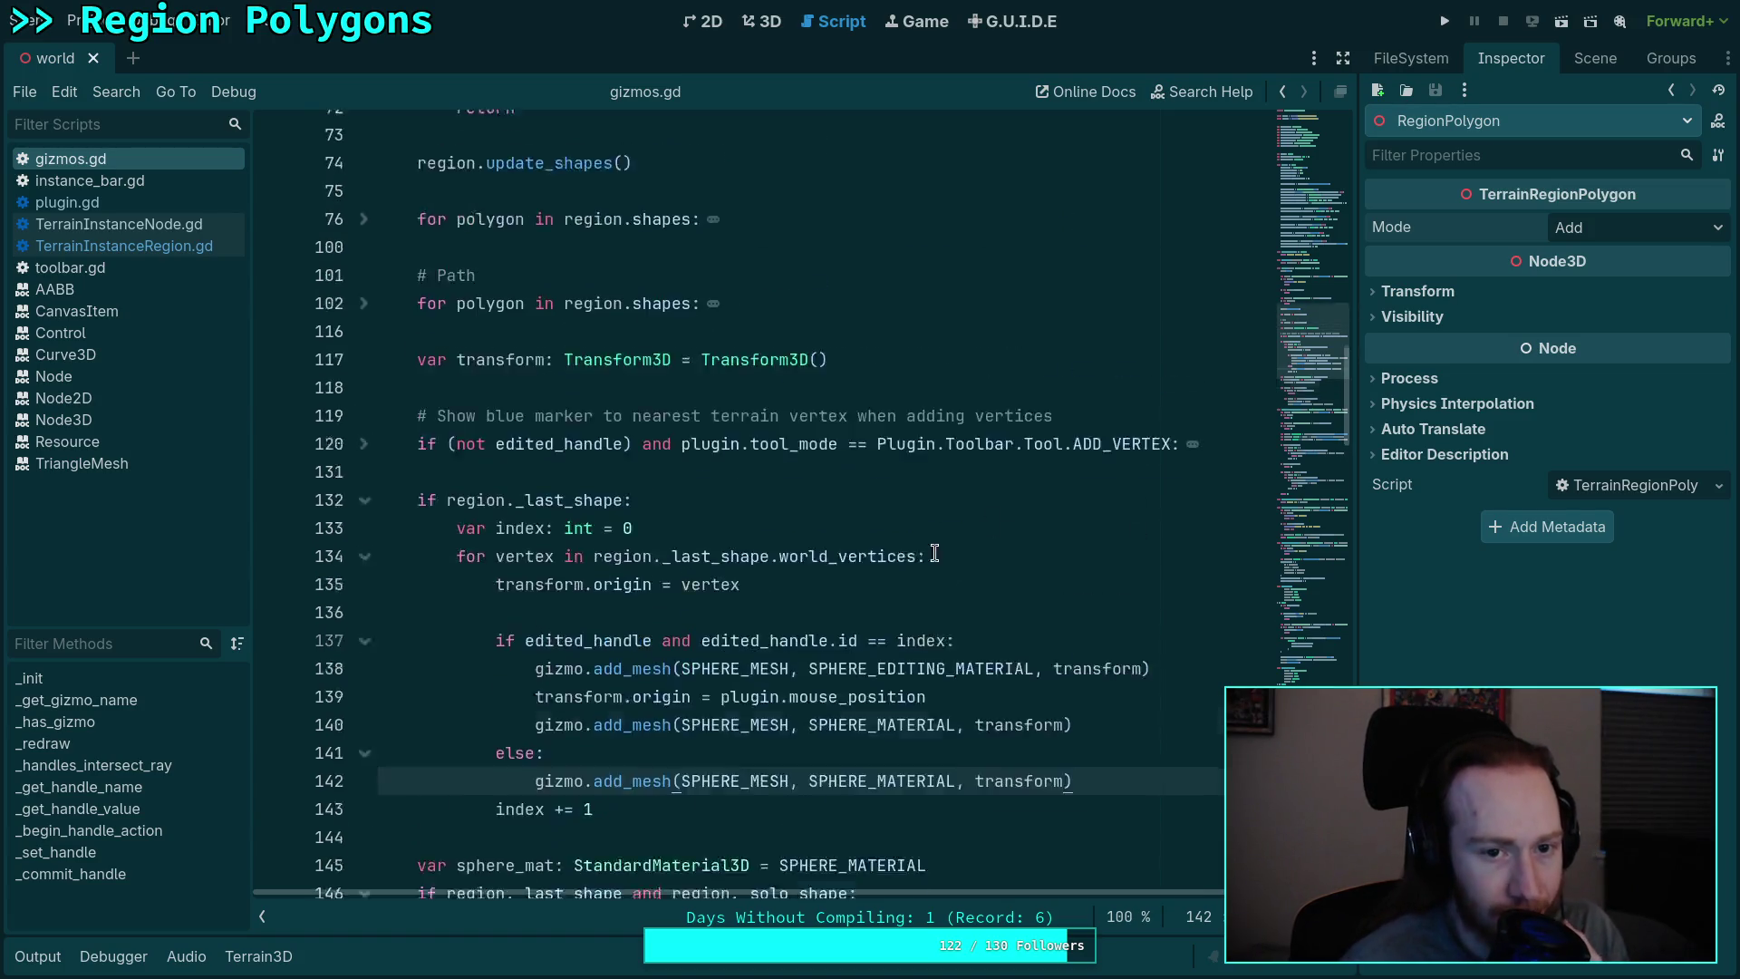
scroll(908, 566, "down", 14)
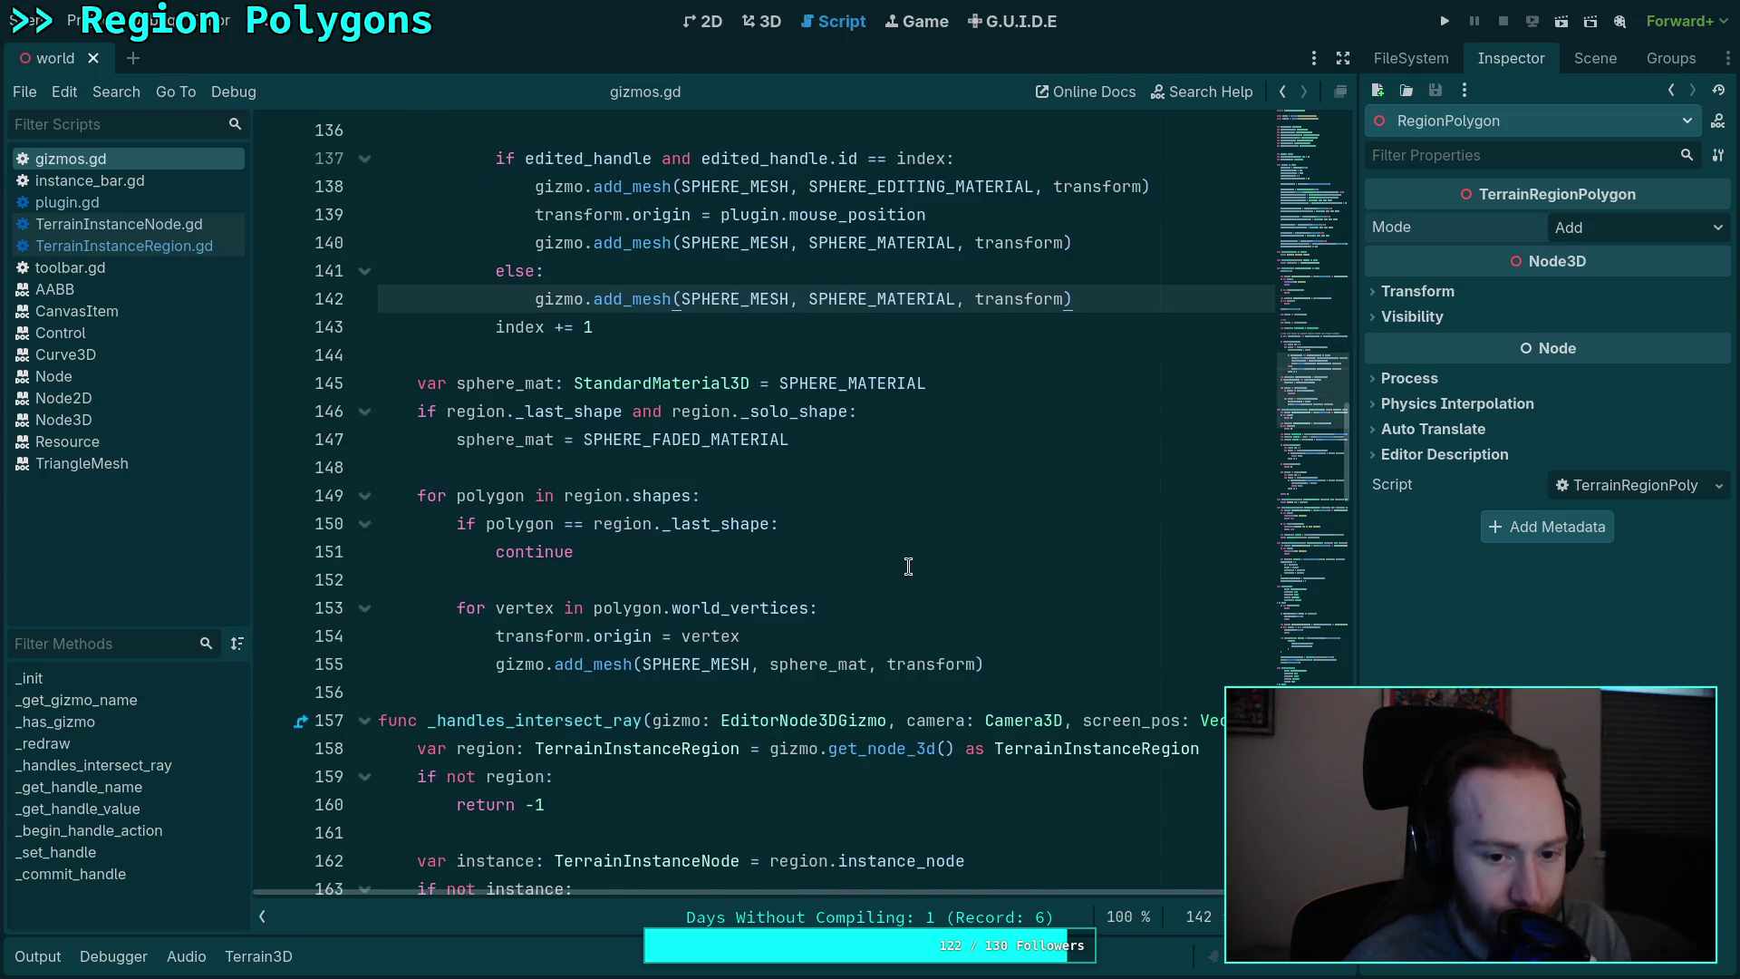
scroll(908, 566, "up", 9)
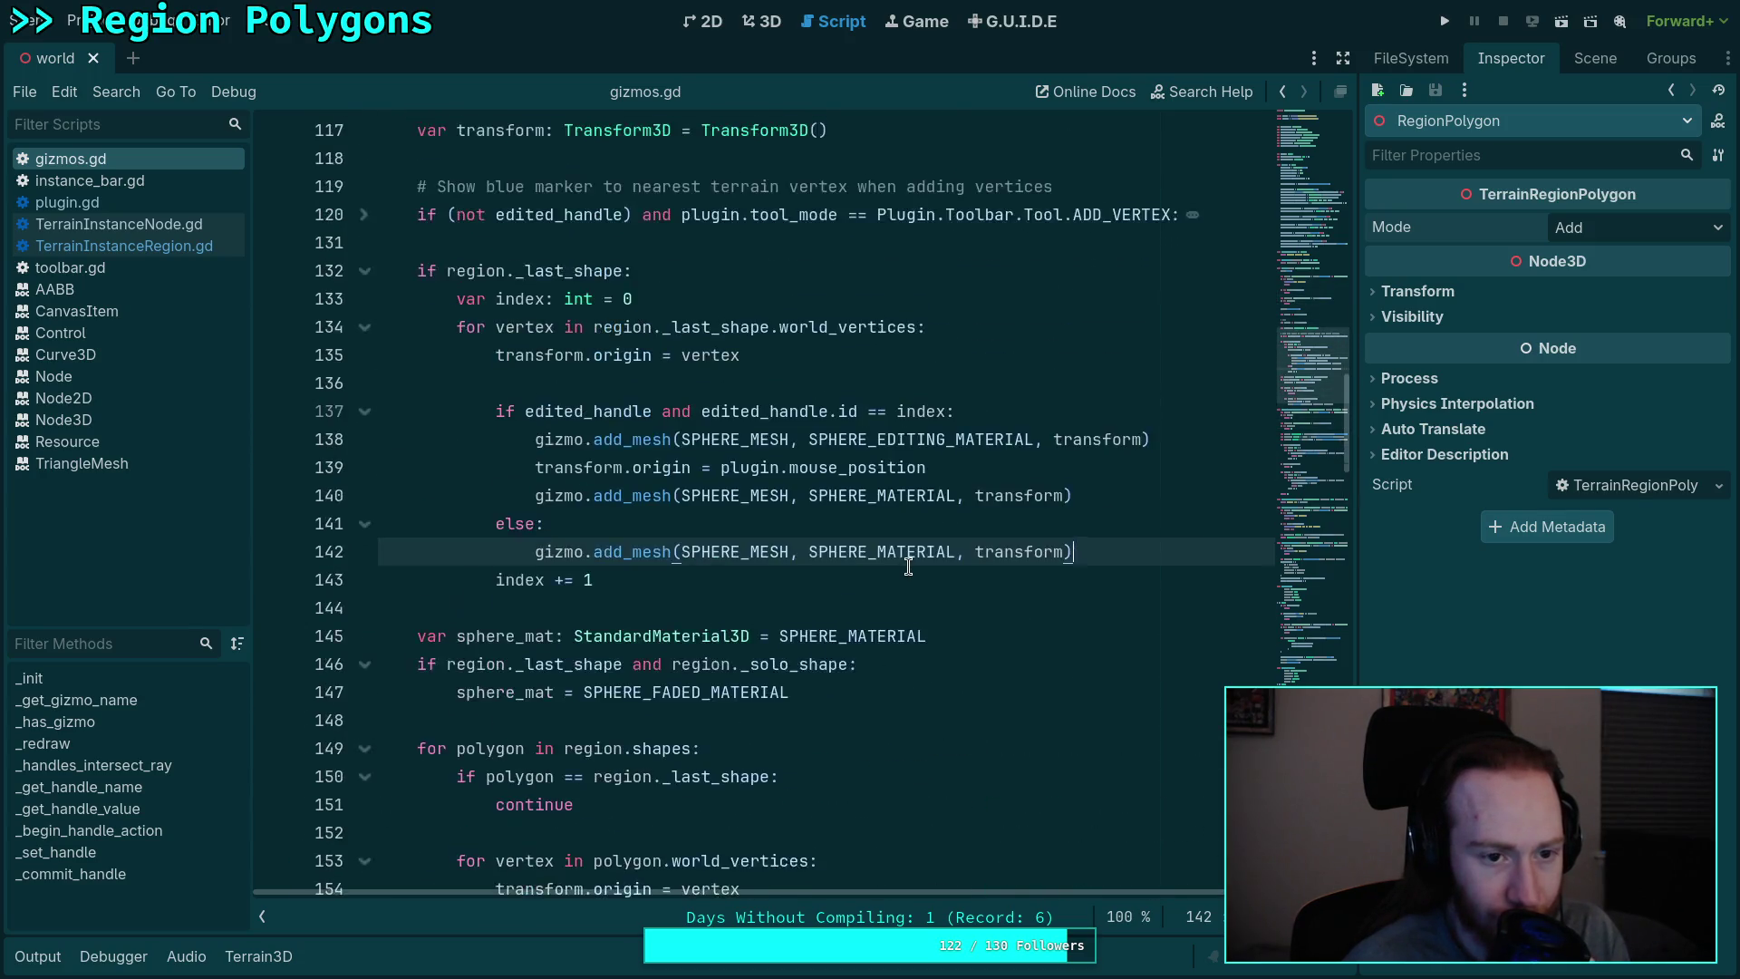
scroll(908, 567, "up", 3)
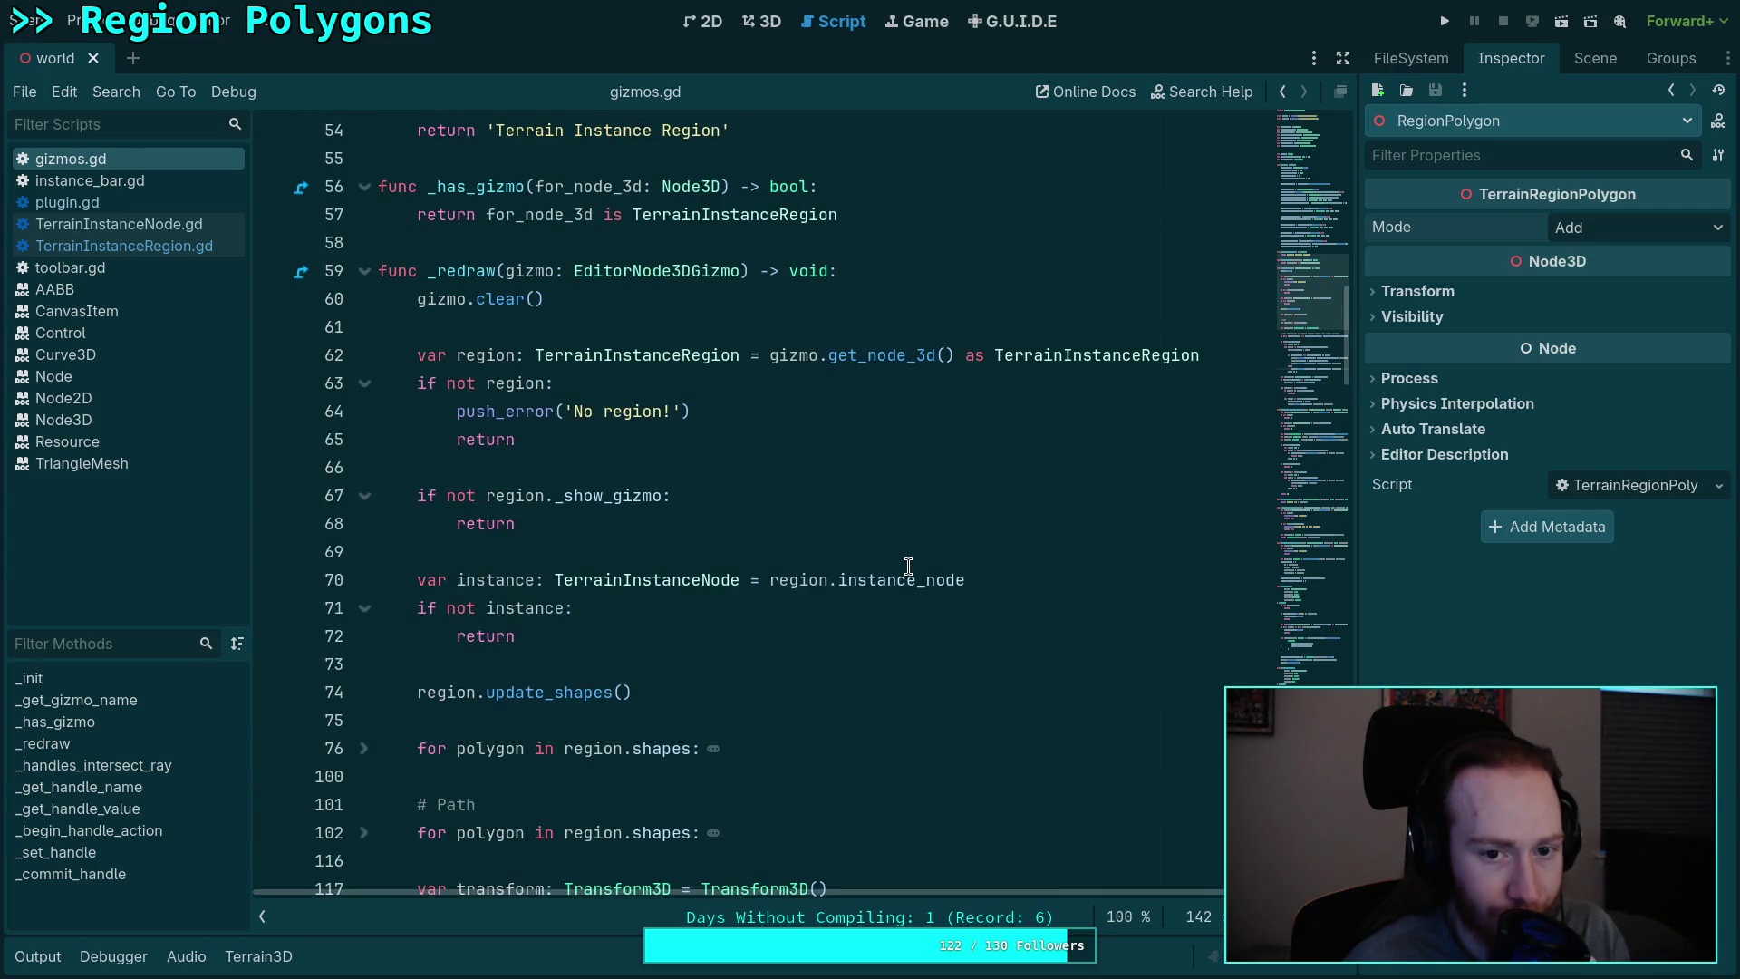
scroll(908, 567, "down", 8)
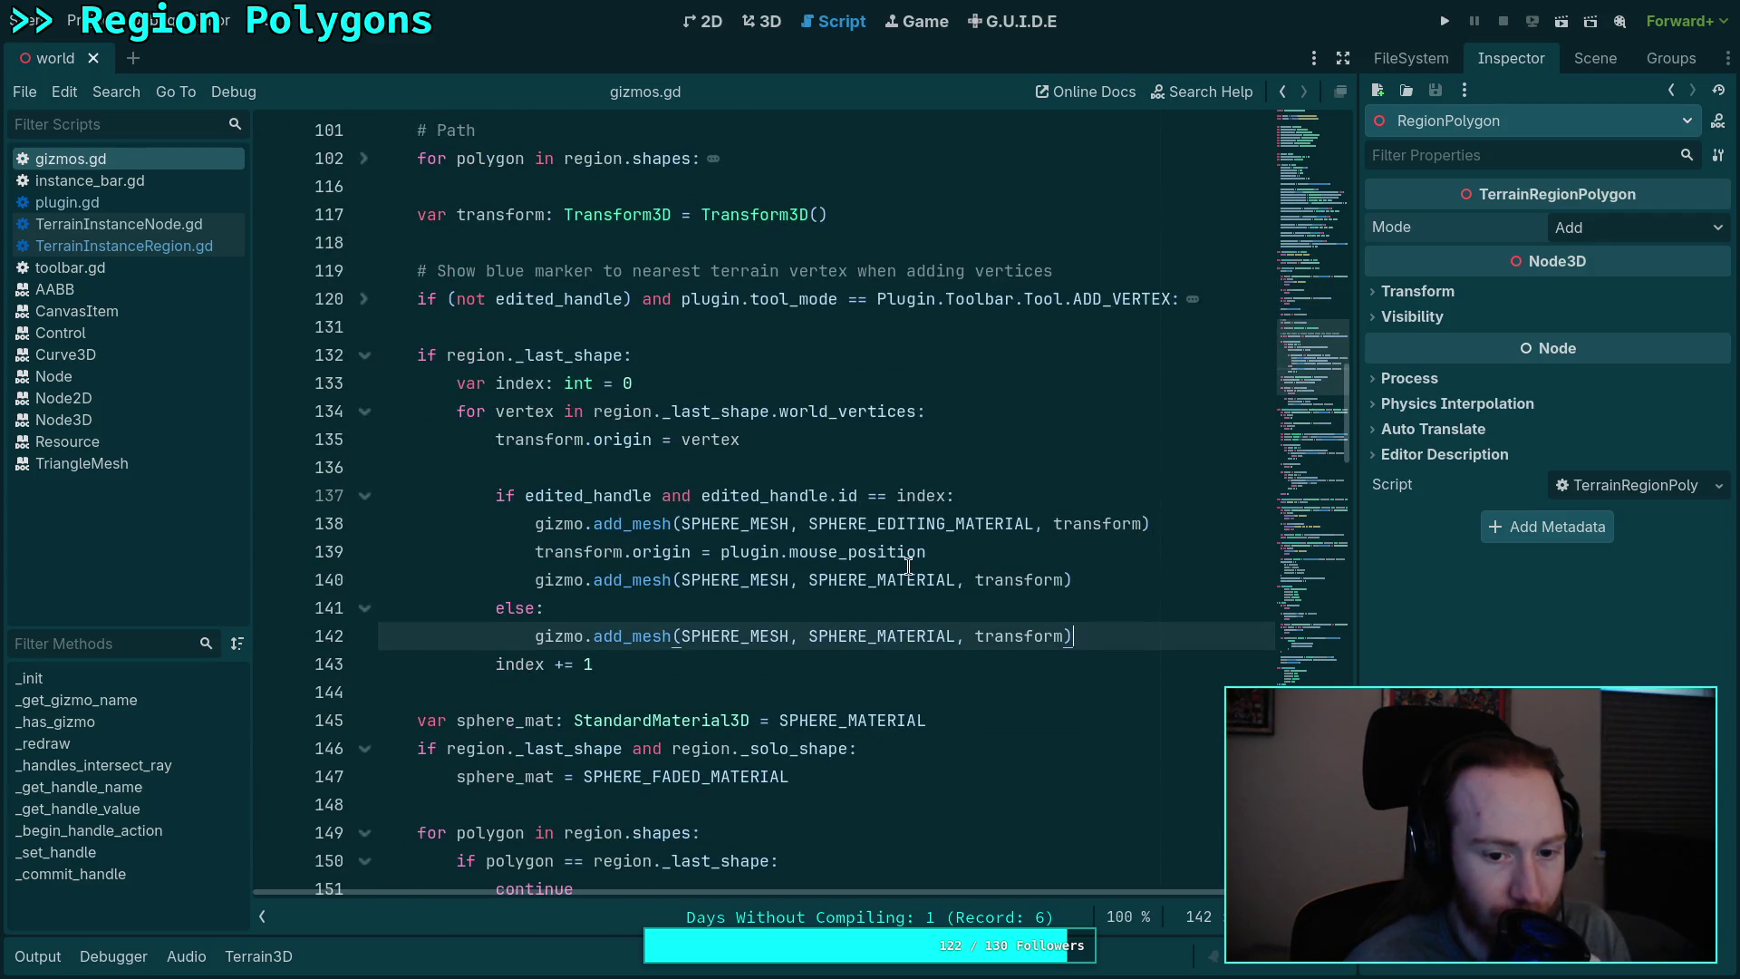
scroll(908, 566, "down", 3)
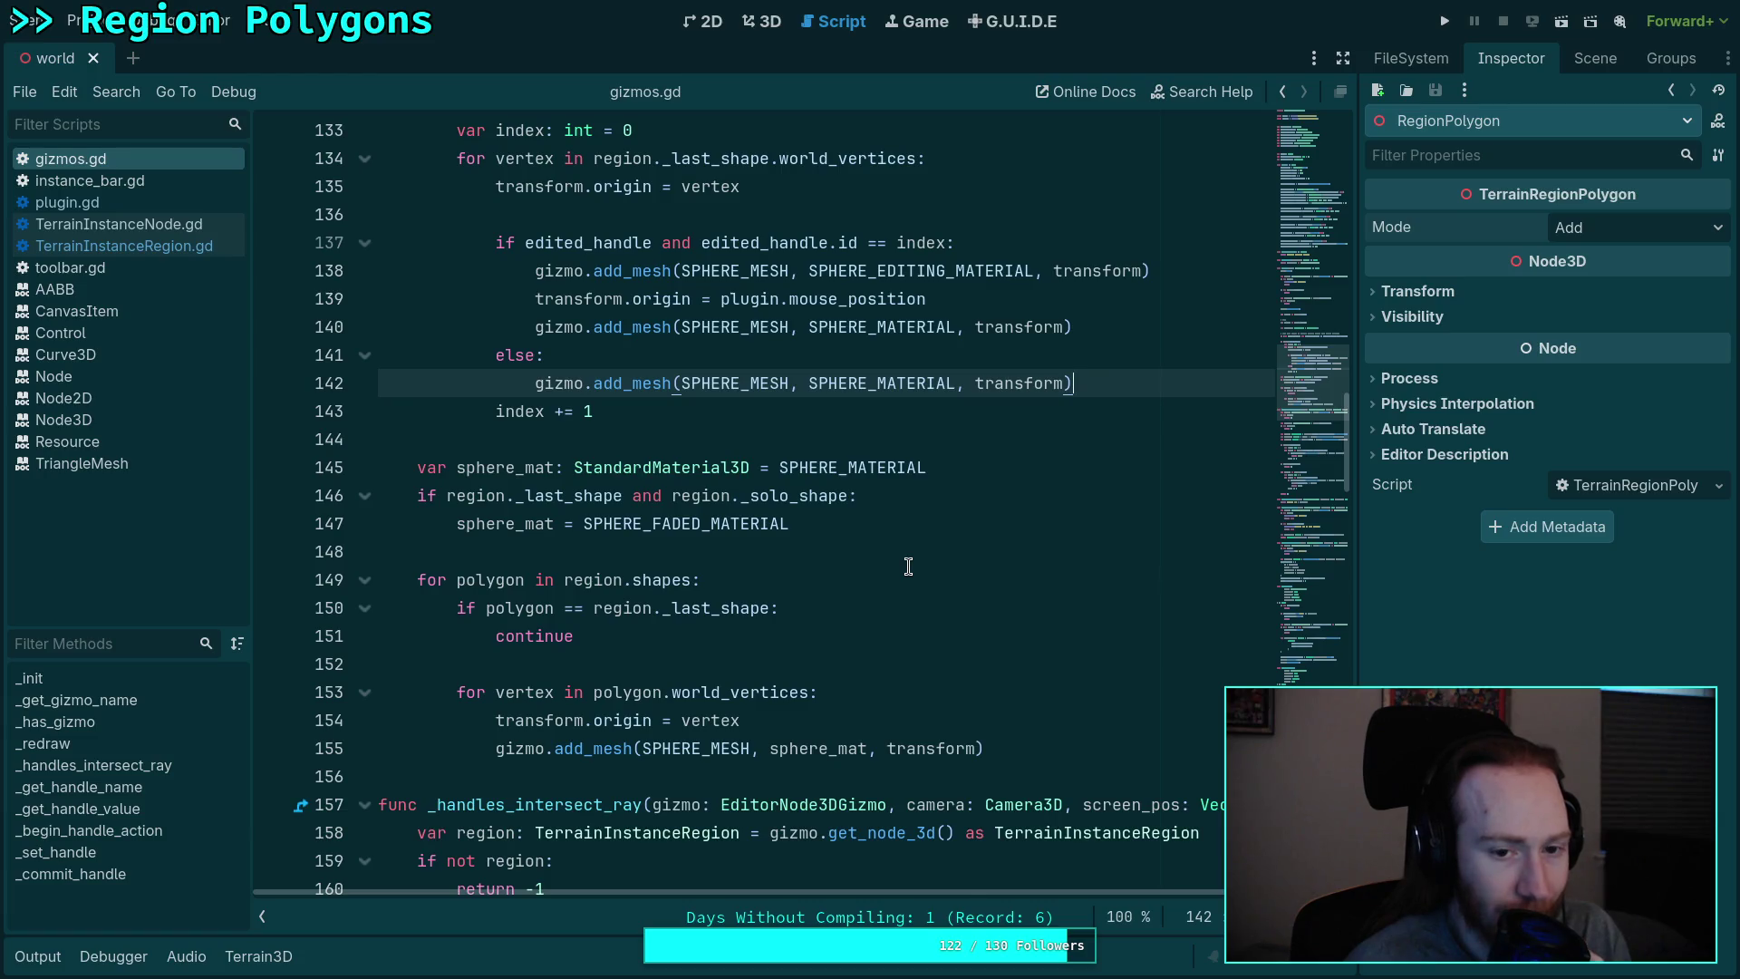
scroll(908, 566, "up", 2)
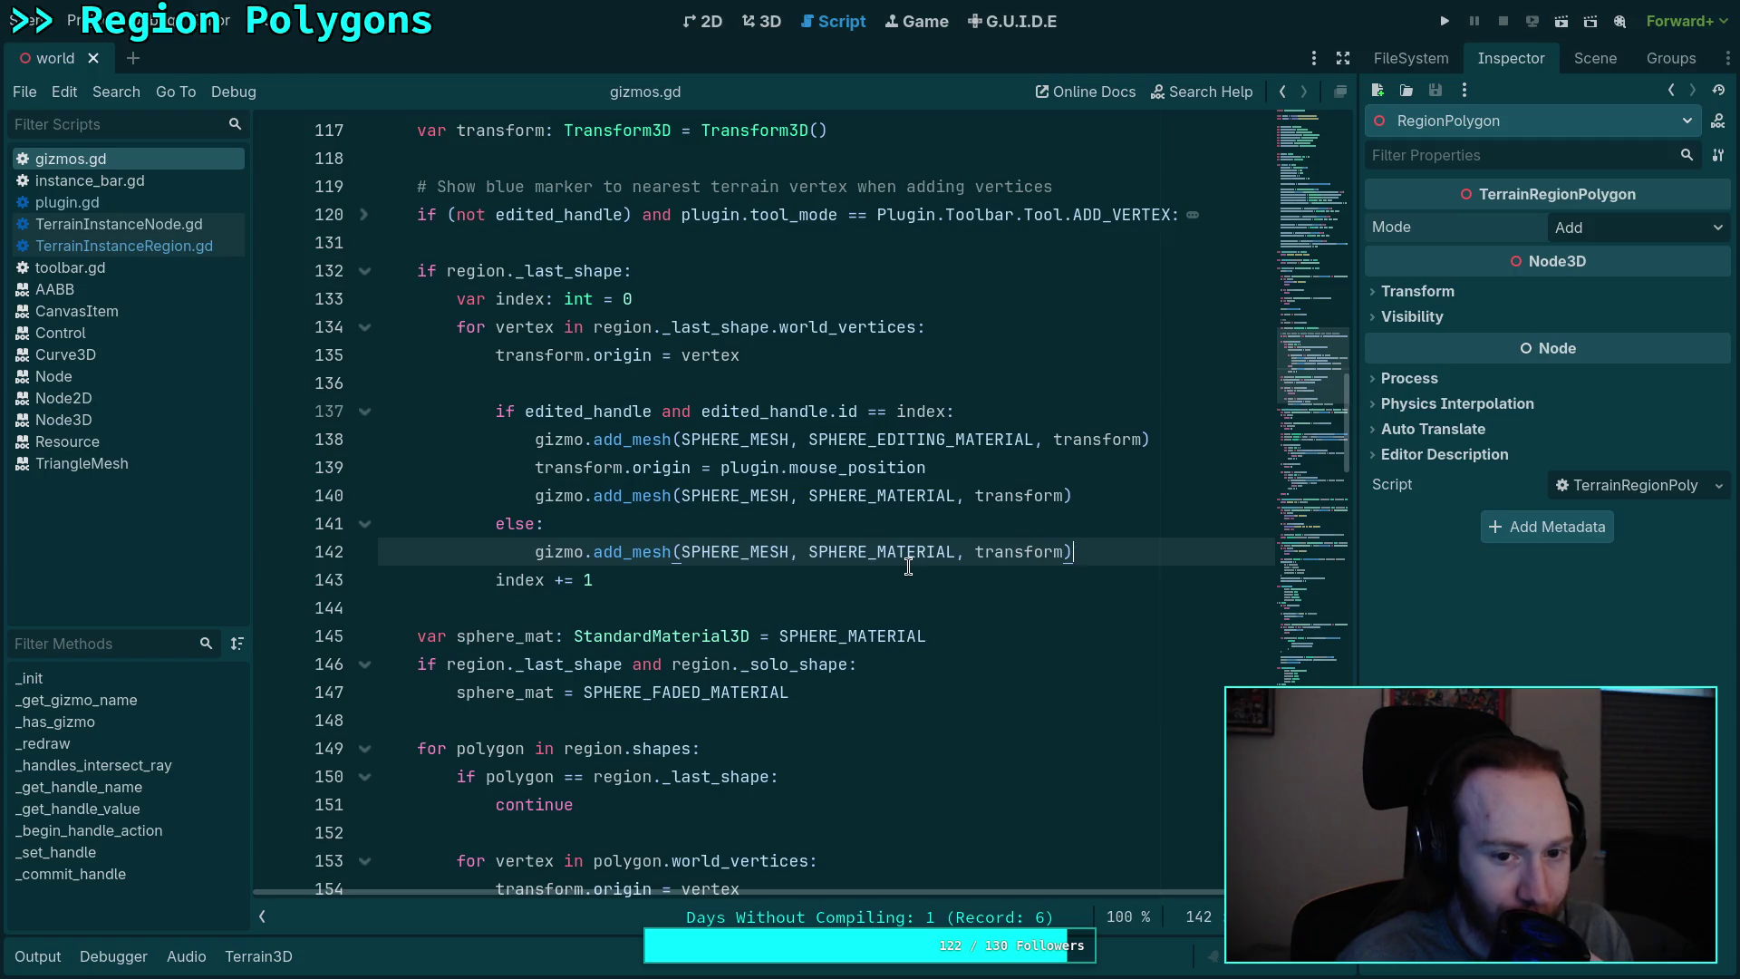
Step: Add print('drawing vertex %s' % vertex) on a new line 143 and save gizmos.gd
key("Return")
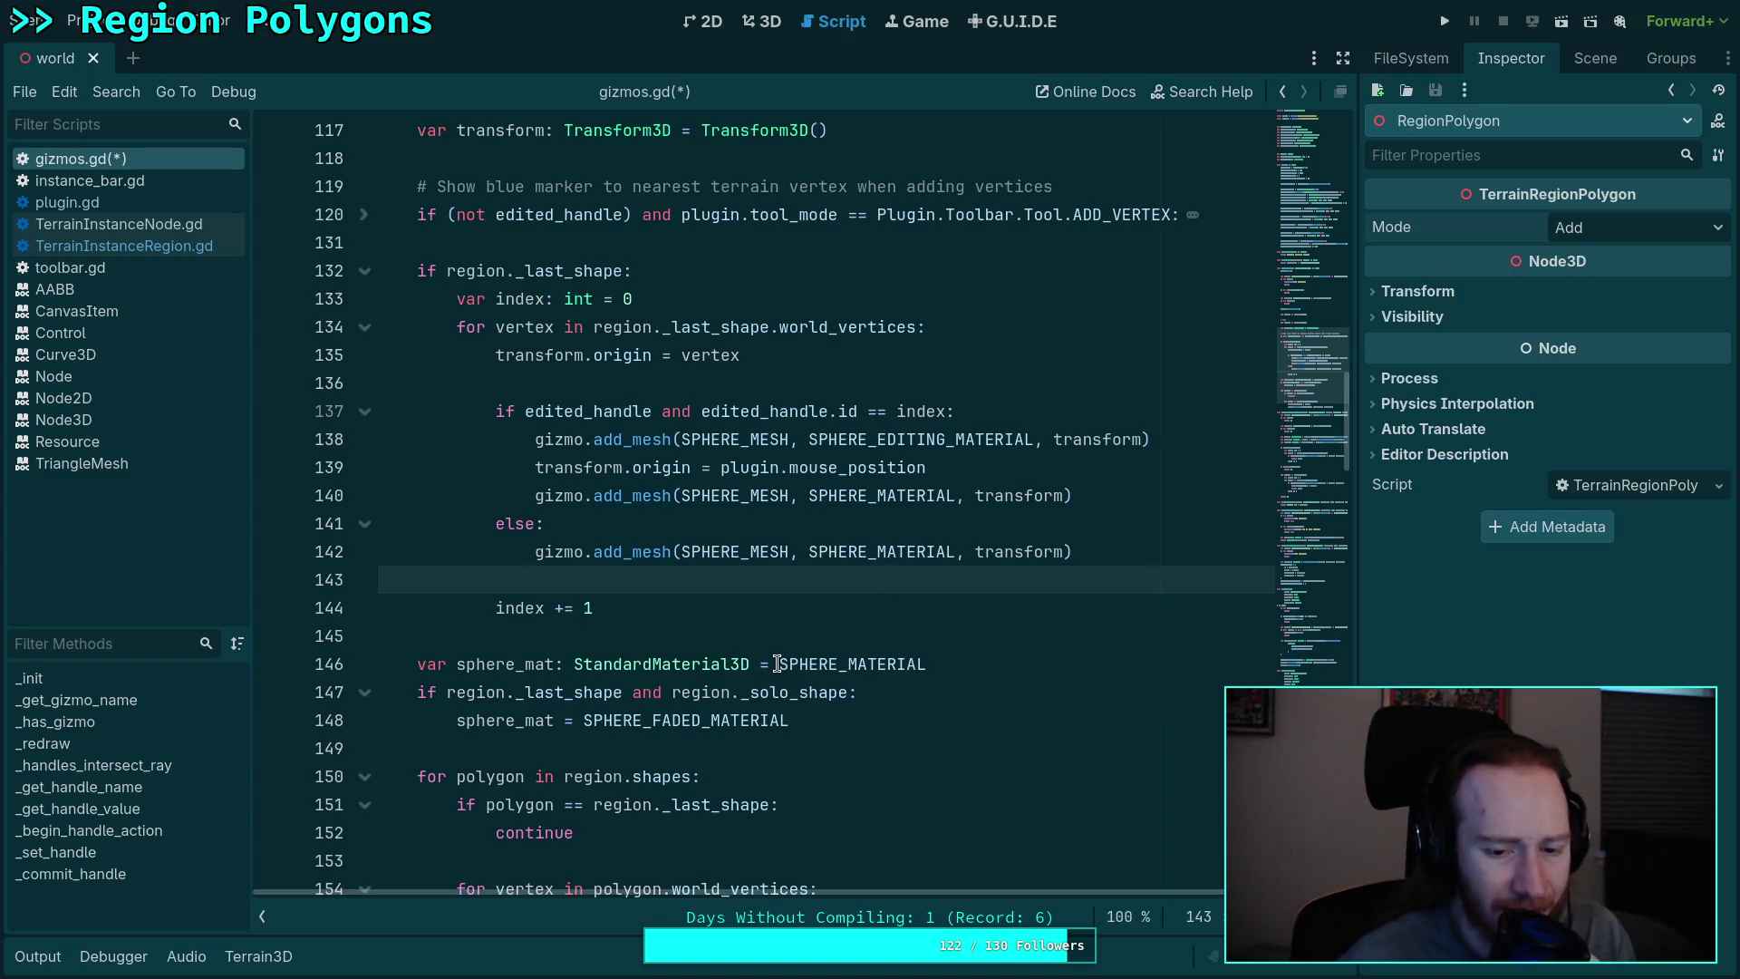
scroll(776, 663, "down", 1)
scroll(777, 664, "down", 1)
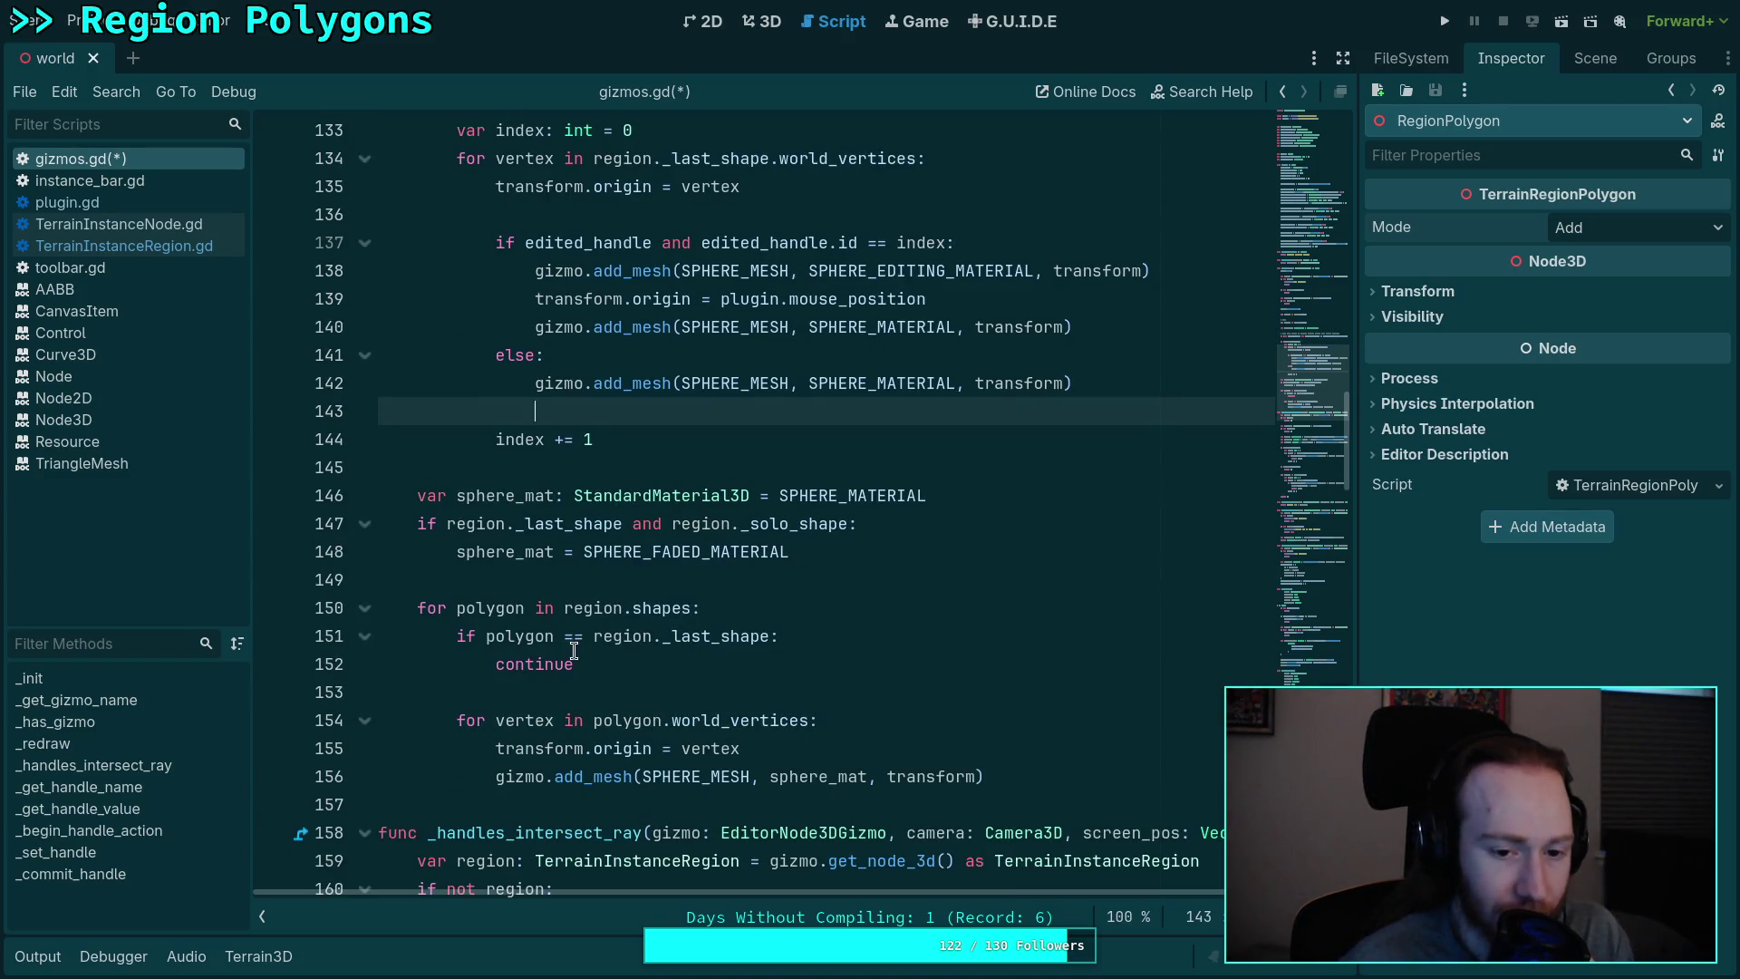
left_click_drag(777, 635, 463, 637)
scroll(628, 654, "up", 3)
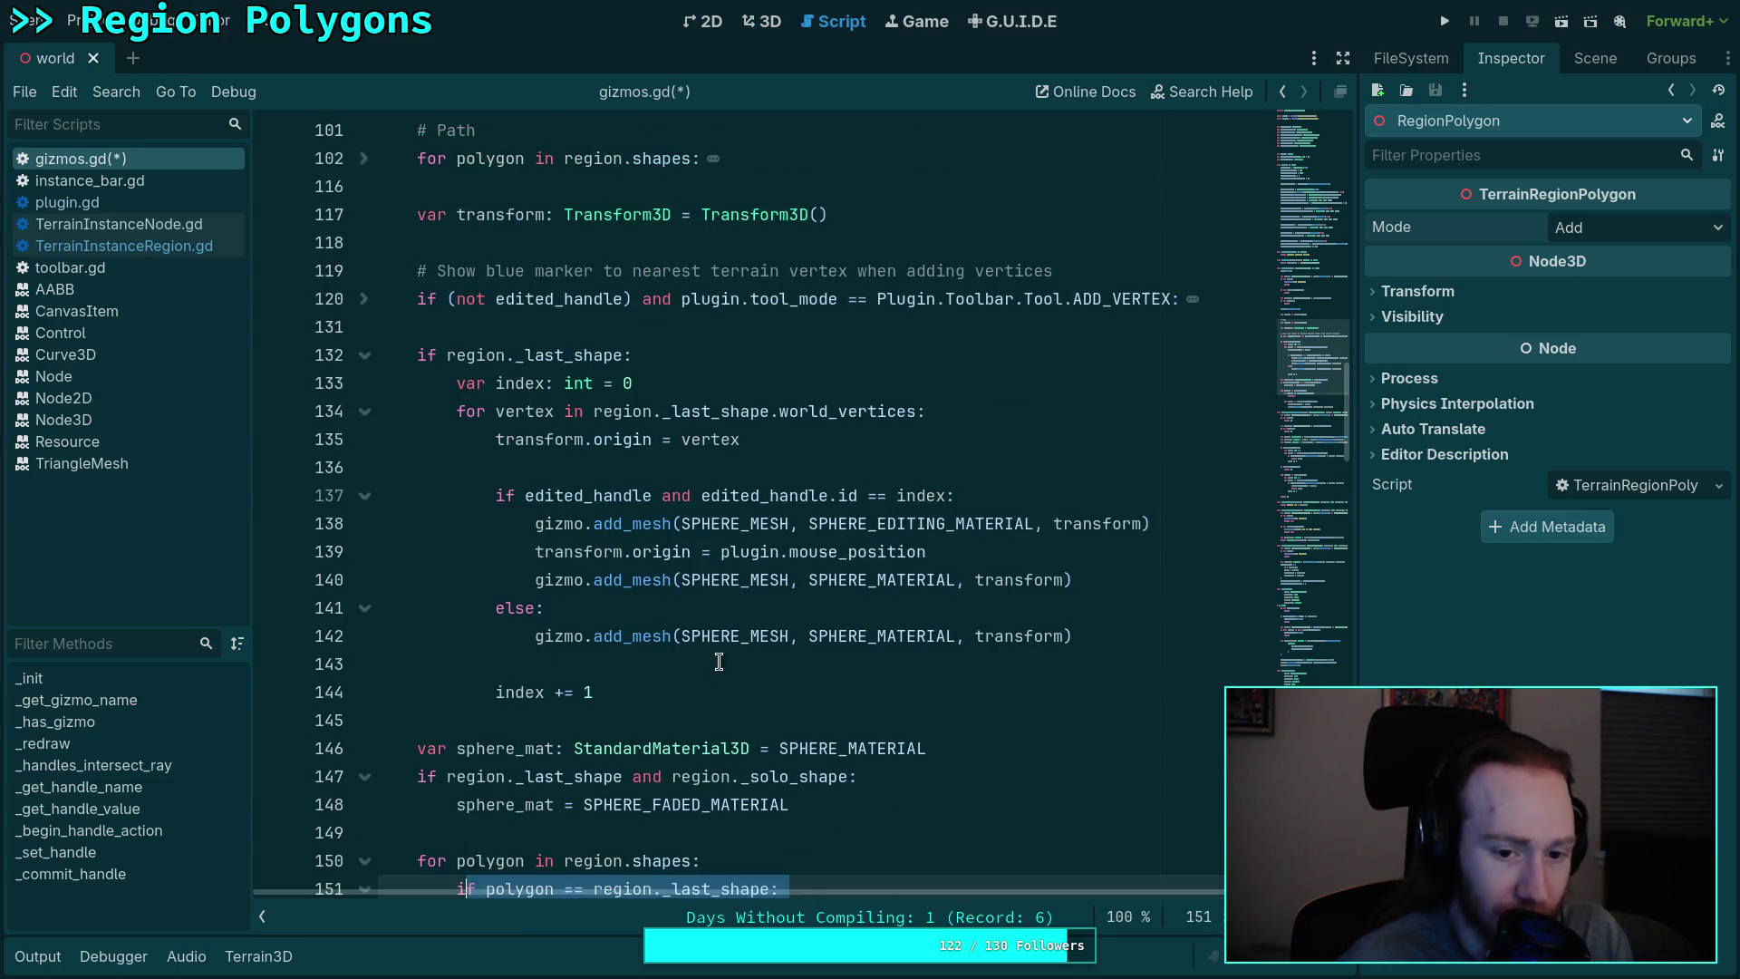
left_click(718, 662)
type("int('")
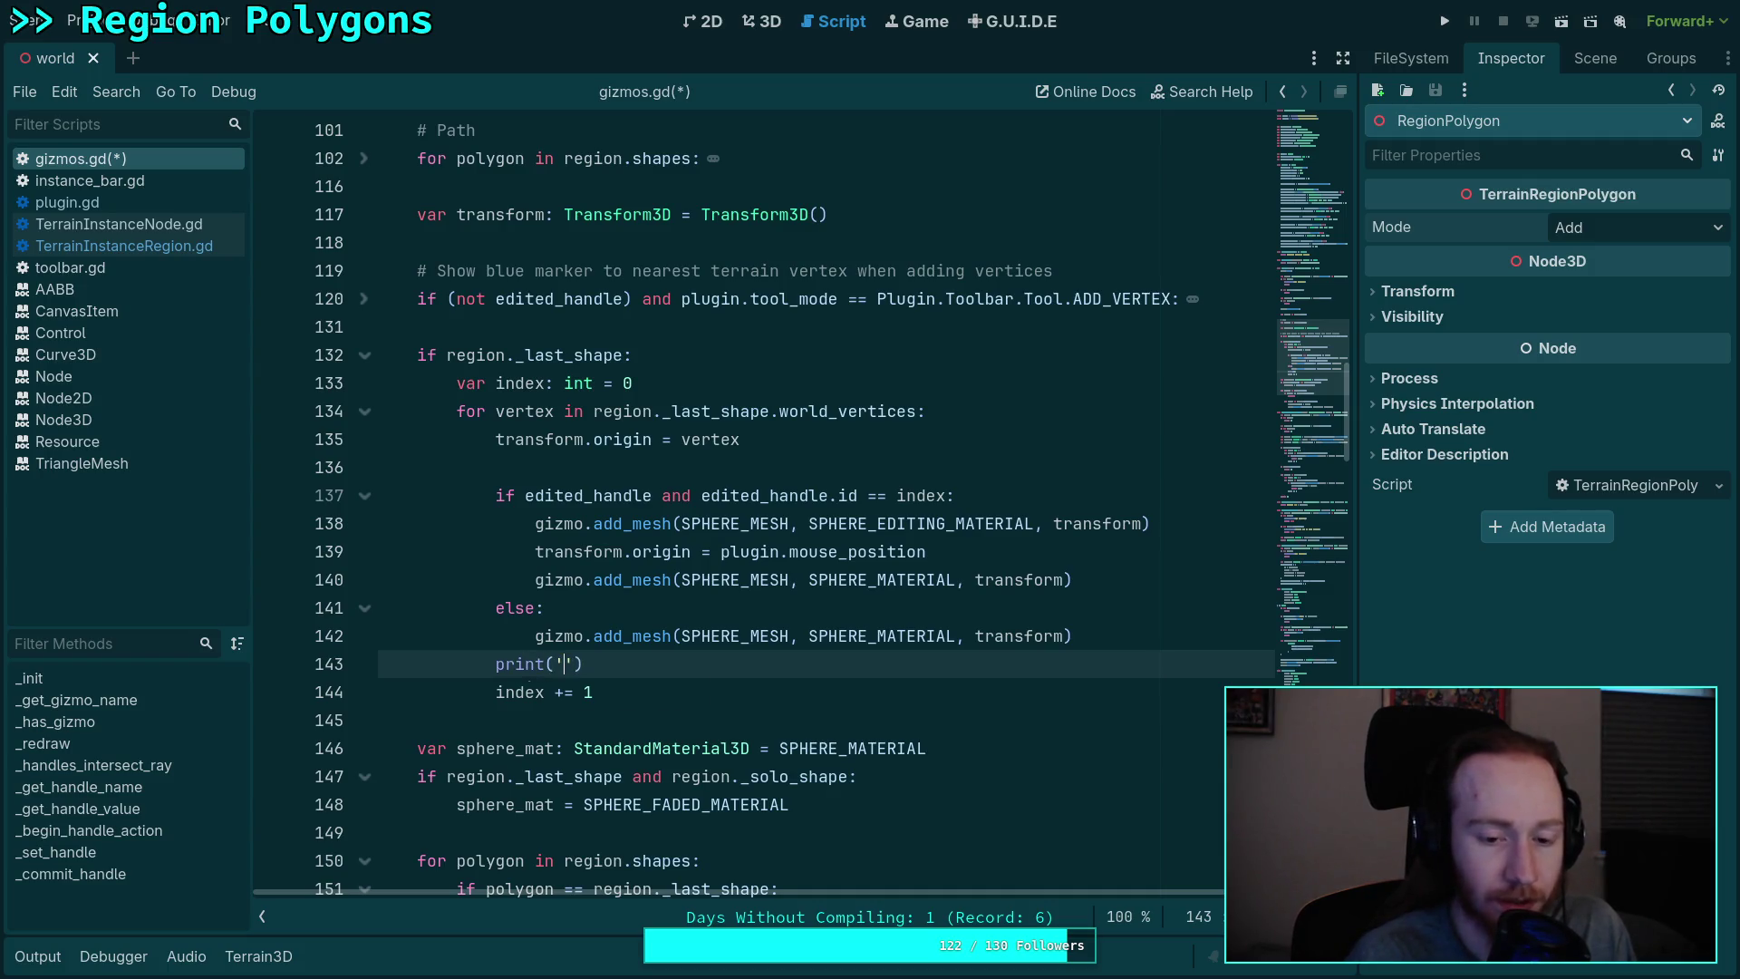
type("drow")
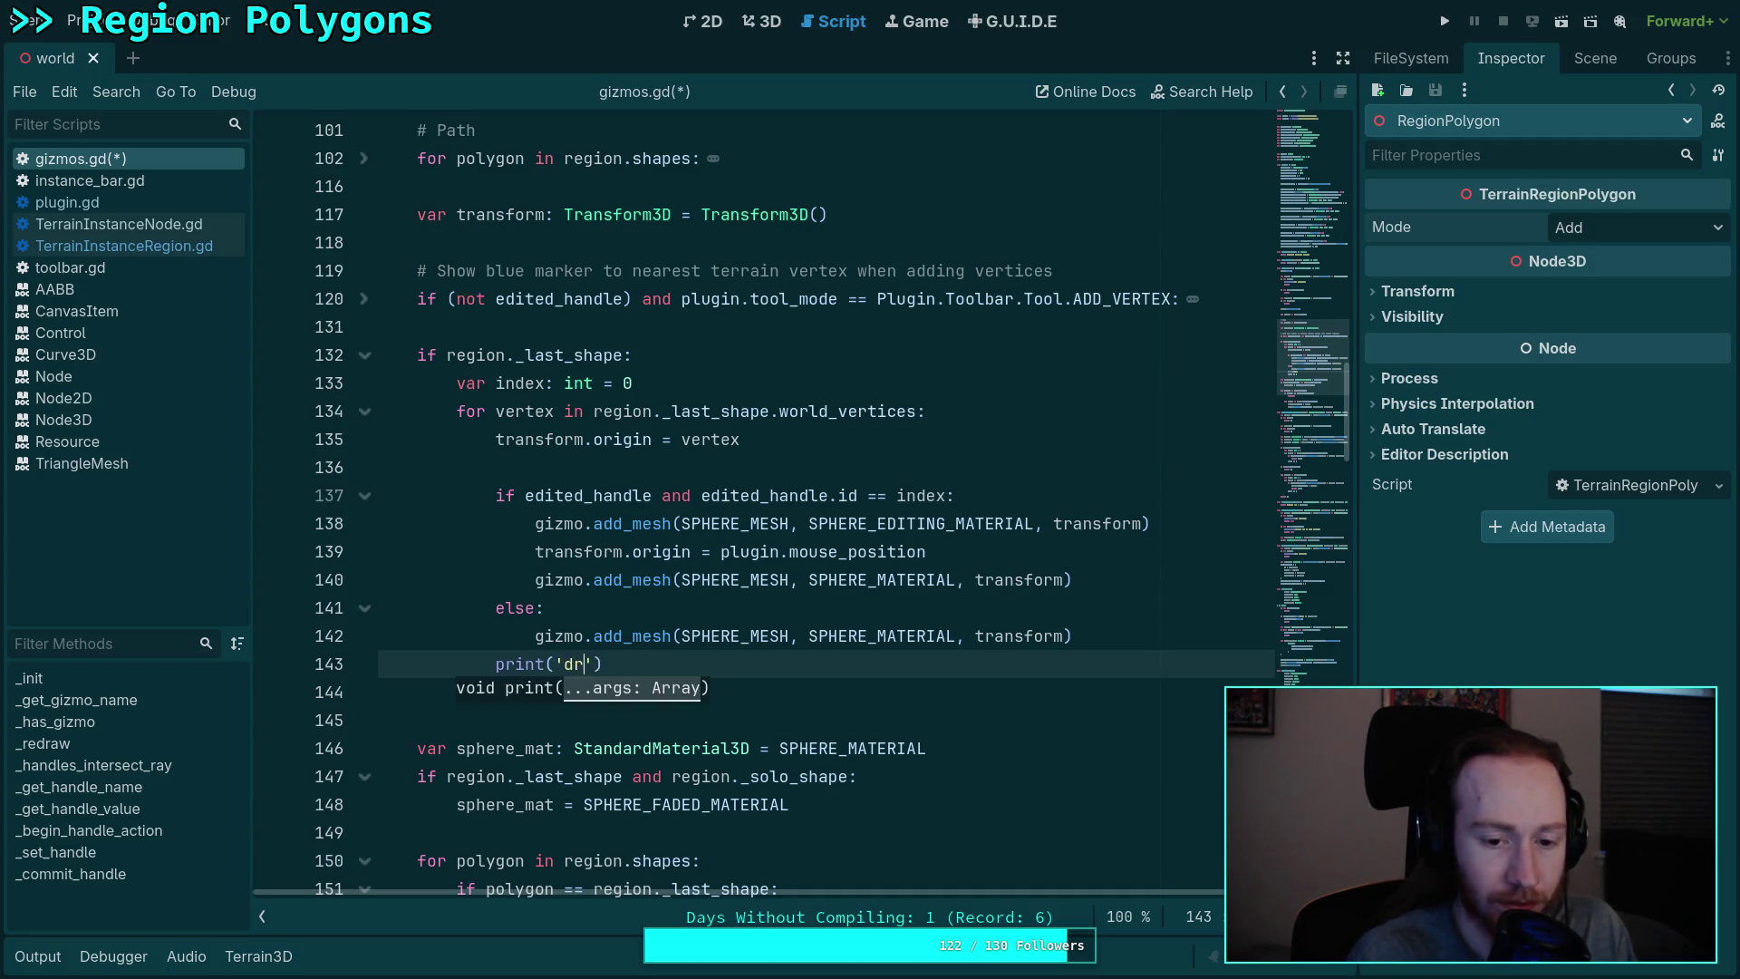
type("ing vertex")
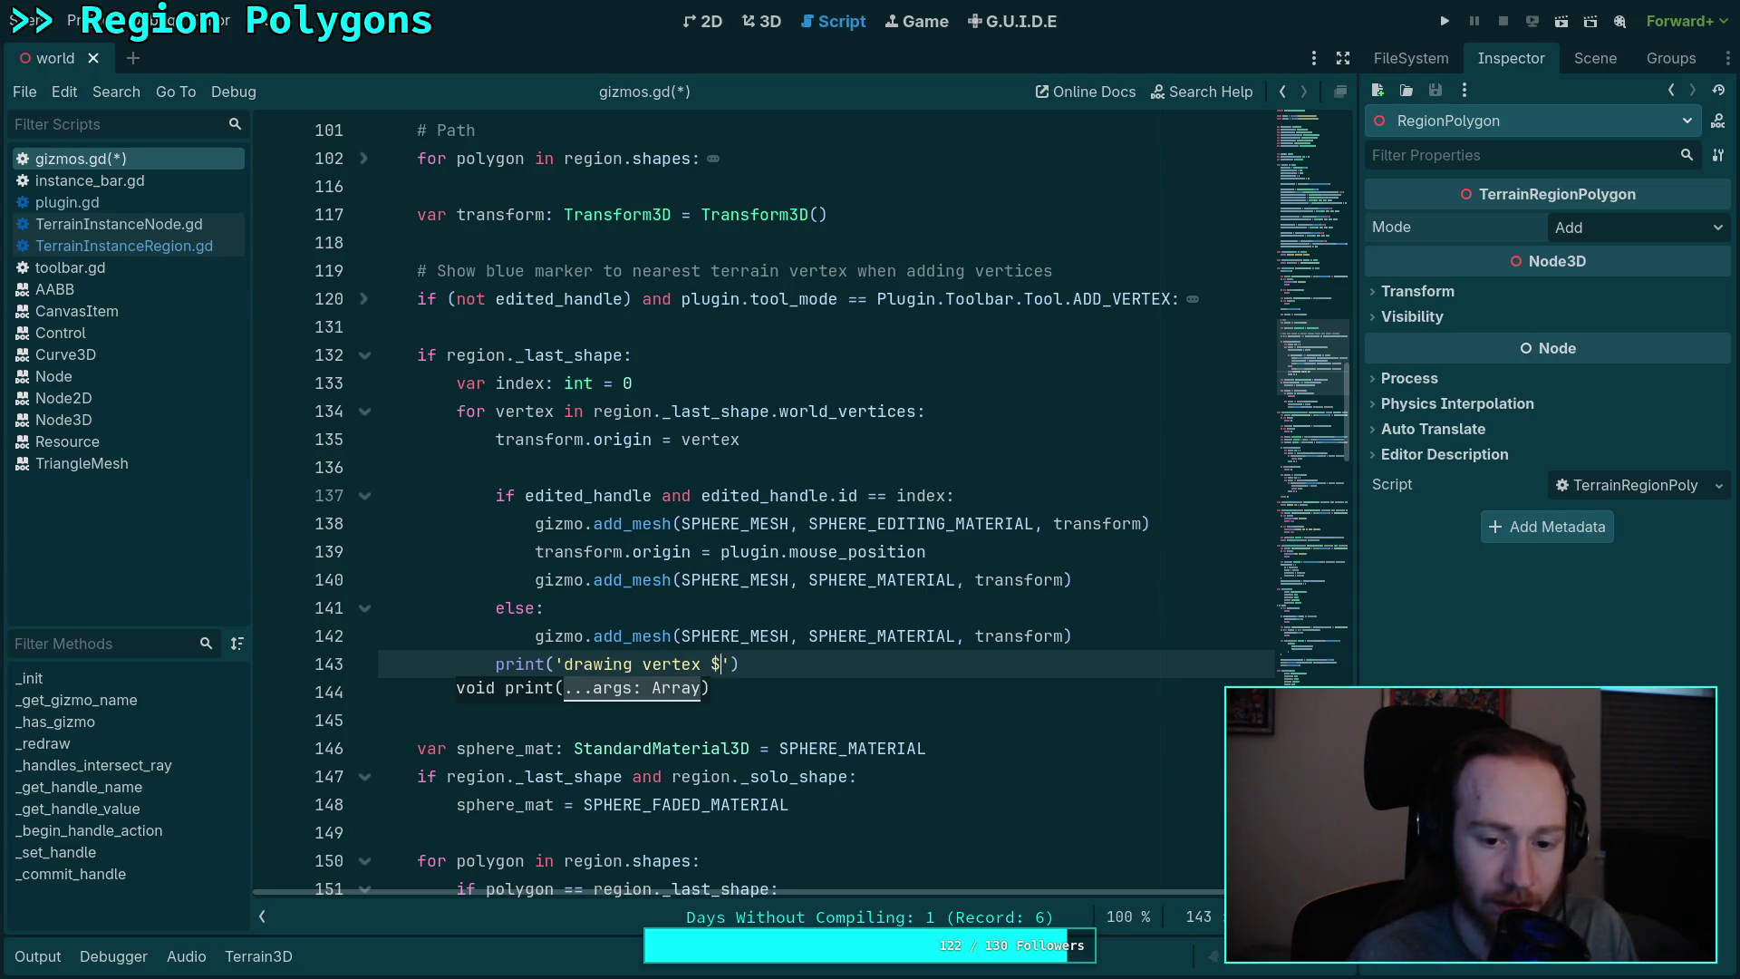
type("%s")
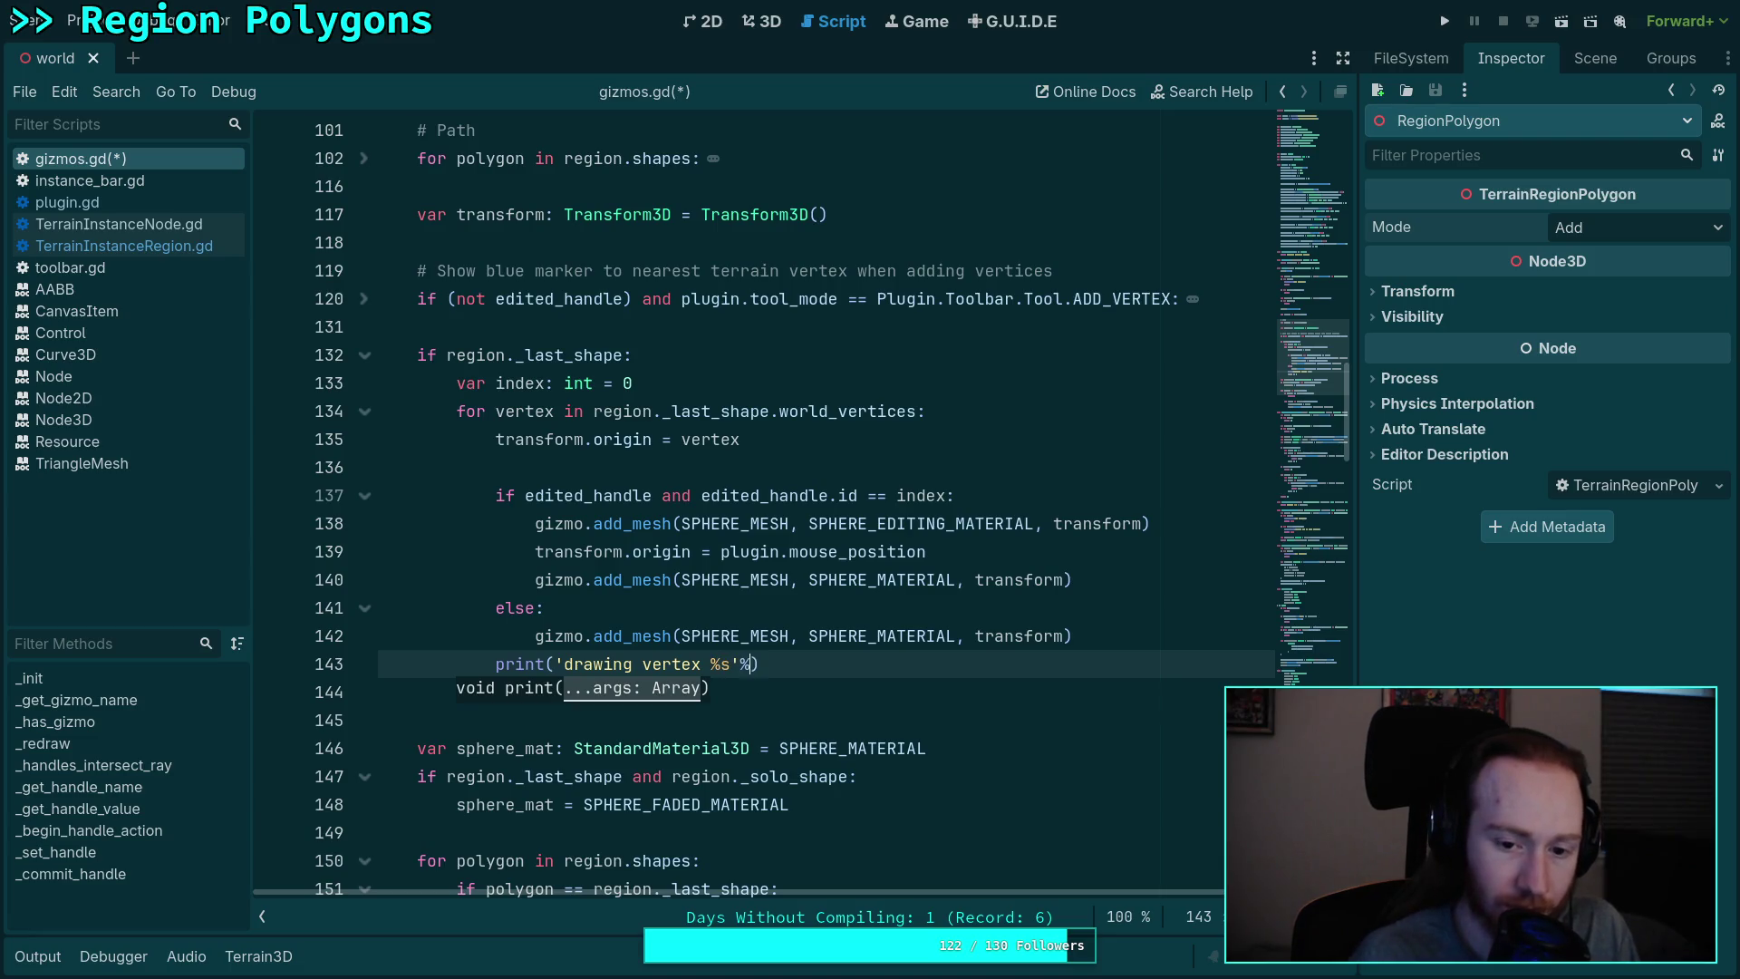
type("vertex")
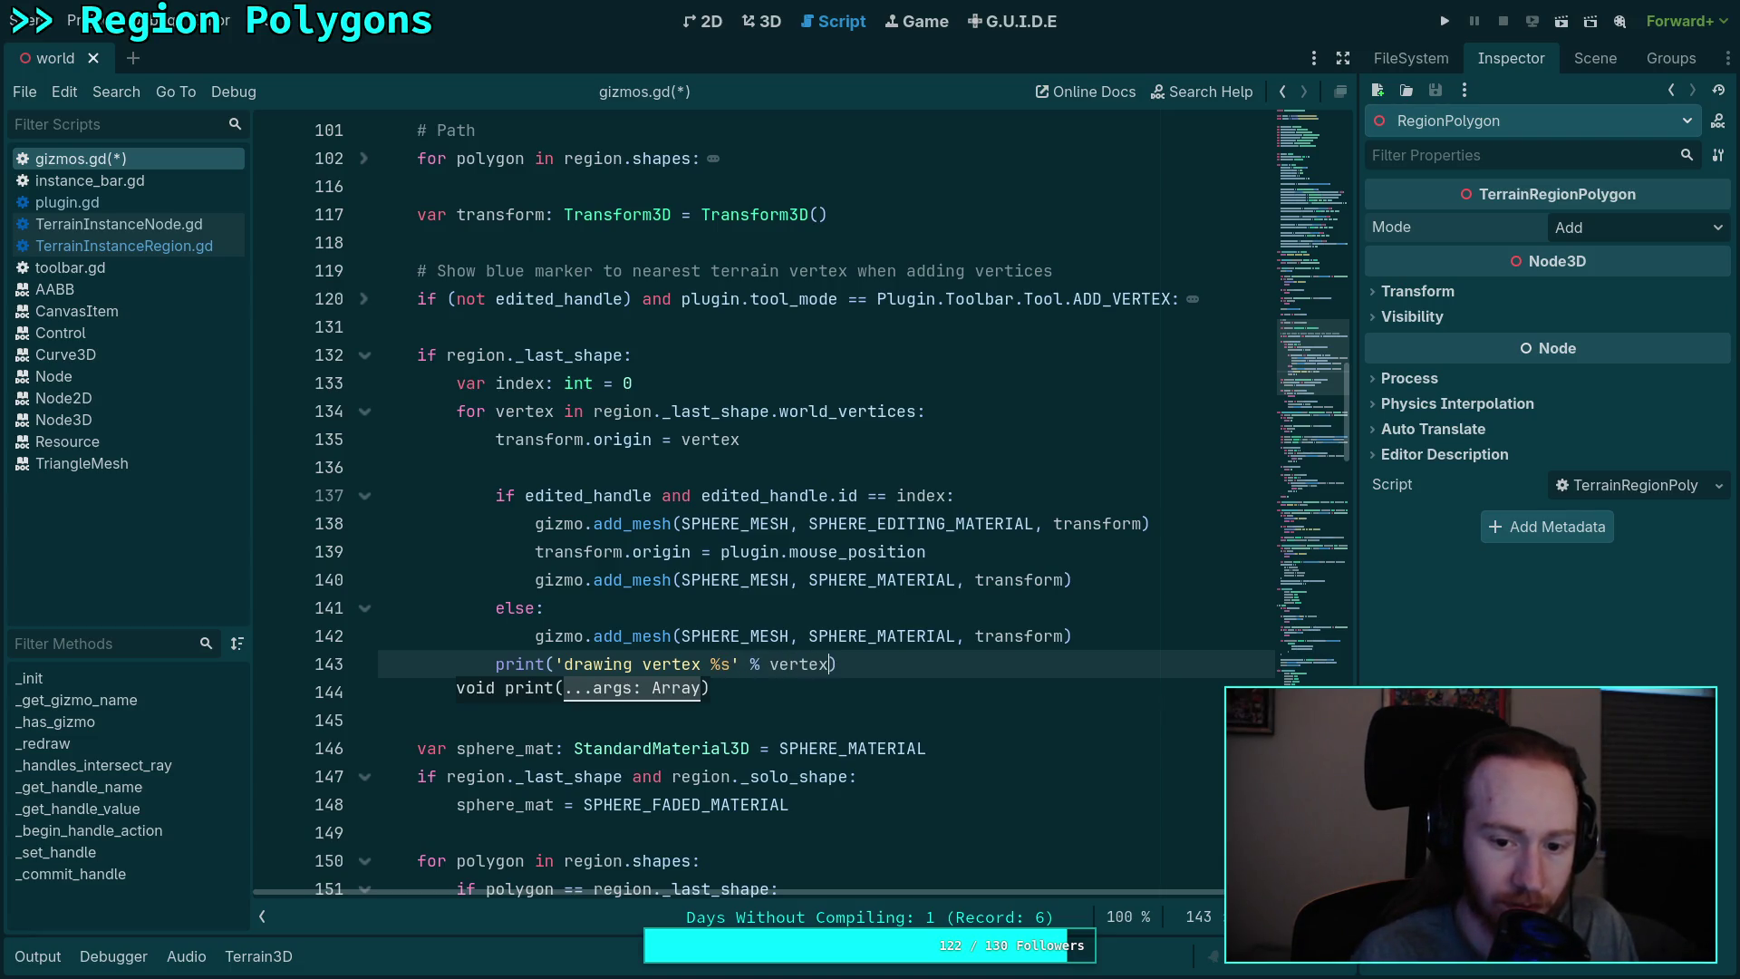
key("ctrl+s")
key("Escape")
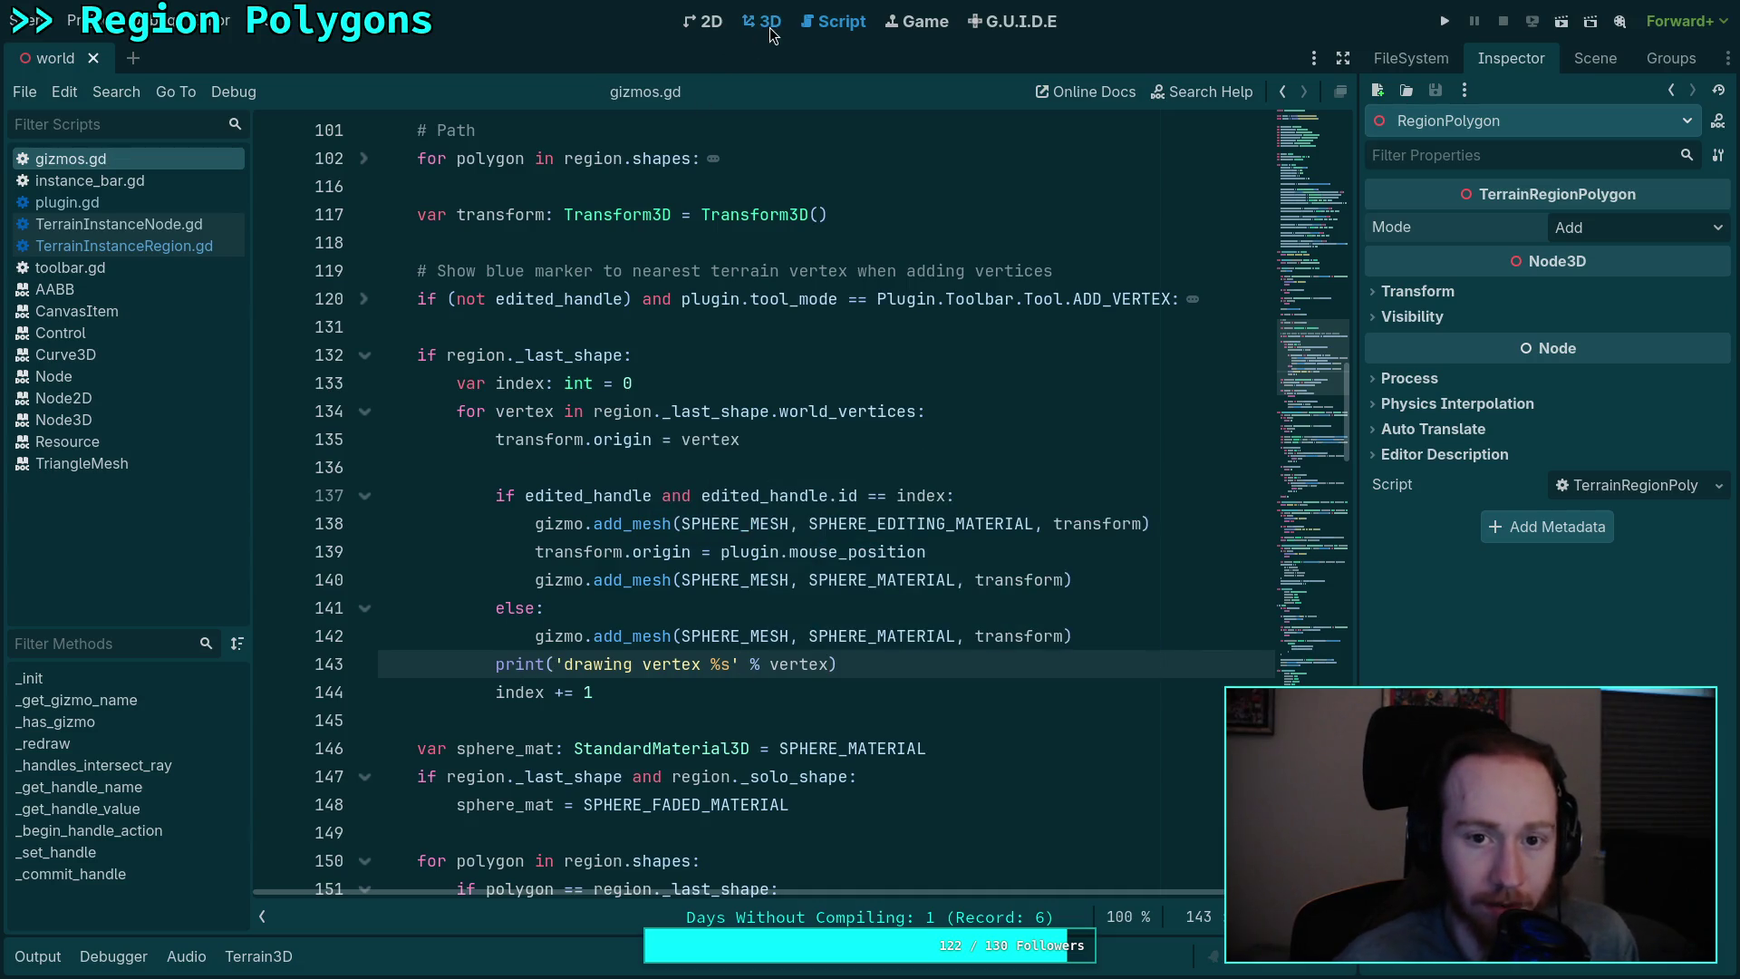
key("ctrl+F2")
Step: Show the Output log, select TerrainInstanceRegion in the Scene tree, then return to gizmos.gd
left_click(36, 957)
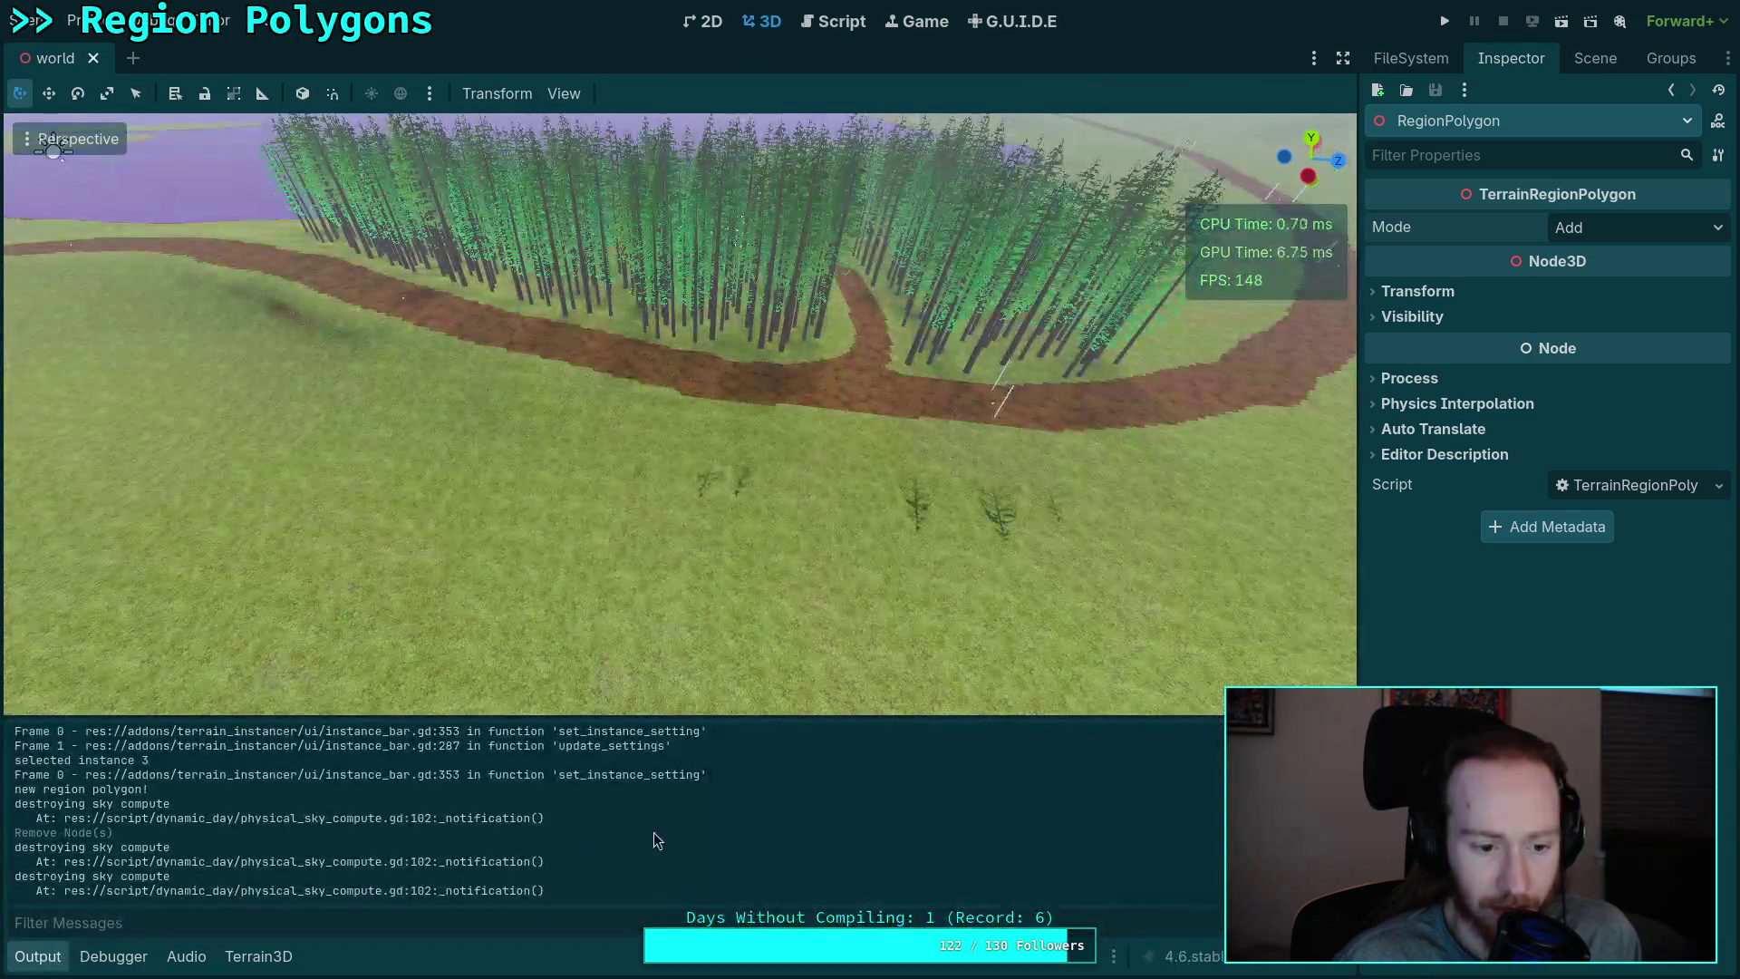
left_click(1595, 58)
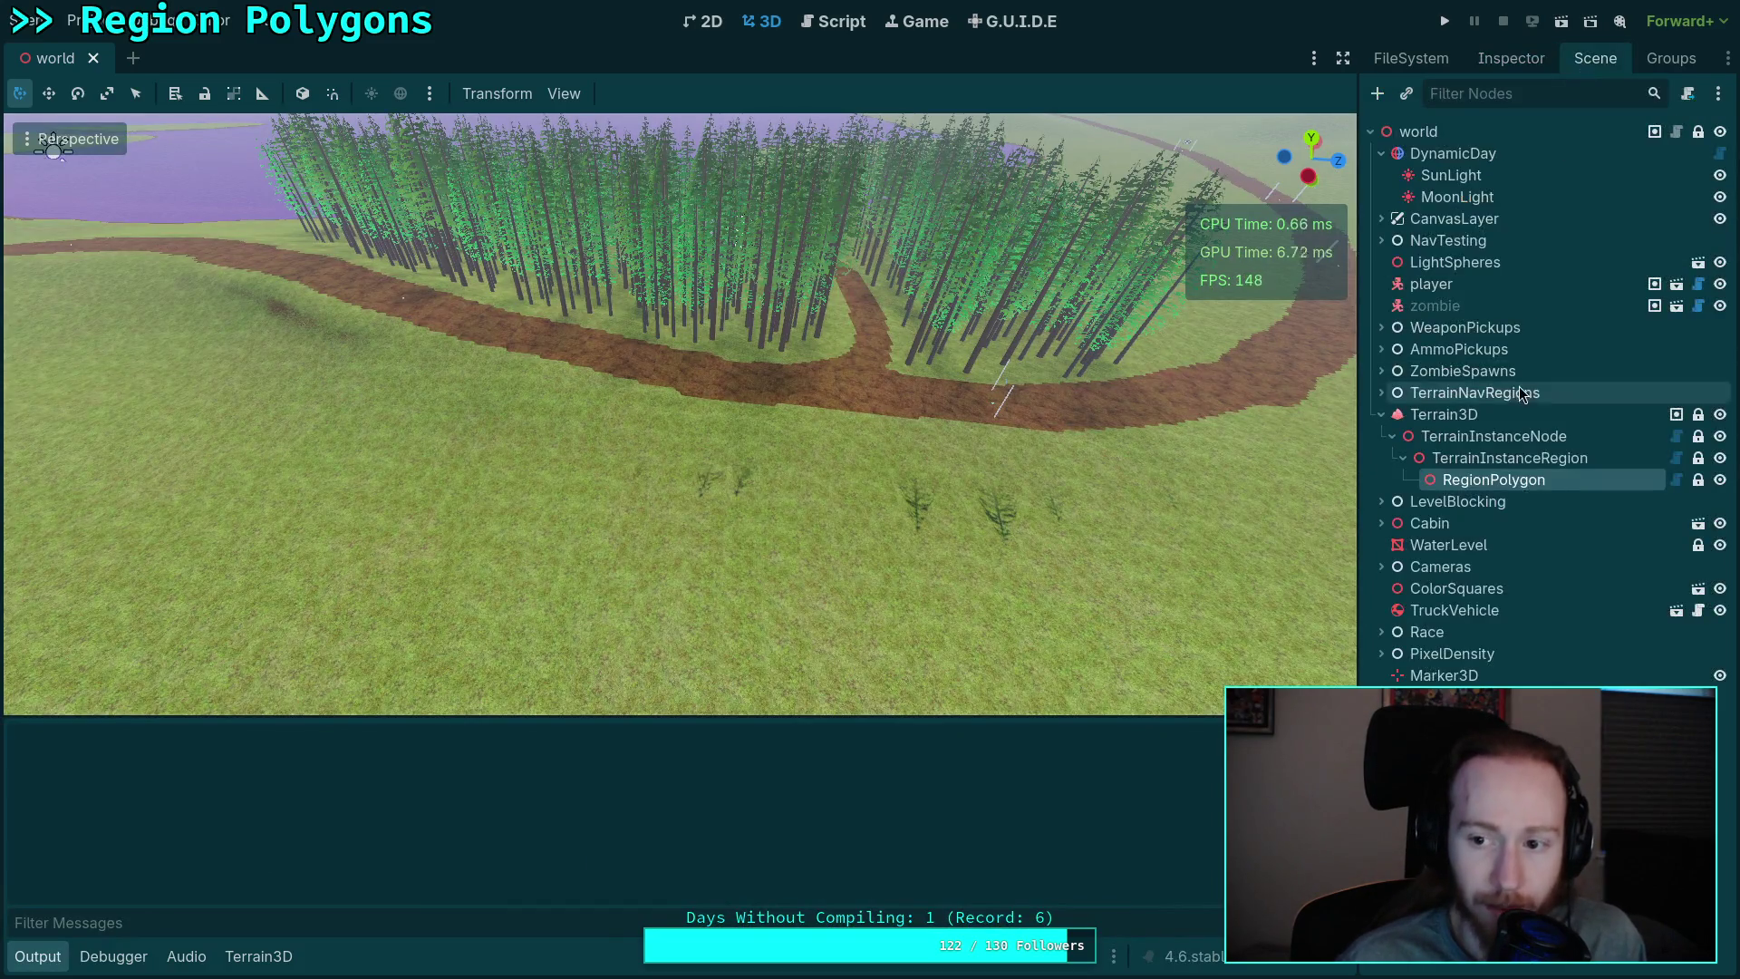
left_click(1510, 458)
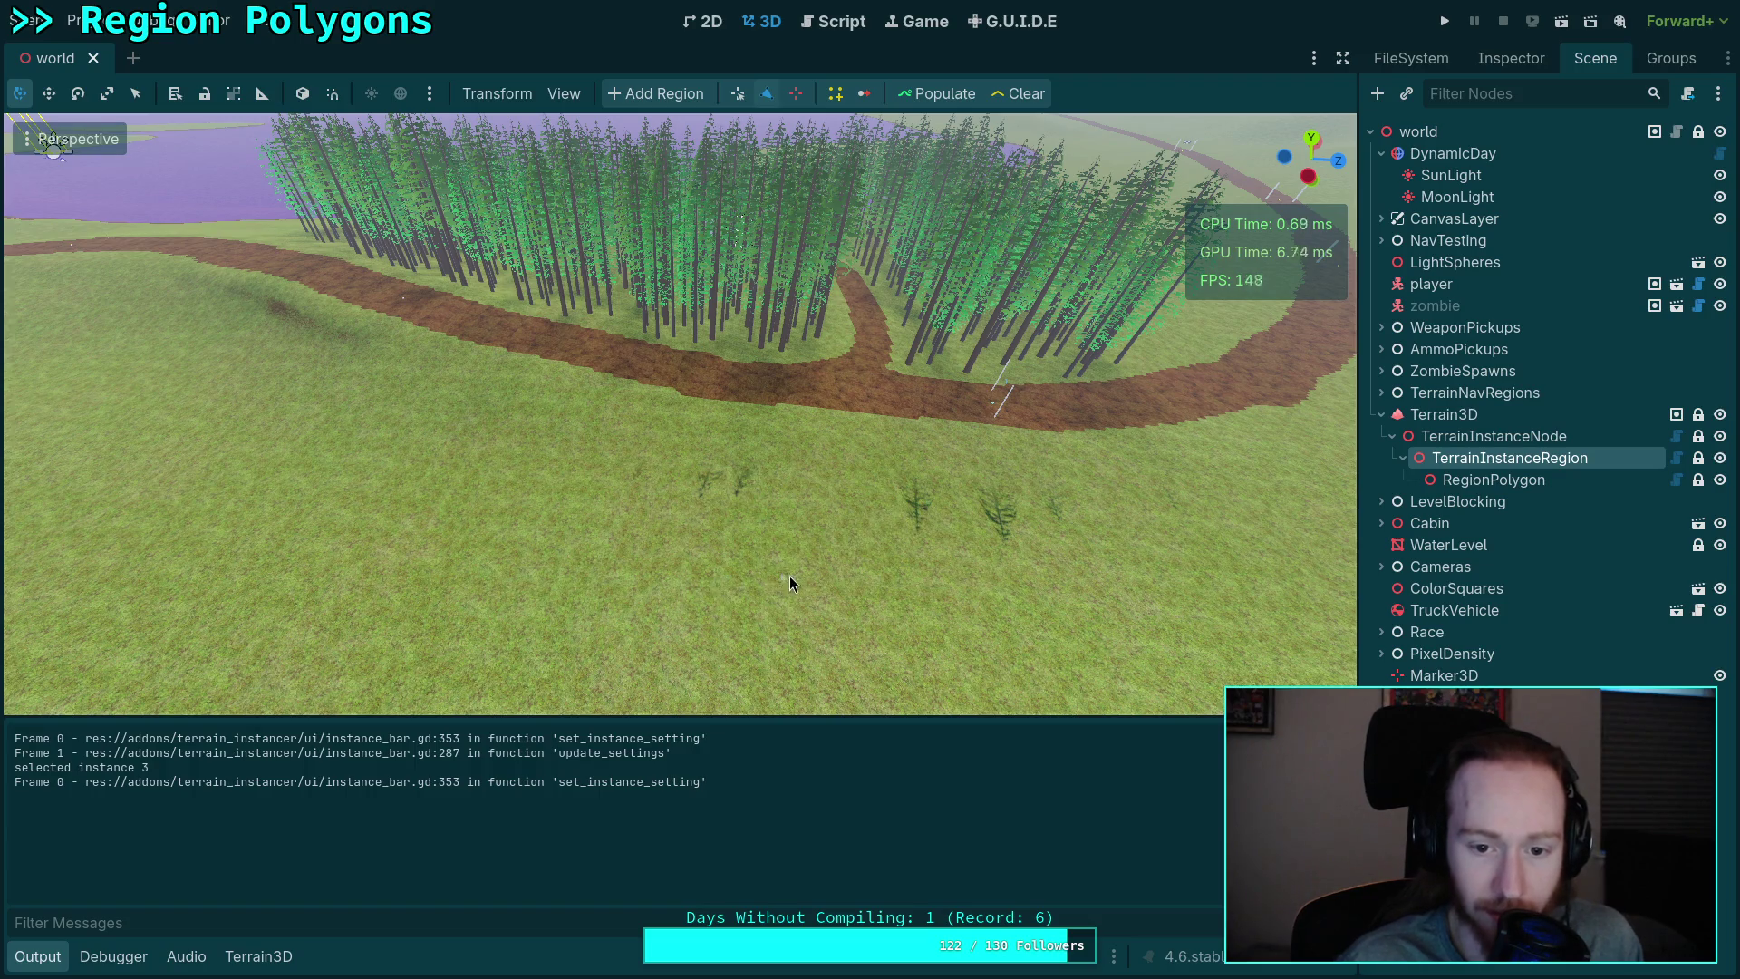
scroll(781, 496, "up", 4)
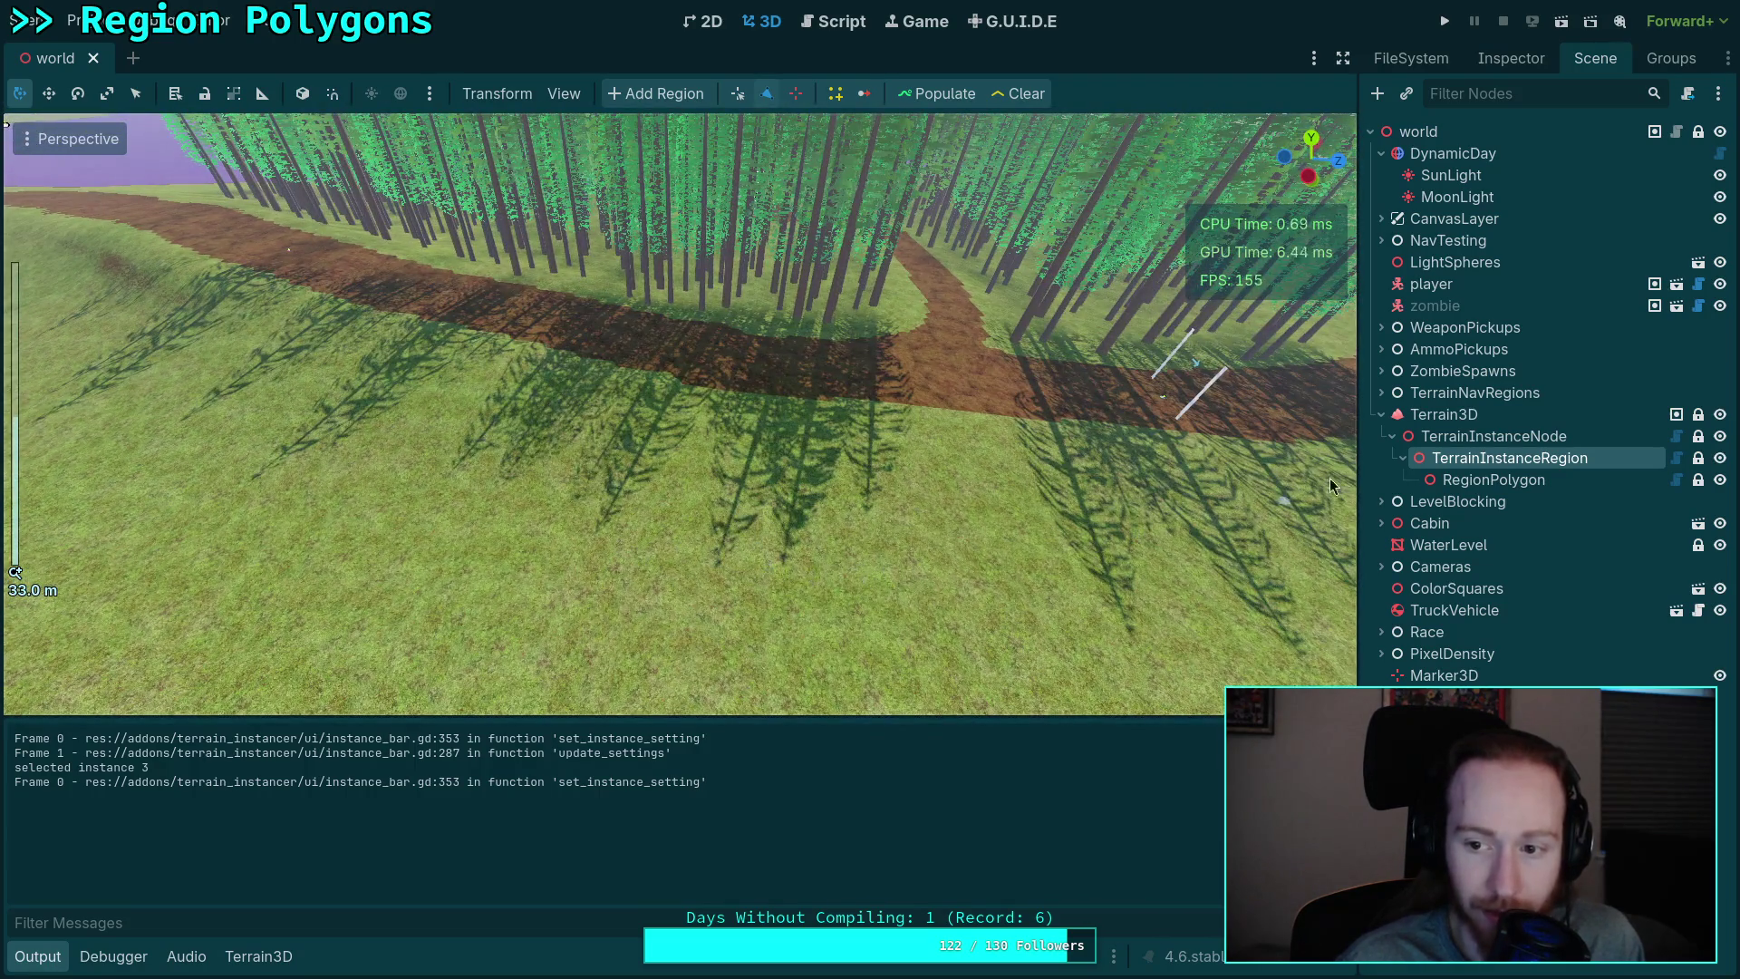
left_click(839, 25)
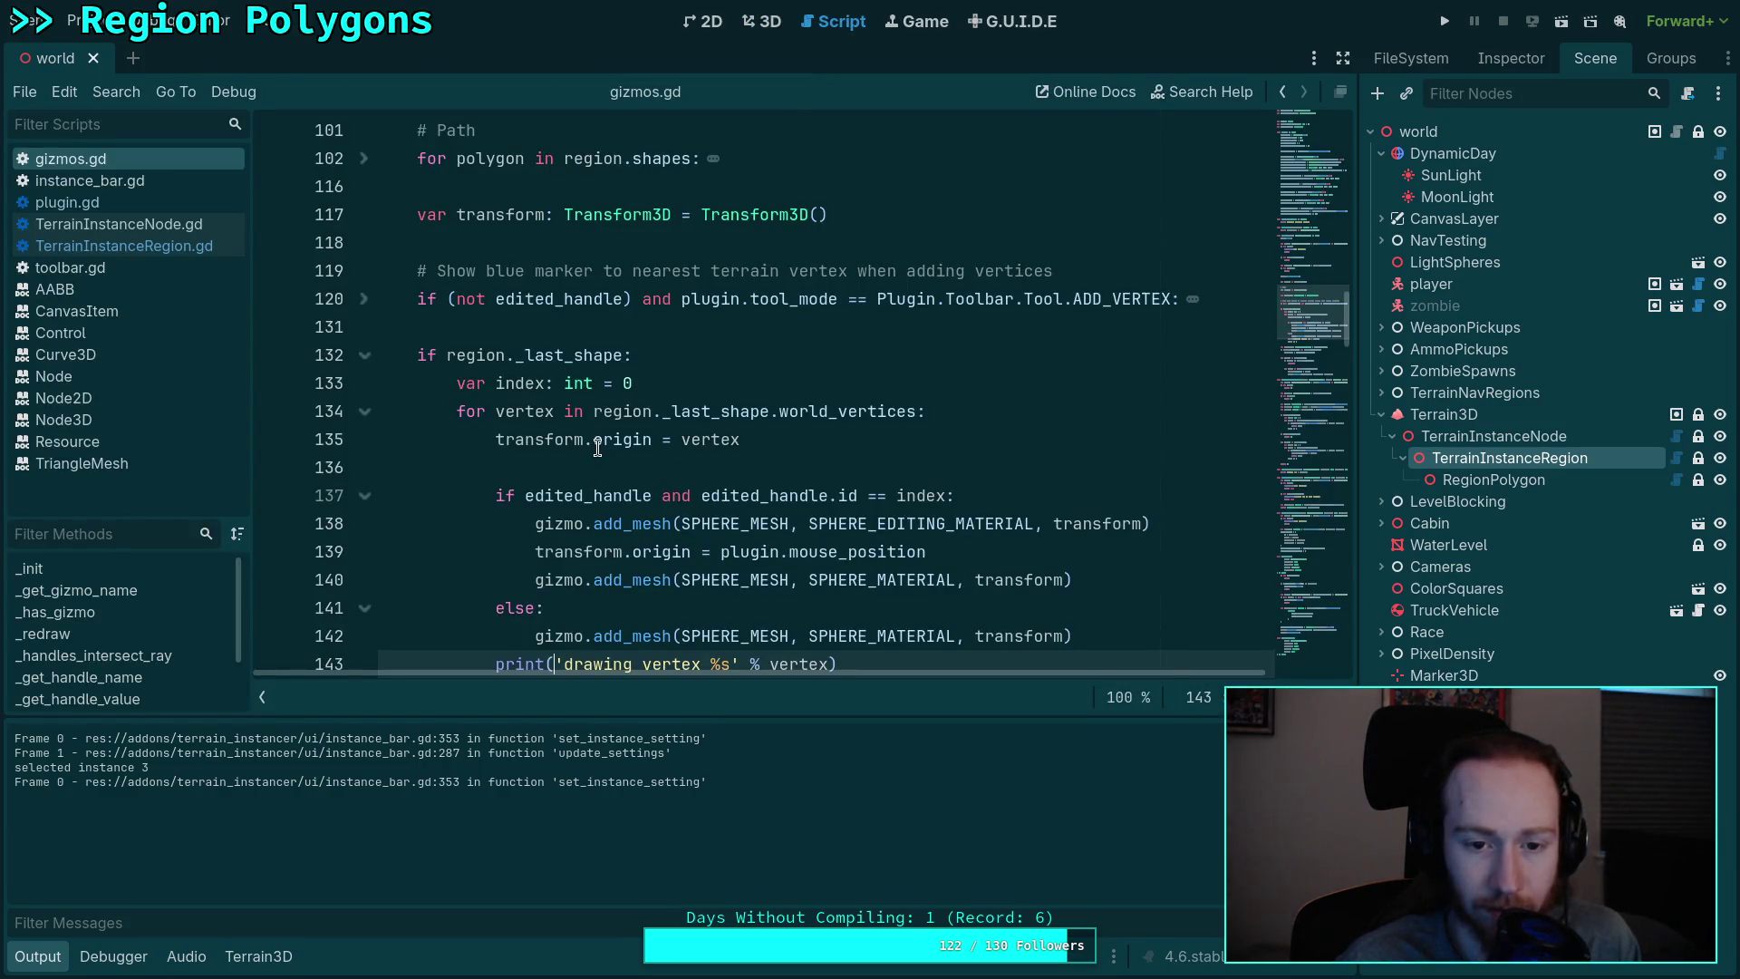
Step: Add print('drawing active shape!') under the line-132 active-shape check, save, and view the 3D output
scroll(595, 444, "down", 1)
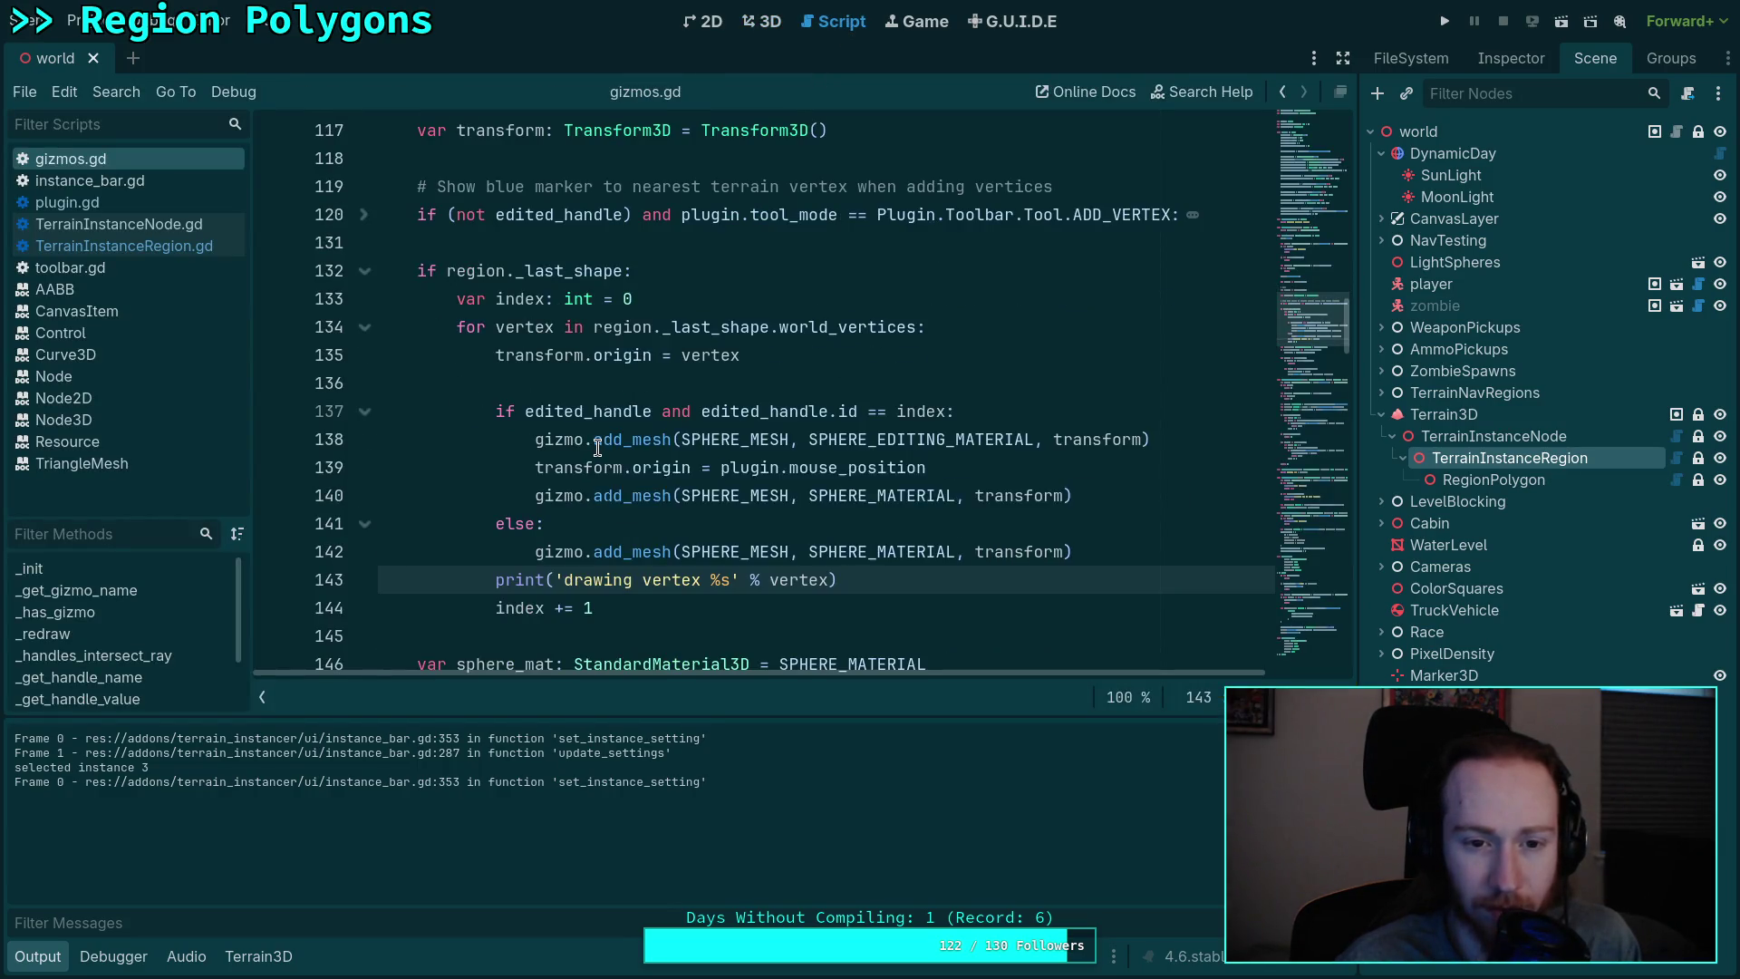
left_click(574, 268)
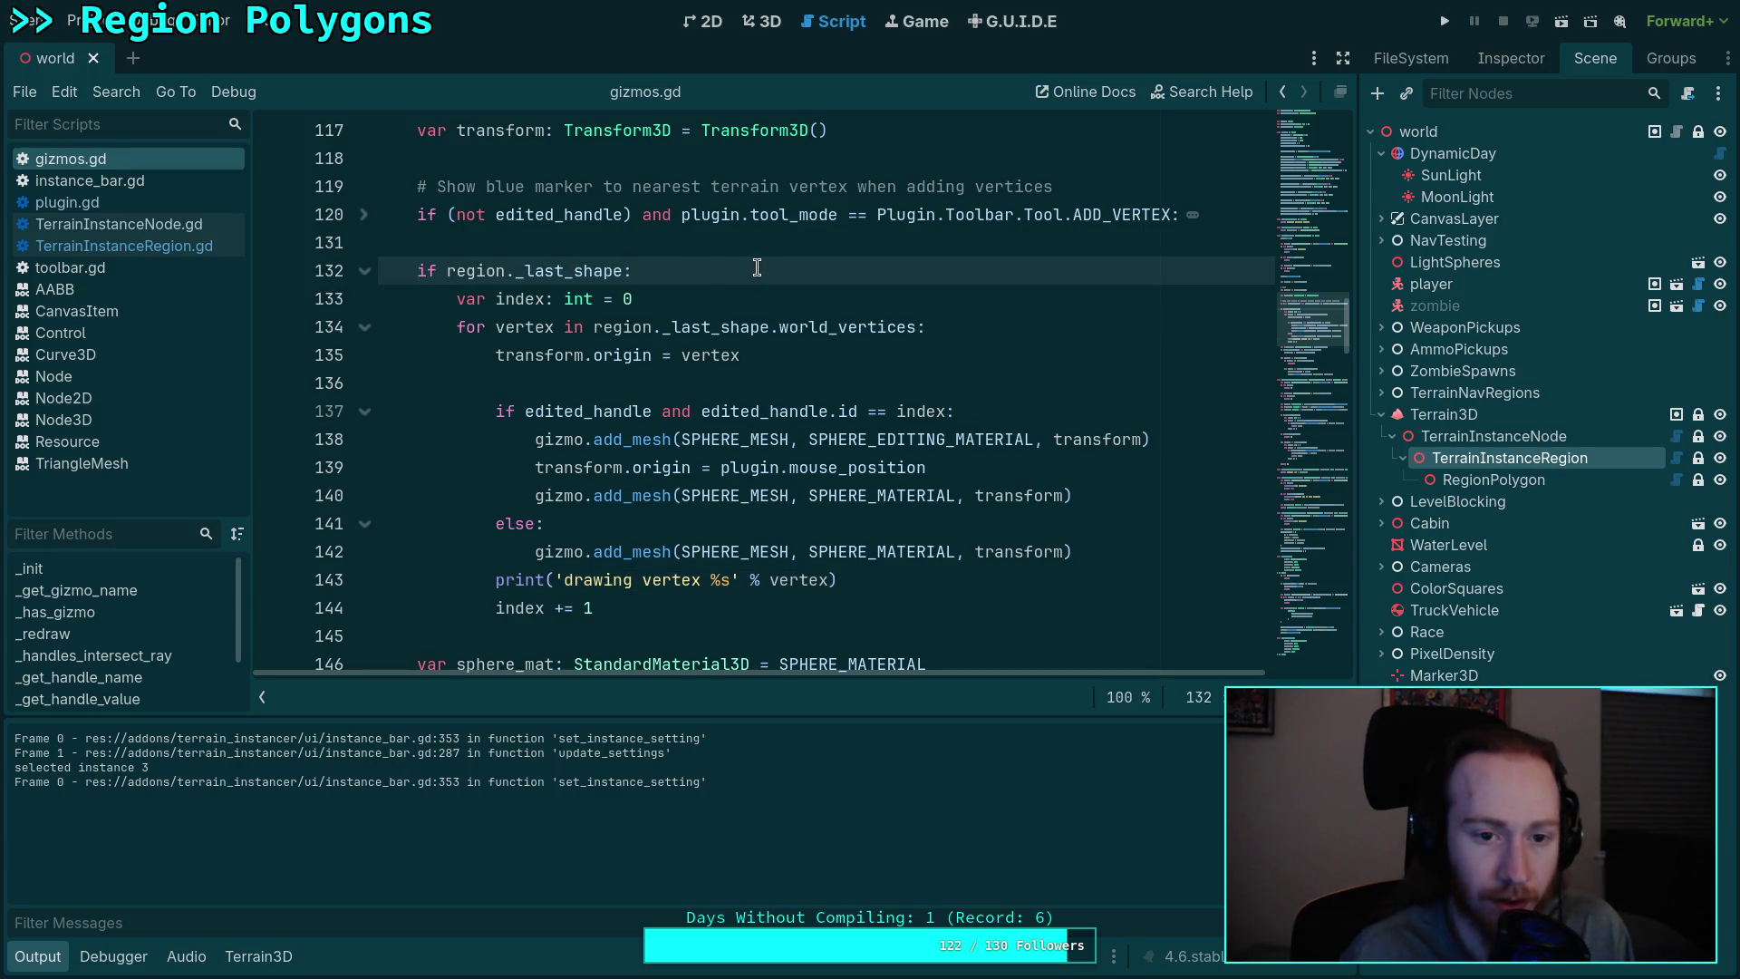
key("Return")
type("print('")
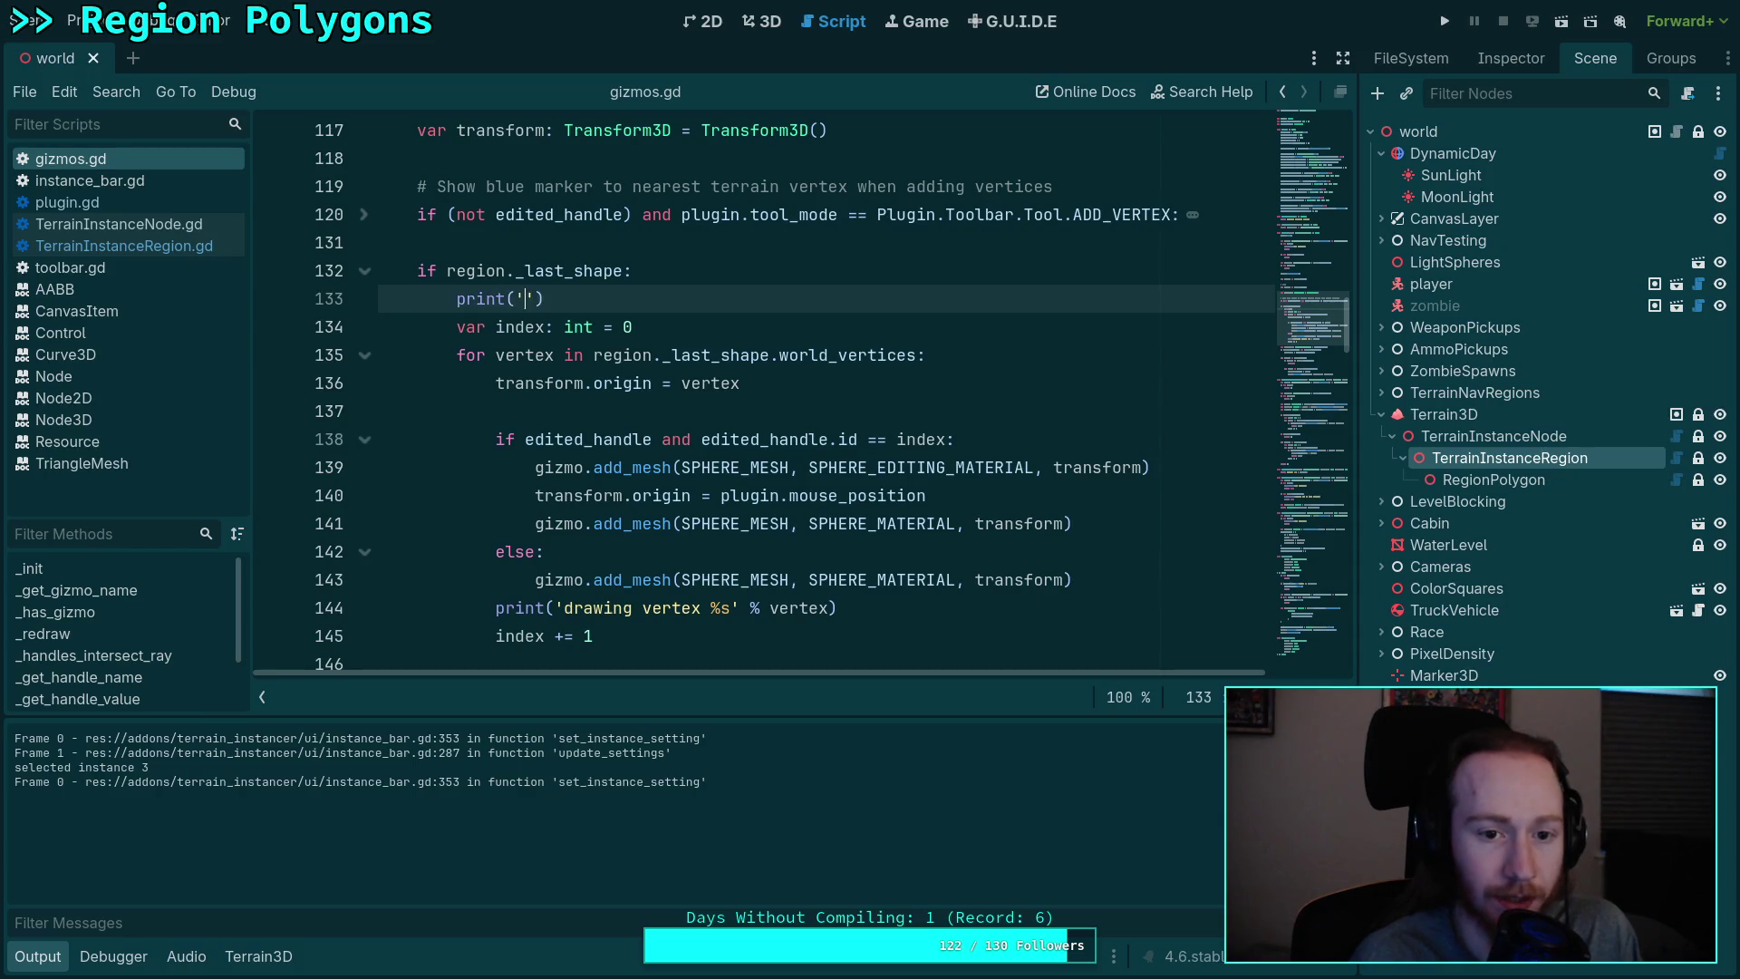
type("drawing ")
type("active sha")
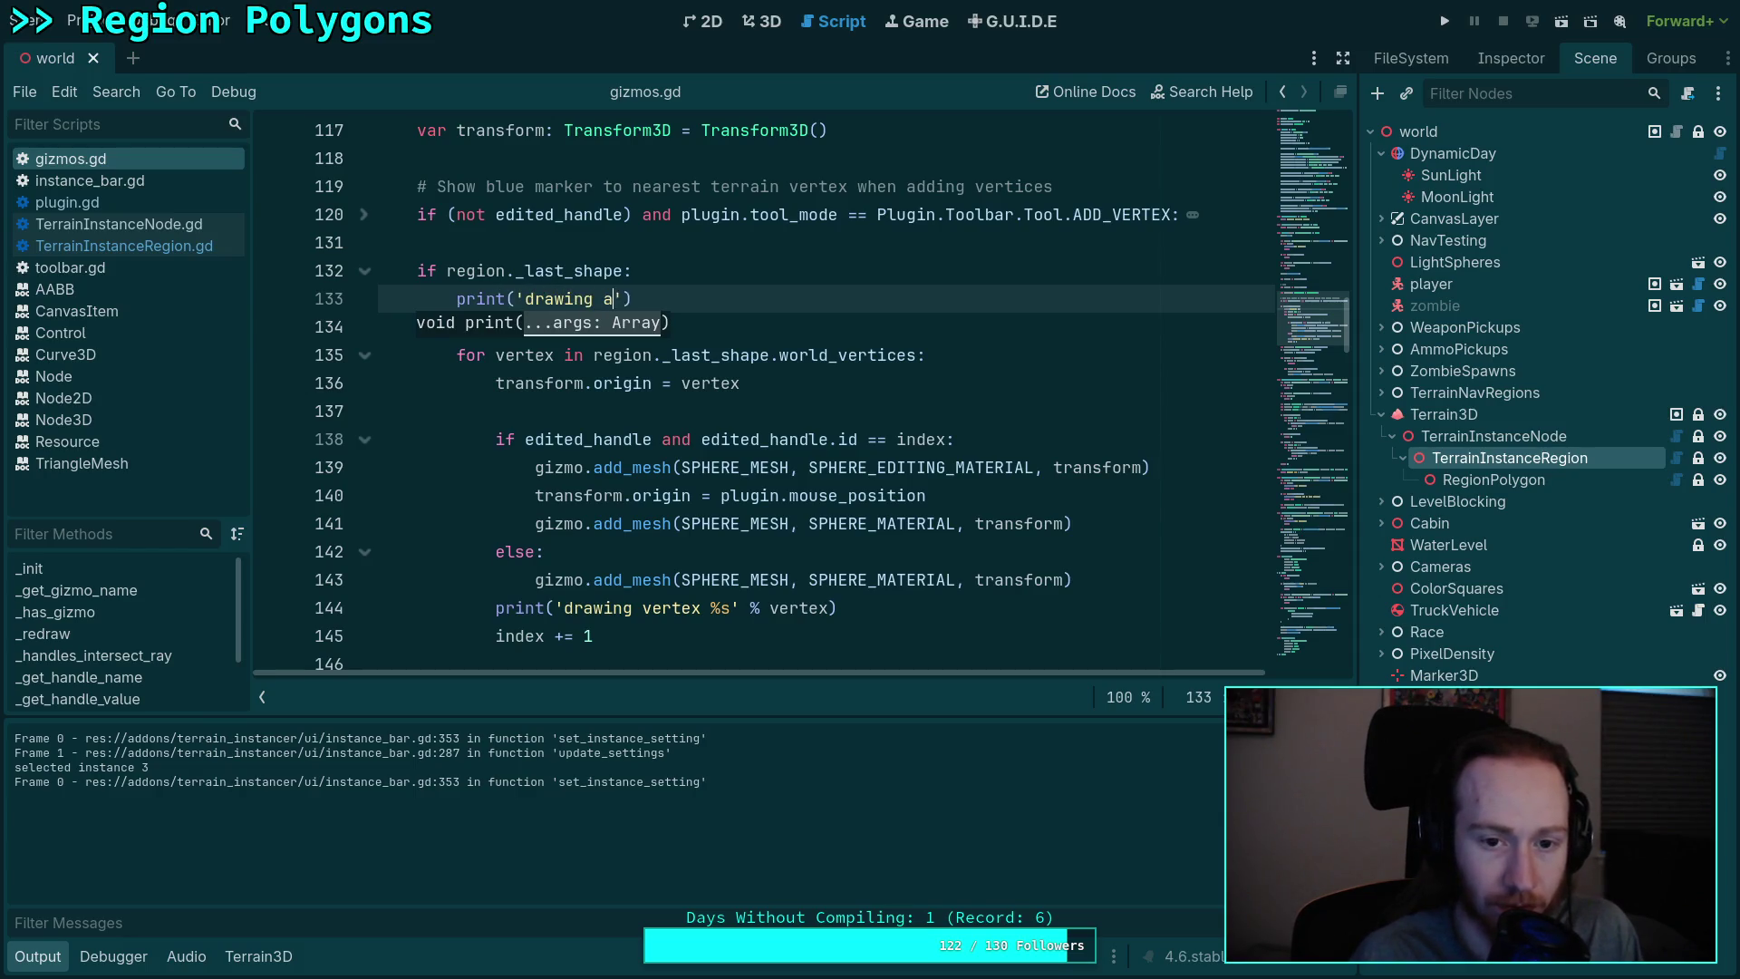
type("p")
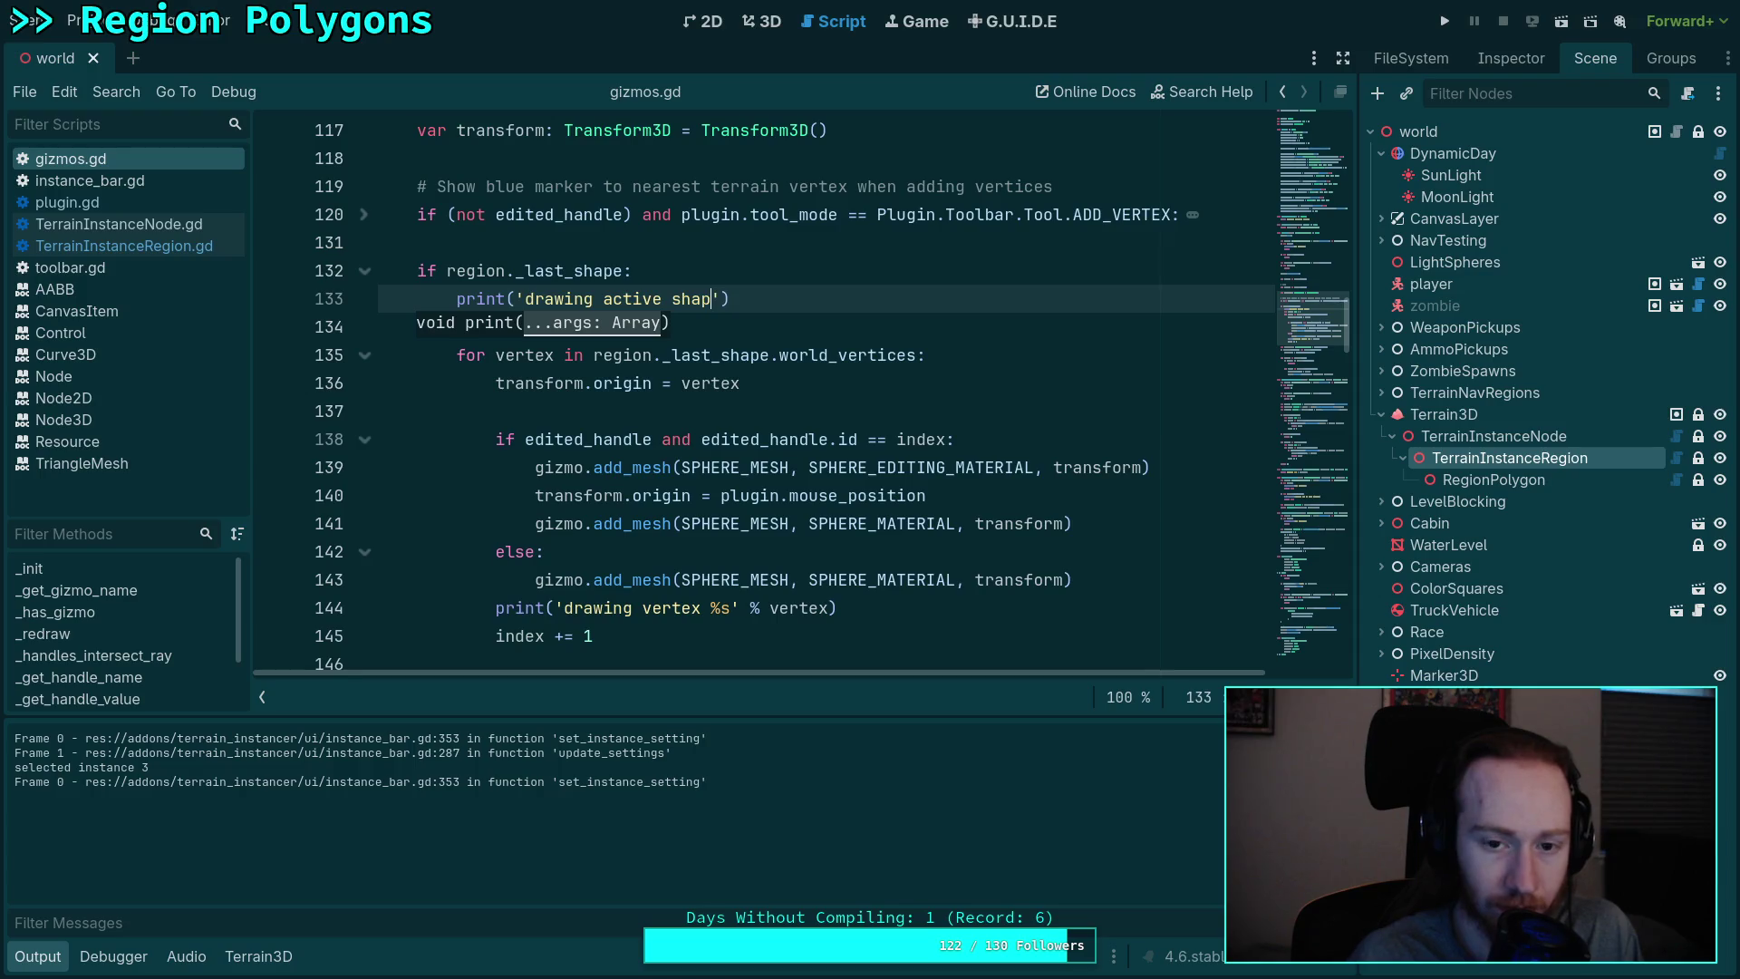
type("e!")
key("ctrl+s")
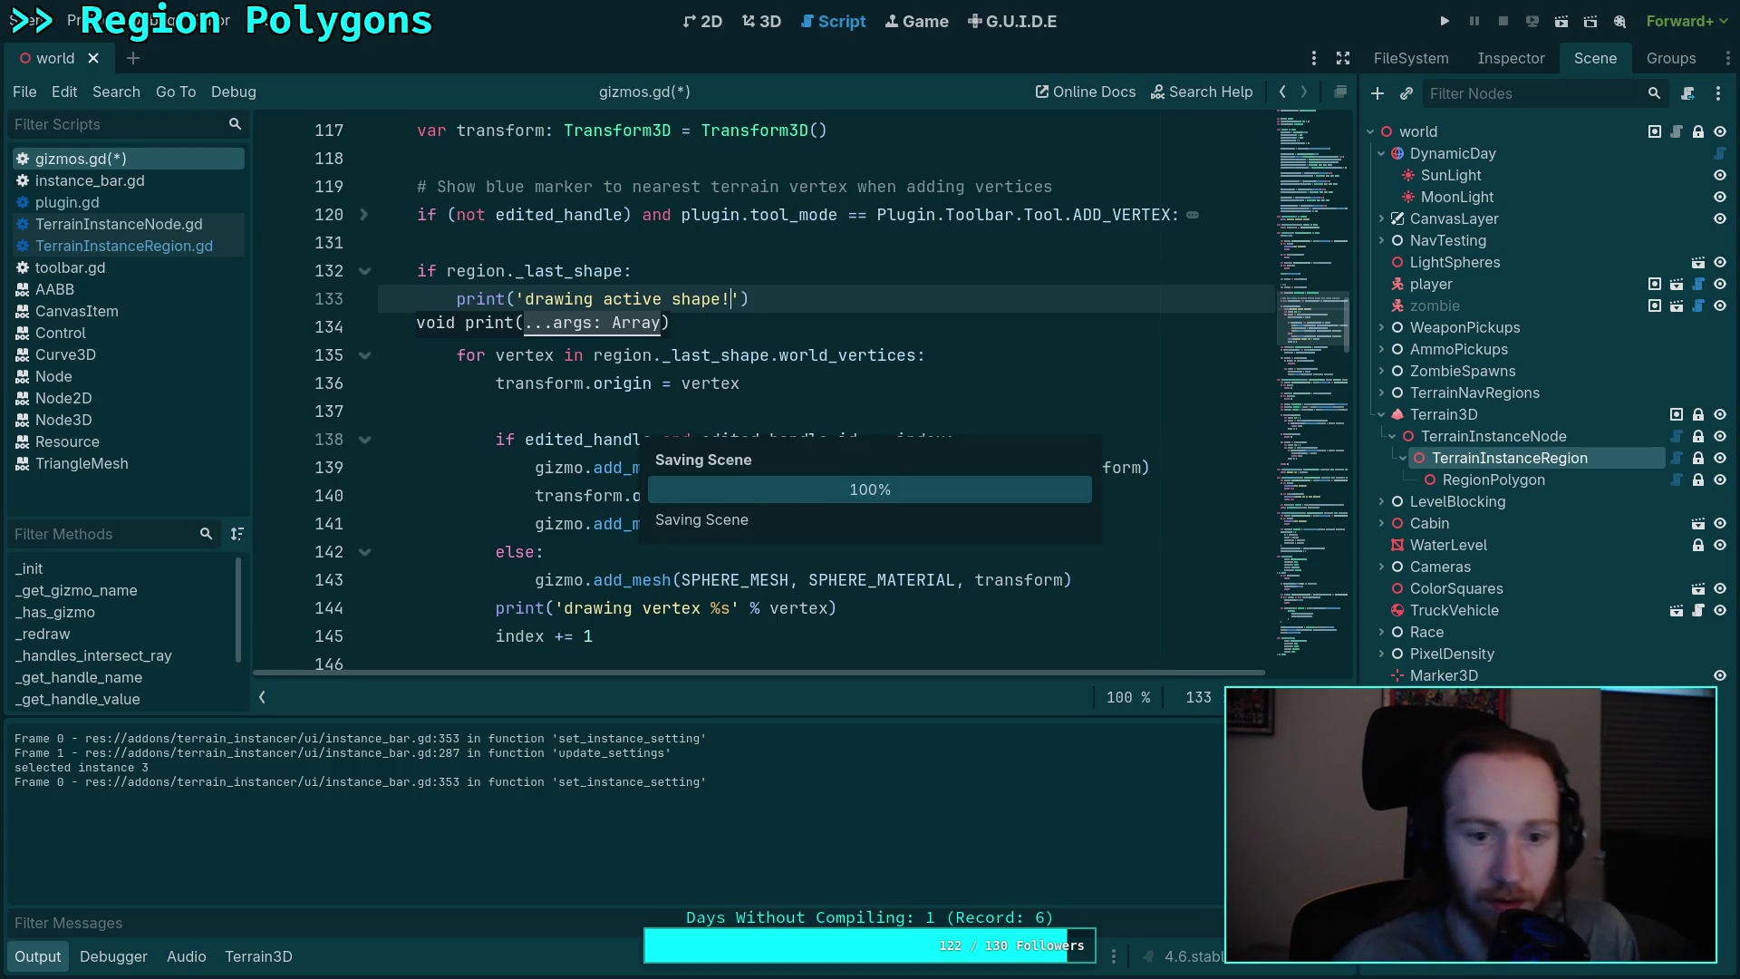
left_click(815, 214)
left_click(761, 21)
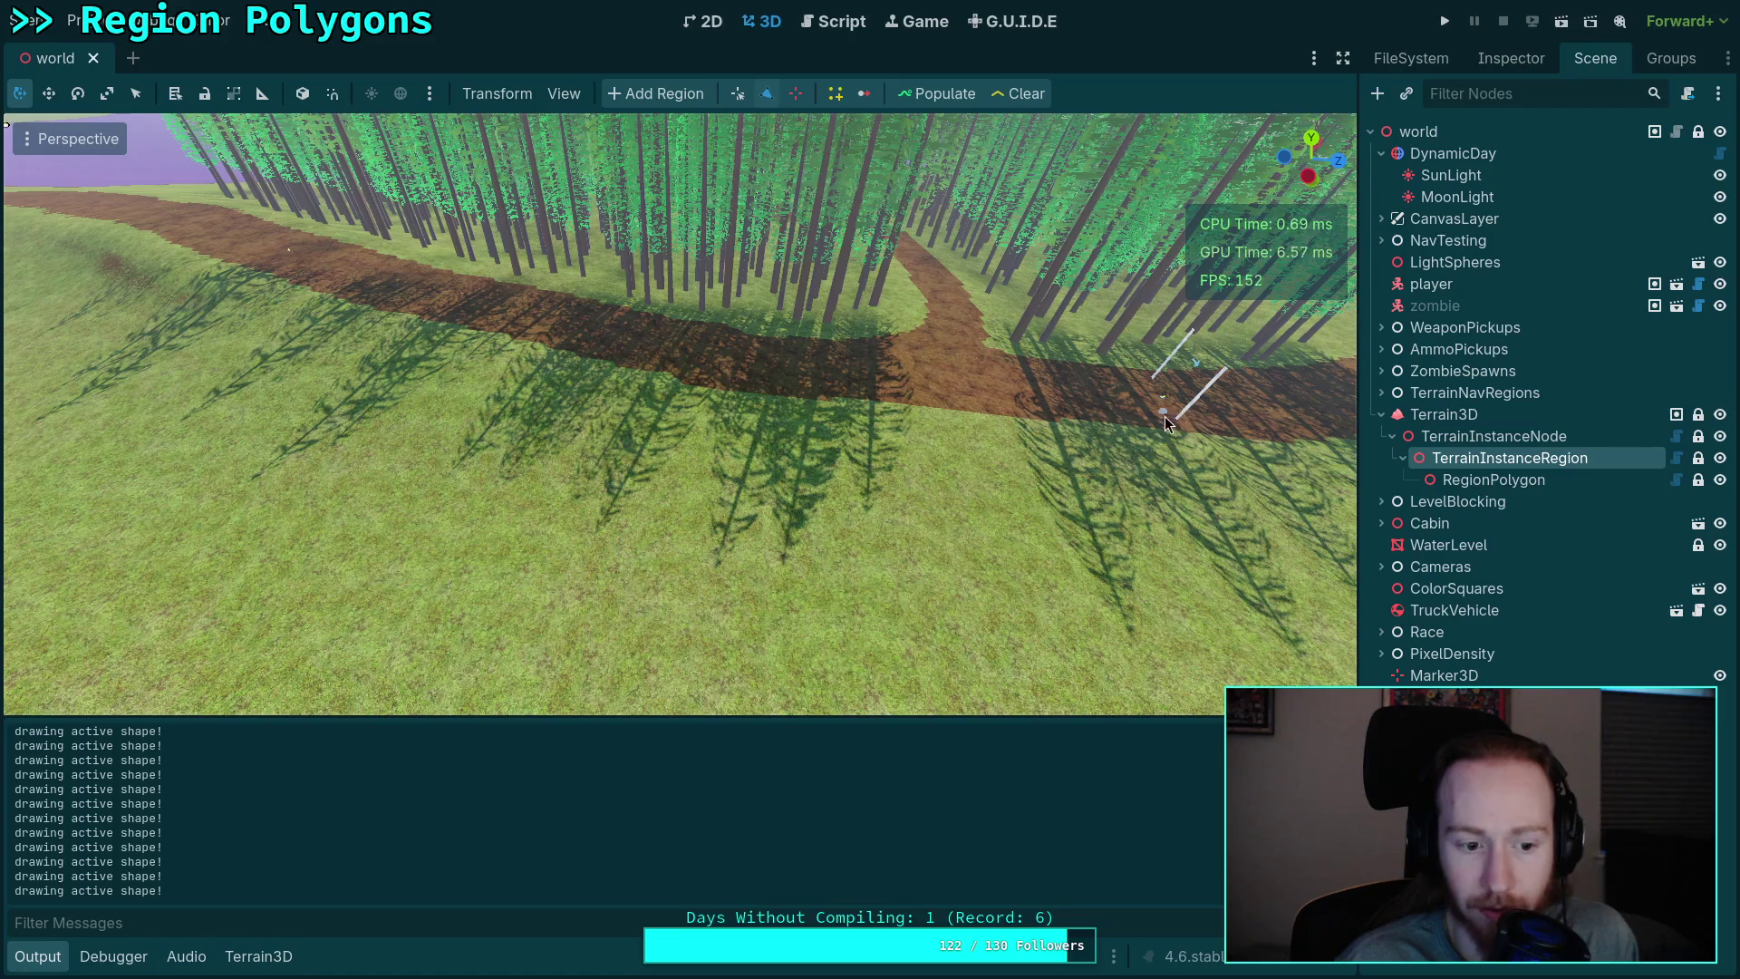
Step: Return from the 3D scene to the gizmos.gd script
left_click(833, 25)
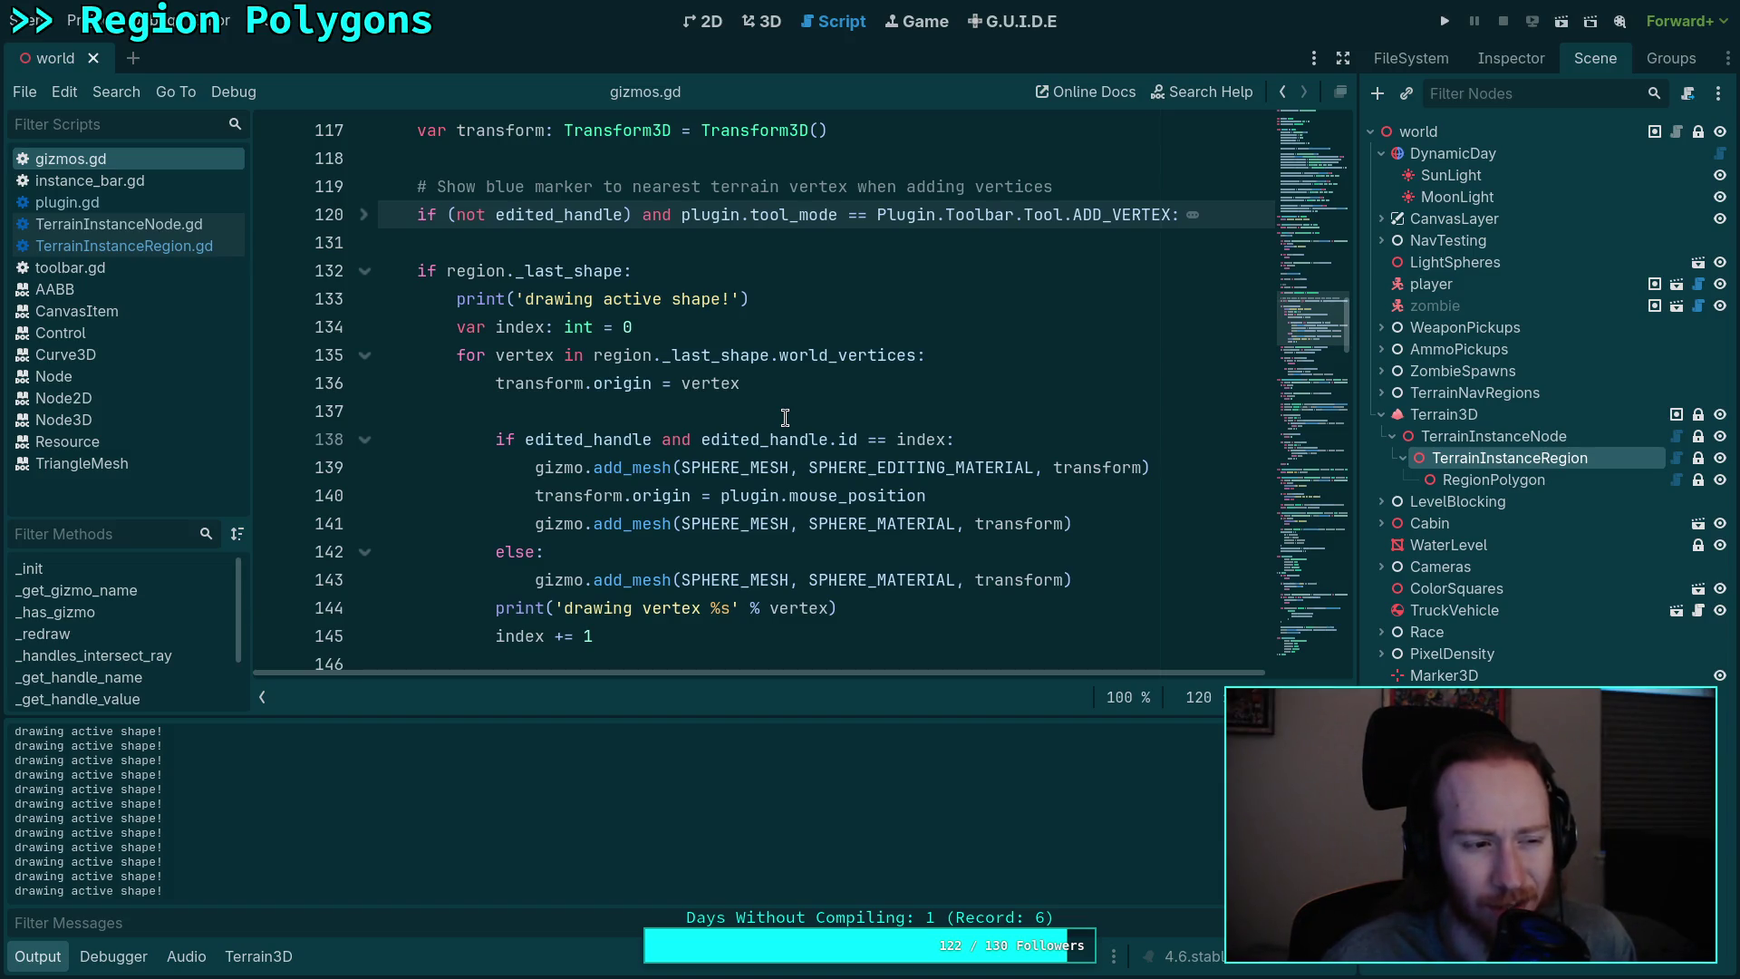
Step: Insert a %s placeholder into the 'drawing active shape' message on line 133
scroll(785, 417, "up", 7)
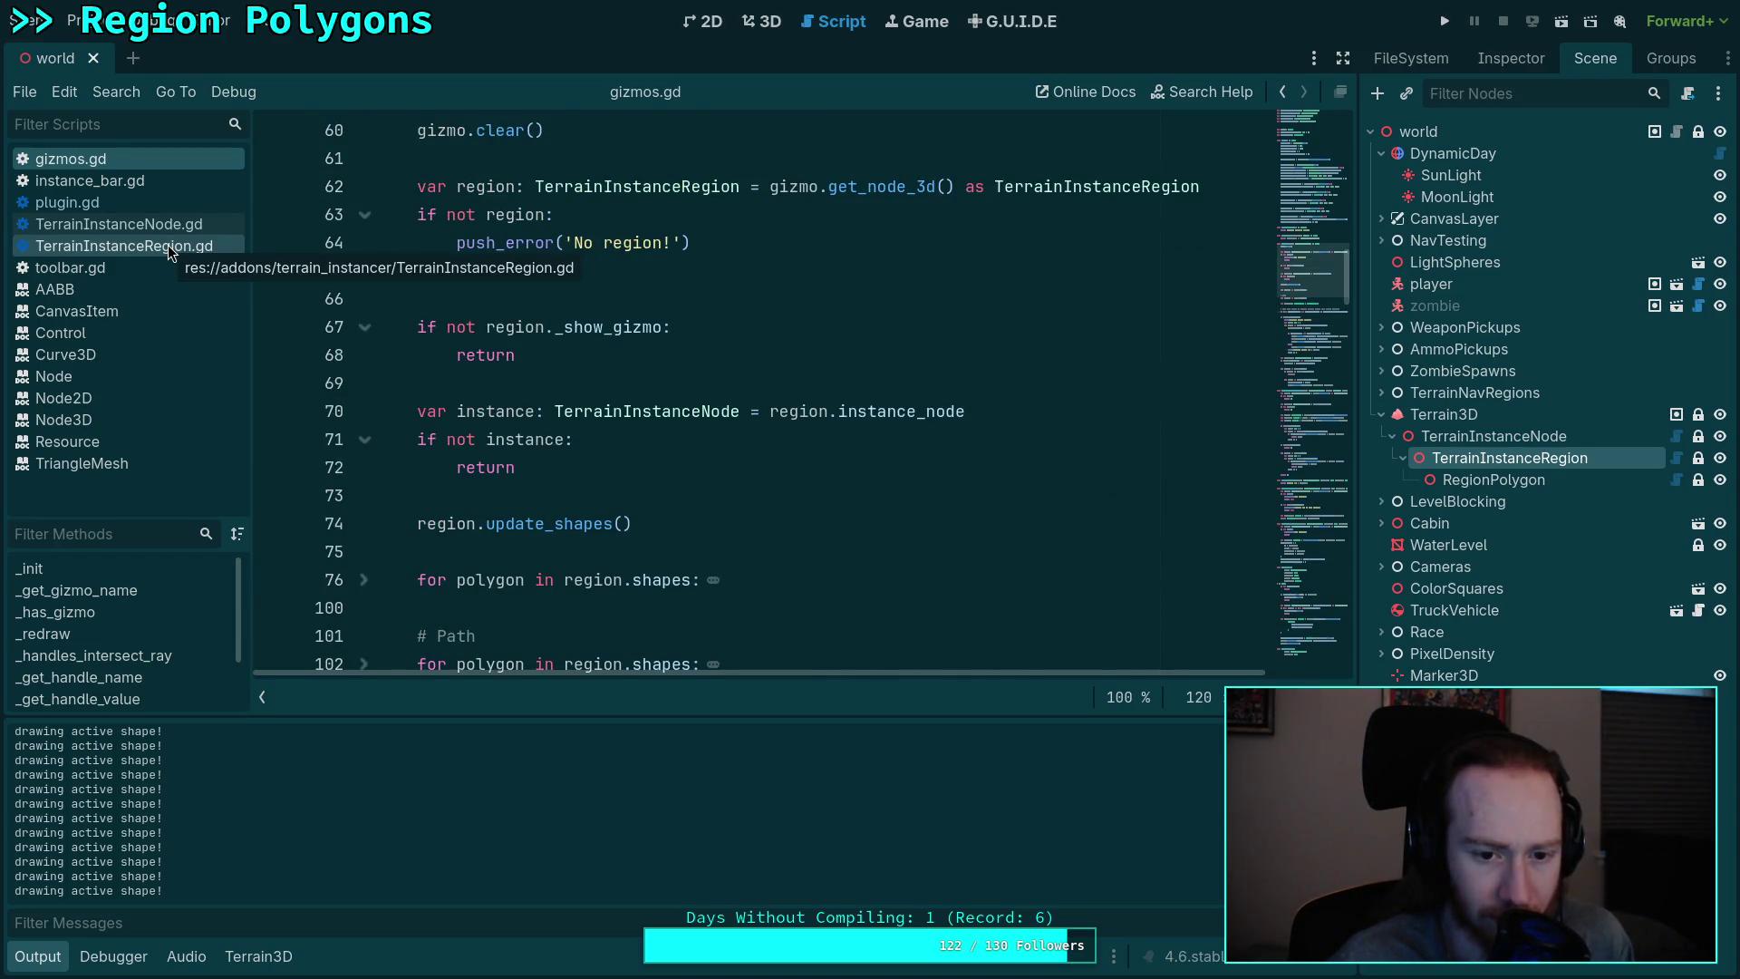
scroll(736, 465, "down", 5)
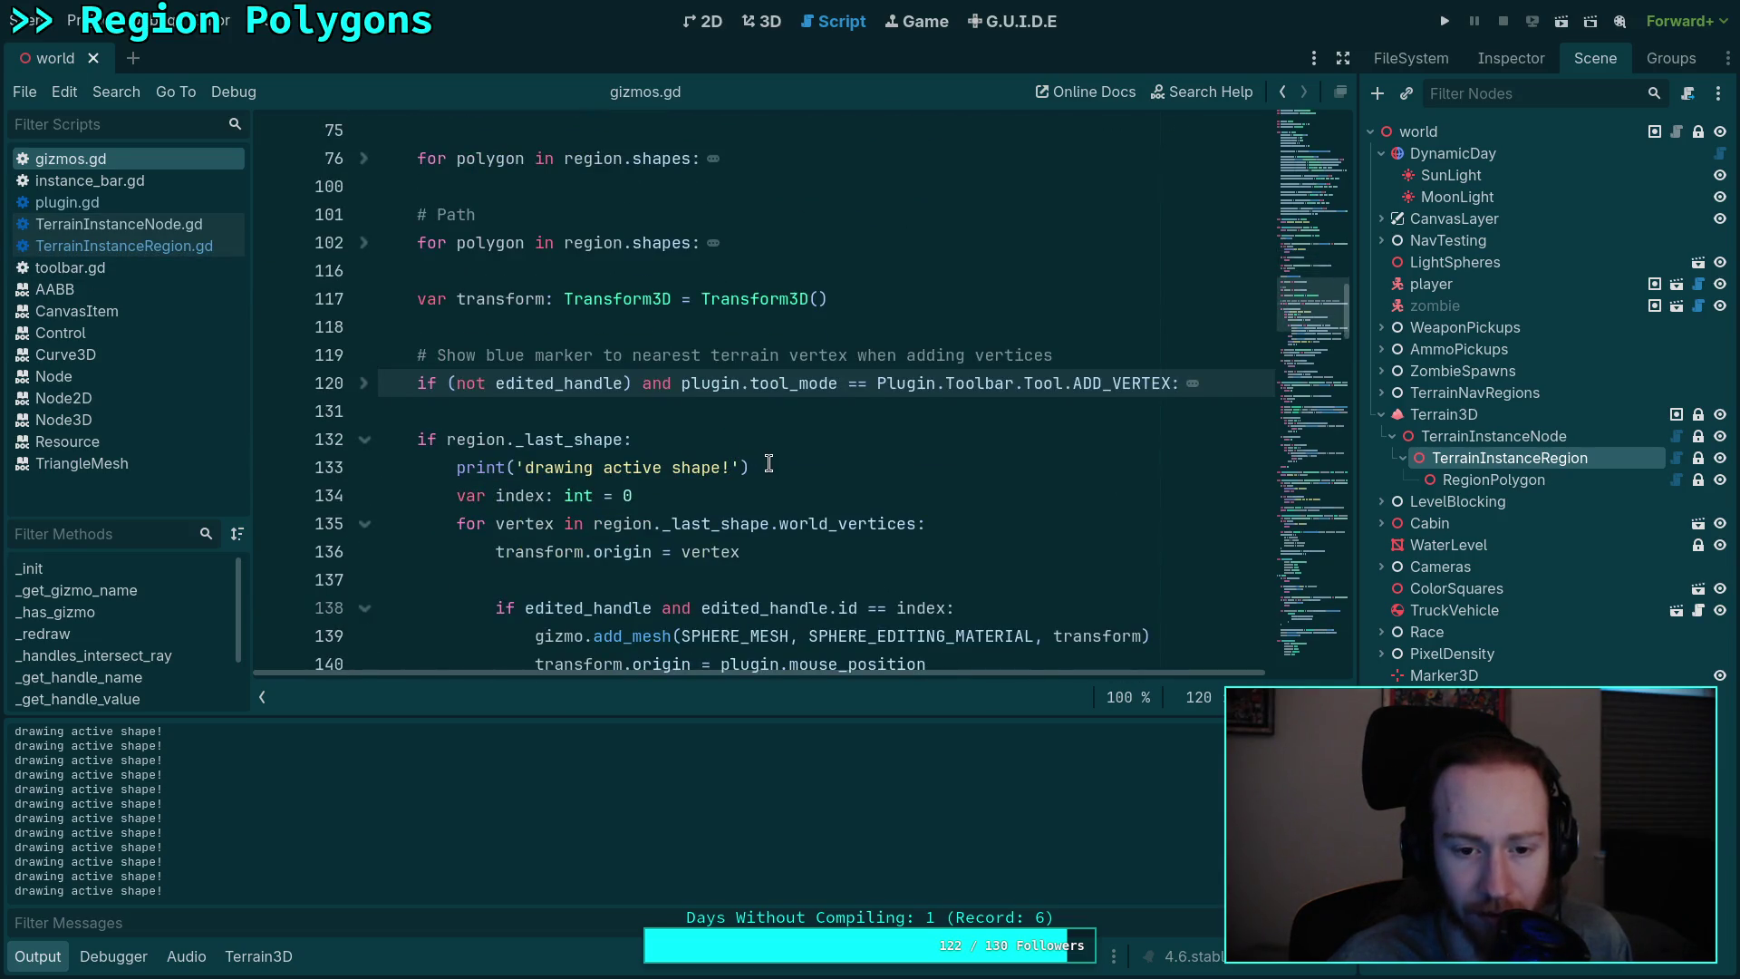
scroll(769, 463, "down", 2)
left_click(819, 308)
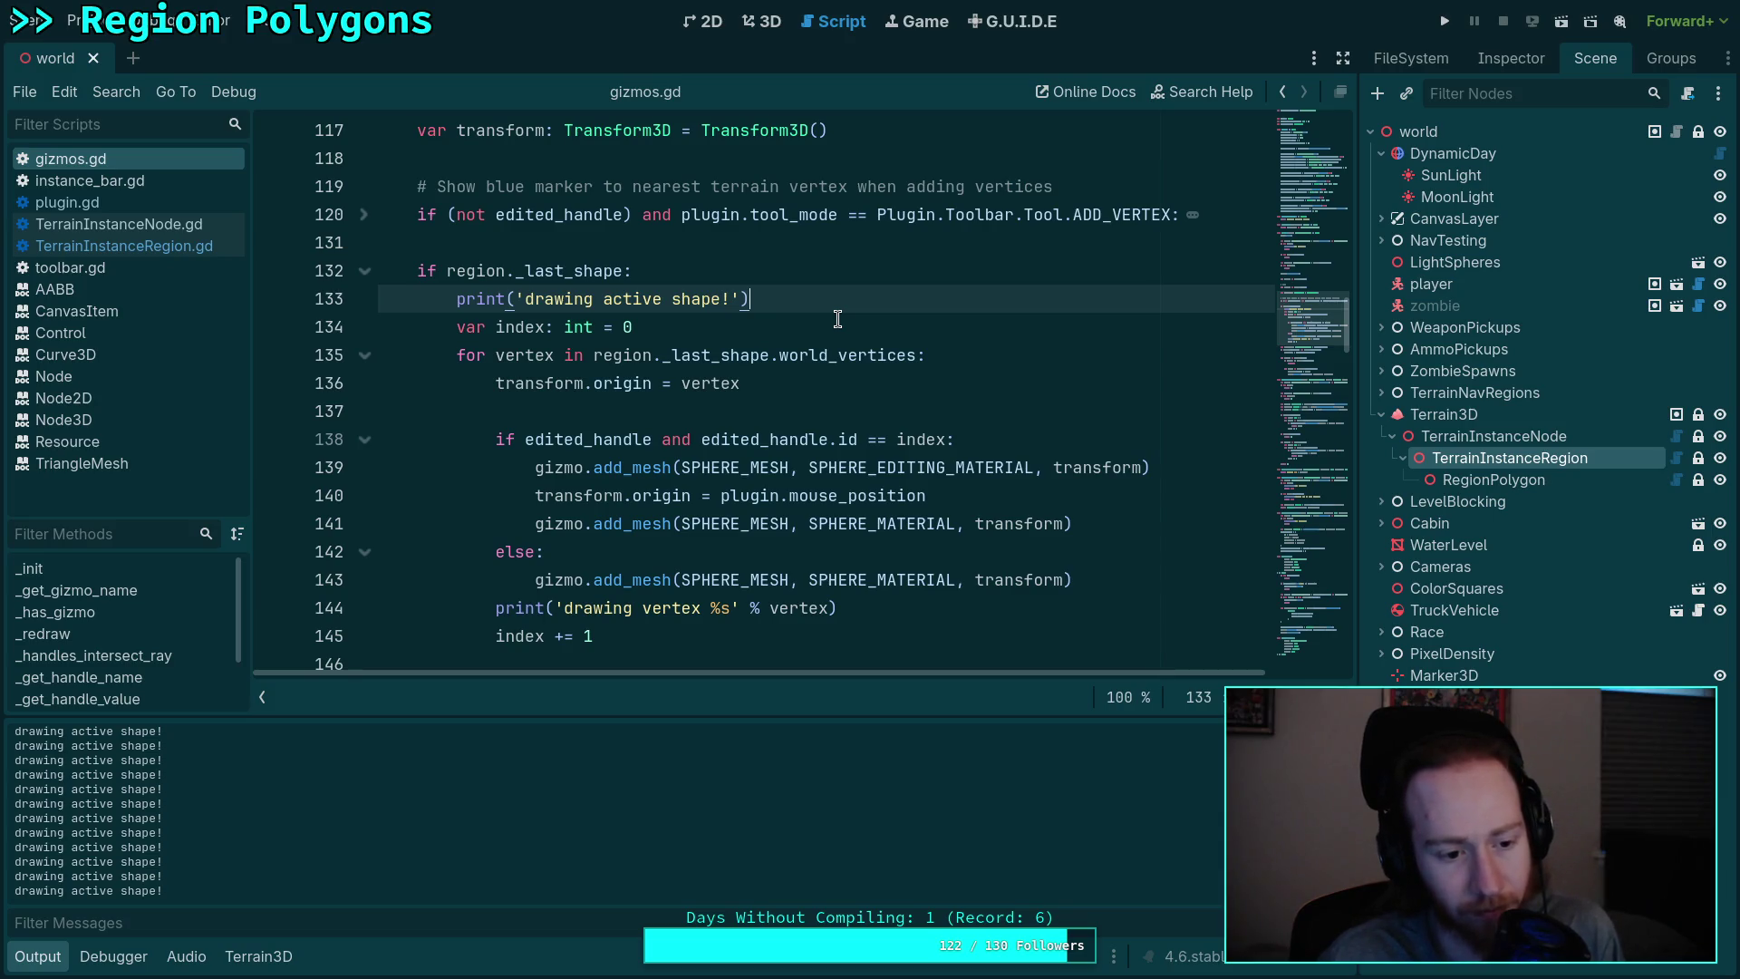
key("Return")
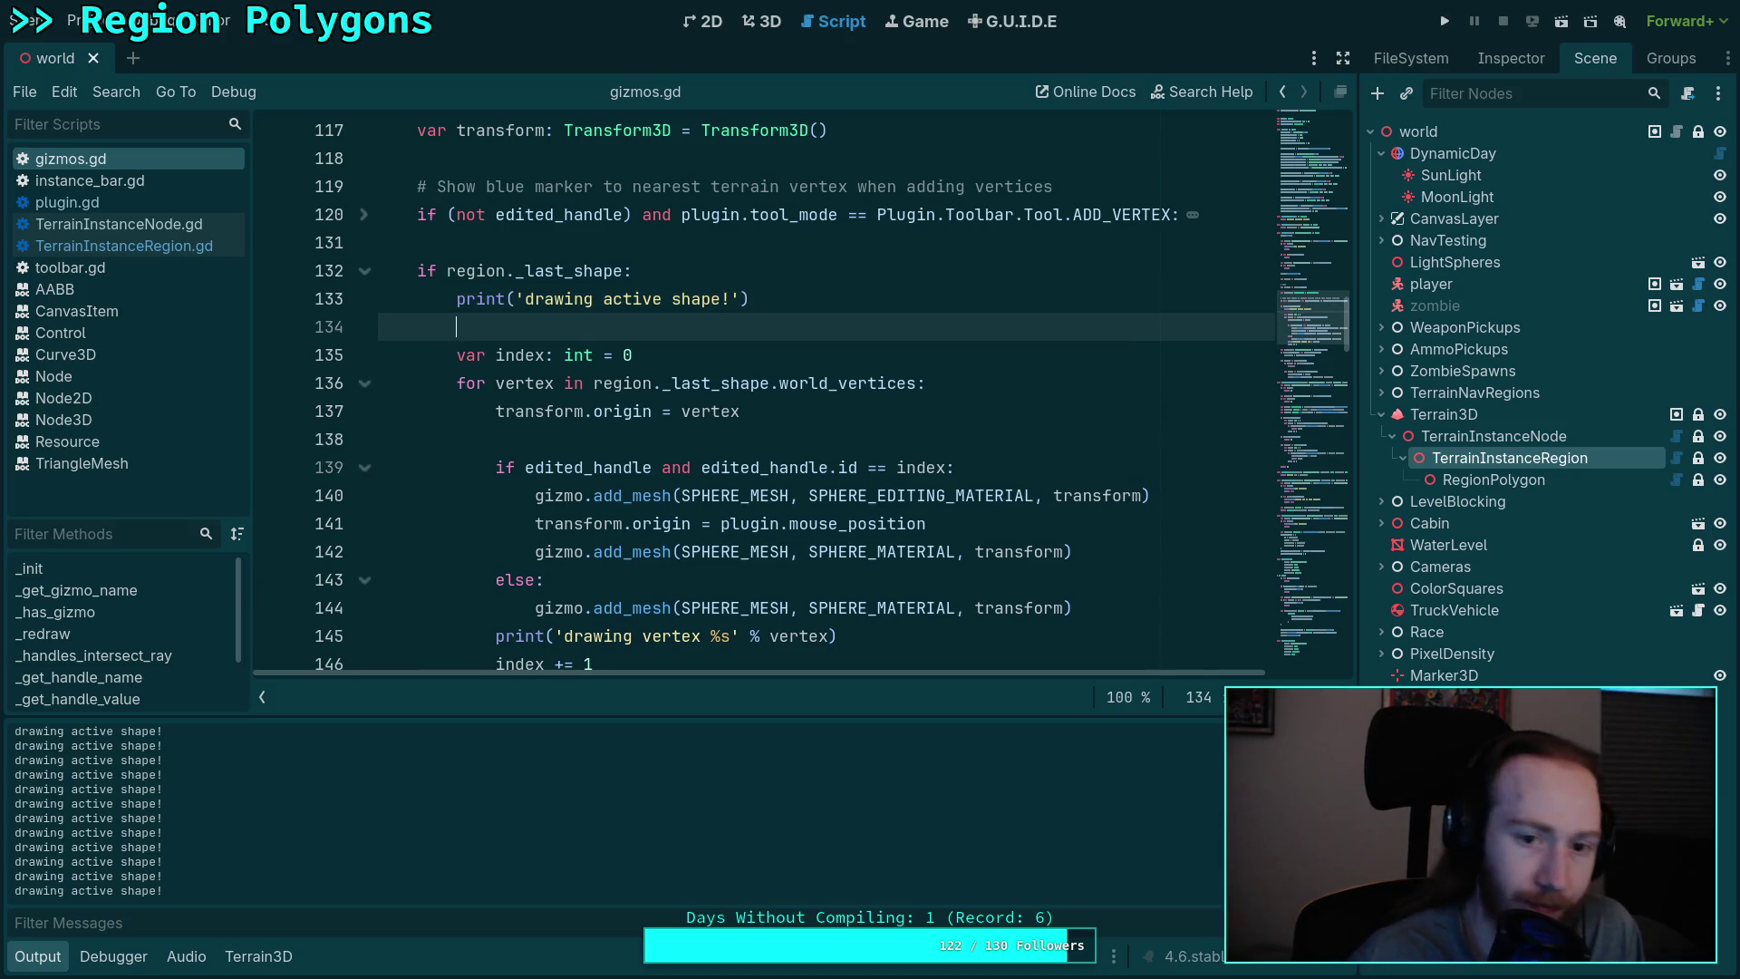
key("BackSpace")
key("Left")
key("Left")
key("Left")
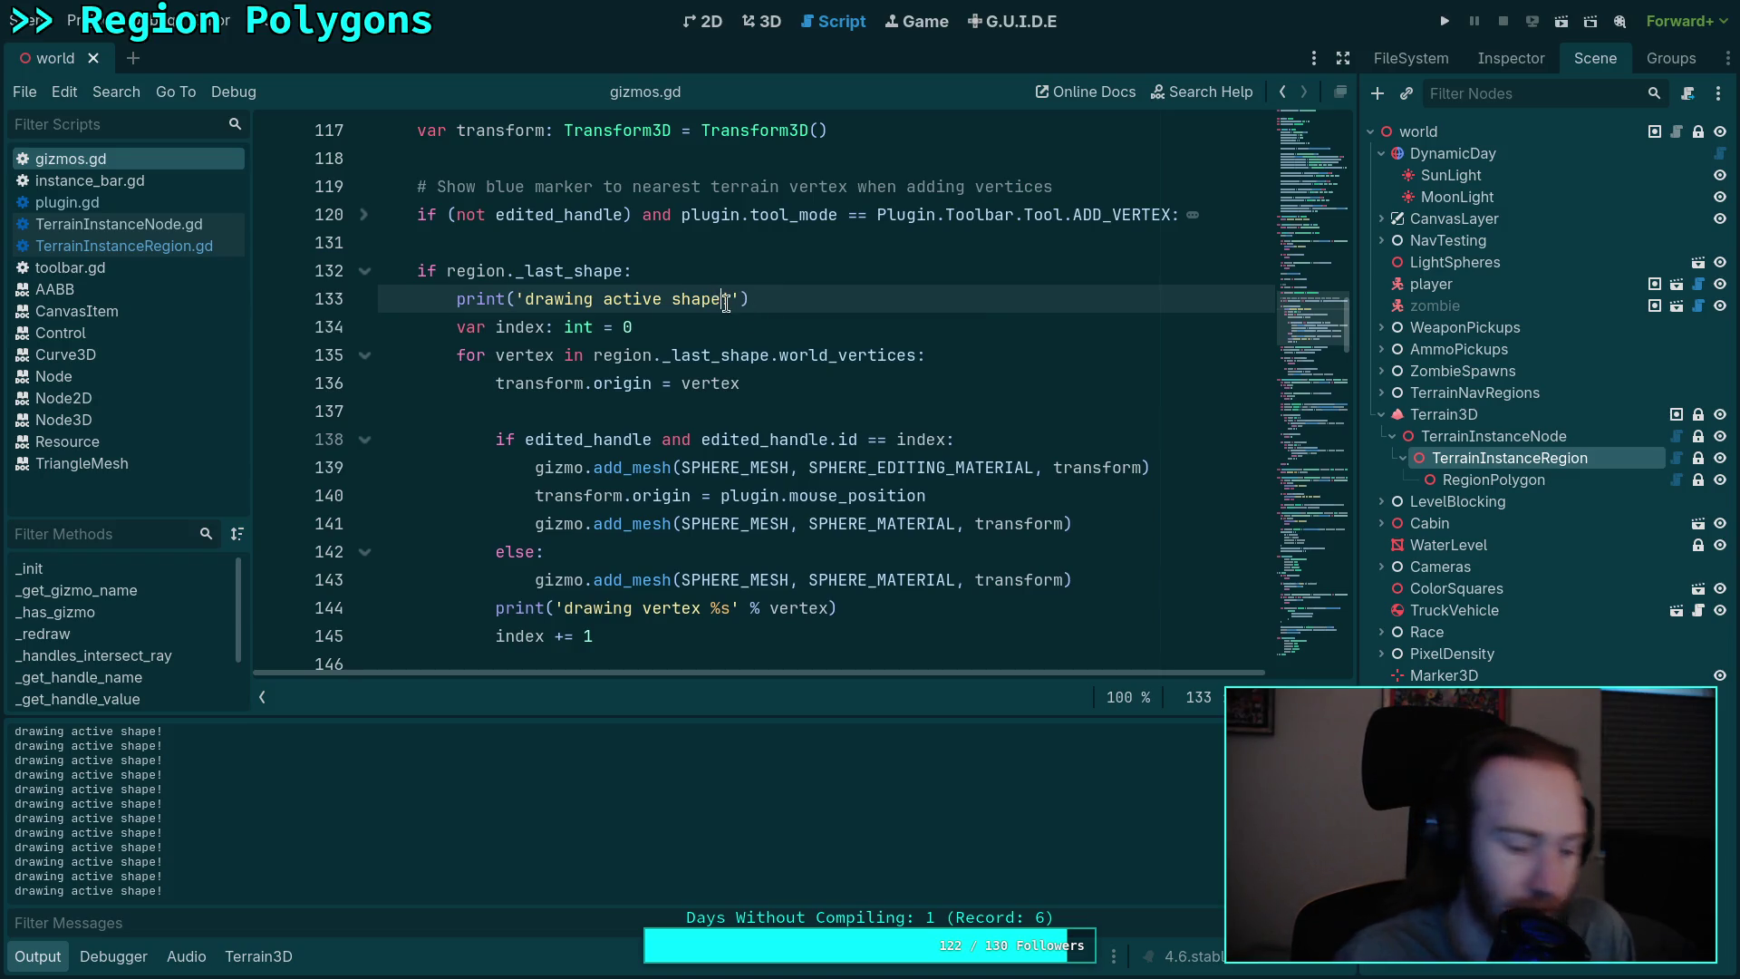
type("$s")
key("BackSpace")
type("%s")
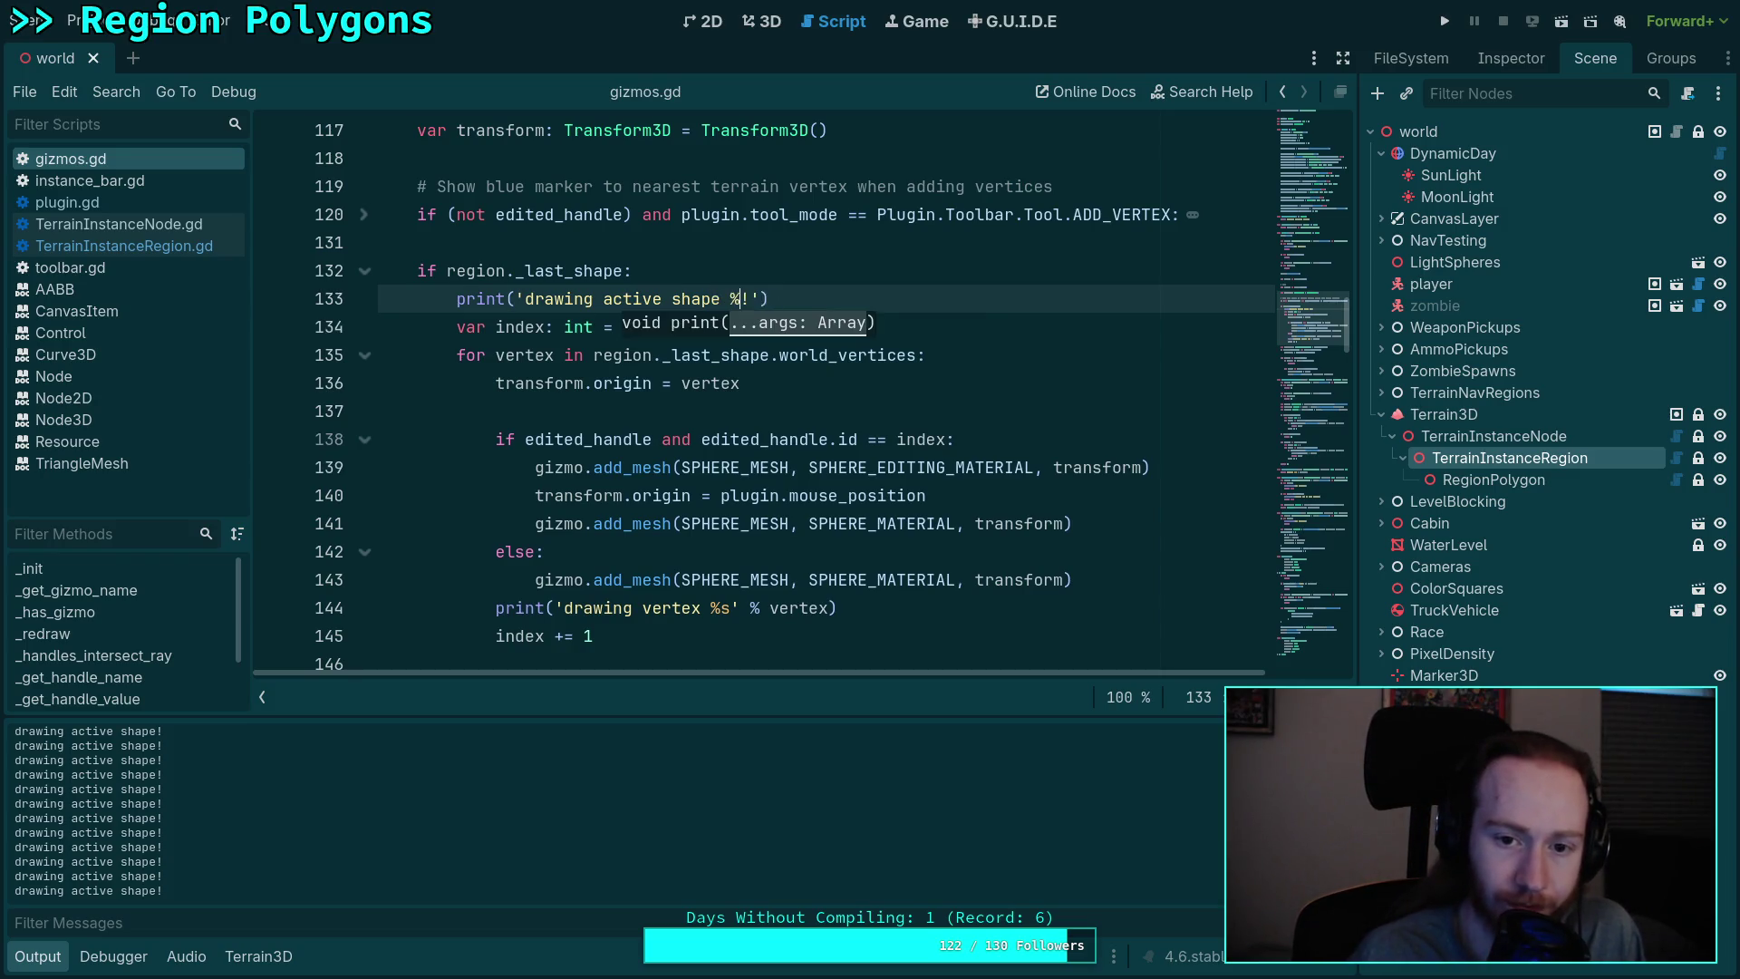
key("Right")
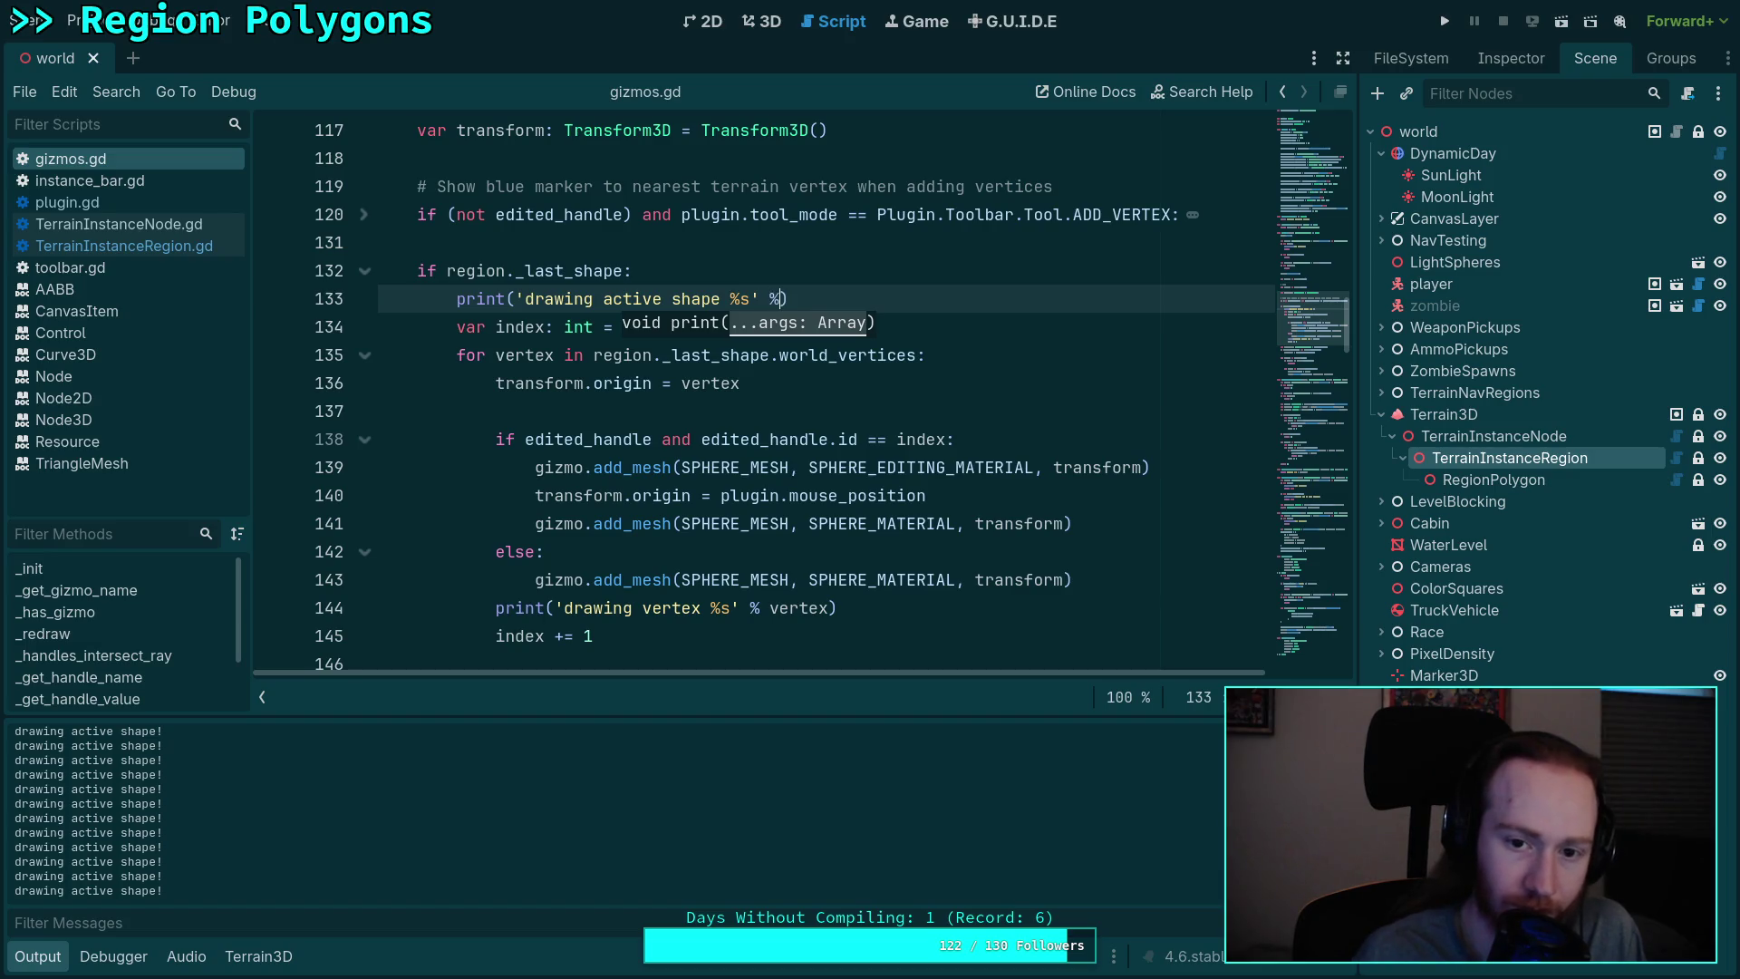
Step: Format the message with region._last_shape.world_vertices, save, and check the empty [] output
type("regionp")
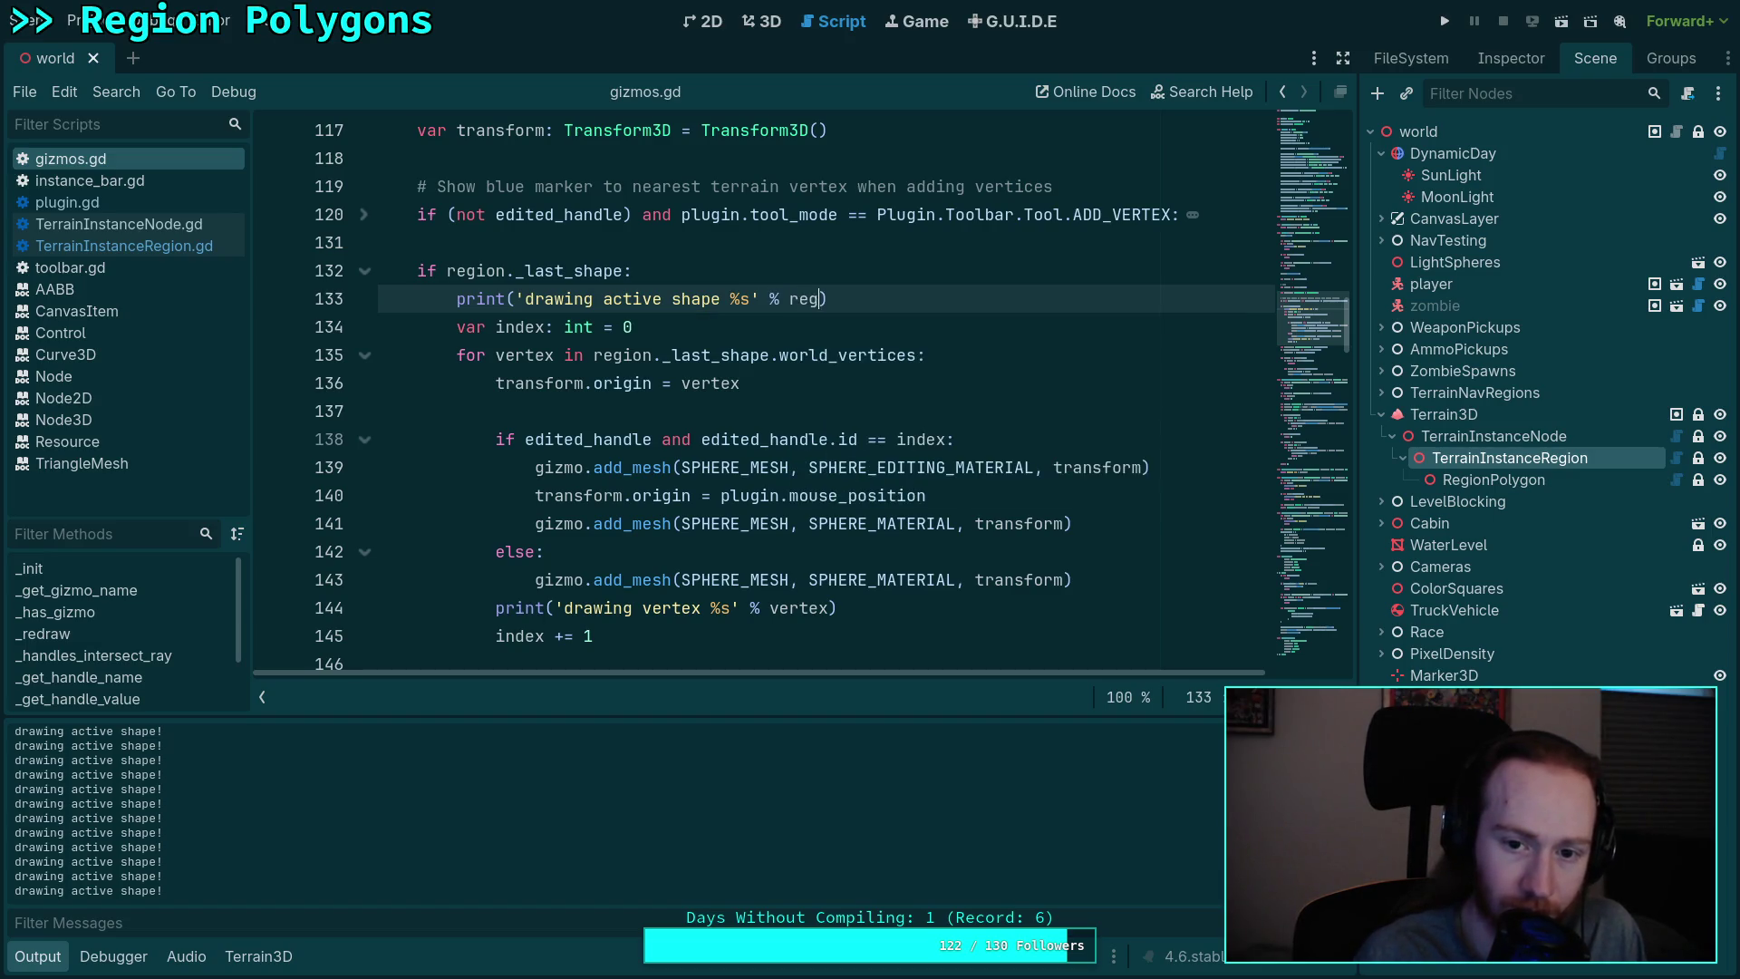
key("BackSpace")
type("._l")
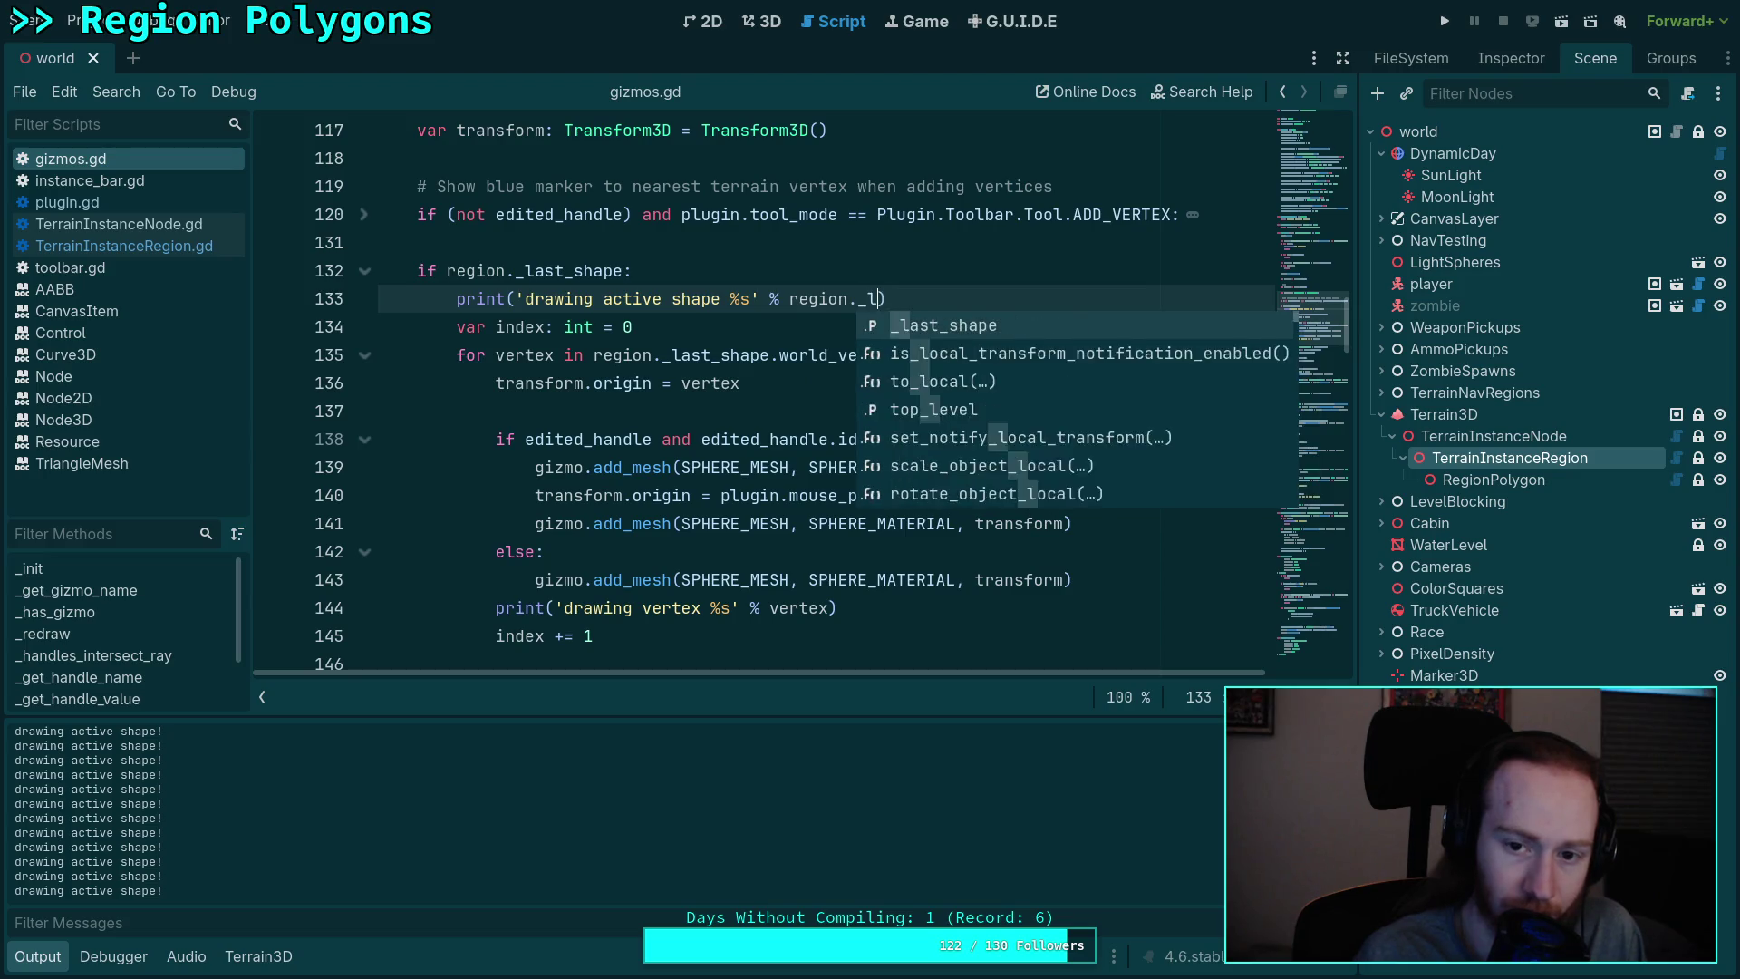
key("Return")
type("wor")
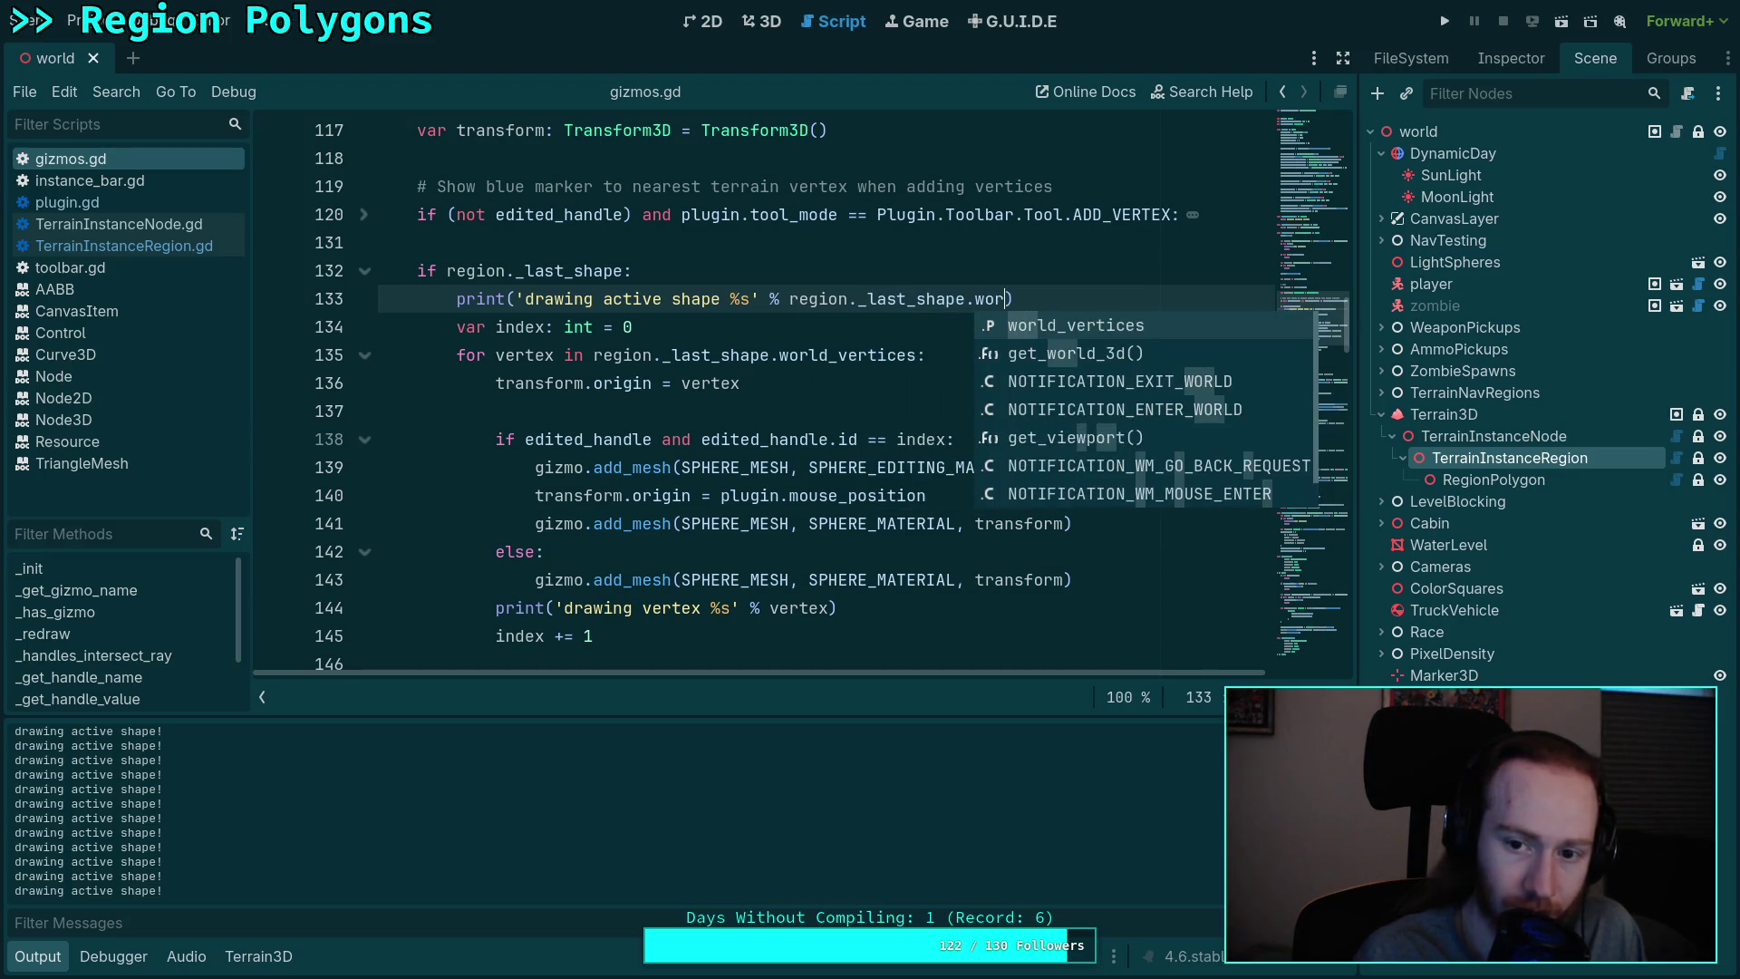
key("Return")
key("ctrl+s")
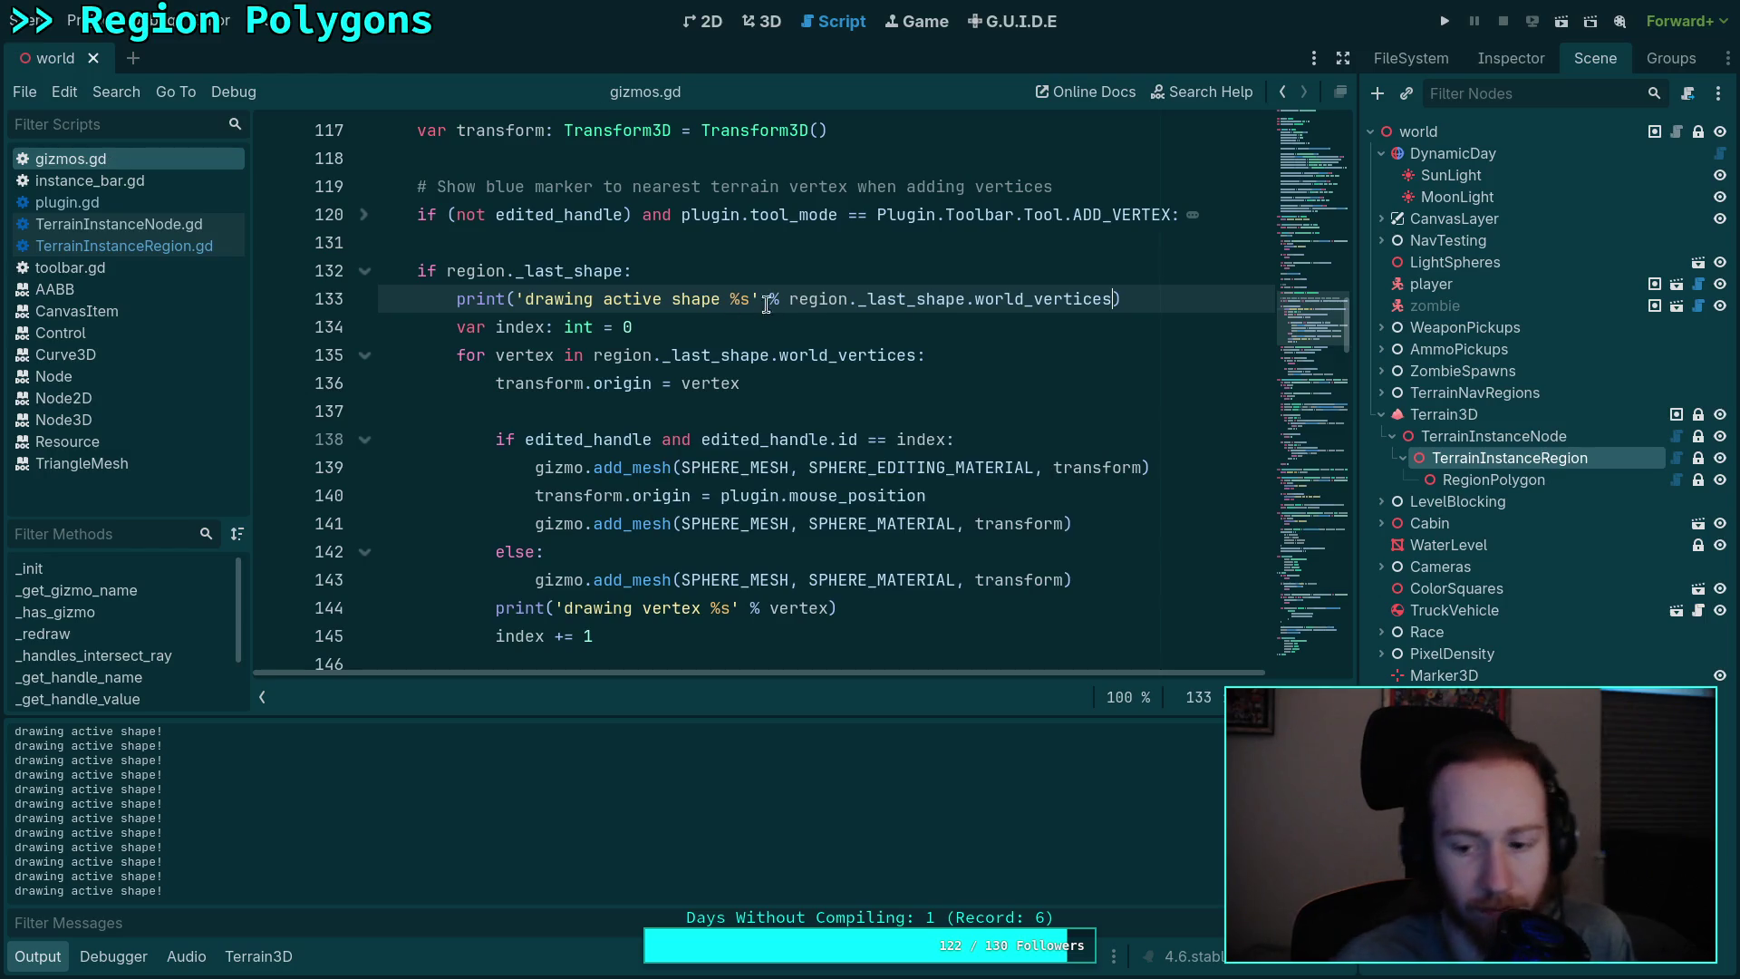
left_click(766, 29)
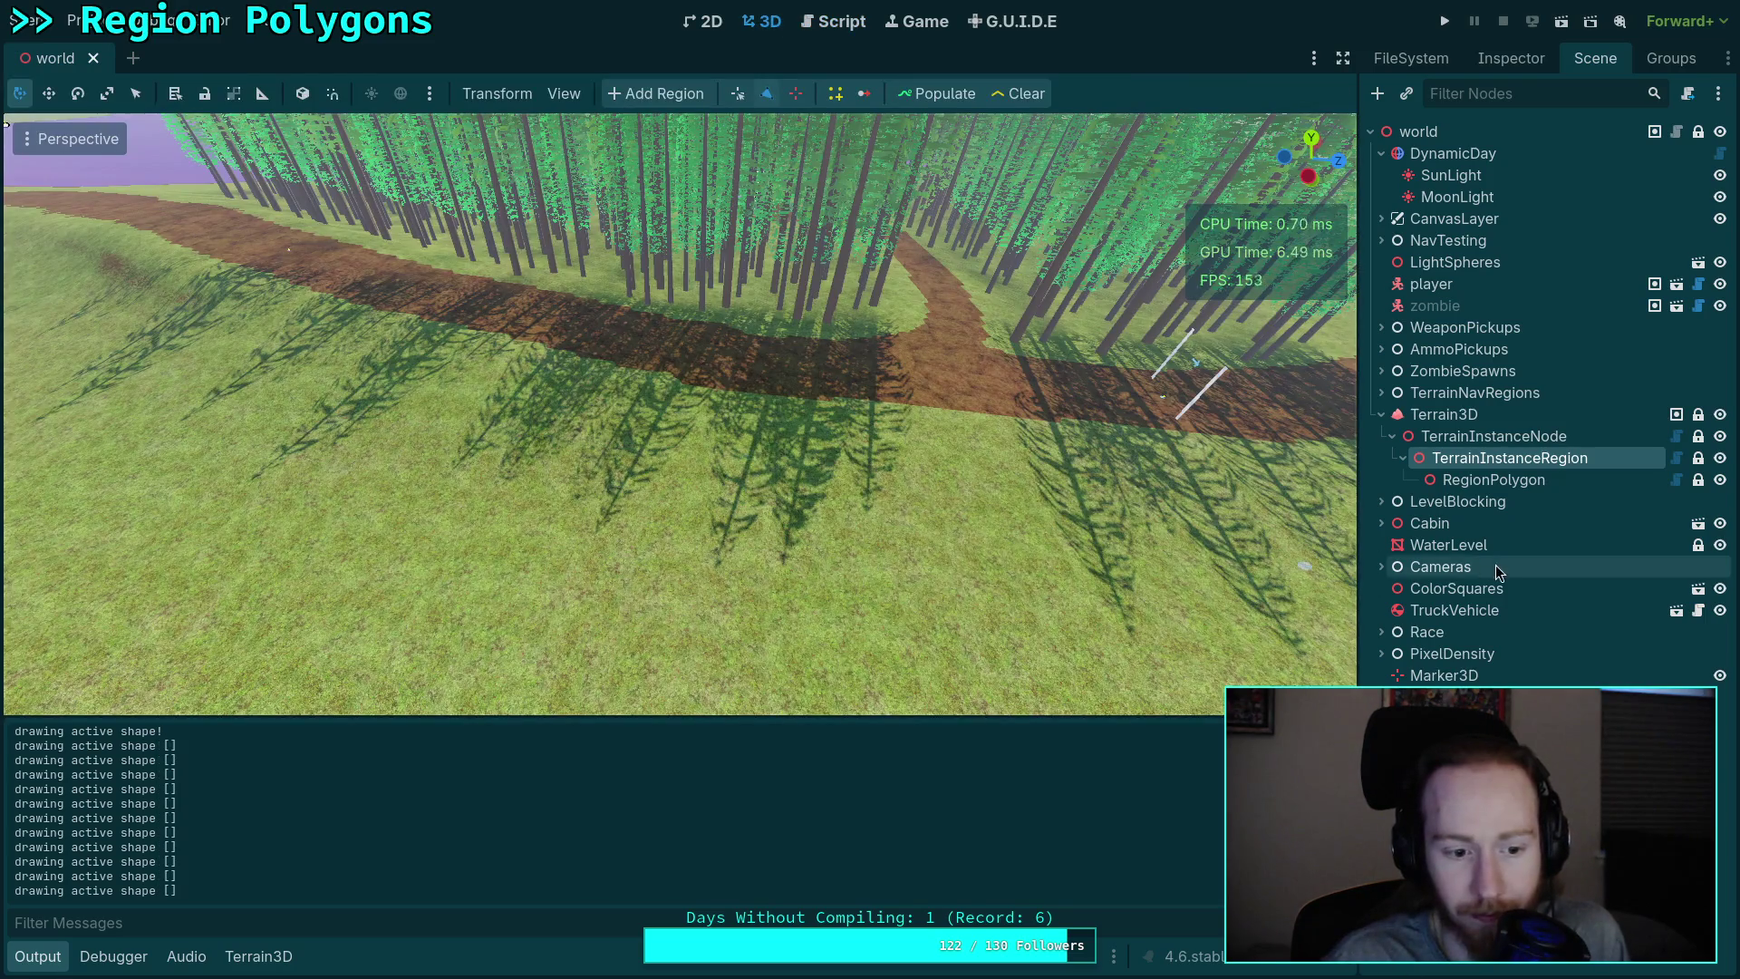
left_click(840, 34)
Step: Print vertices instead of world_vertices on line 133, save, and check the raw values
mouse_move(1111, 298)
left_mouse_down()
mouse_move(789, 299)
mouse_move(826, 299)
left_mouse_up()
left_click_drag(975, 298, 1025, 298)
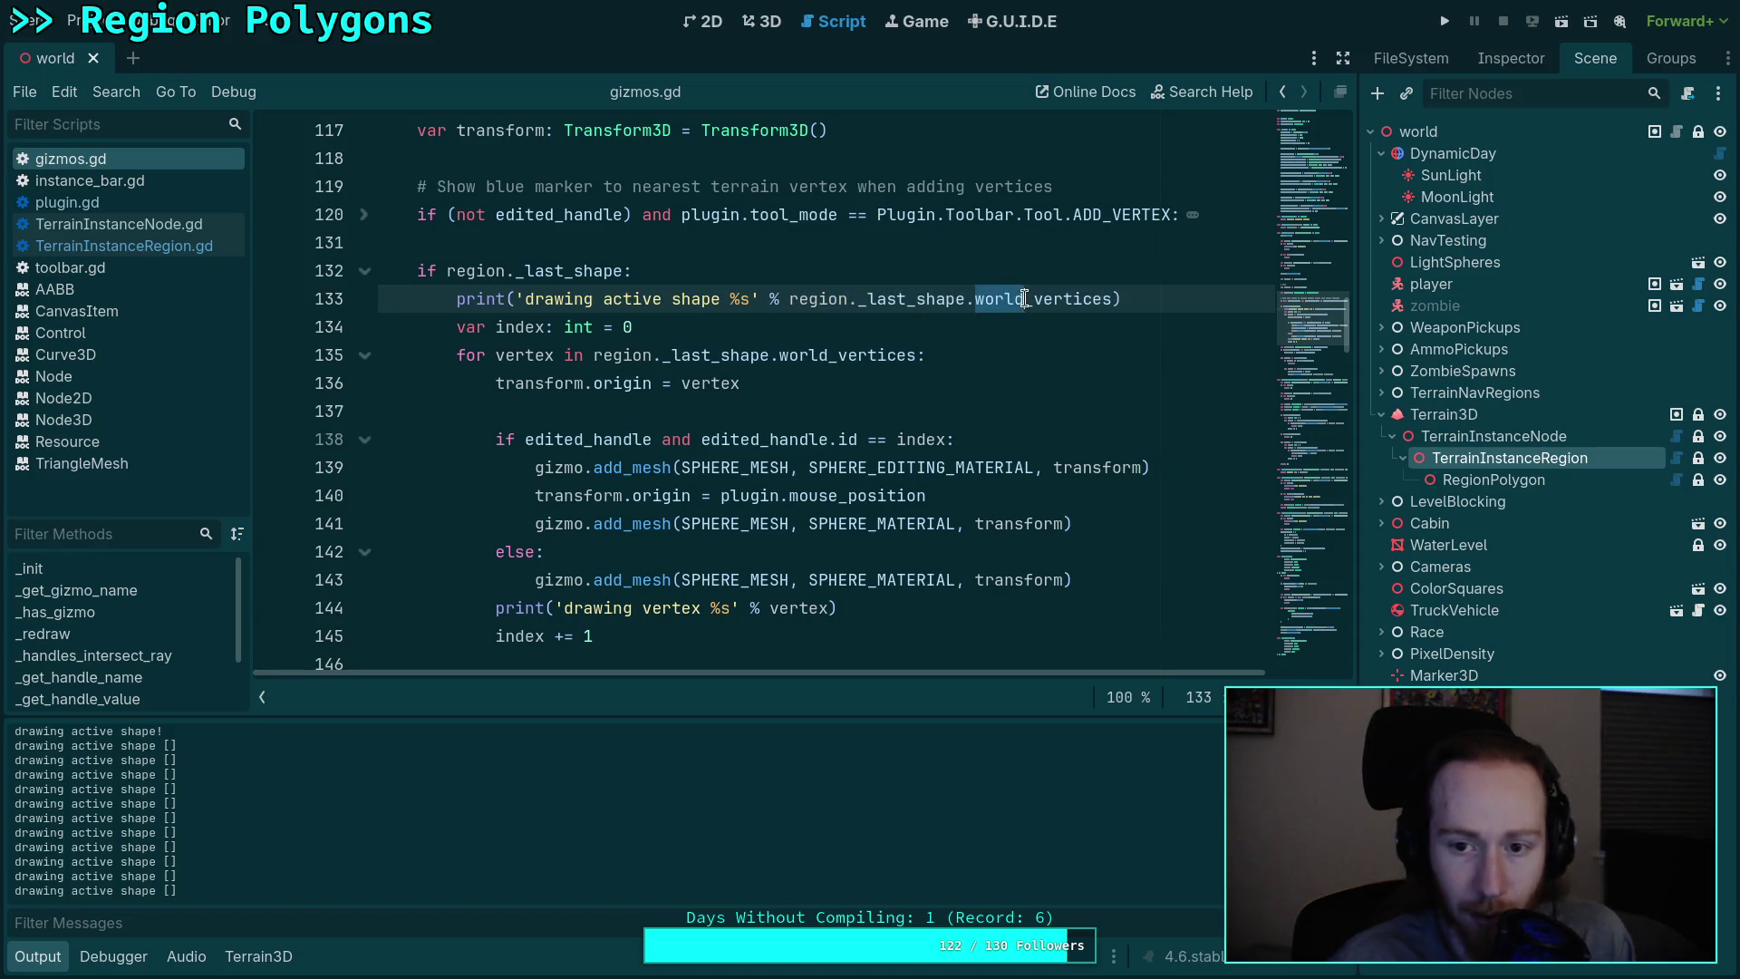
key("Delete")
key("Delete")
key("ctrl+s")
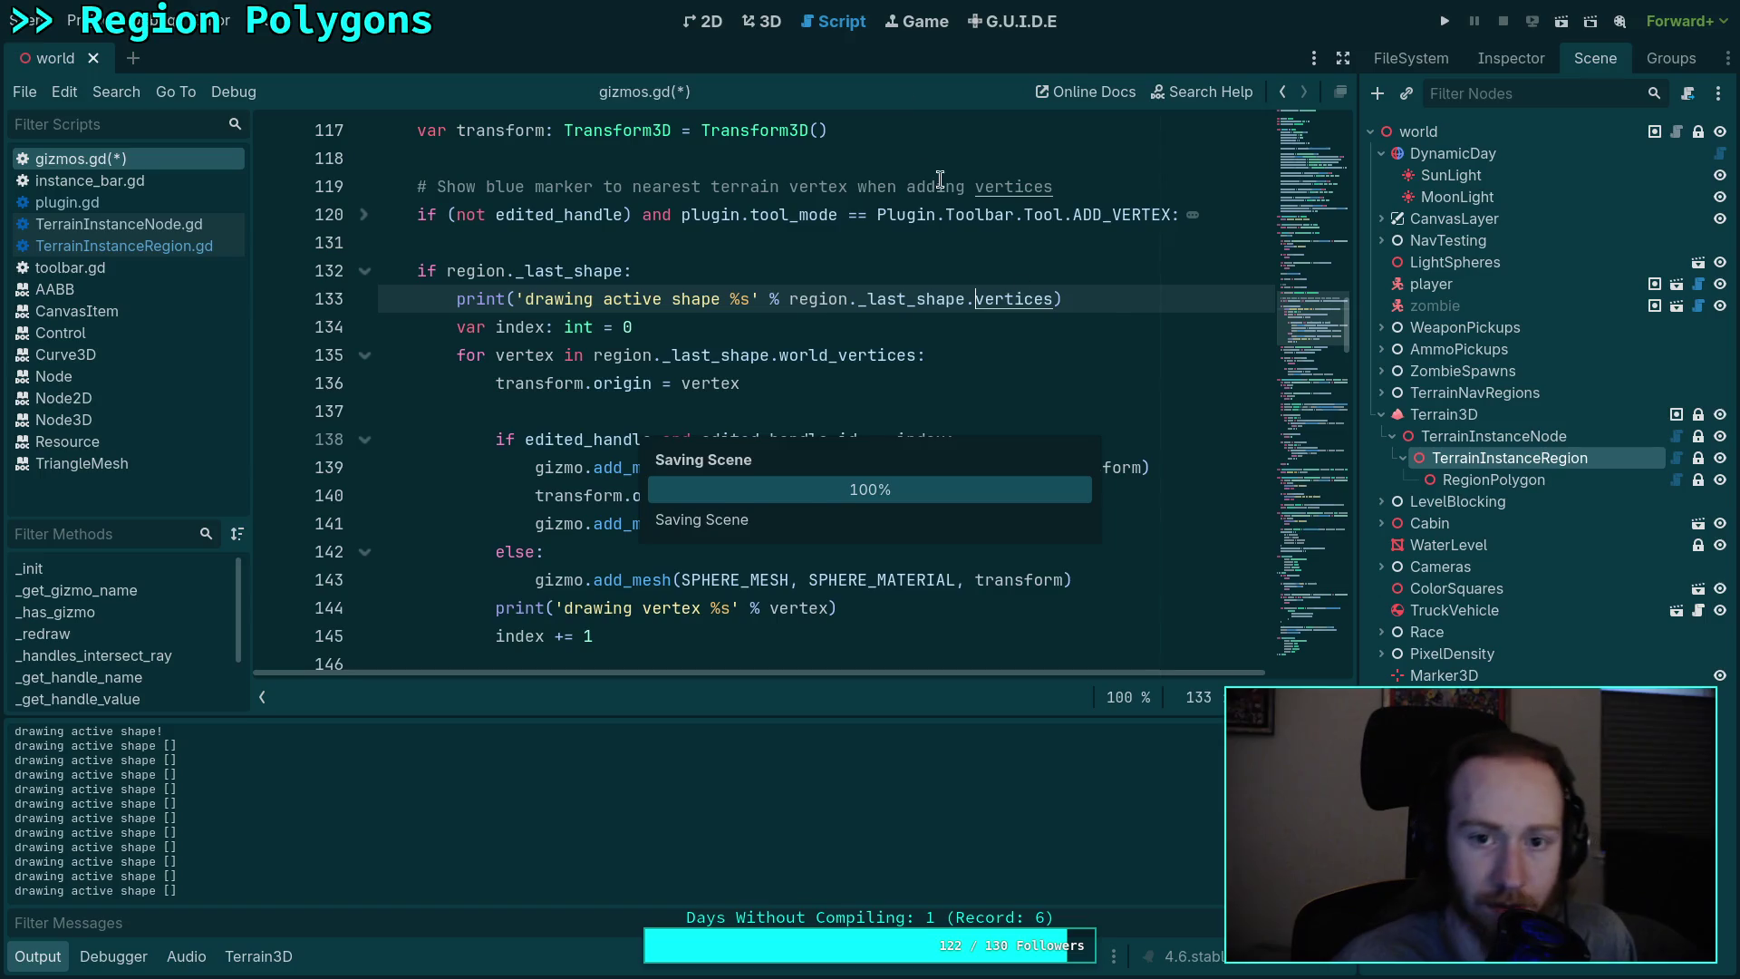
left_click(769, 22)
left_click(834, 23)
Step: Restore world_vertices on line 133 and save gizmos.gd
mouse_move(1052, 298)
left_mouse_down()
mouse_move(821, 302)
mouse_move(981, 304)
left_mouse_up()
double_click(981, 304)
type("w")
key("Return")
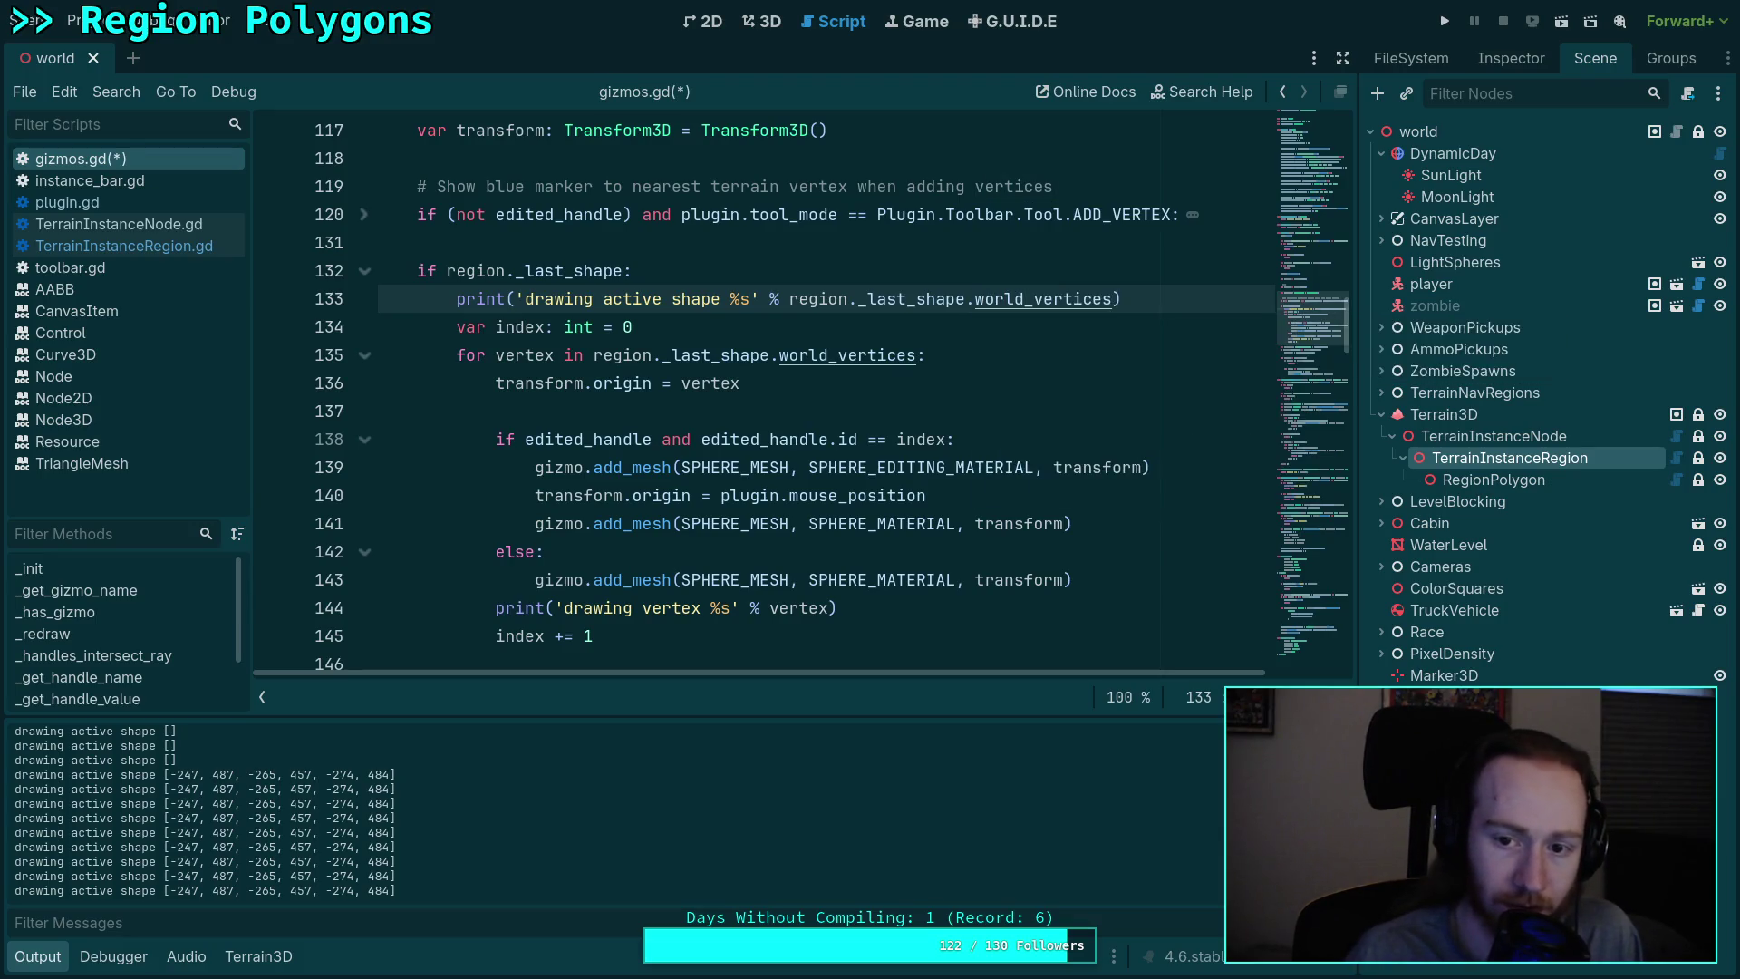
key("ctrl+s")
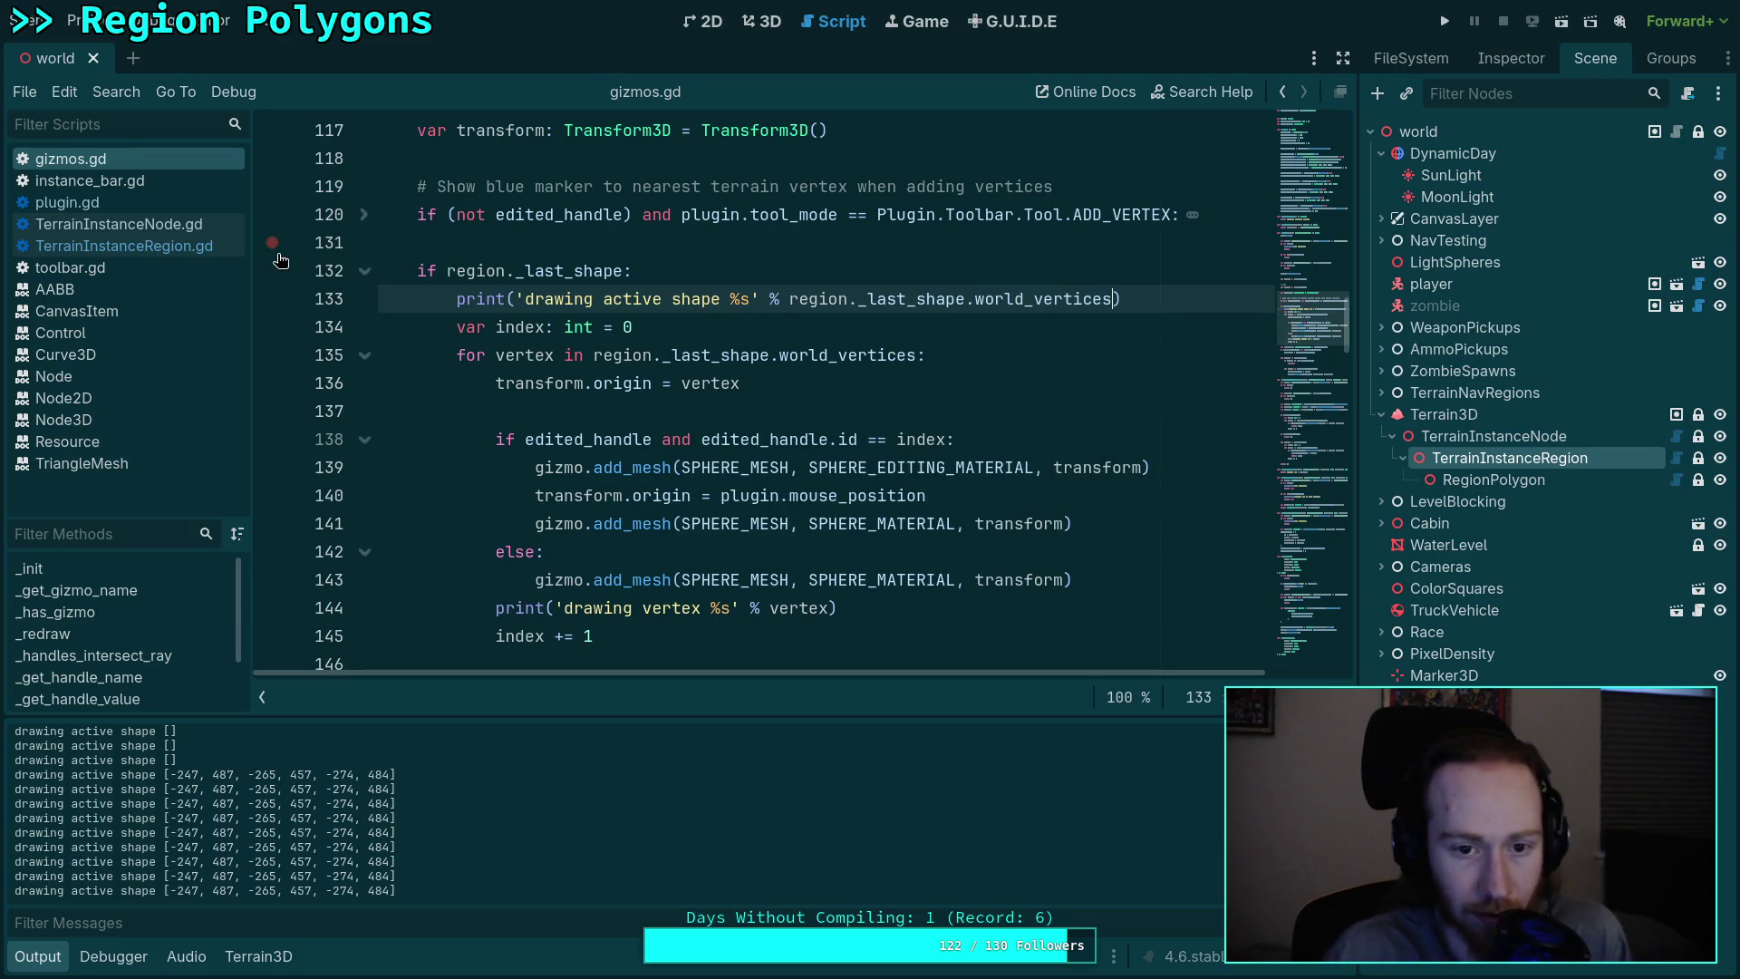
left_click(116, 243)
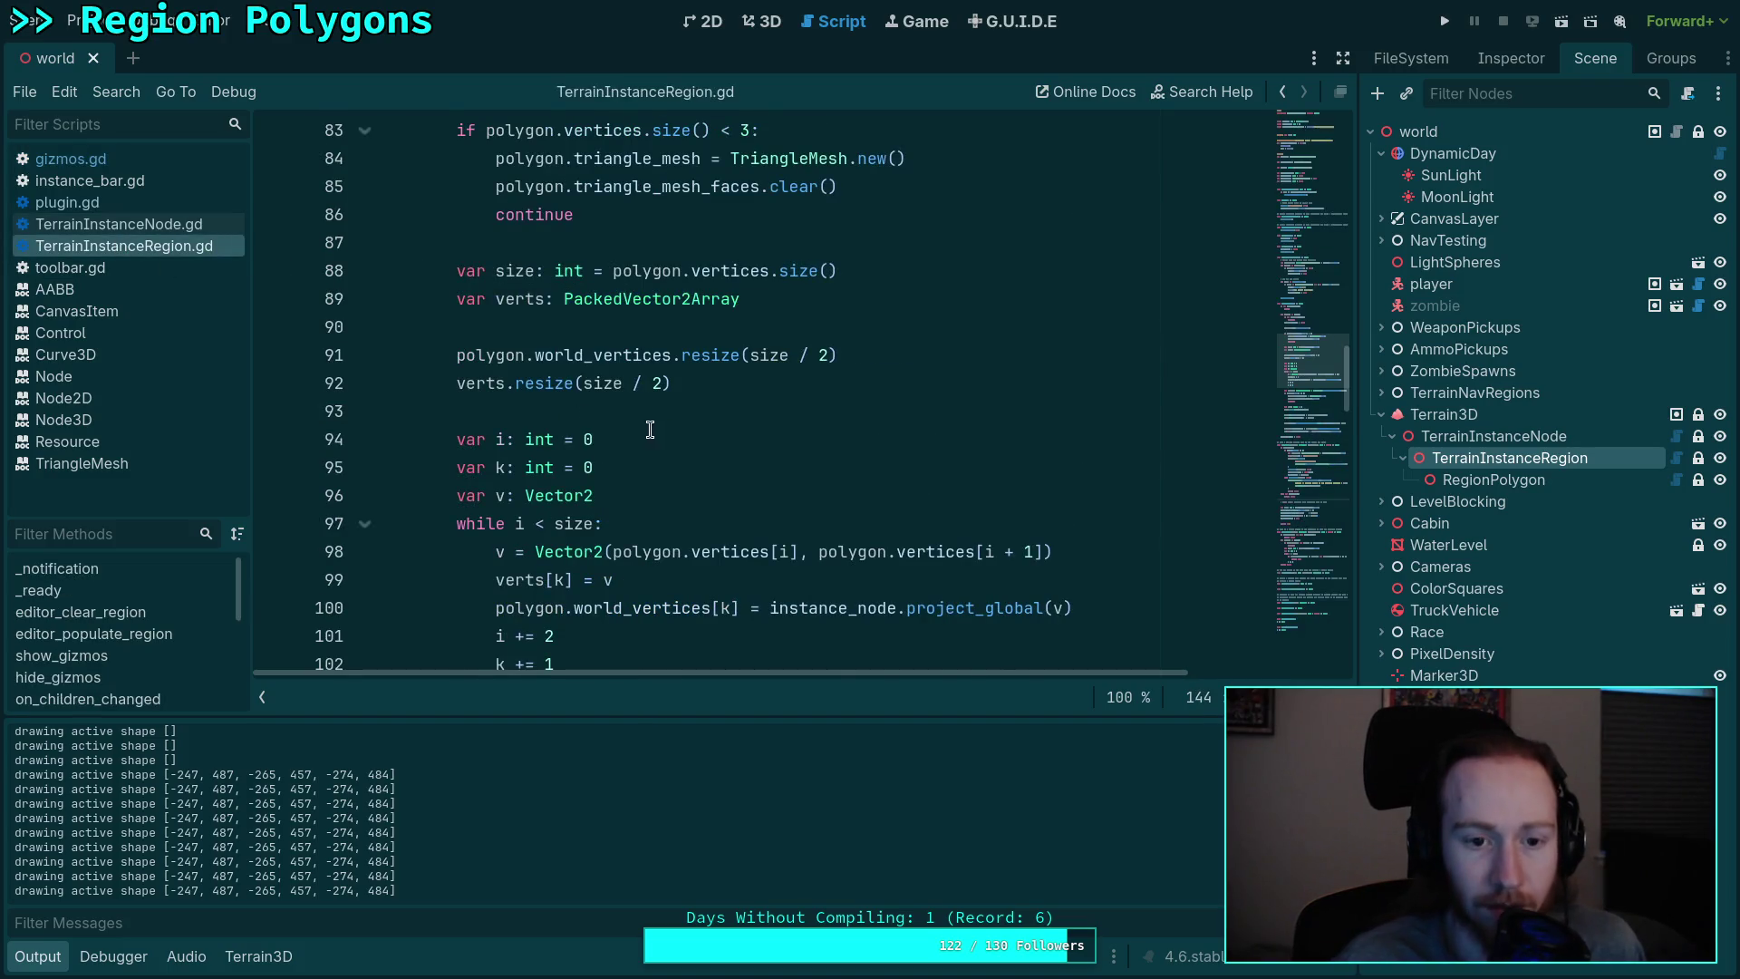
Step: Browse TerrainInstanceRegion.gd, TerrainInstanceNode and the plugin scripts to locate the add-vertex code
scroll(650, 430, "up", 5)
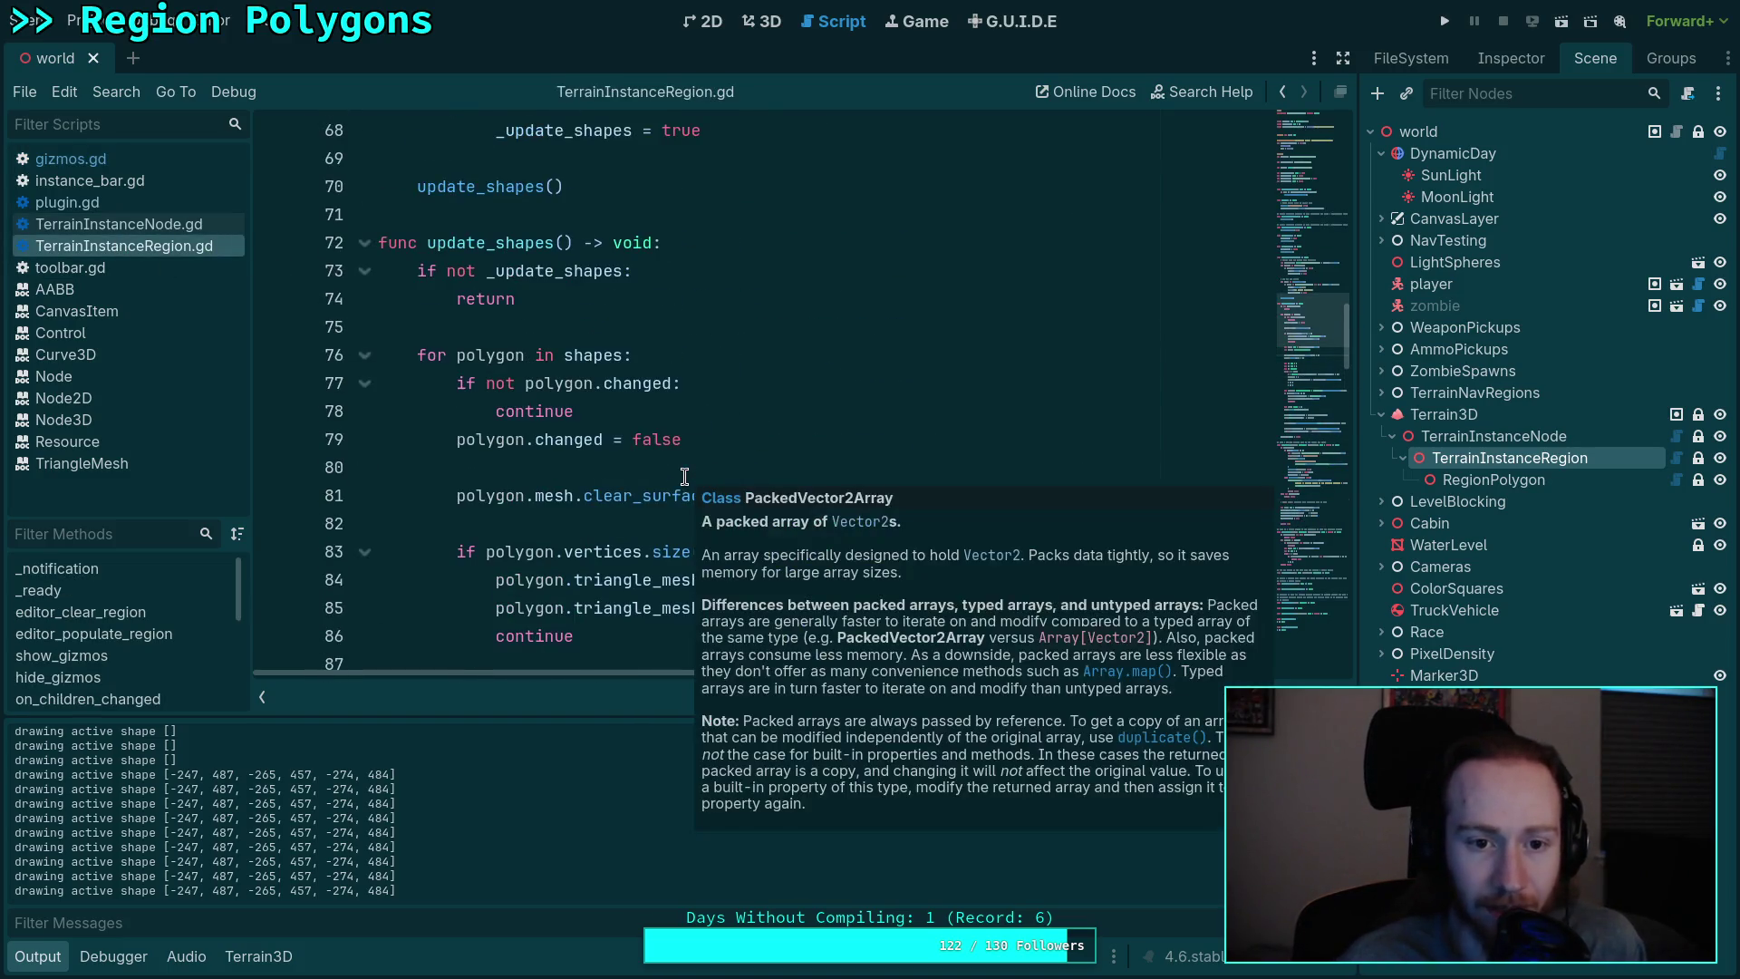
scroll(685, 476, "down", 3)
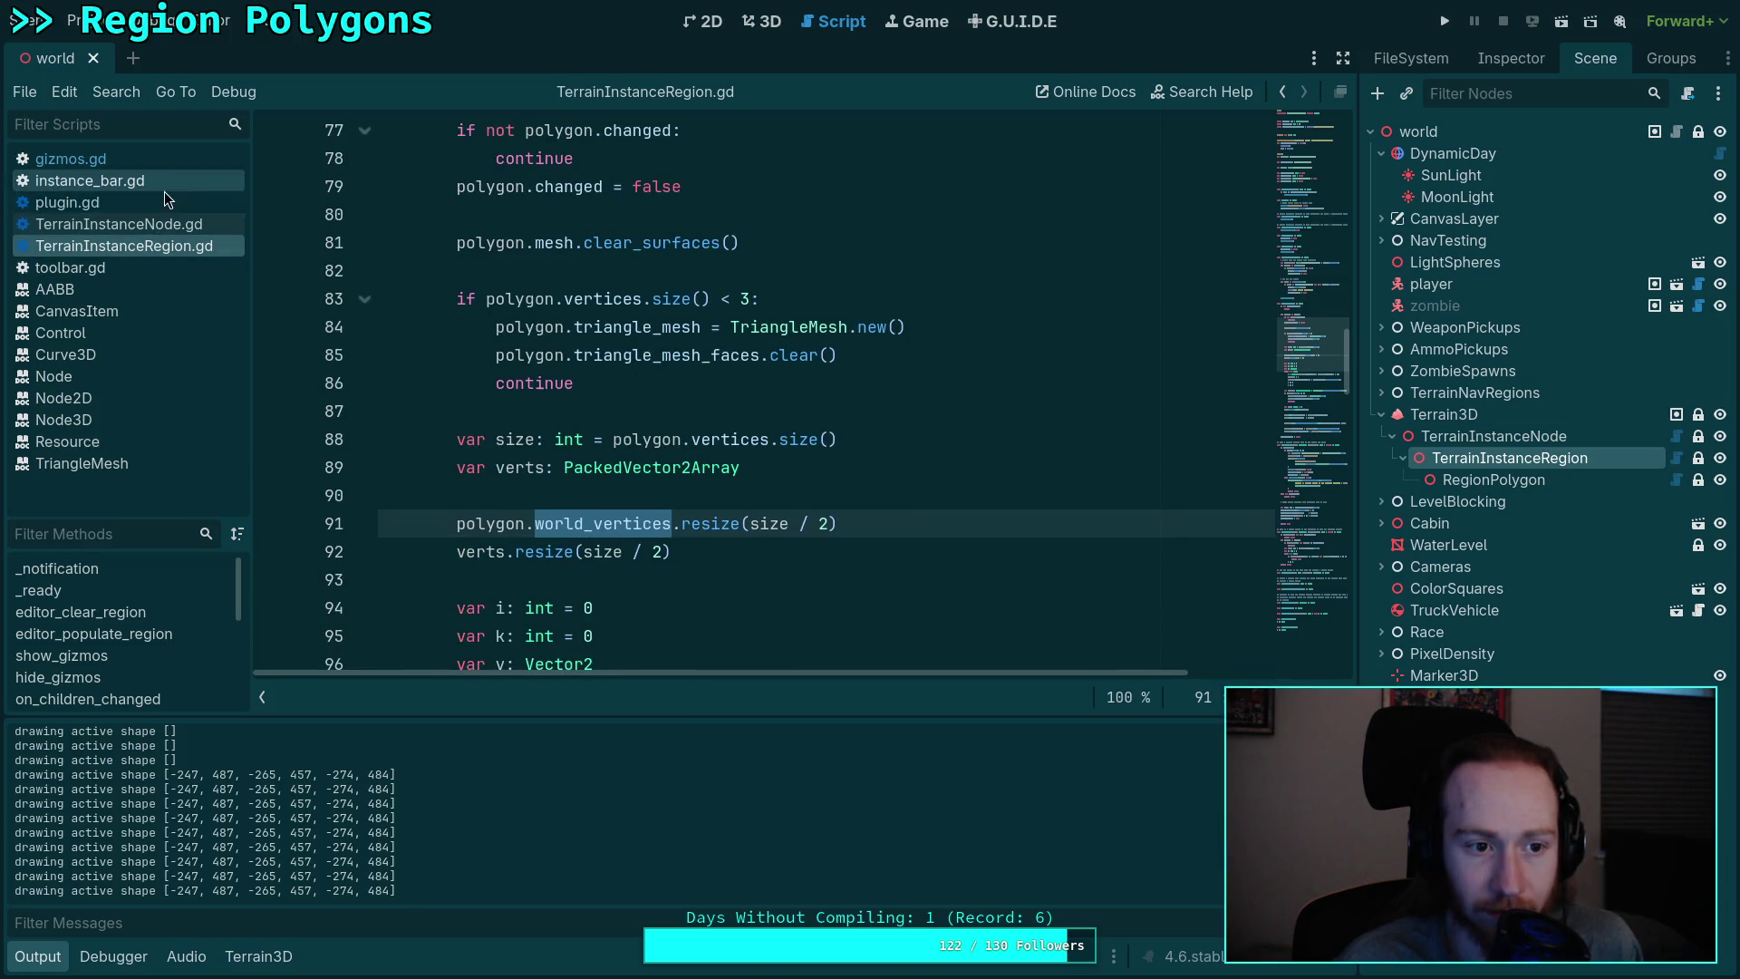
mouse_move(597, 523)
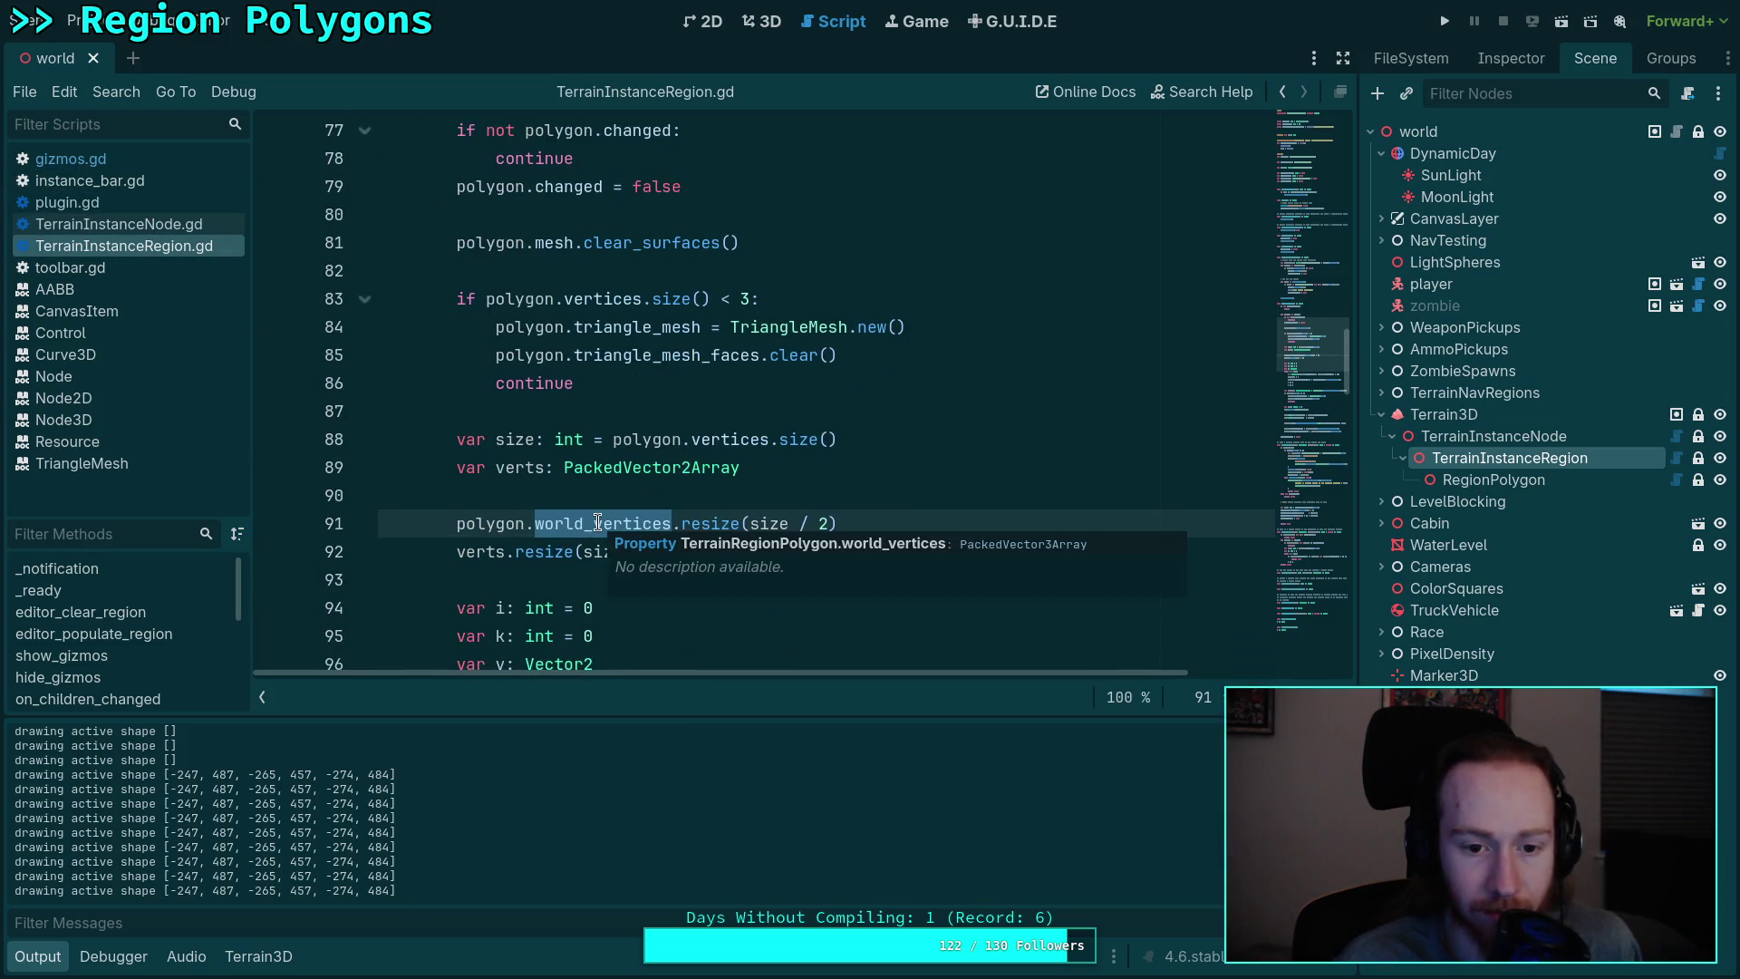
scroll(689, 426, "down", 4)
scroll(779, 501, "up", 1)
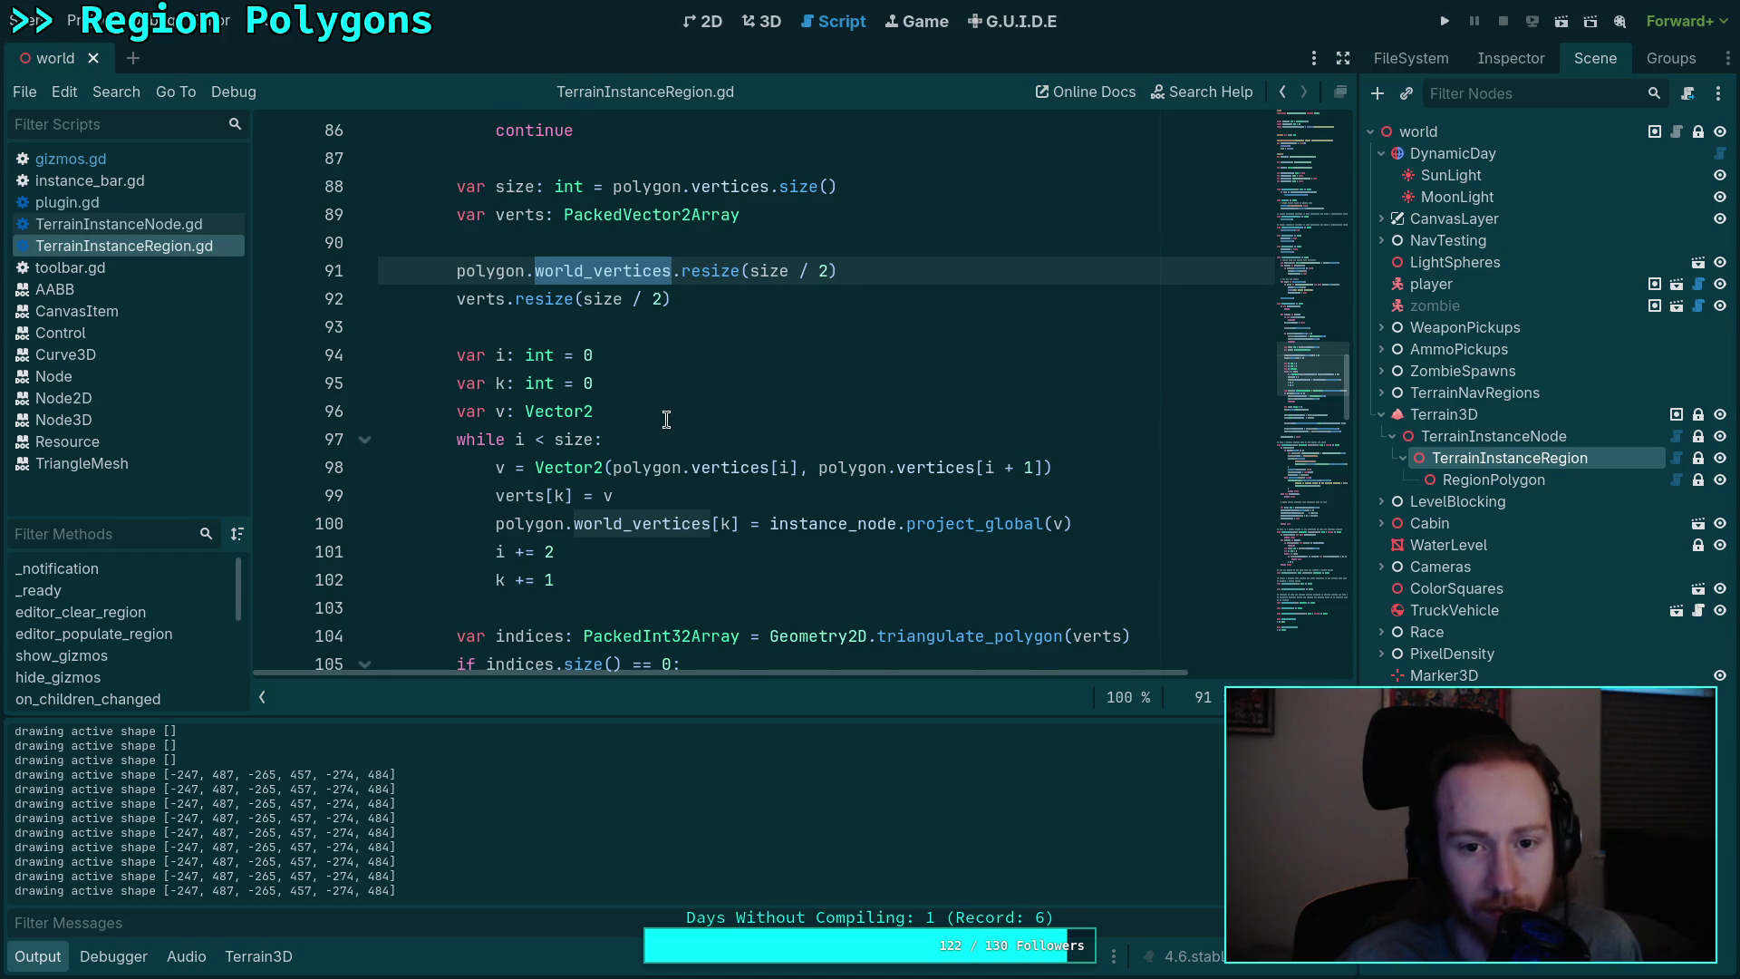
scroll(666, 419, "up", 4)
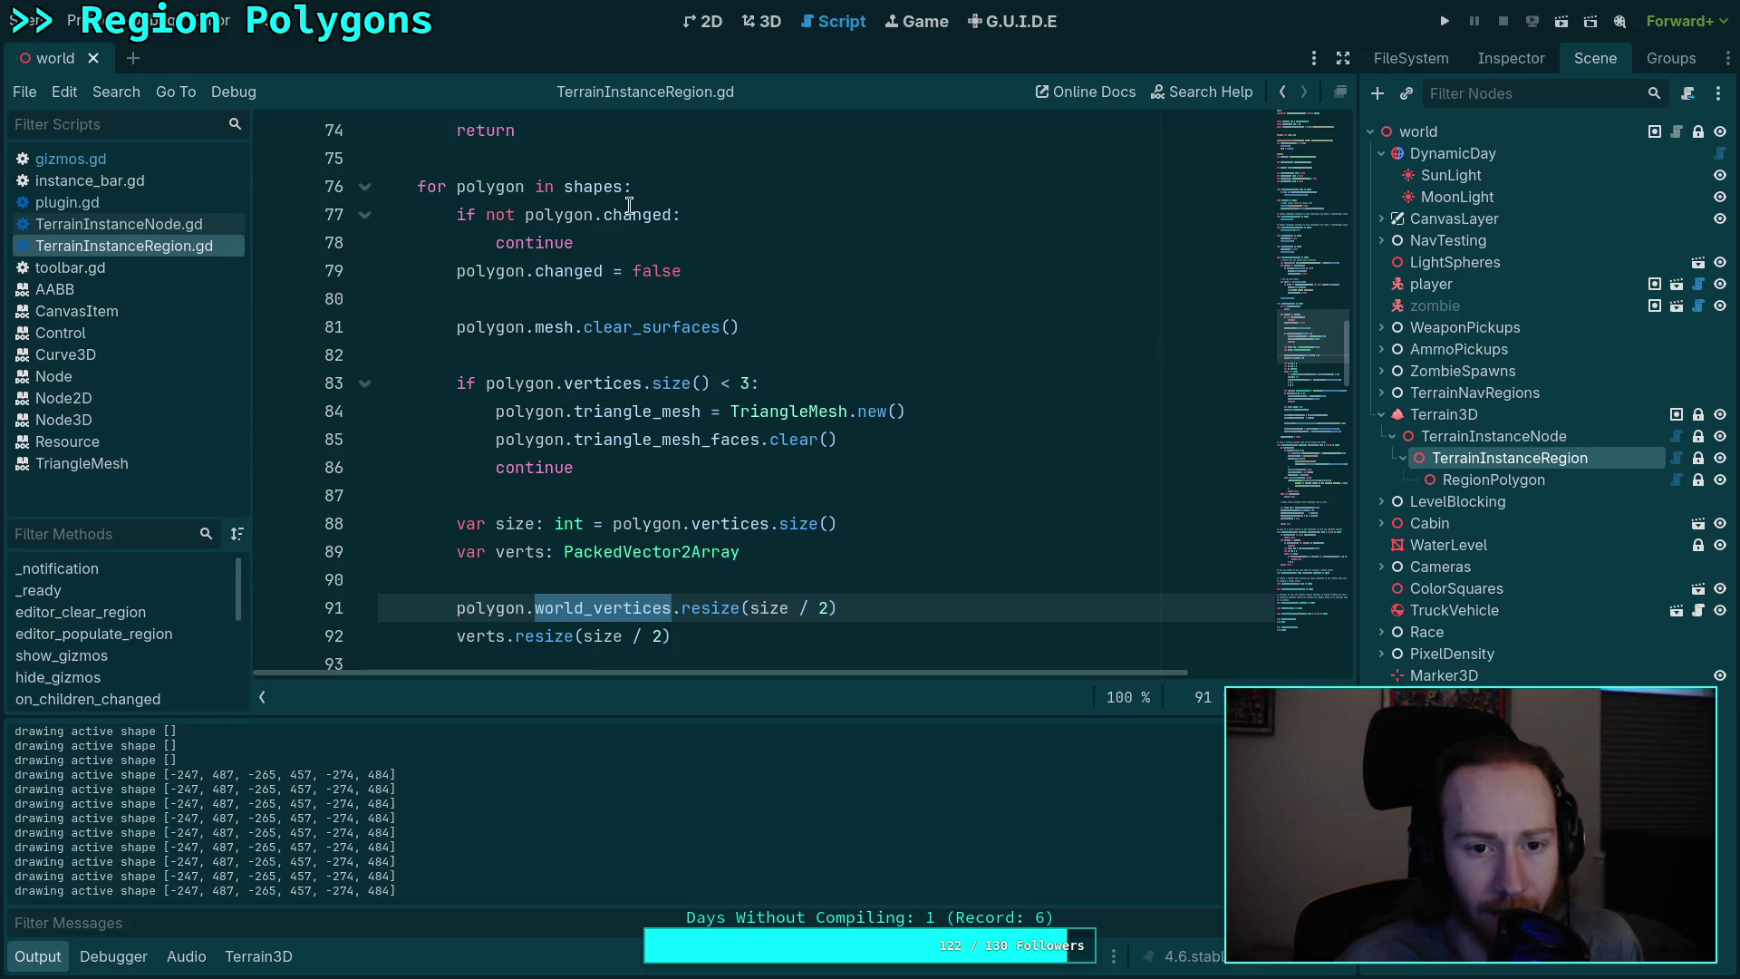
left_click(156, 225)
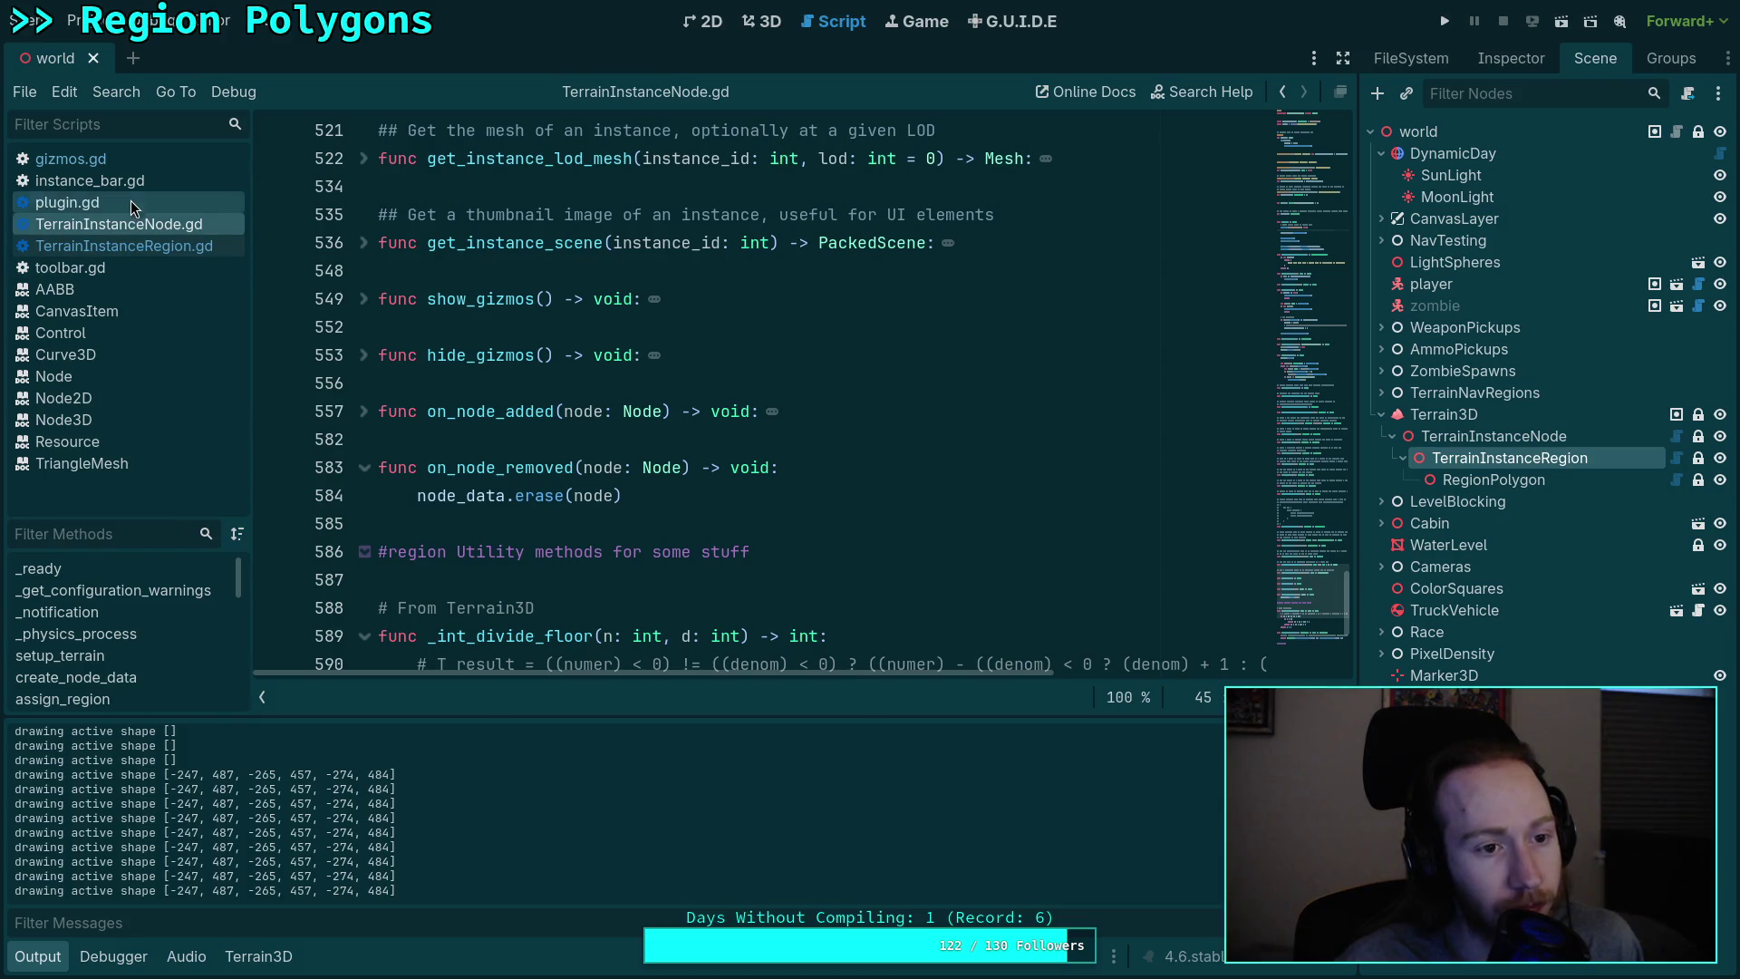
left_click(130, 201)
left_click(138, 246)
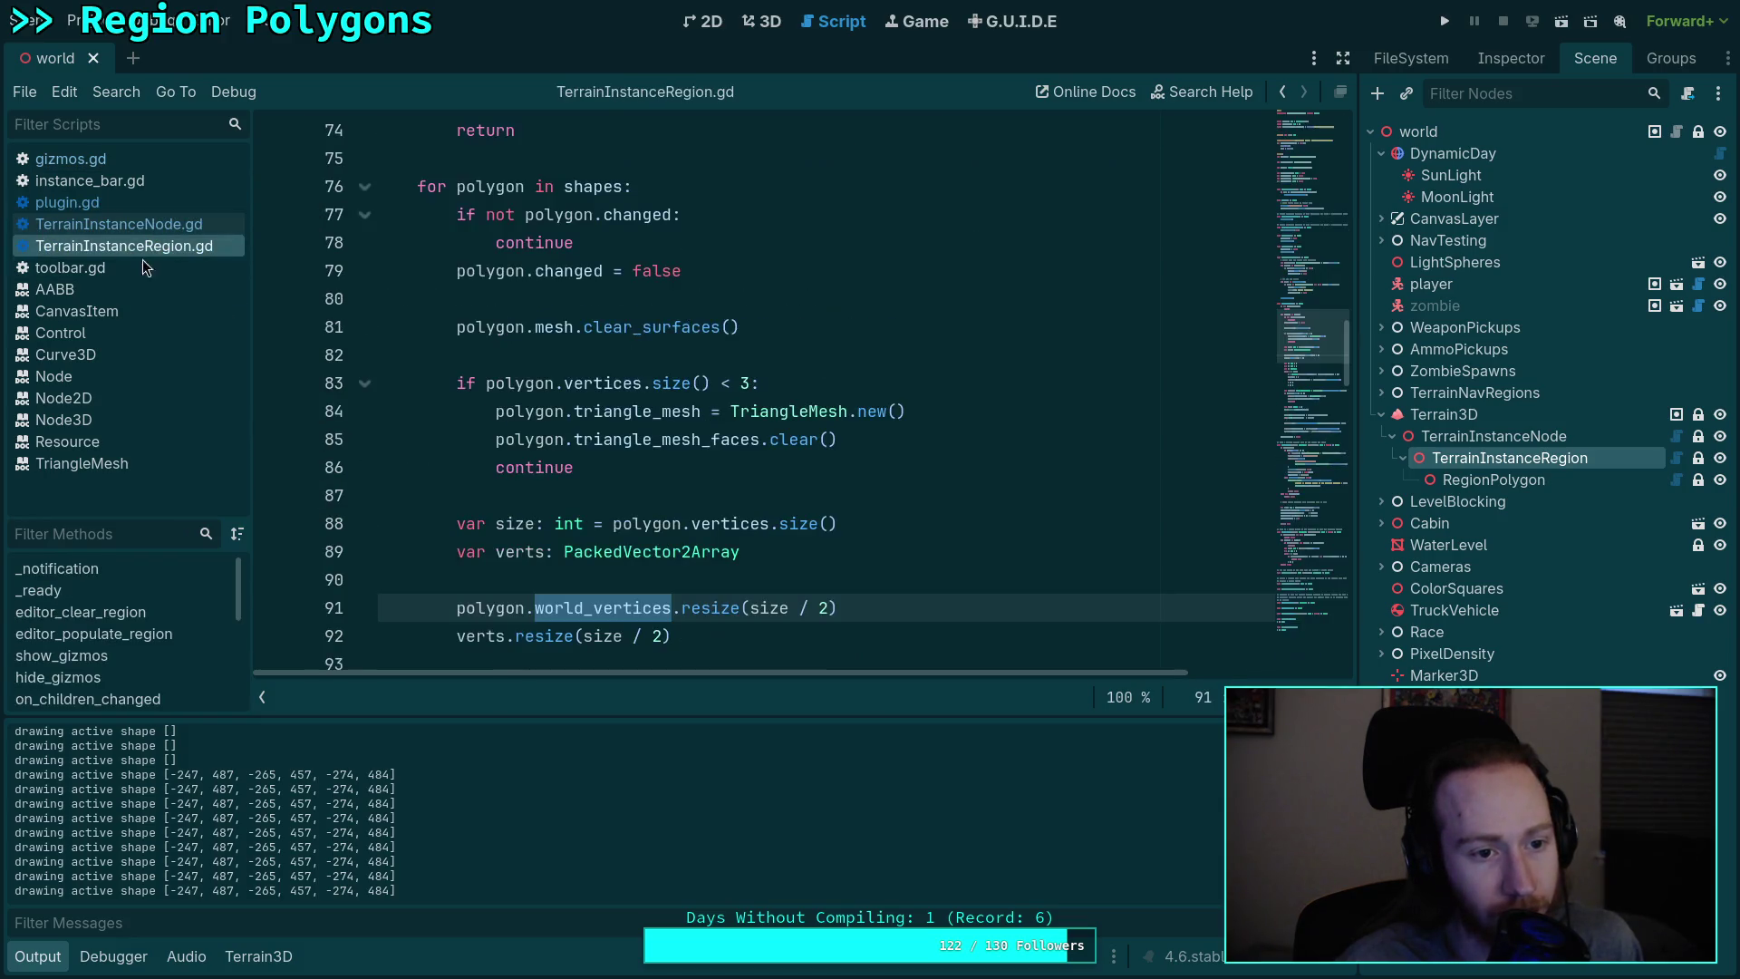
scroll(608, 488, "down", 20)
scroll(617, 491, "down", 2)
scroll(643, 498, "up", 4)
Step: Add _last_shape.changed = true above _update_shapes = true and save TerrainInstanceRegion.gd
left_click(688, 523)
key("Return")
type("_l")
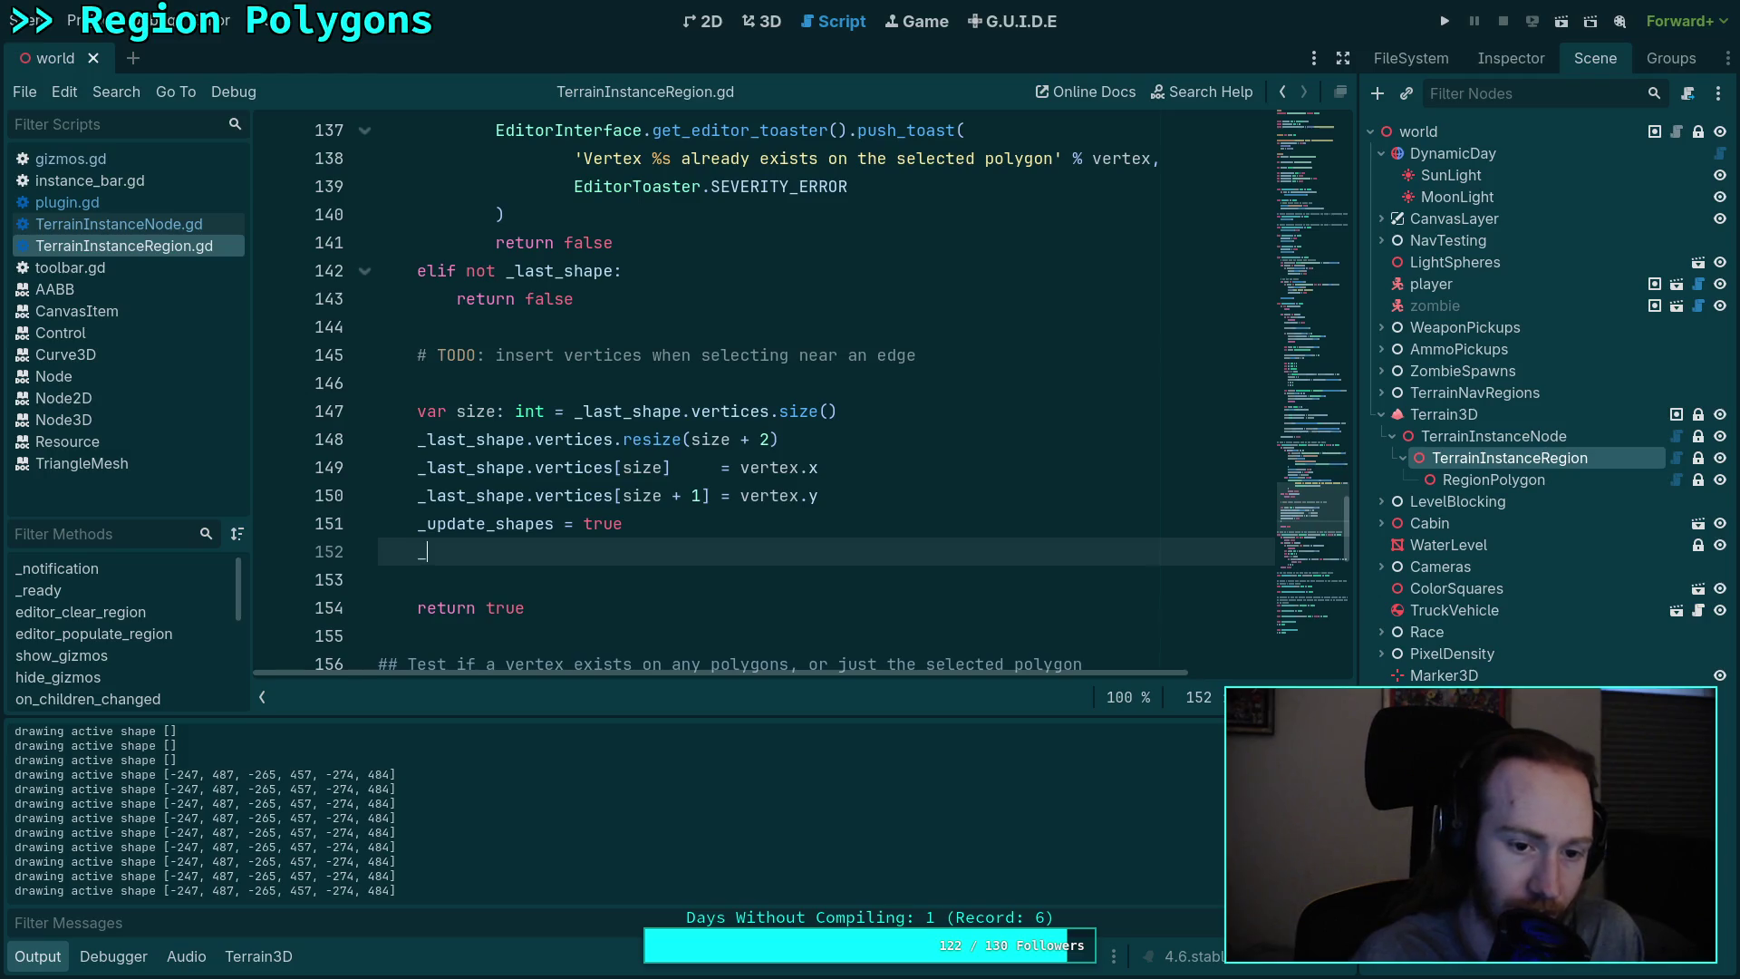
key("Return")
type(".c")
key("Return")
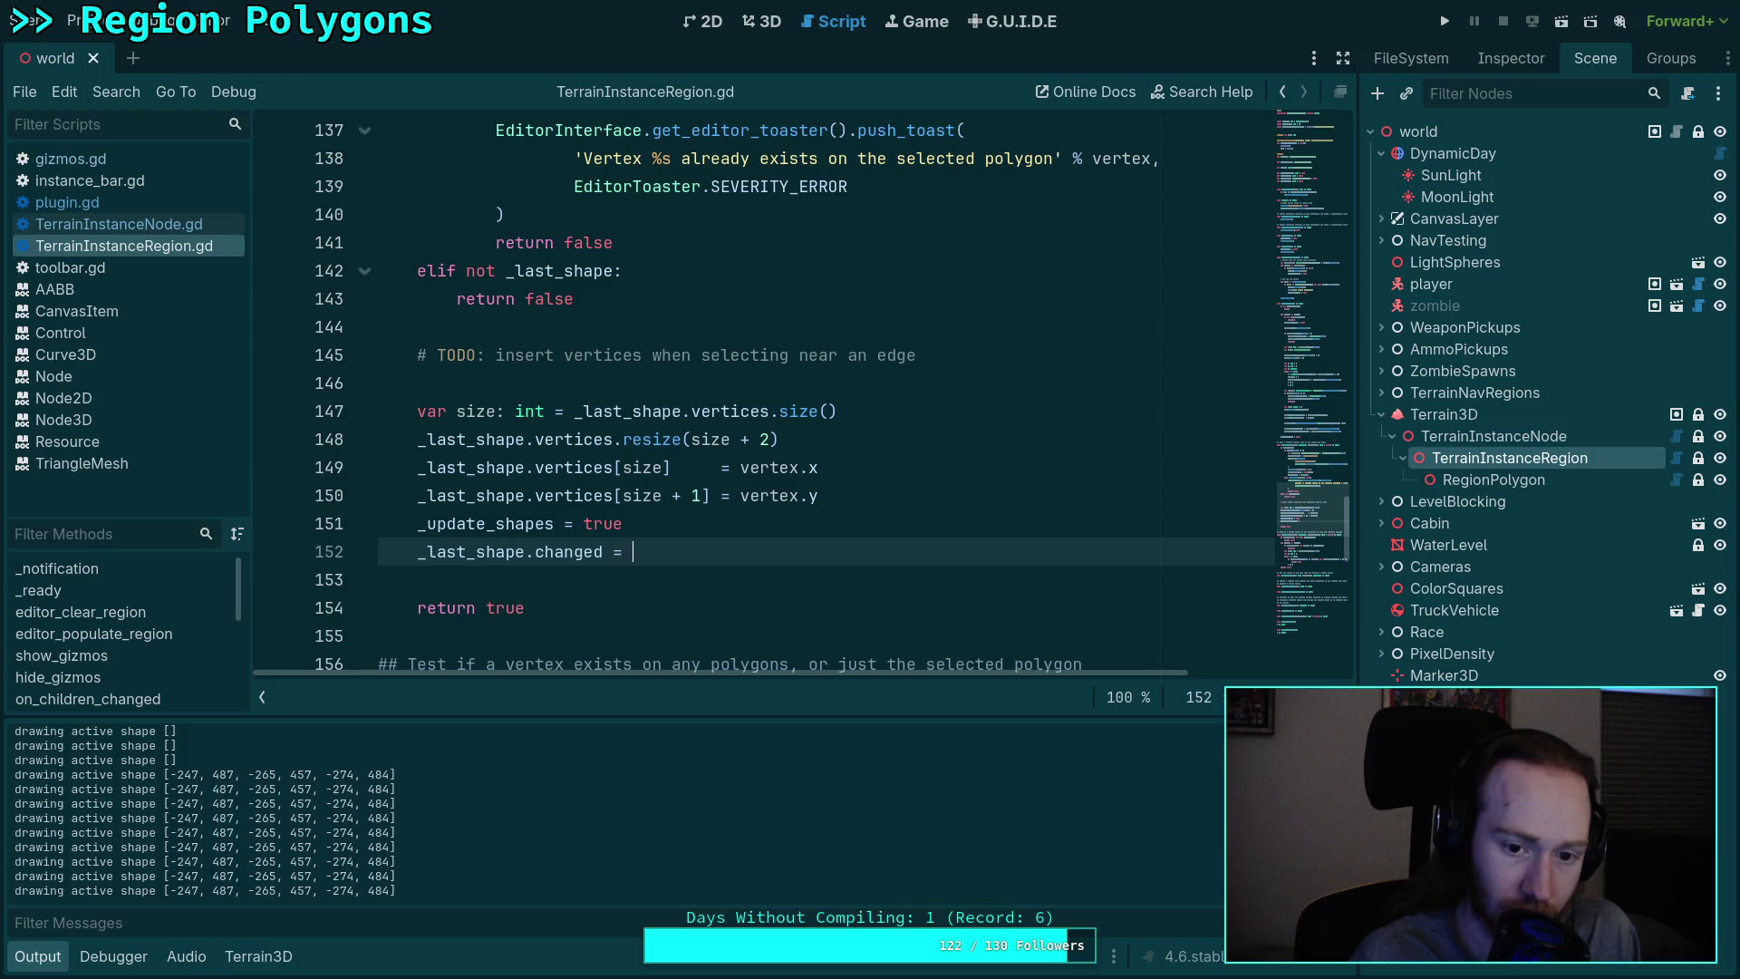
type("true")
key("ctrl+s")
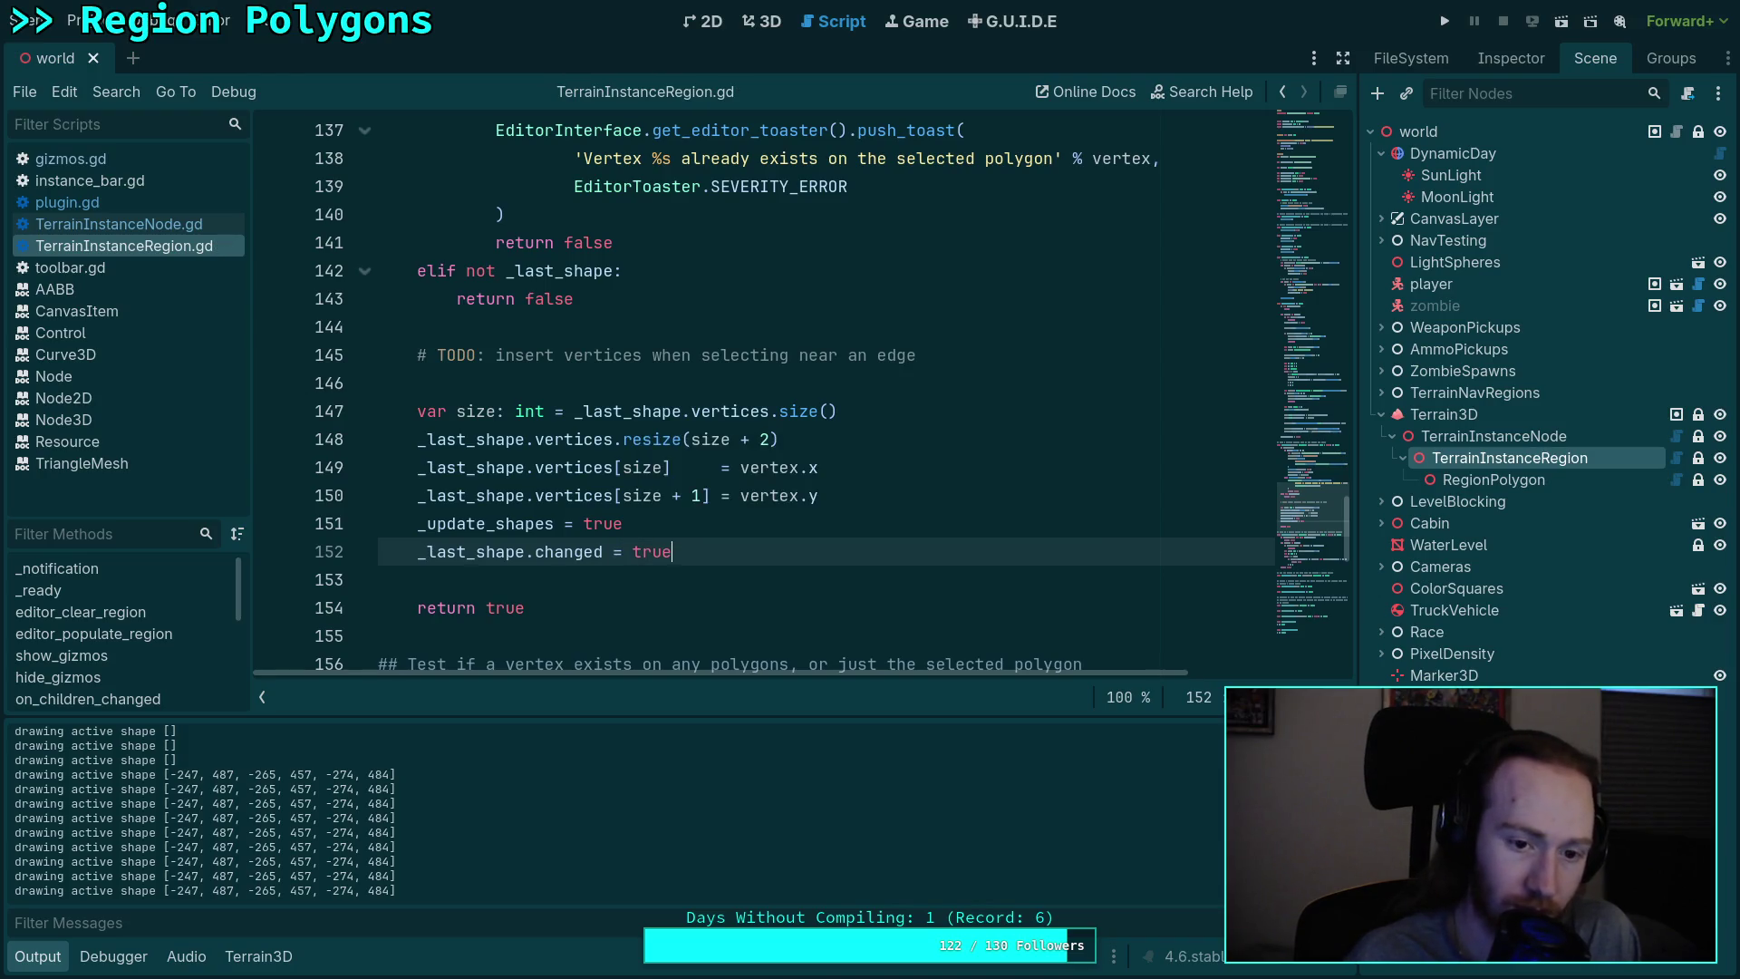
key("alt+Up")
key("ctrl+s")
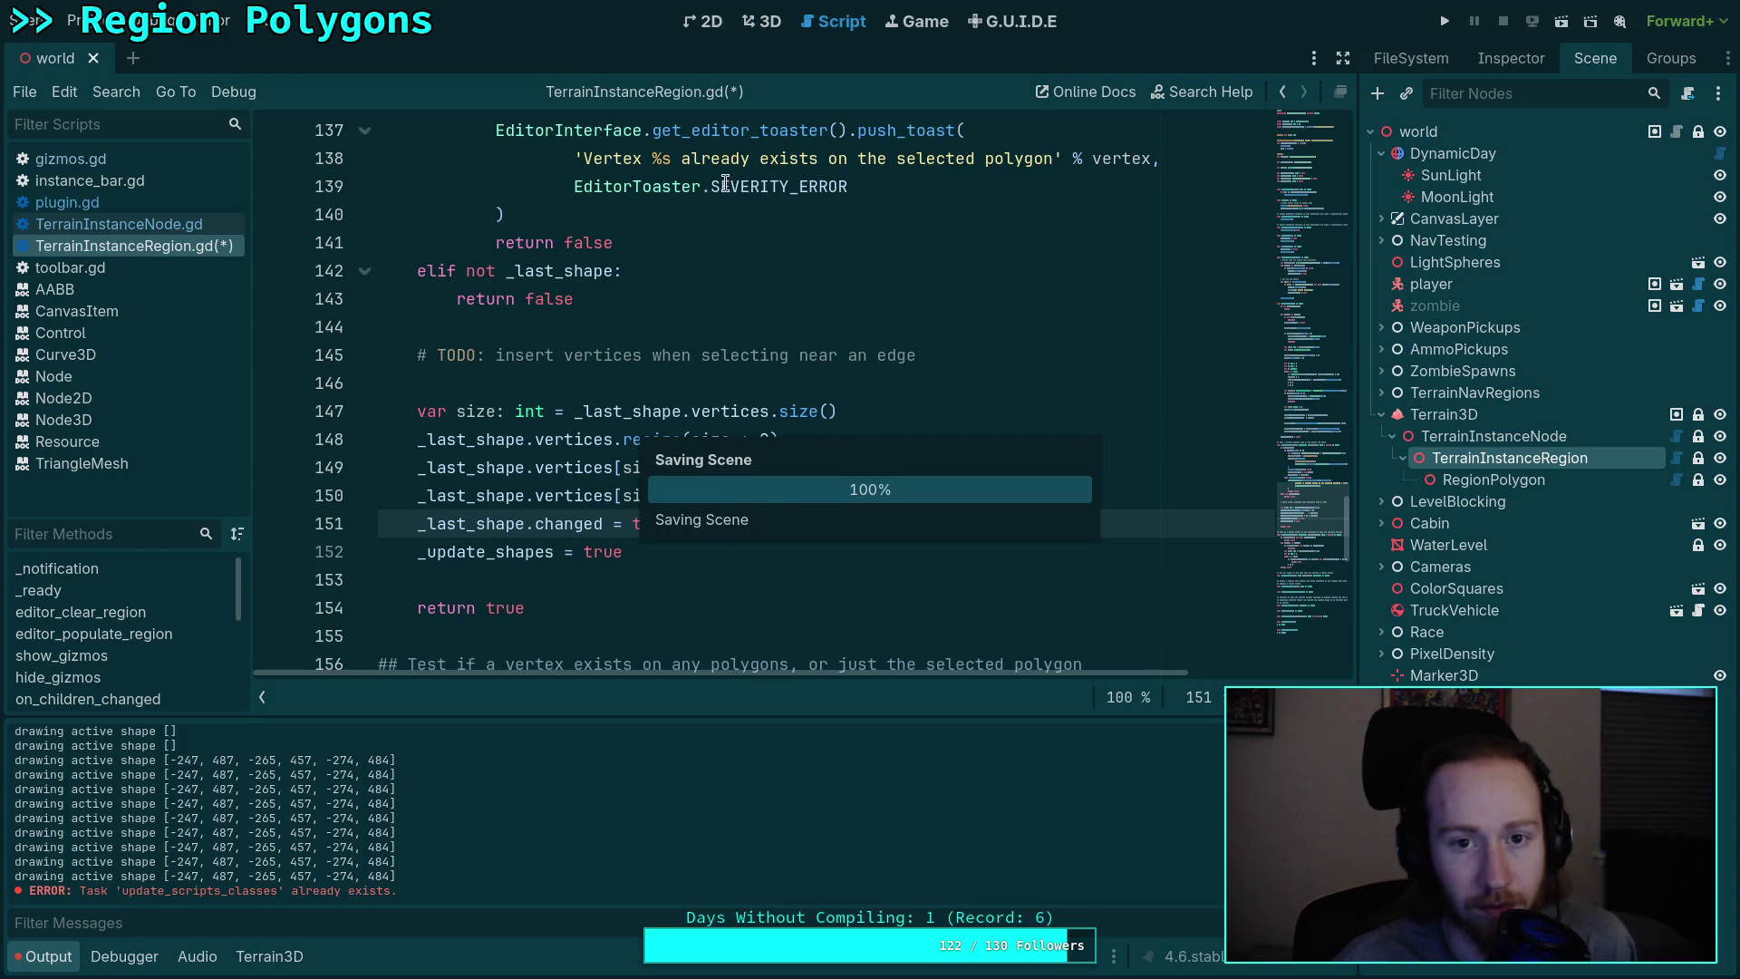
key("ctrl+F2")
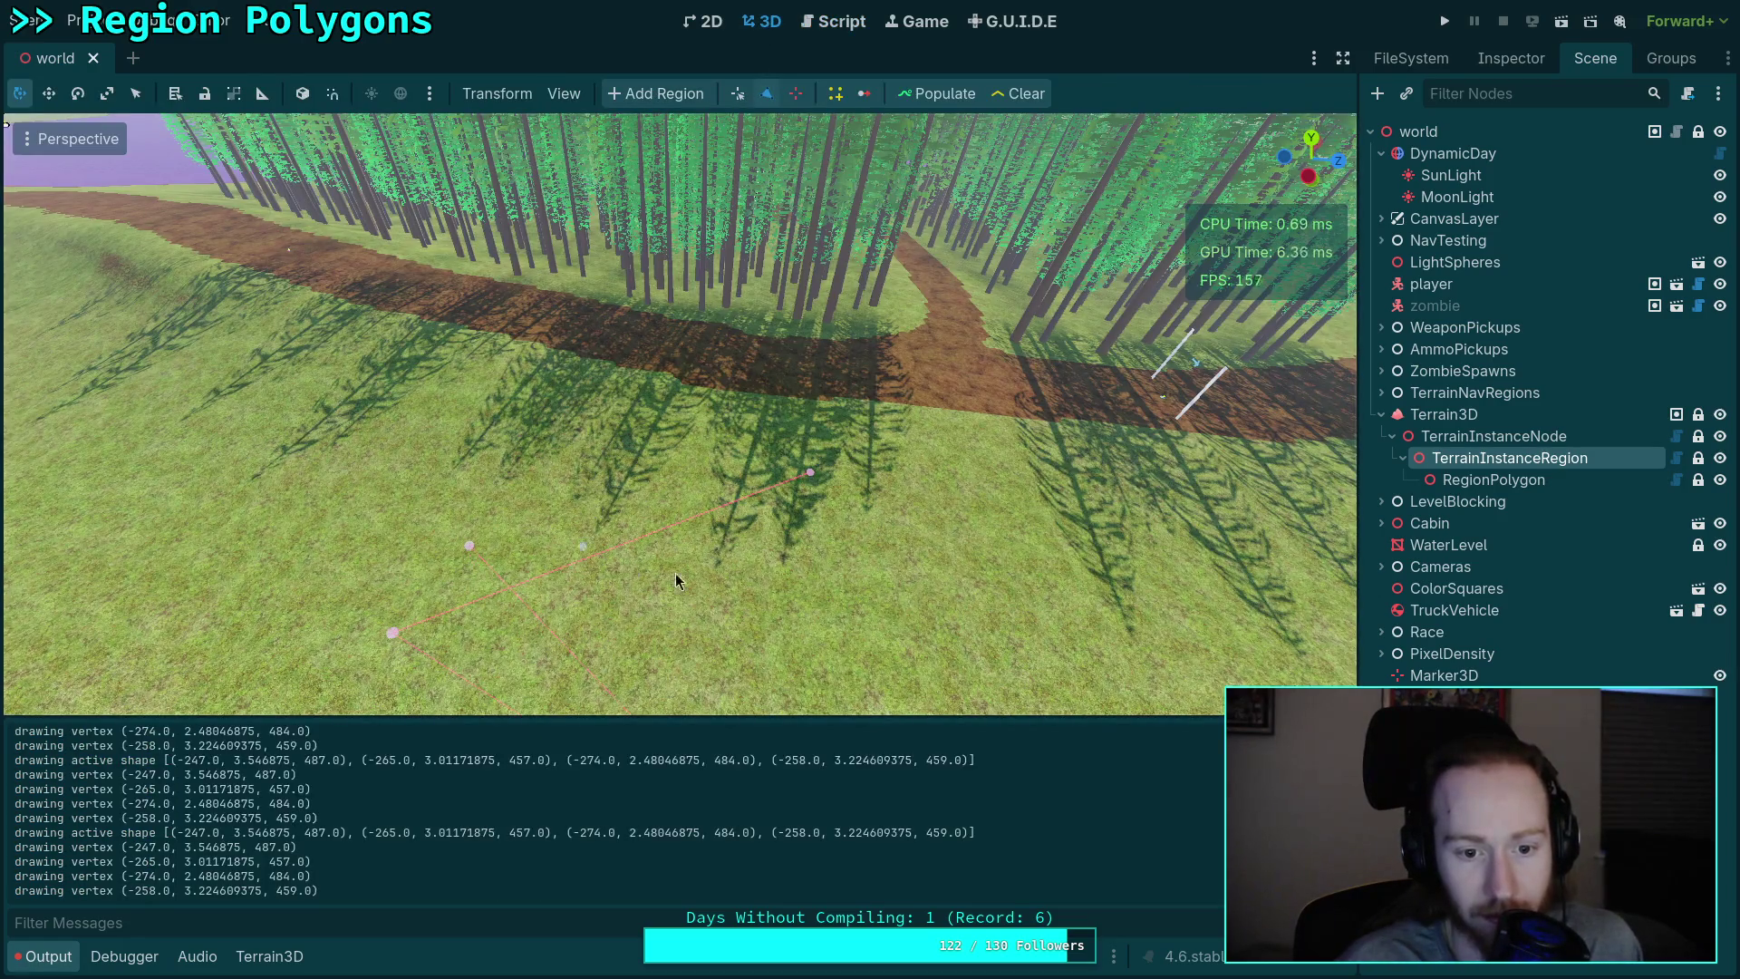
Step: Drag region vertices outward and delete the lower-left vertex to reshape the polygon
left_click(763, 94)
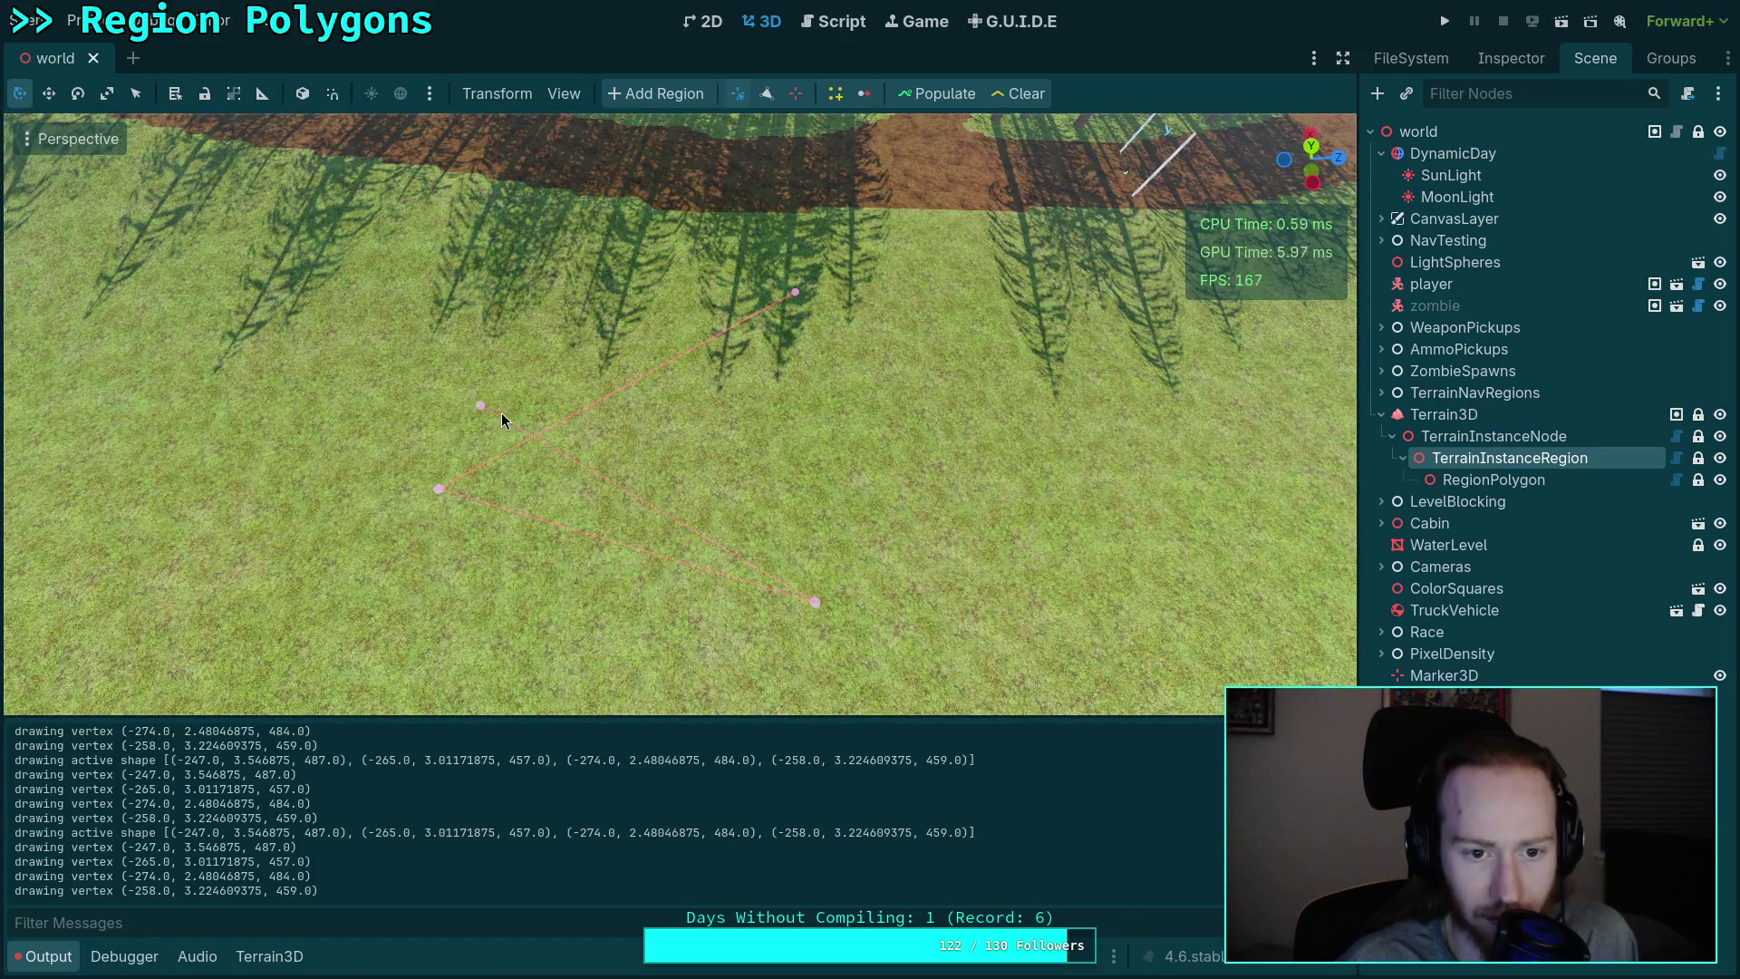
left_click_drag(482, 408, 1018, 475)
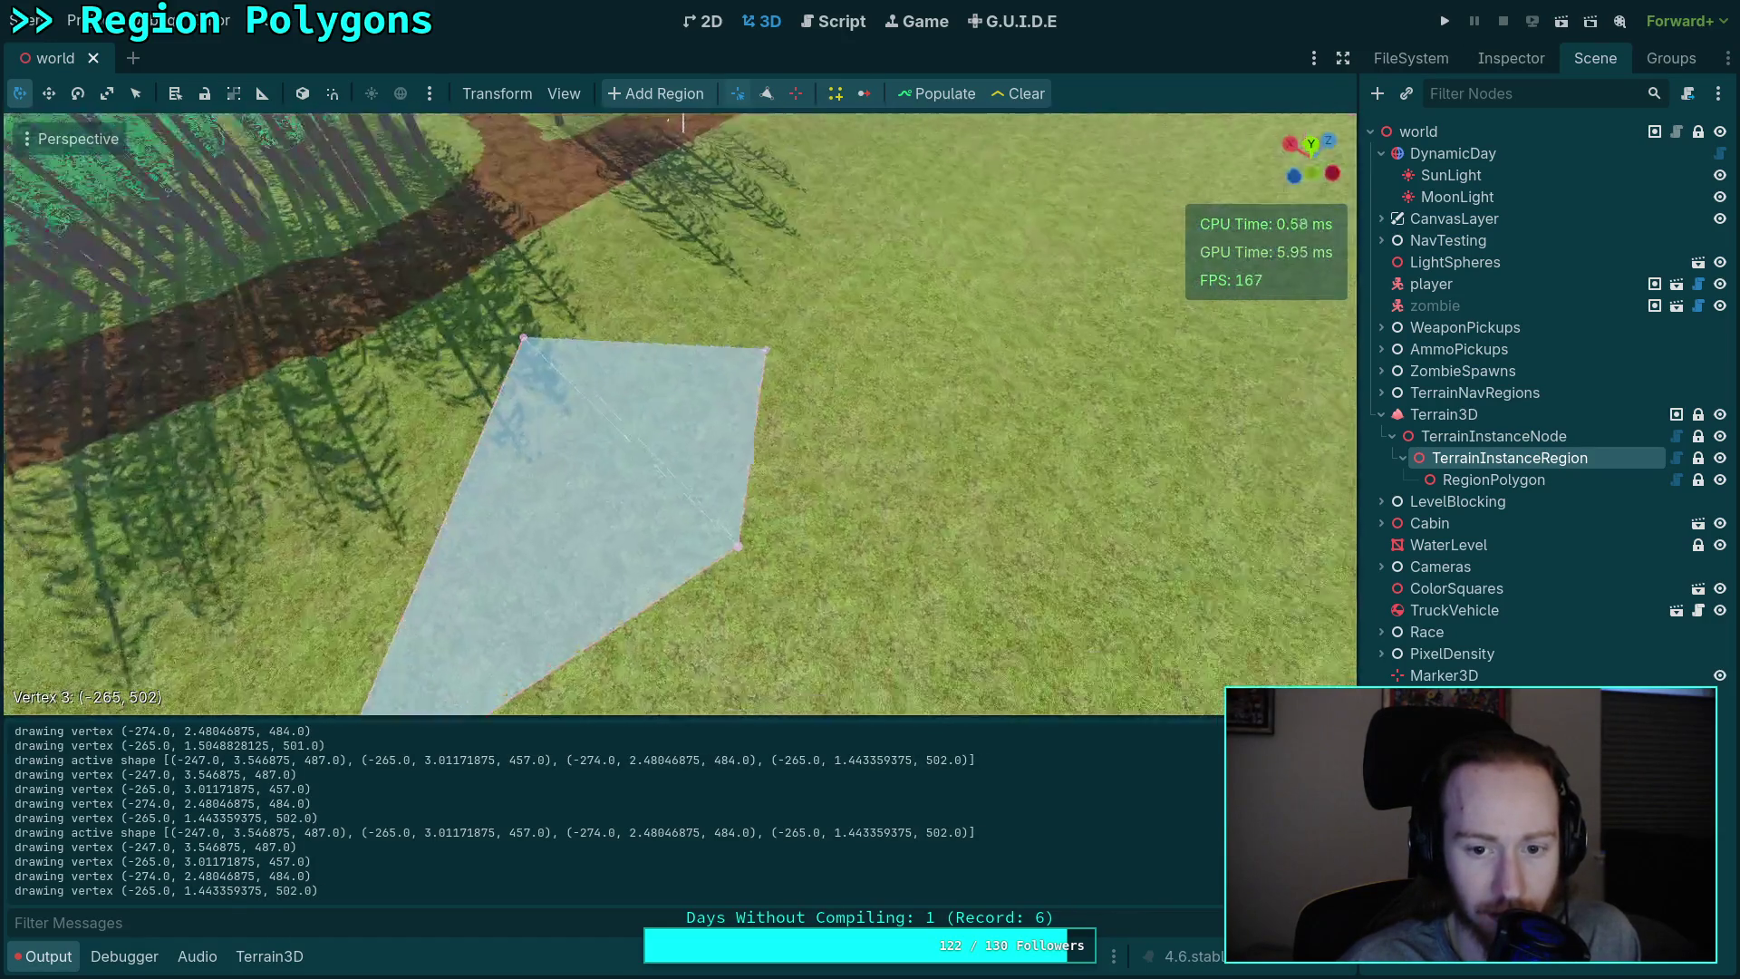
scroll(675, 523, "down", 5)
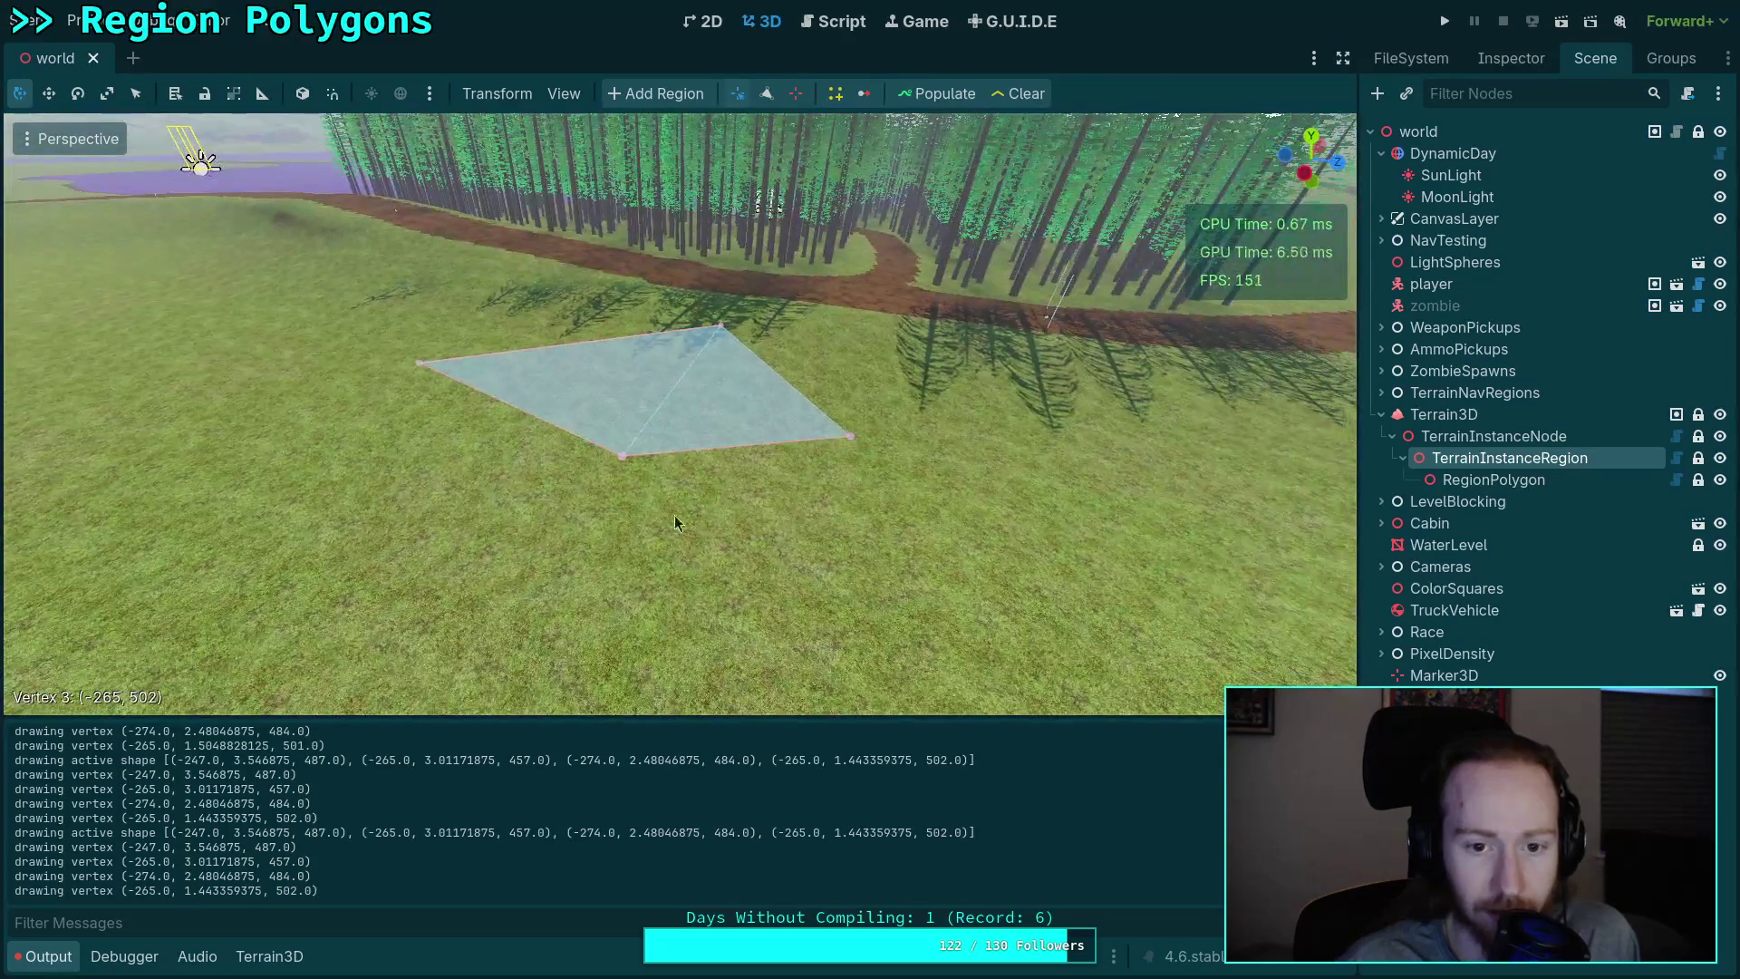
left_click_drag(621, 455, 436, 537)
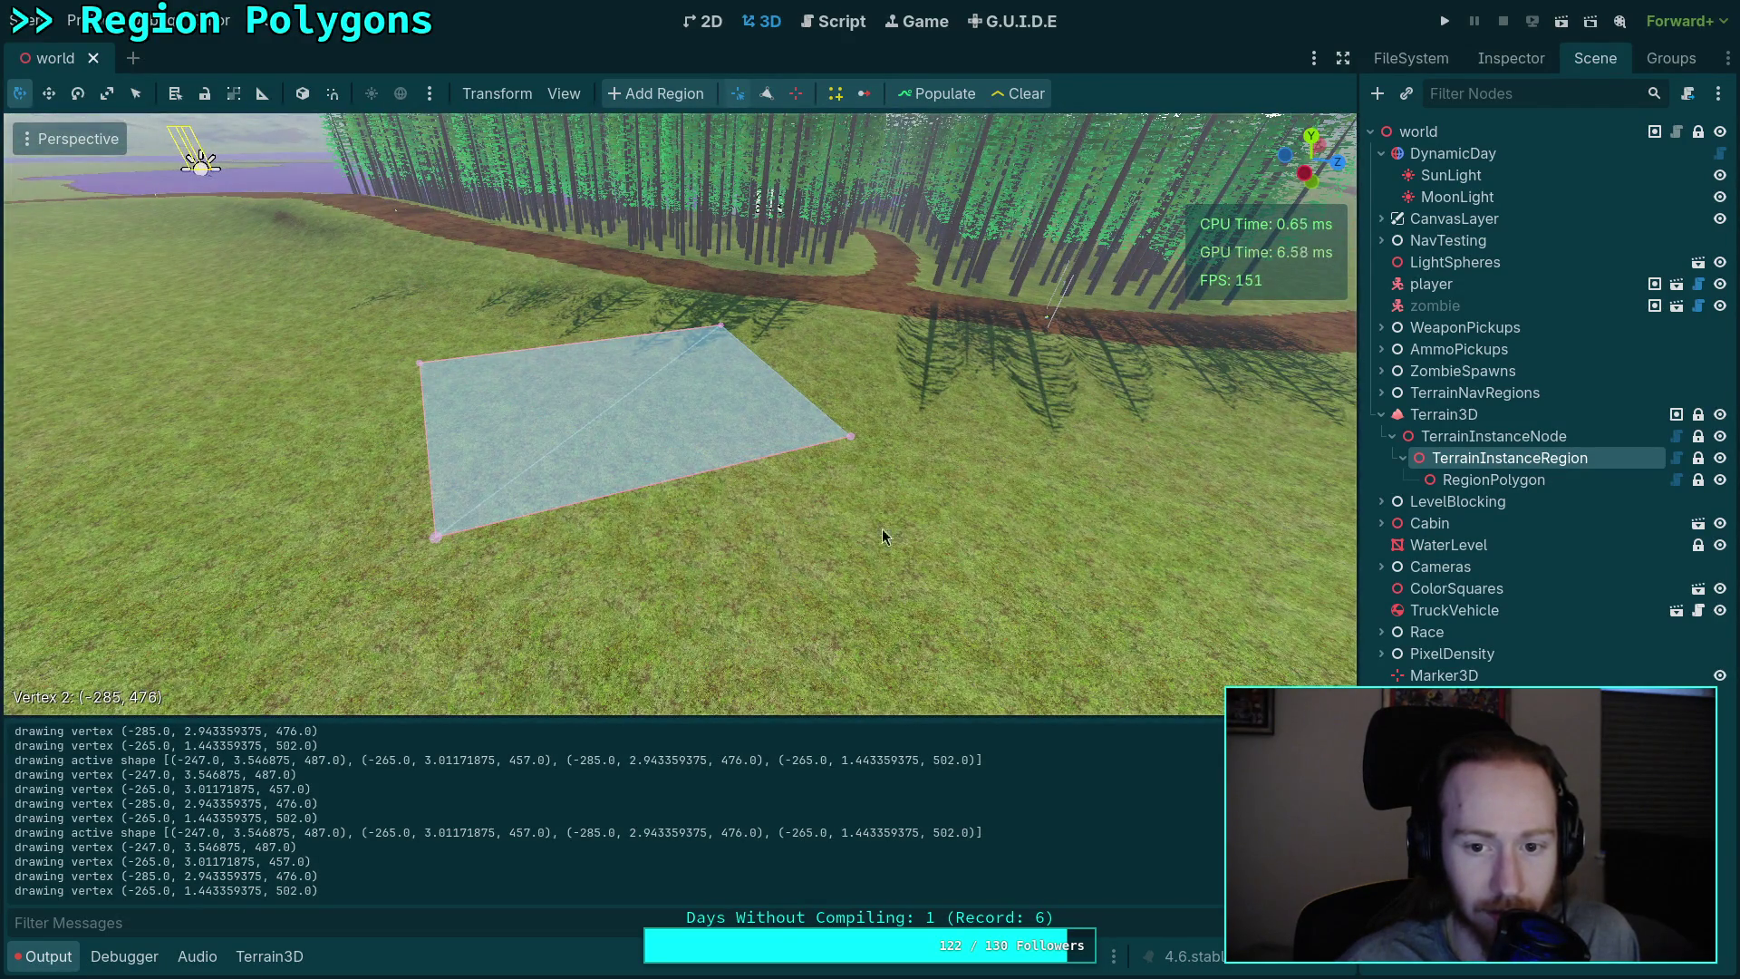
left_click_drag(806, 175, 787, 469)
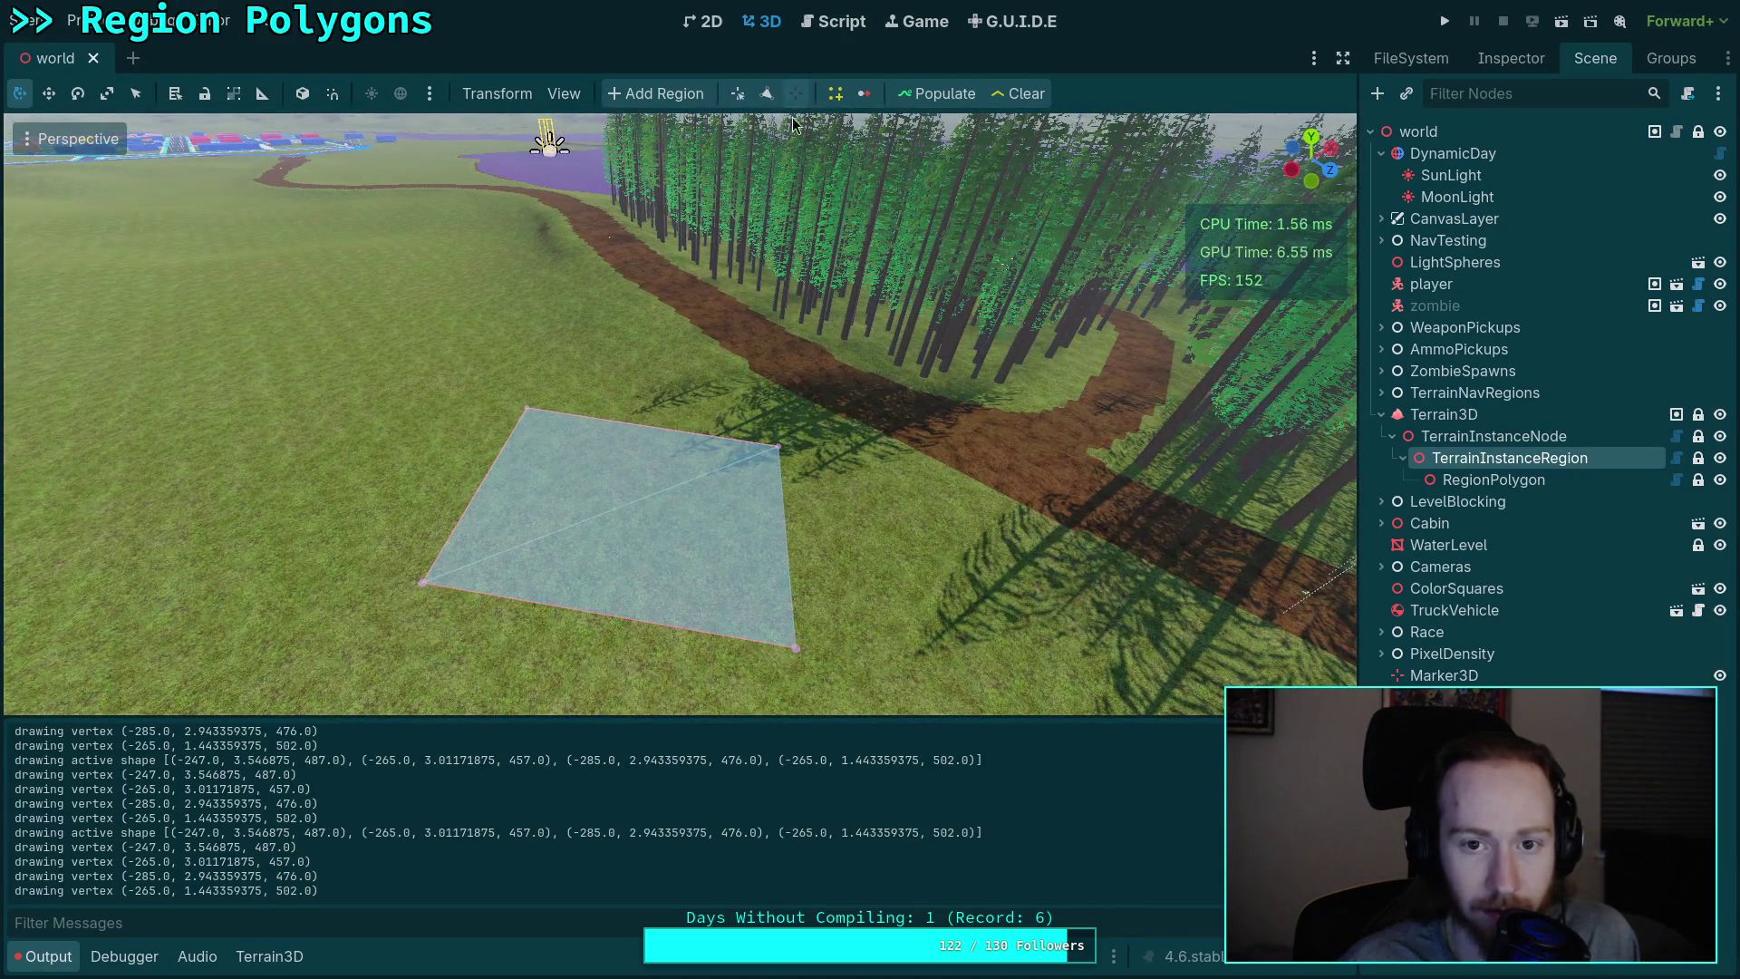
right_click(422, 582)
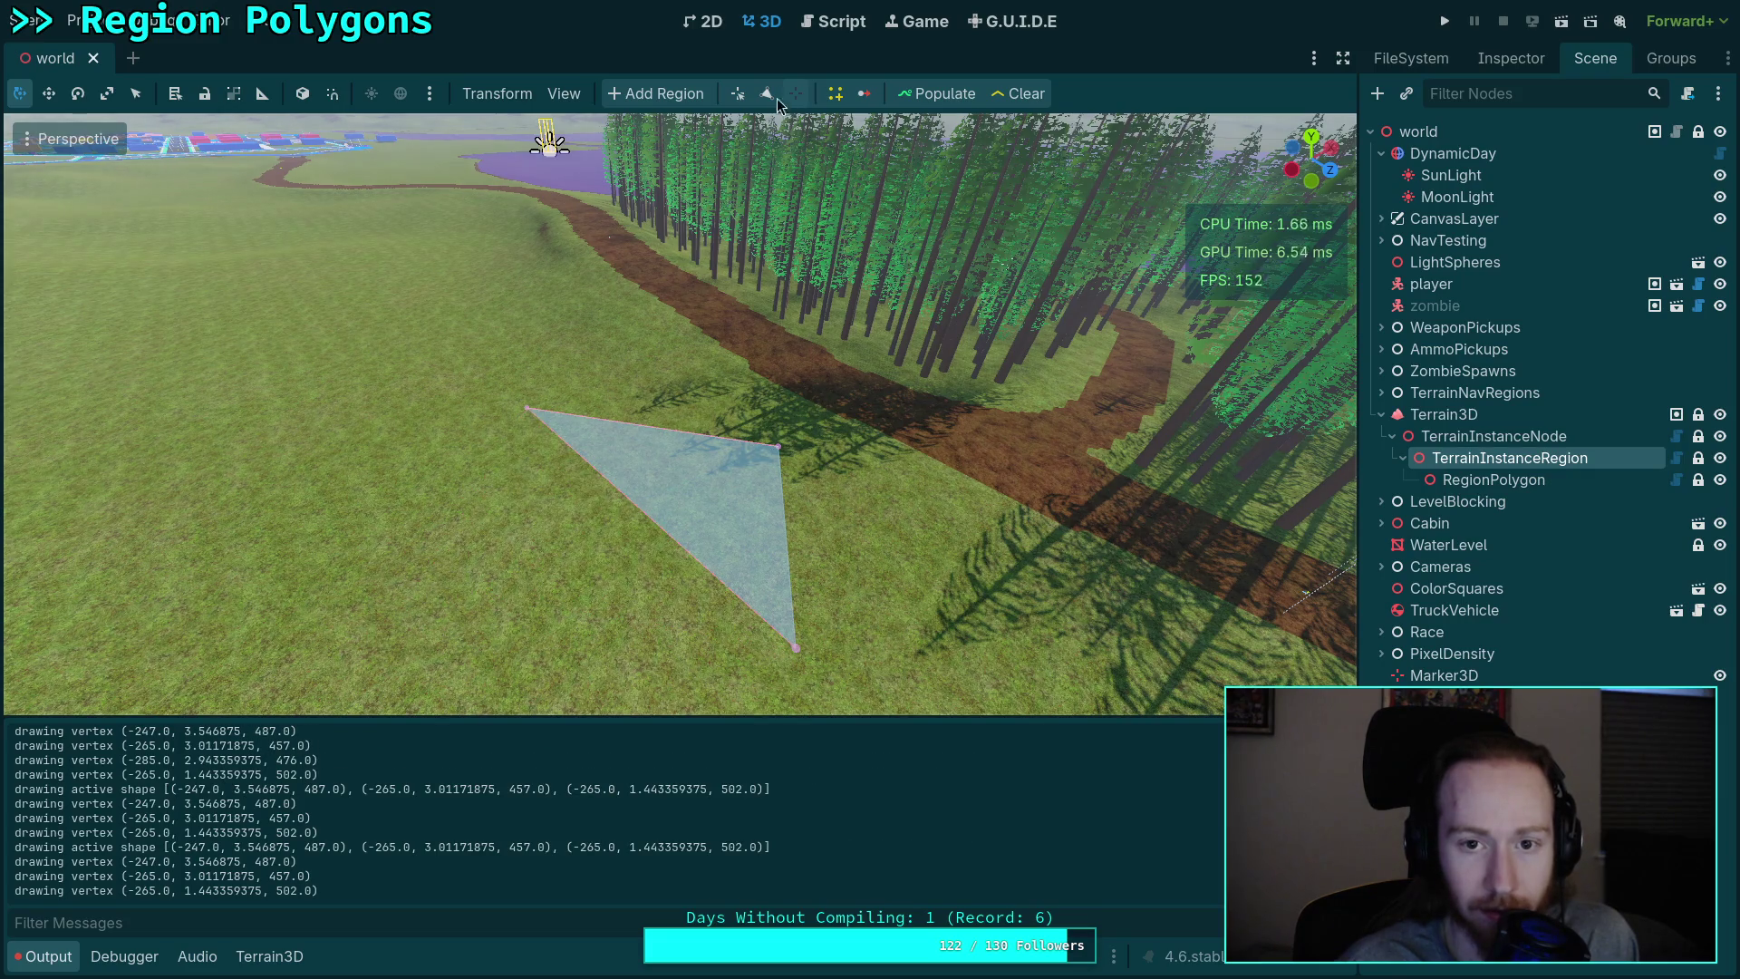
left_click_drag(797, 650, 389, 609)
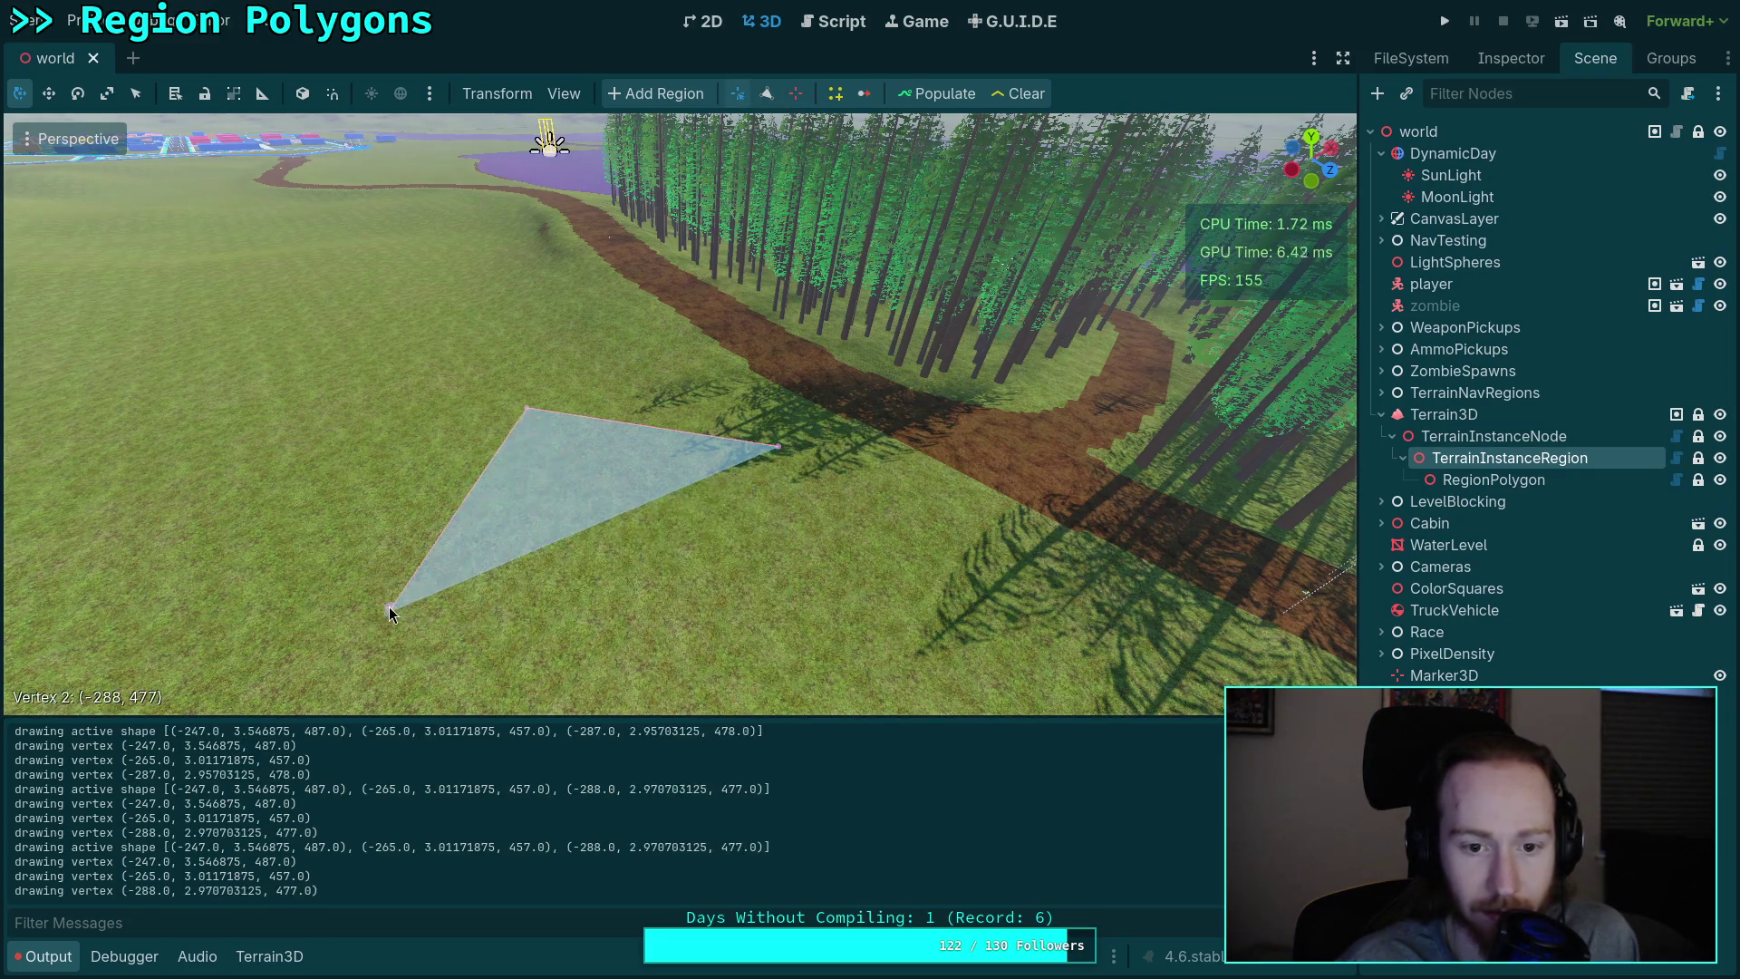
Step: Add three lower-right vertices and drag them into place to form a six-sided region
left_click(767, 93)
left_click(733, 604)
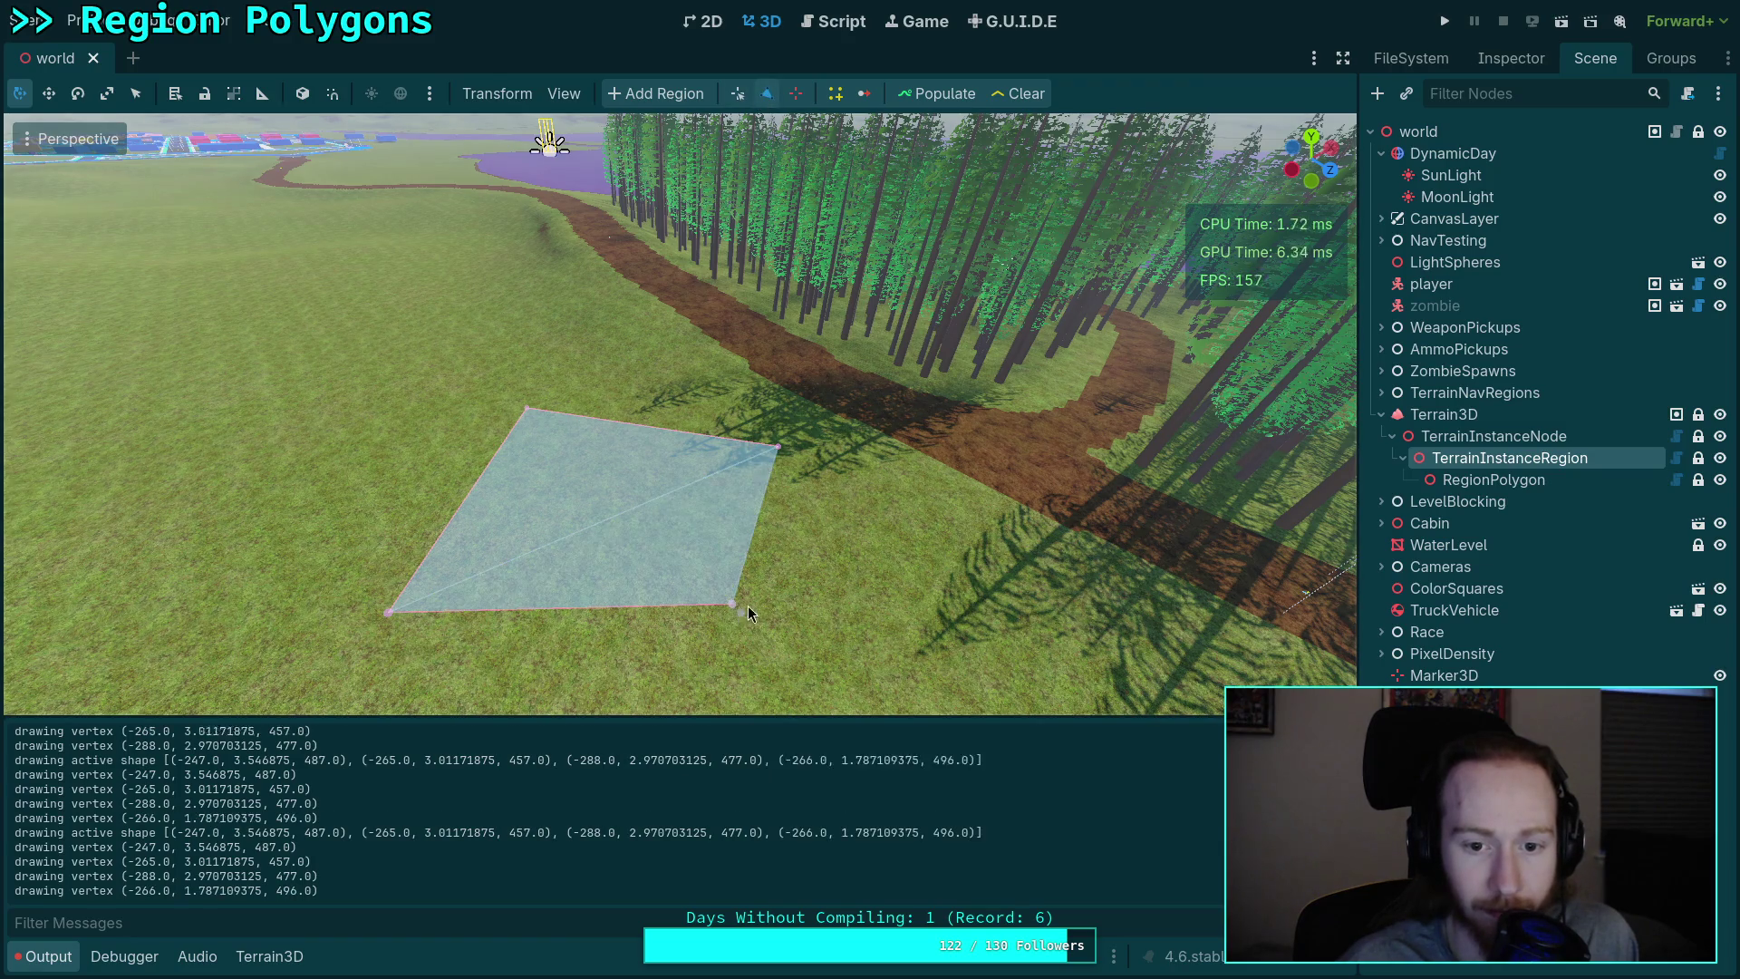
left_click(815, 549)
left_click(843, 502)
left_click(738, 93)
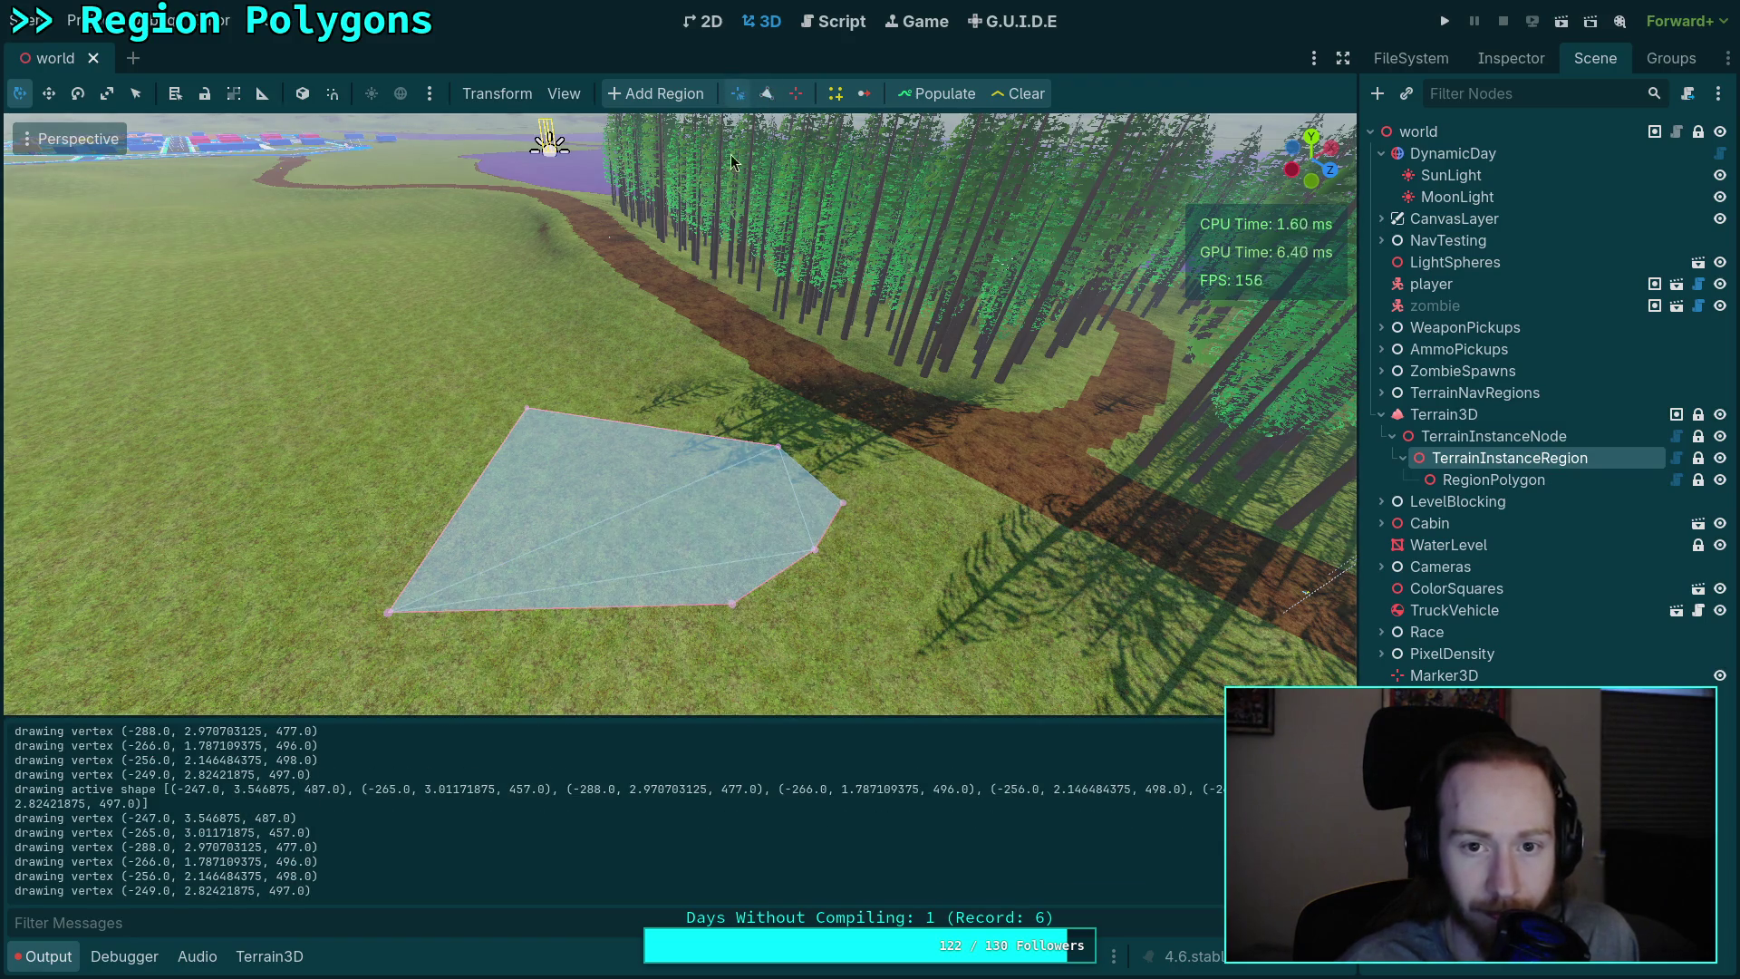
left_click_drag(730, 604, 543, 712)
left_click_drag(816, 550, 832, 697)
mouse_move(841, 502)
left_mouse_down()
mouse_move(615, 560)
mouse_move(621, 489)
mouse_move(543, 467)
mouse_move(424, 467)
mouse_move(318, 546)
mouse_move(400, 464)
mouse_move(765, 391)
mouse_move(832, 399)
mouse_move(939, 529)
left_mouse_up()
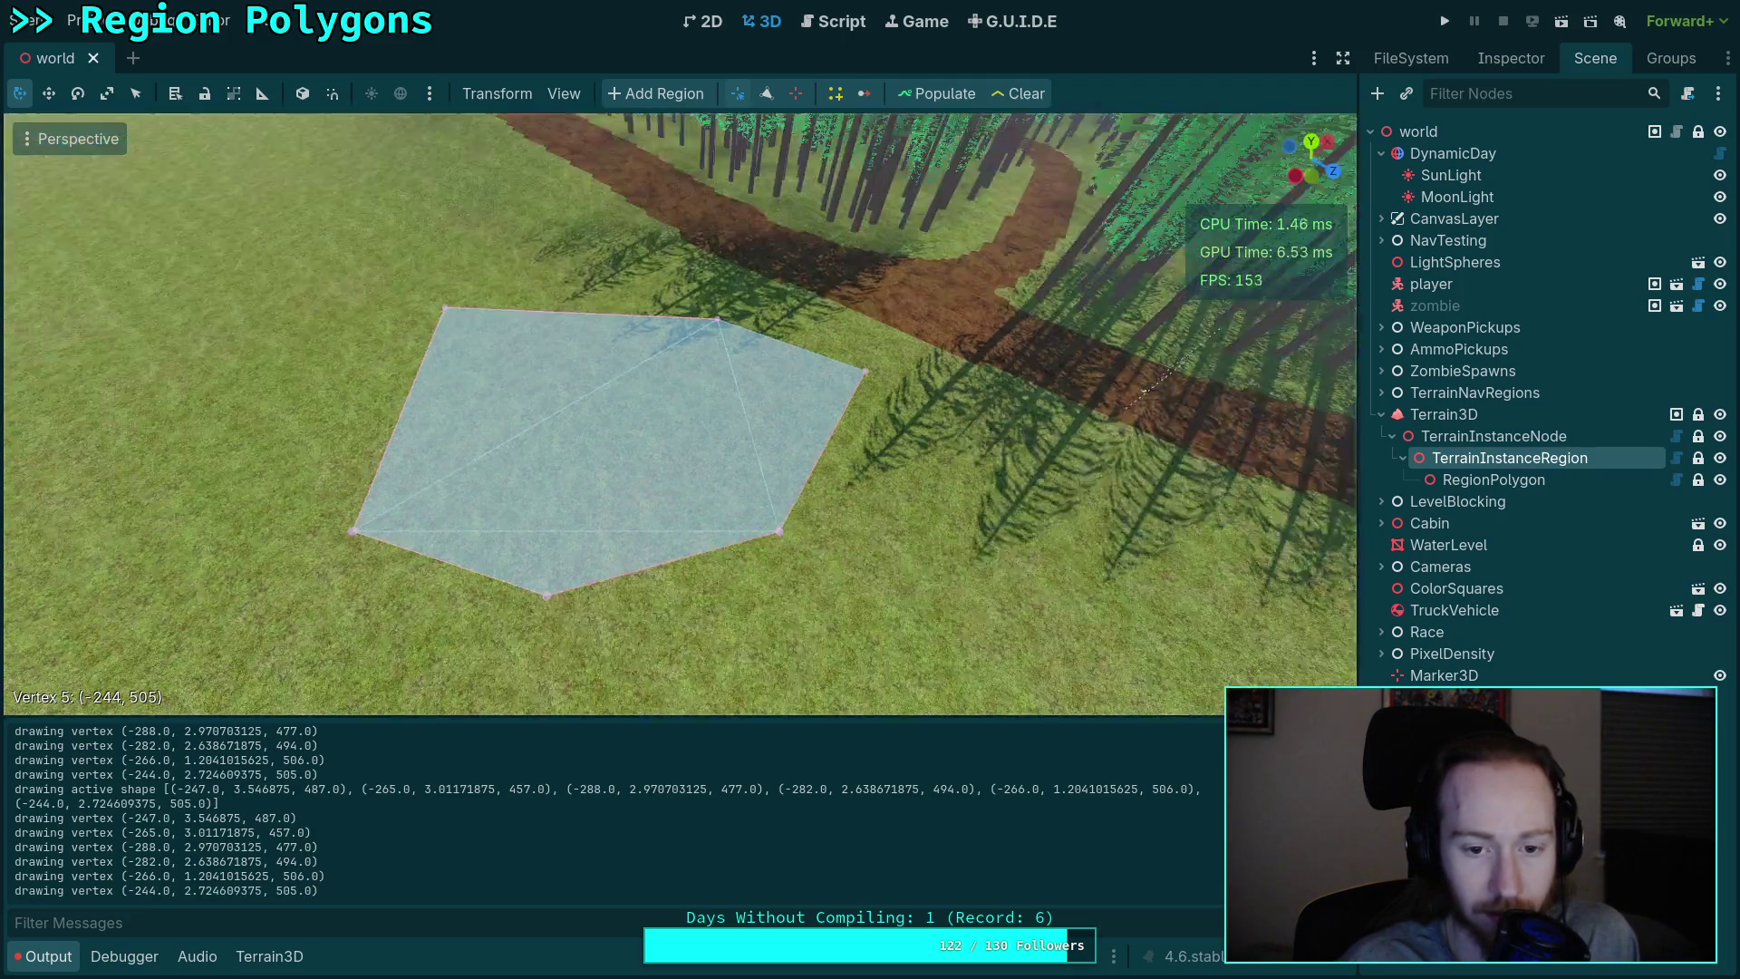
key("ctrl+F3")
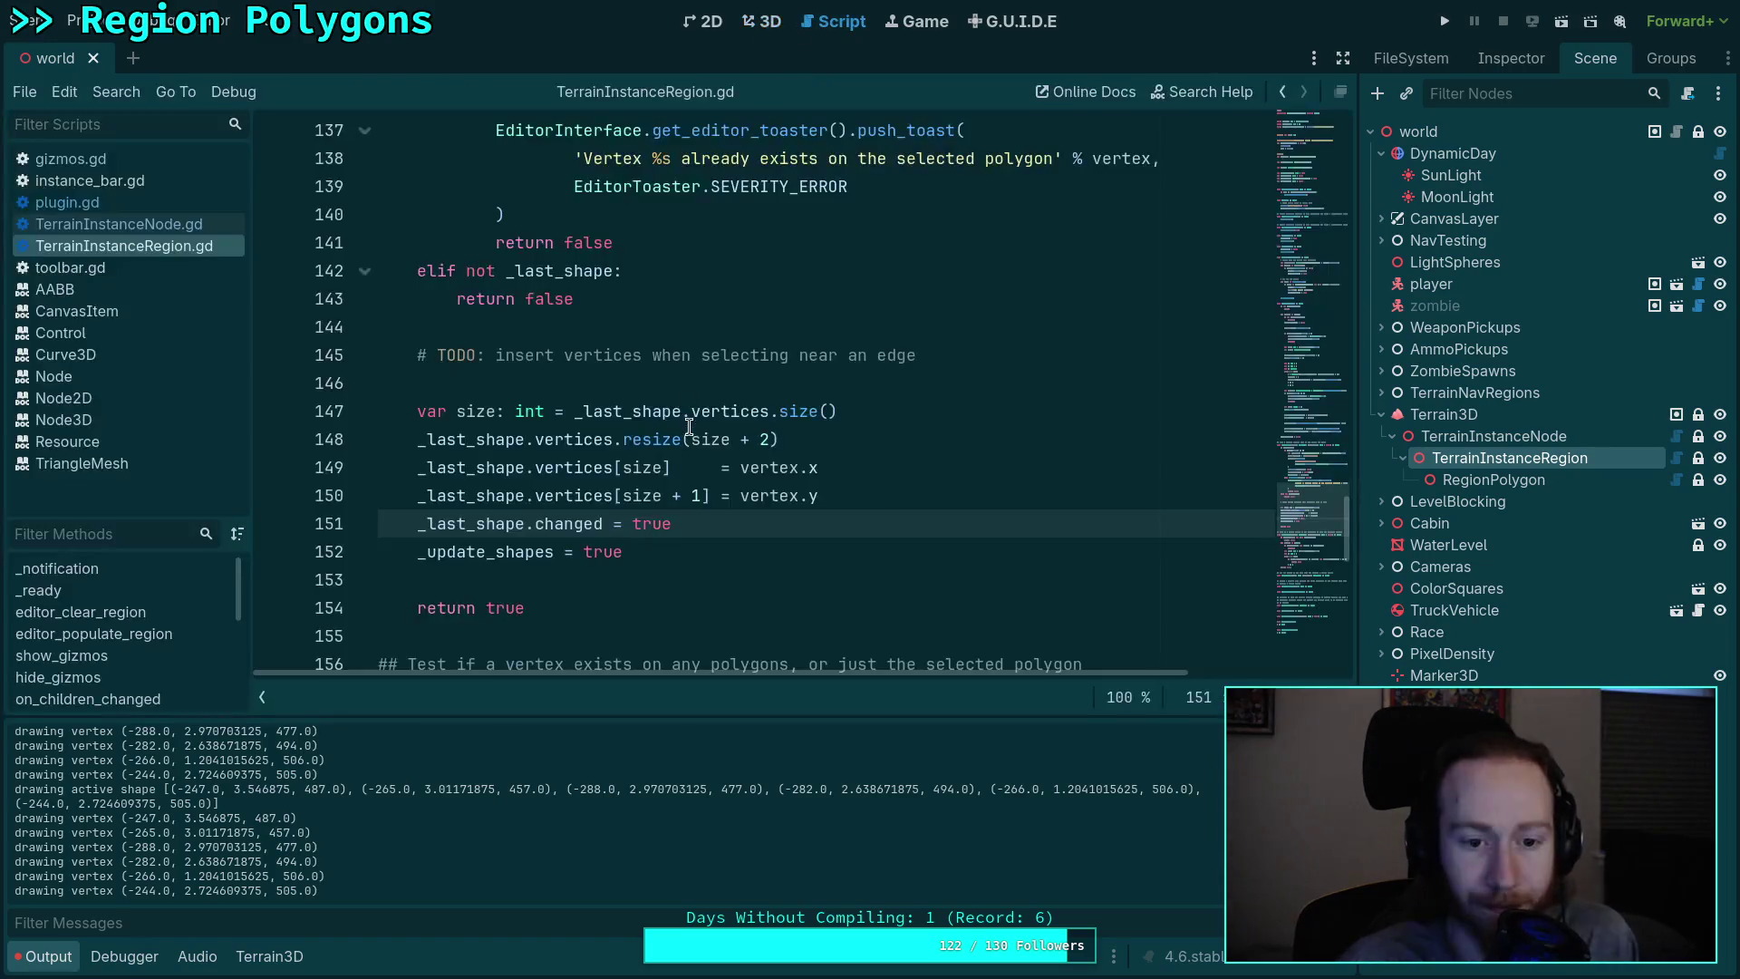
Step: Delete the 'drawing active shape' and 'drawing vertex' print lines from gizmos.gd and save
scroll(703, 458, "up", 6)
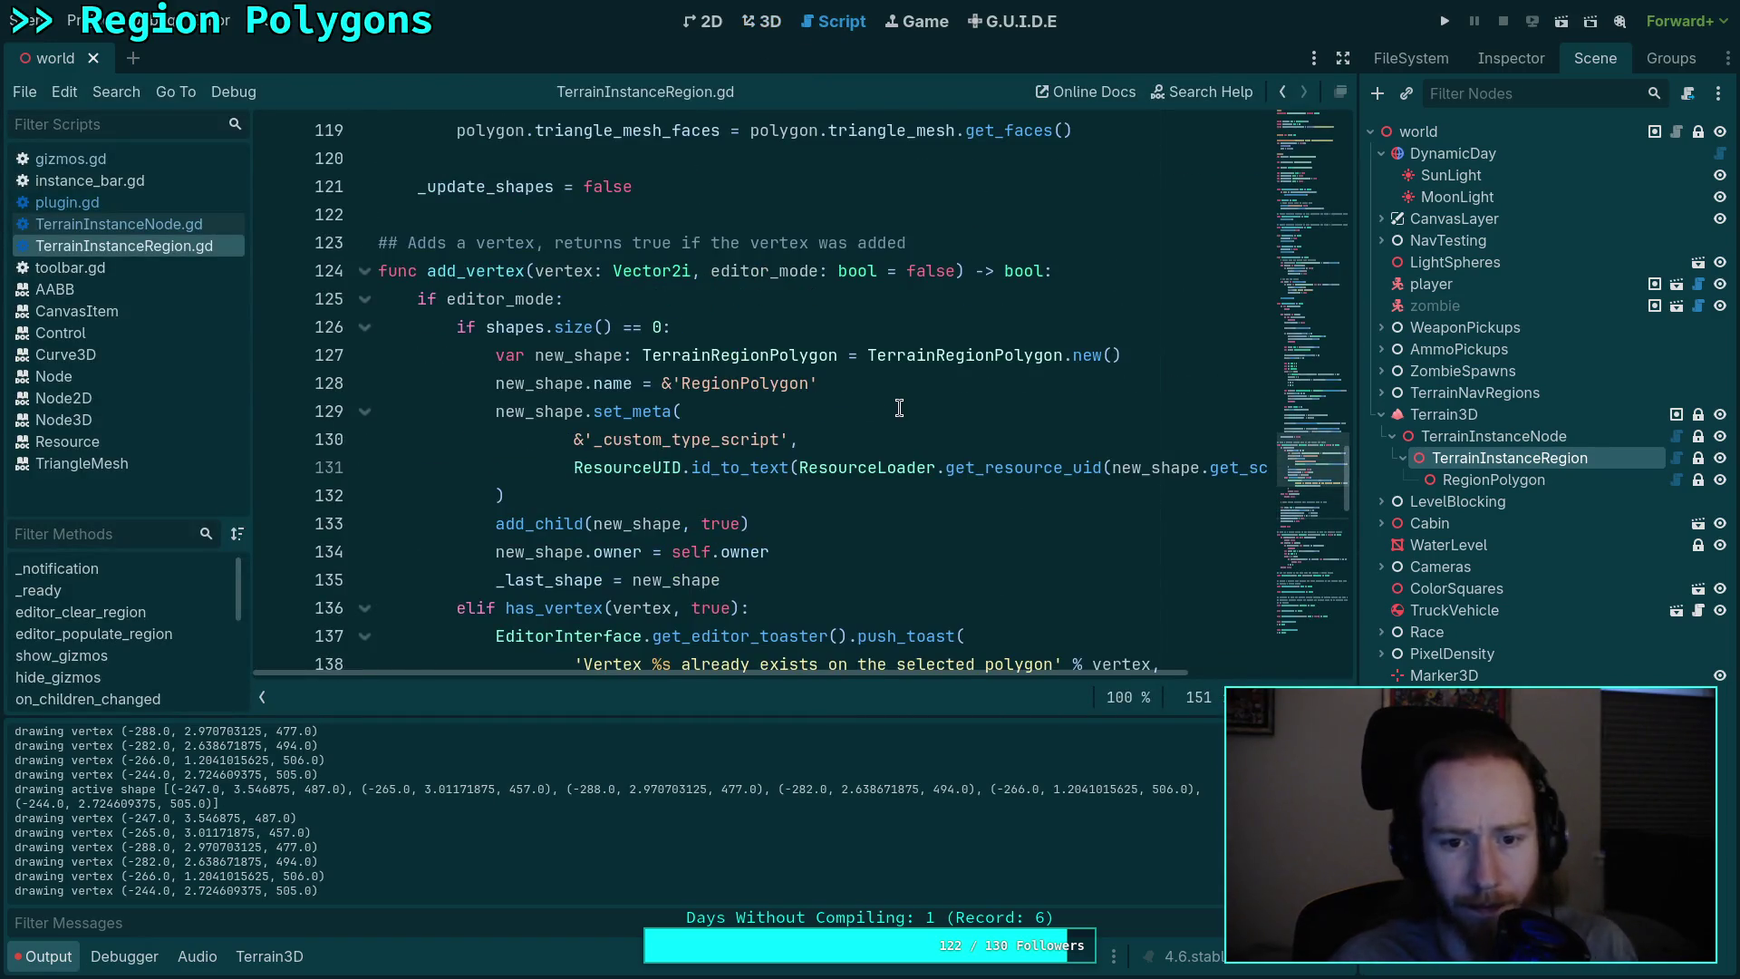
left_click(69, 159)
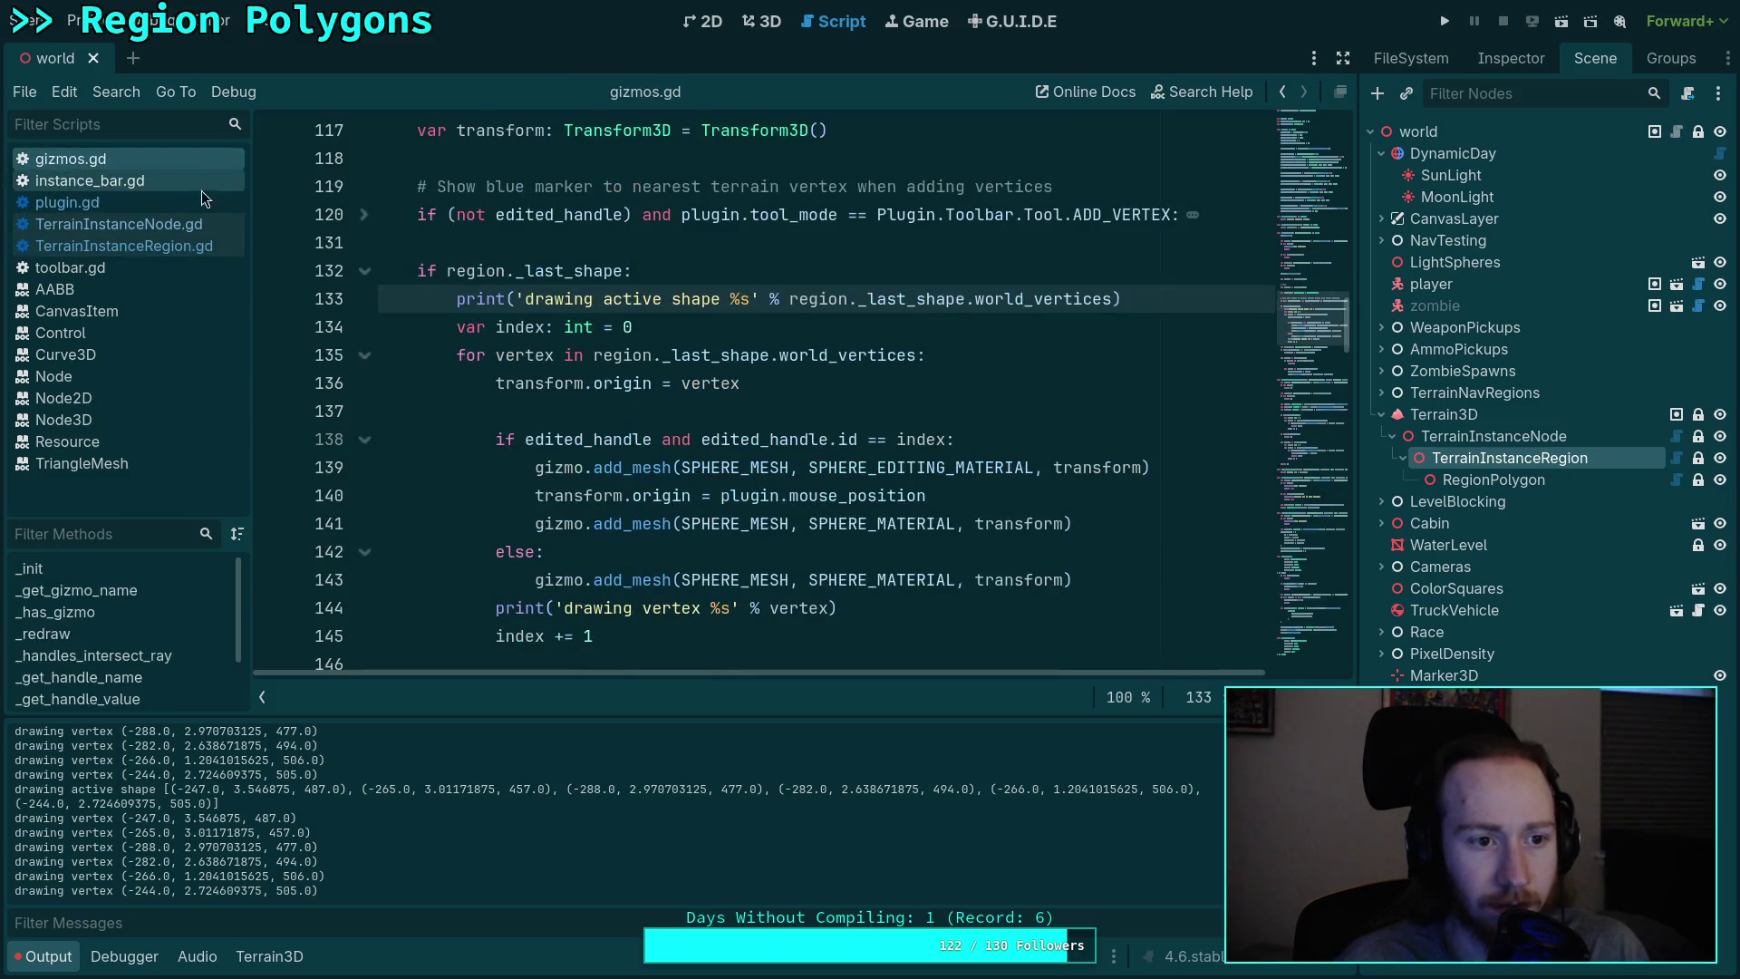
key("shift+Up")
key("BackSpace")
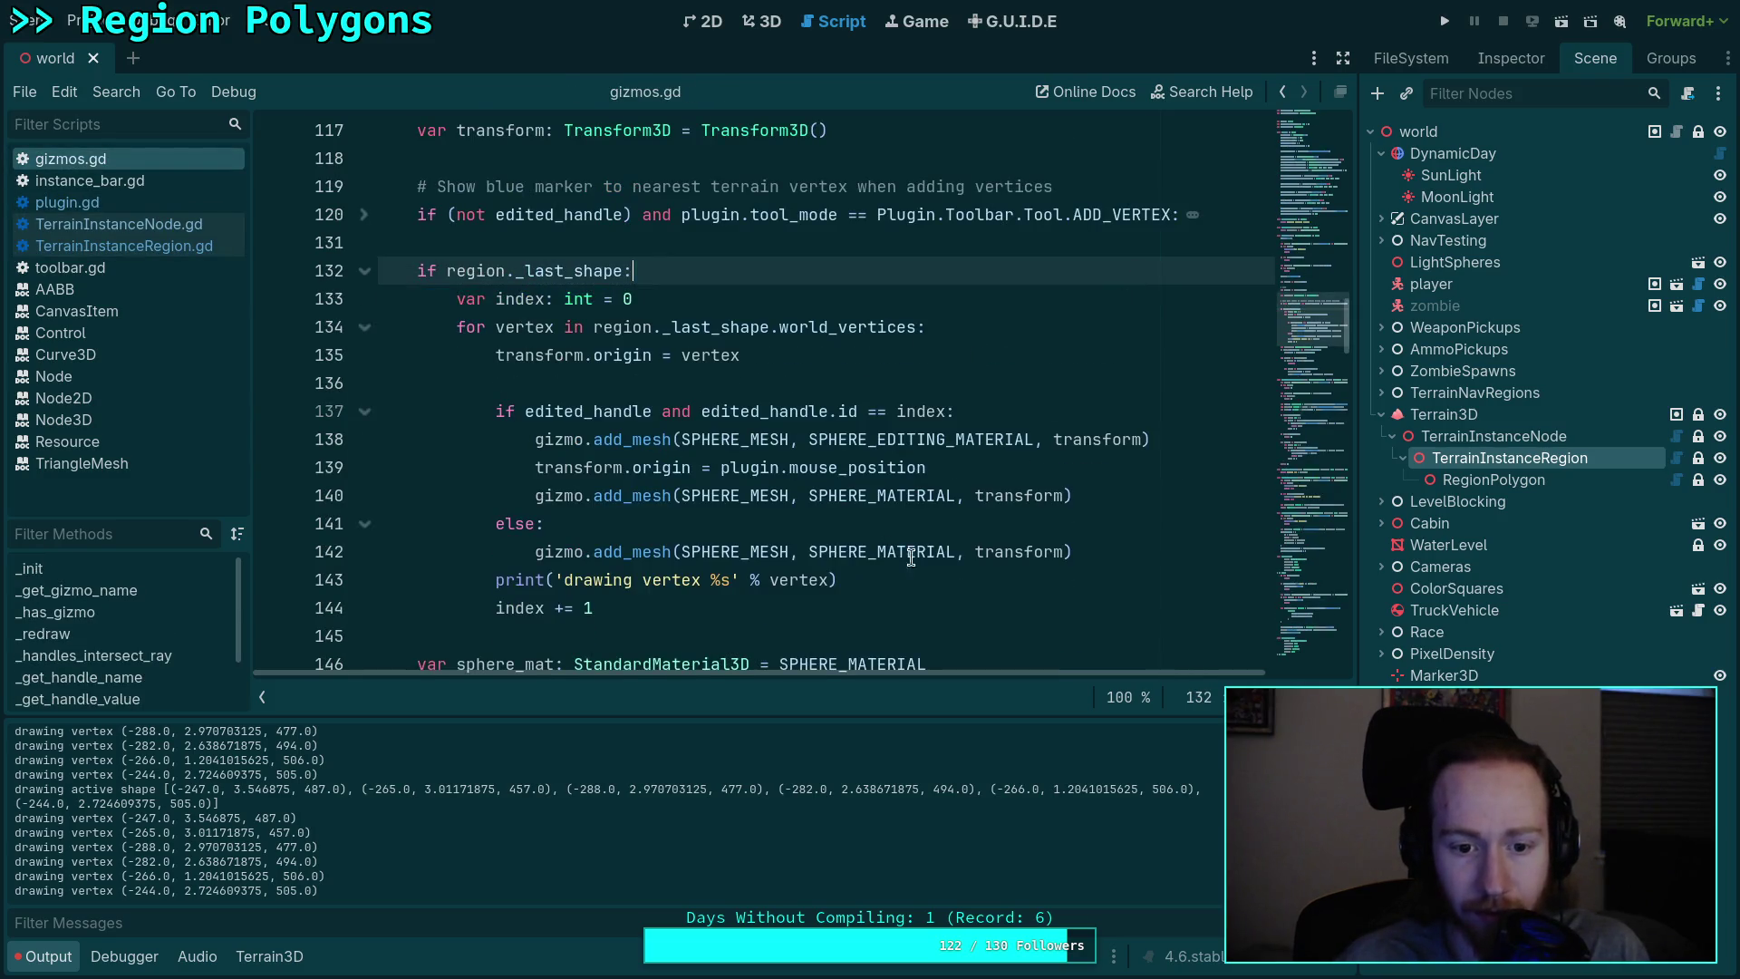
left_click(1160, 551)
key("shift+Down")
key("BackSpace")
key("ctrl+s")
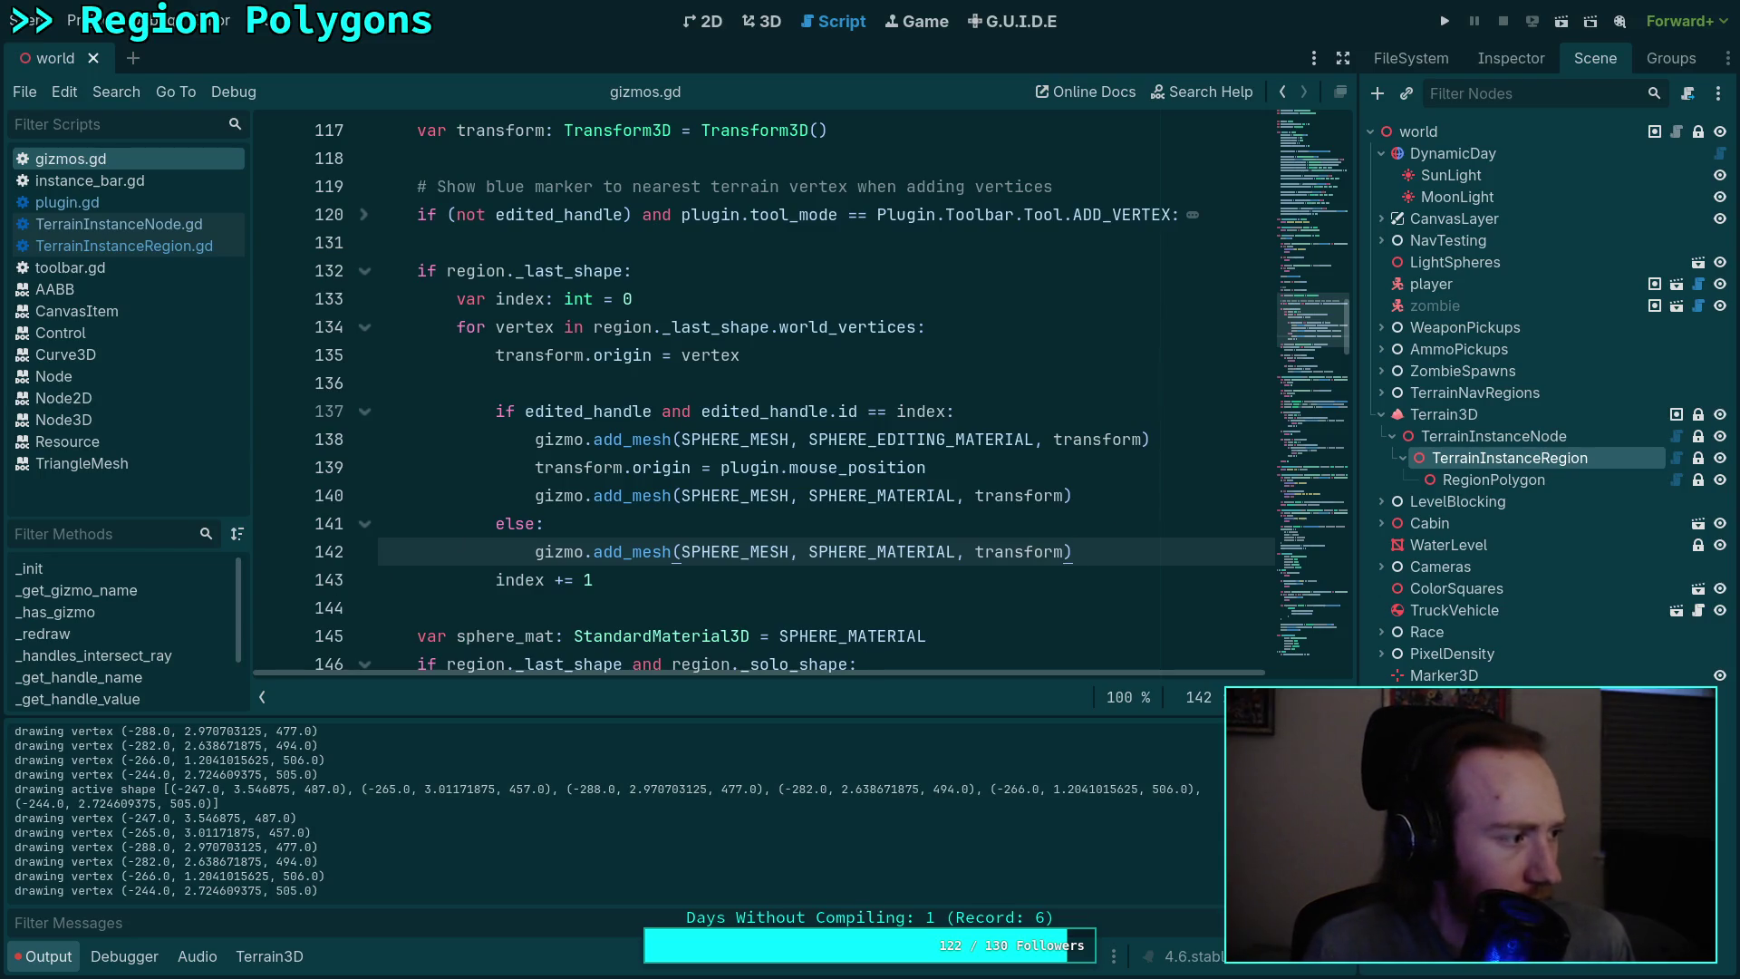
key("ctrl+s")
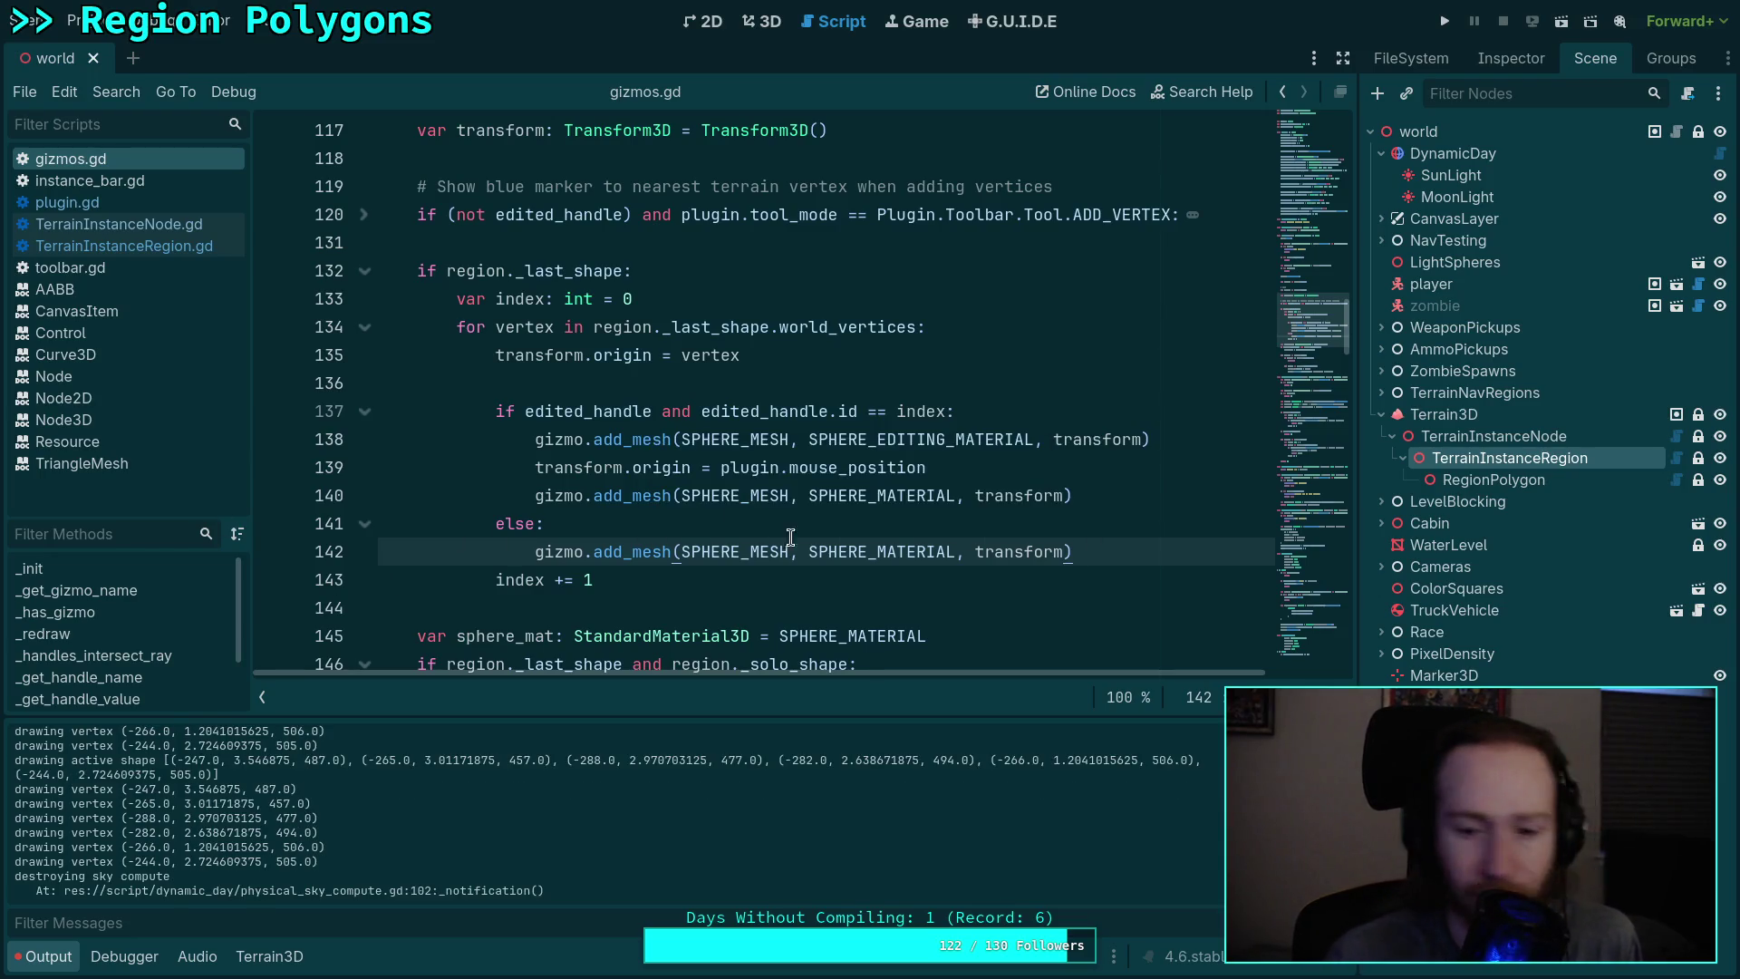
Step: Back in the 3D view, drag the bottom, top-right, top and first vertices outward to widen the region
left_click(769, 22)
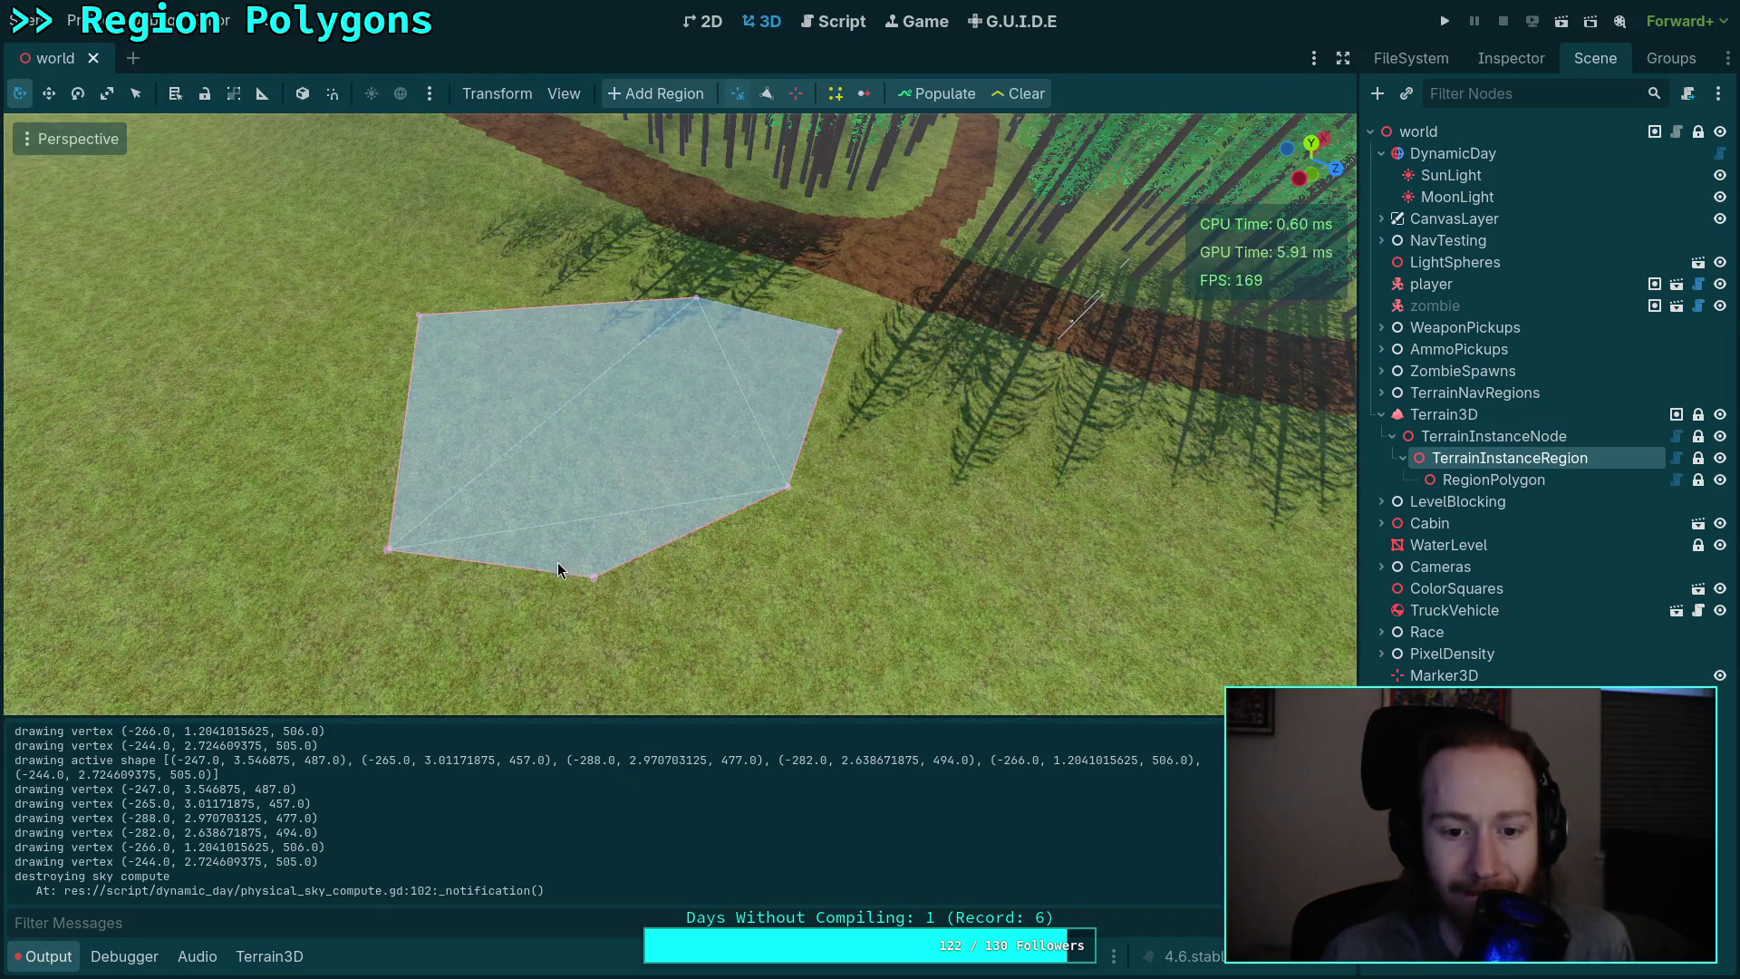
mouse_move(595, 578)
left_mouse_down()
mouse_move(627, 684)
mouse_move(563, 580)
mouse_move(479, 585)
left_mouse_up()
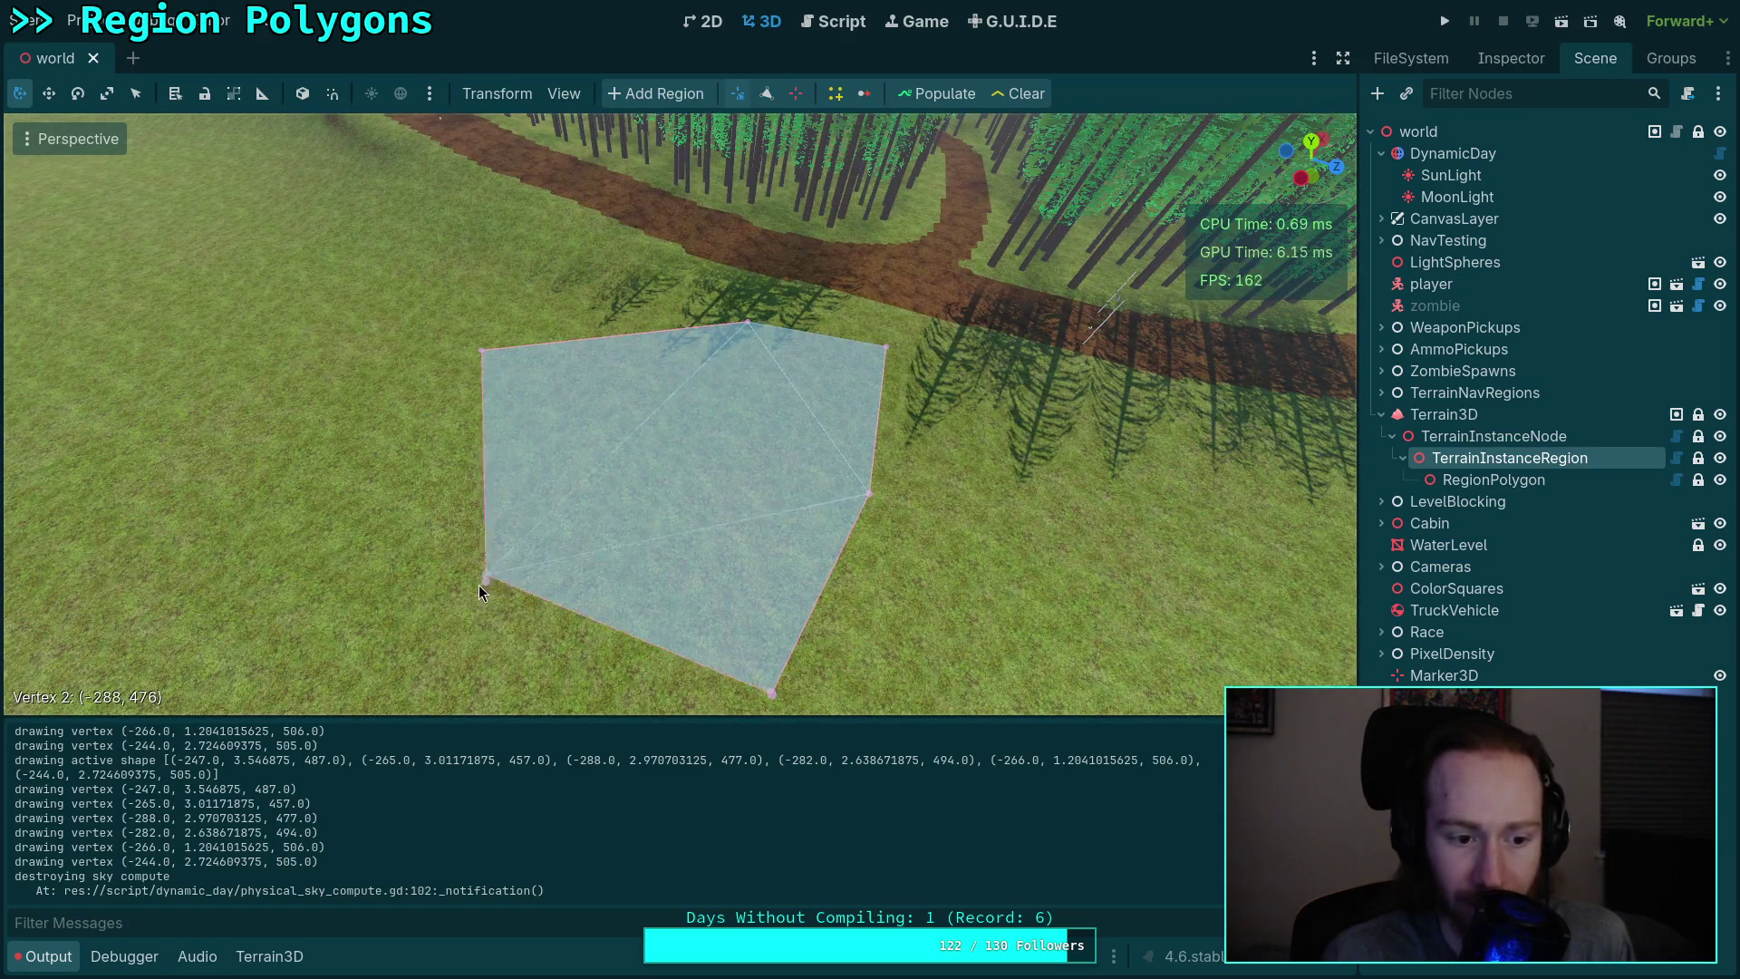
mouse_move(886, 346)
left_mouse_down()
mouse_move(980, 381)
mouse_move(898, 373)
left_mouse_up()
left_click_drag(732, 341, 697, 351)
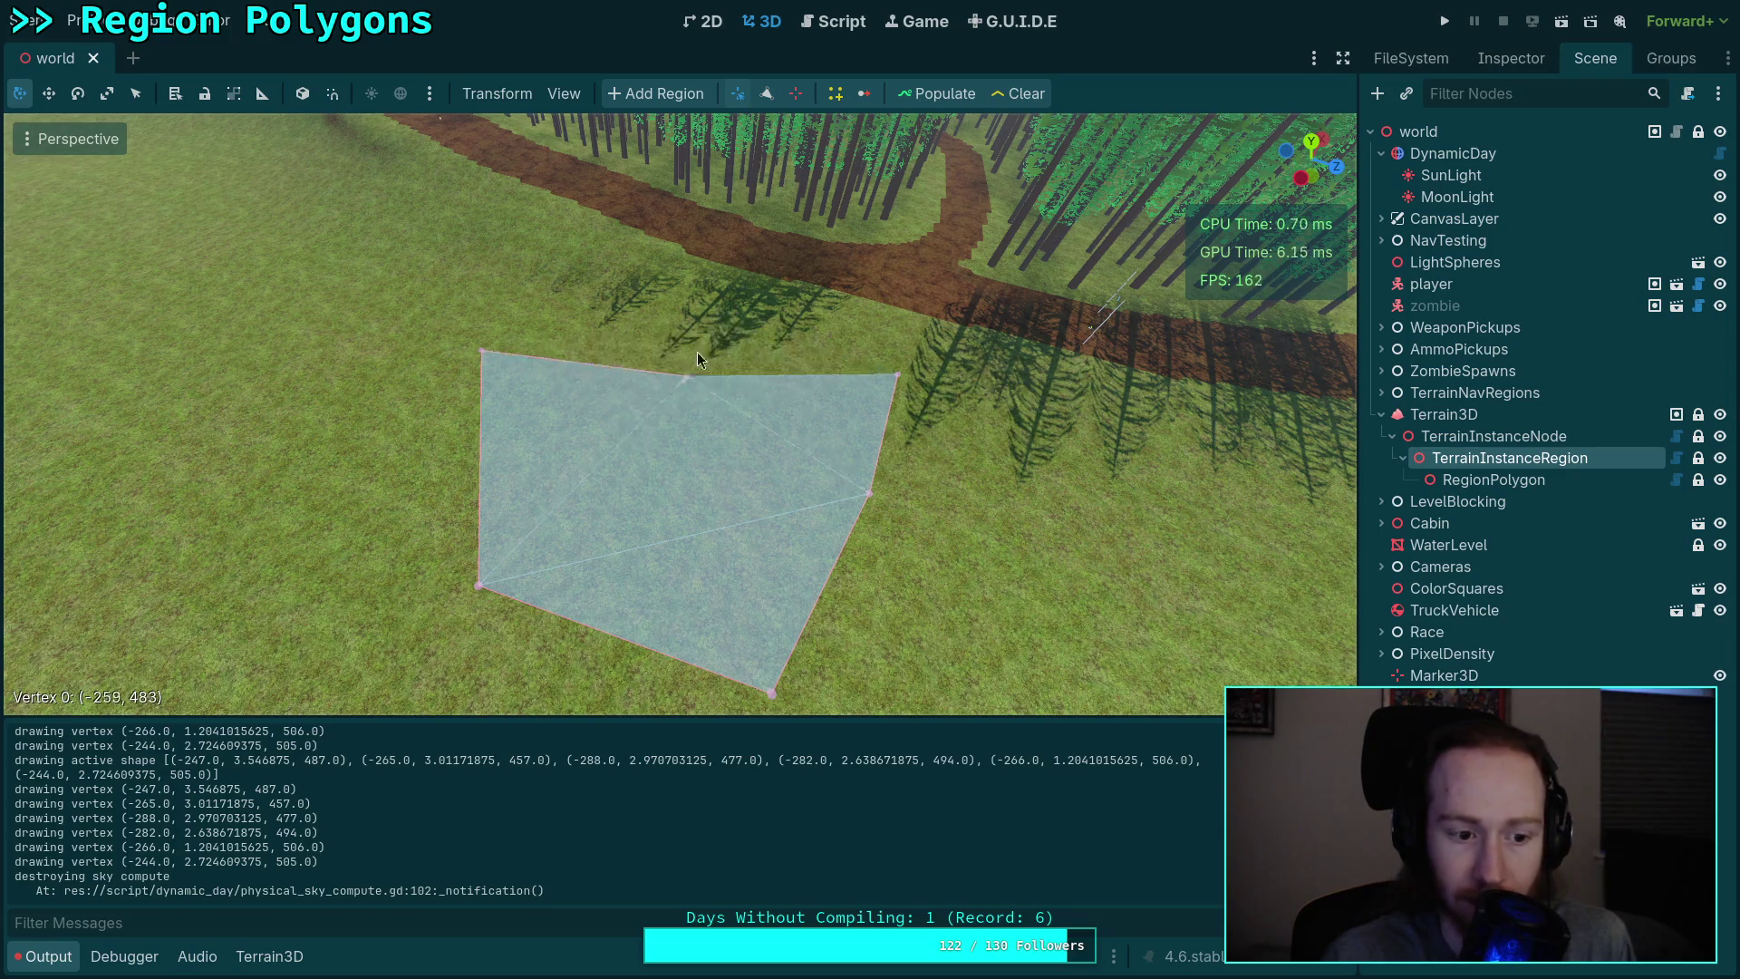
mouse_move(483, 350)
left_mouse_down()
mouse_move(401, 411)
mouse_move(655, 481)
mouse_move(283, 363)
mouse_move(605, 449)
mouse_move(574, 490)
mouse_move(613, 505)
mouse_move(632, 435)
mouse_move(421, 363)
left_mouse_up()
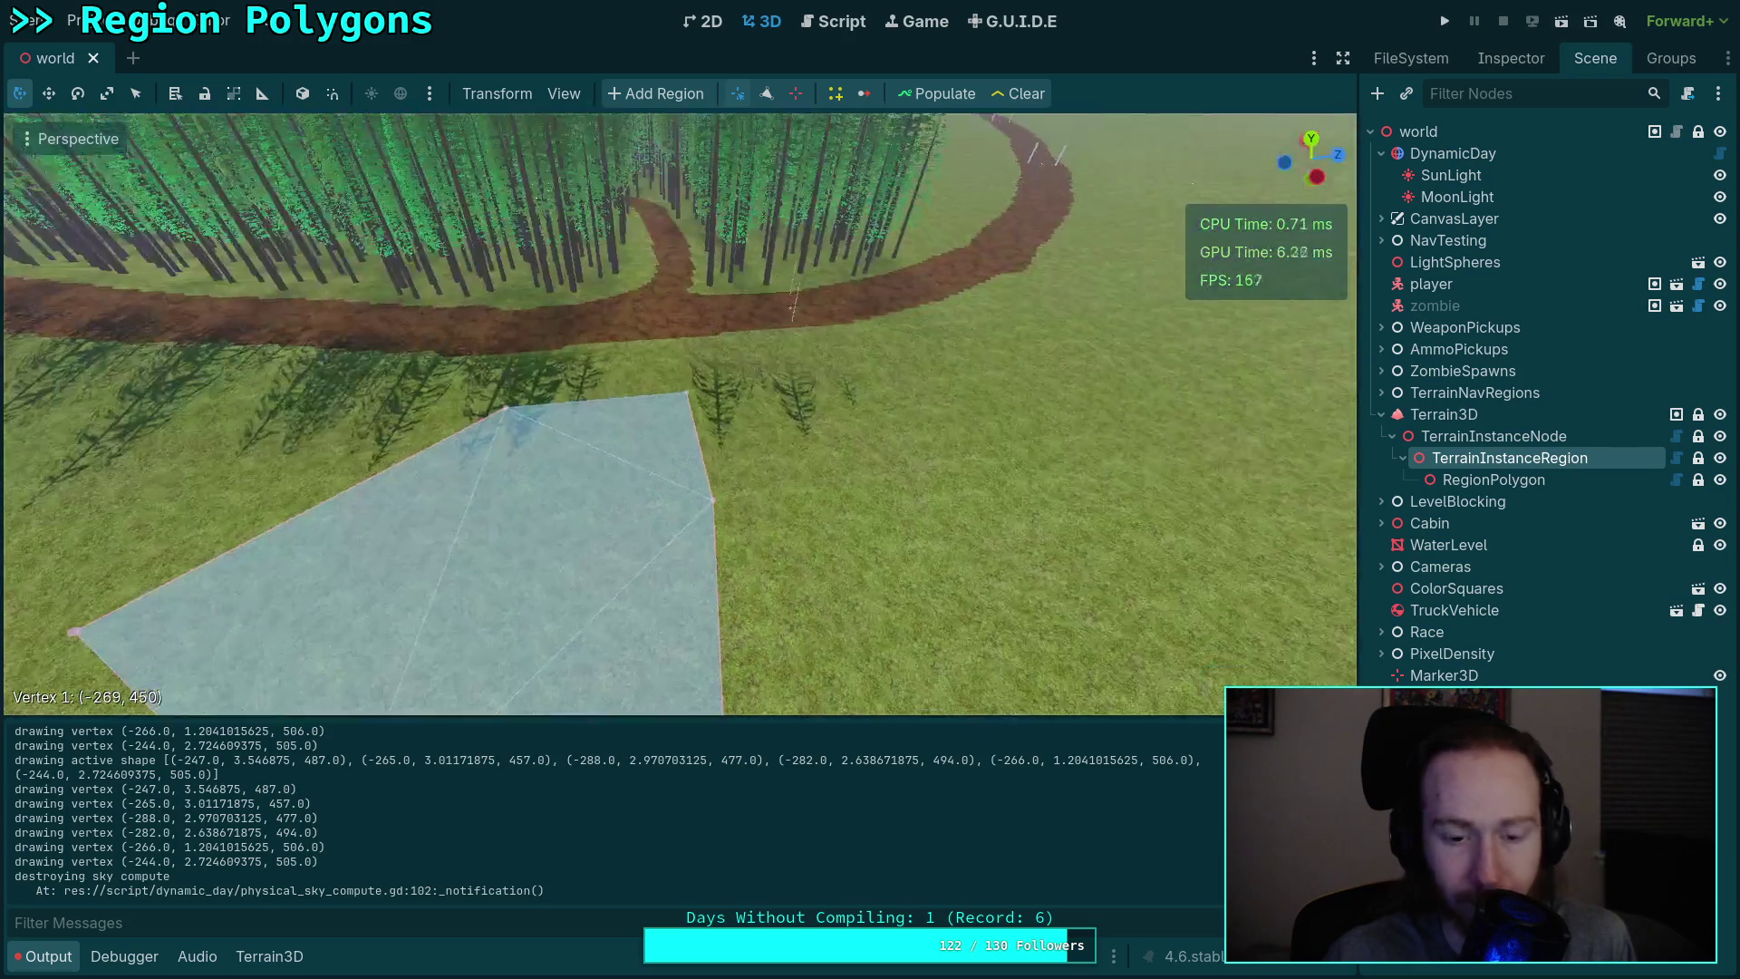
Step: Drag vertex 4 right and then down-left, and select TerrainNavRegions to hide the polygon
scroll(584, 124, "up", 5)
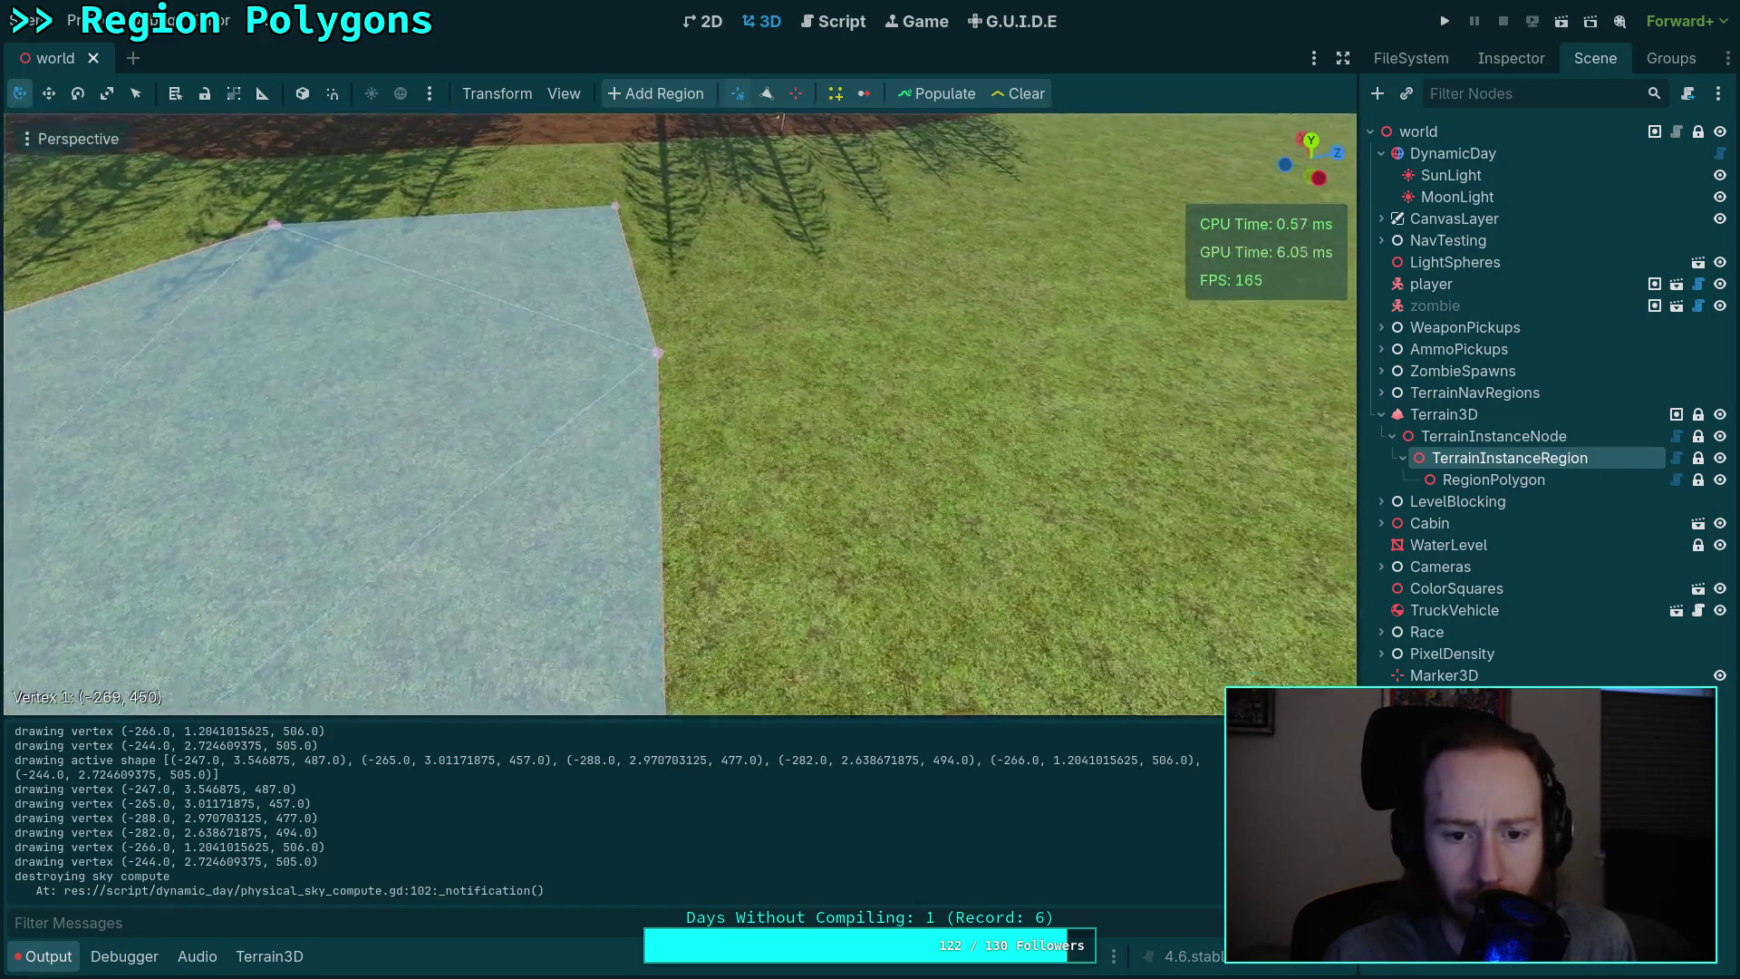
mouse_move(540, 439)
left_mouse_down()
mouse_move(758, 511)
mouse_move(738, 534)
mouse_move(564, 448)
mouse_move(579, 439)
left_mouse_up()
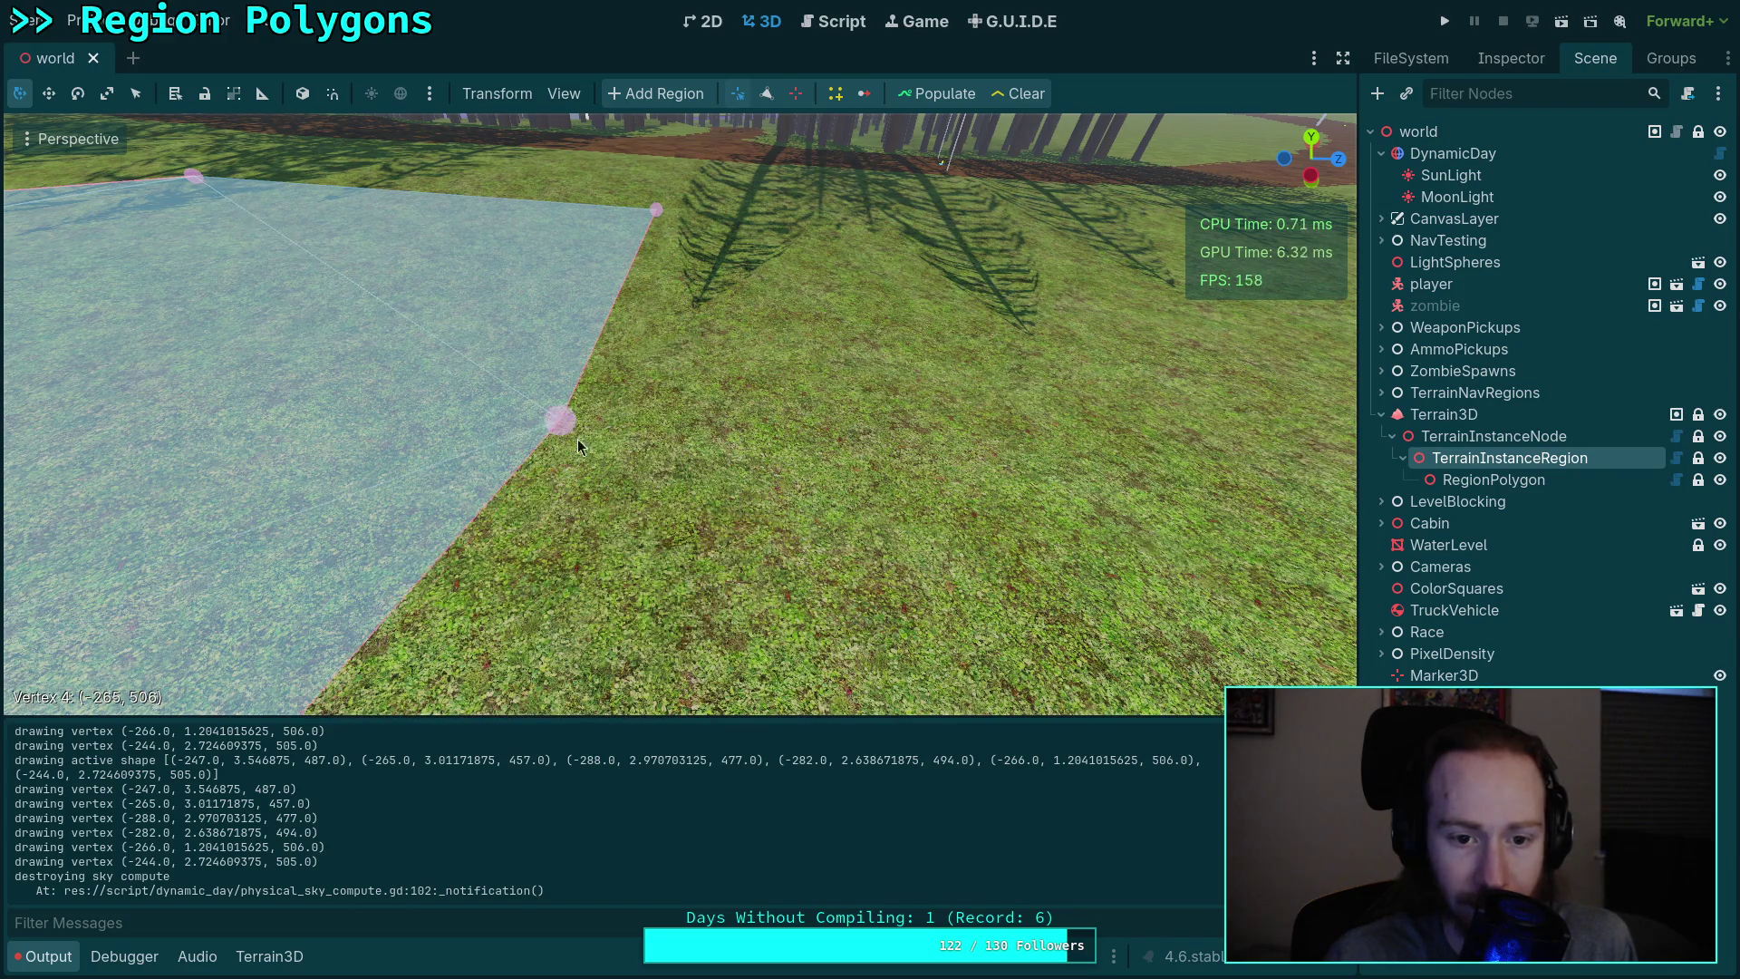
scroll(862, 481, "down", 5)
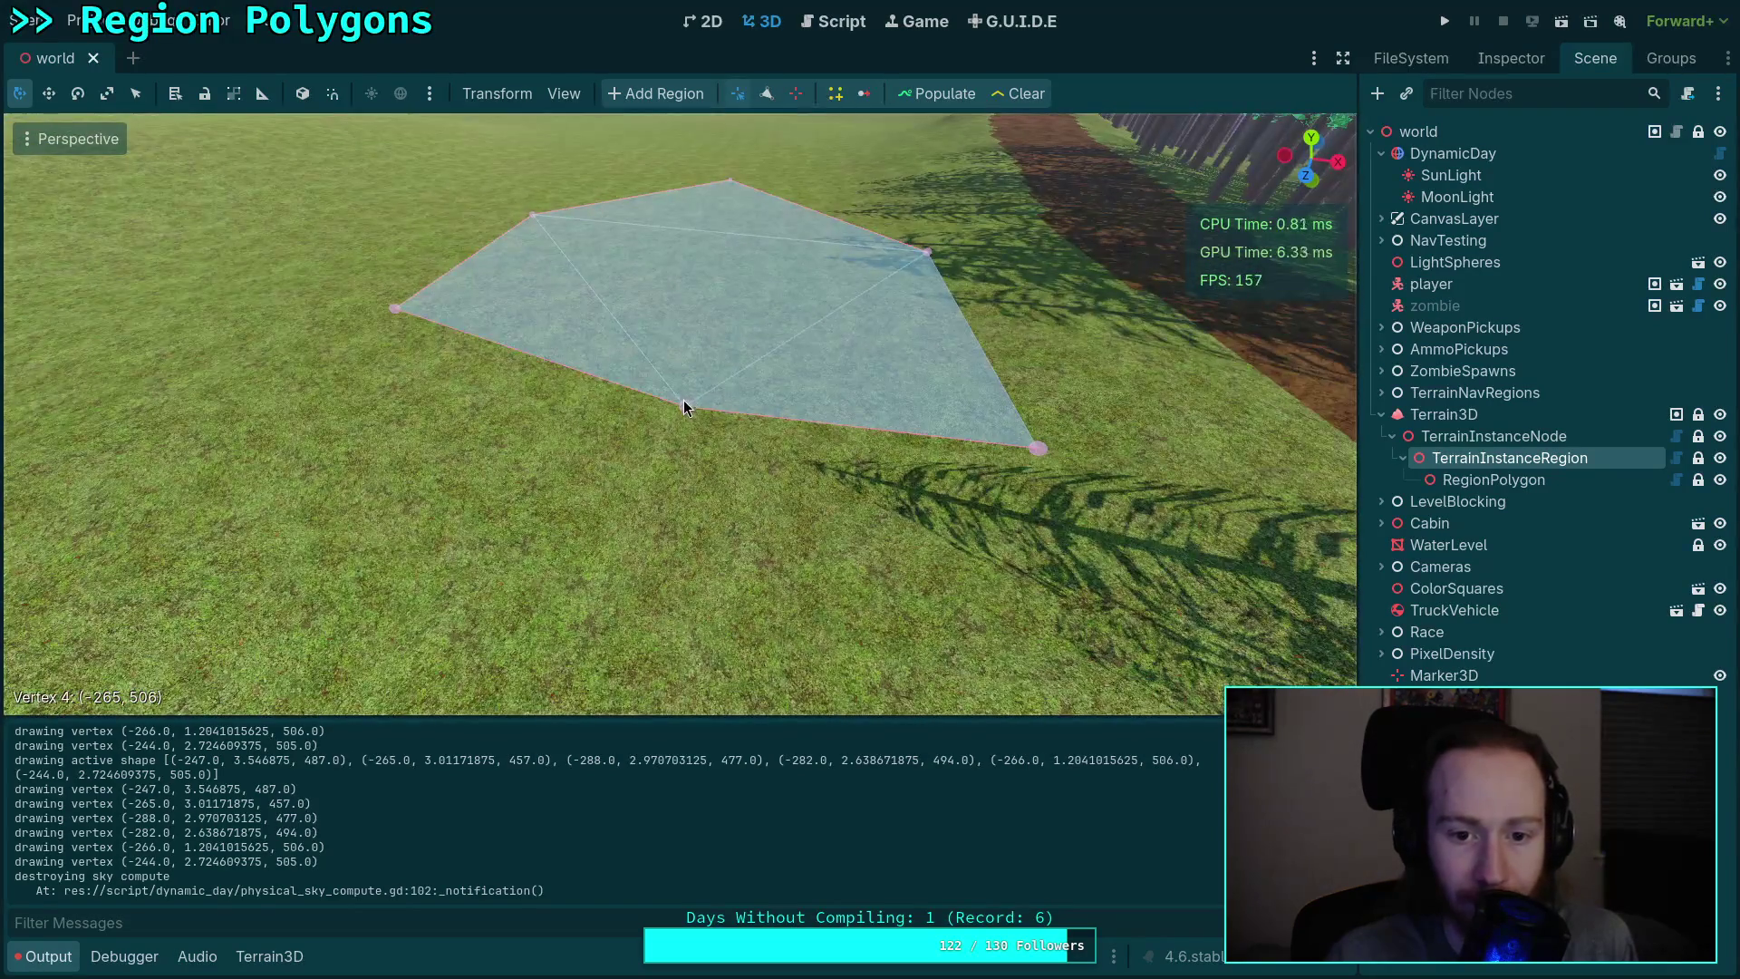
left_click_drag(683, 402, 616, 465)
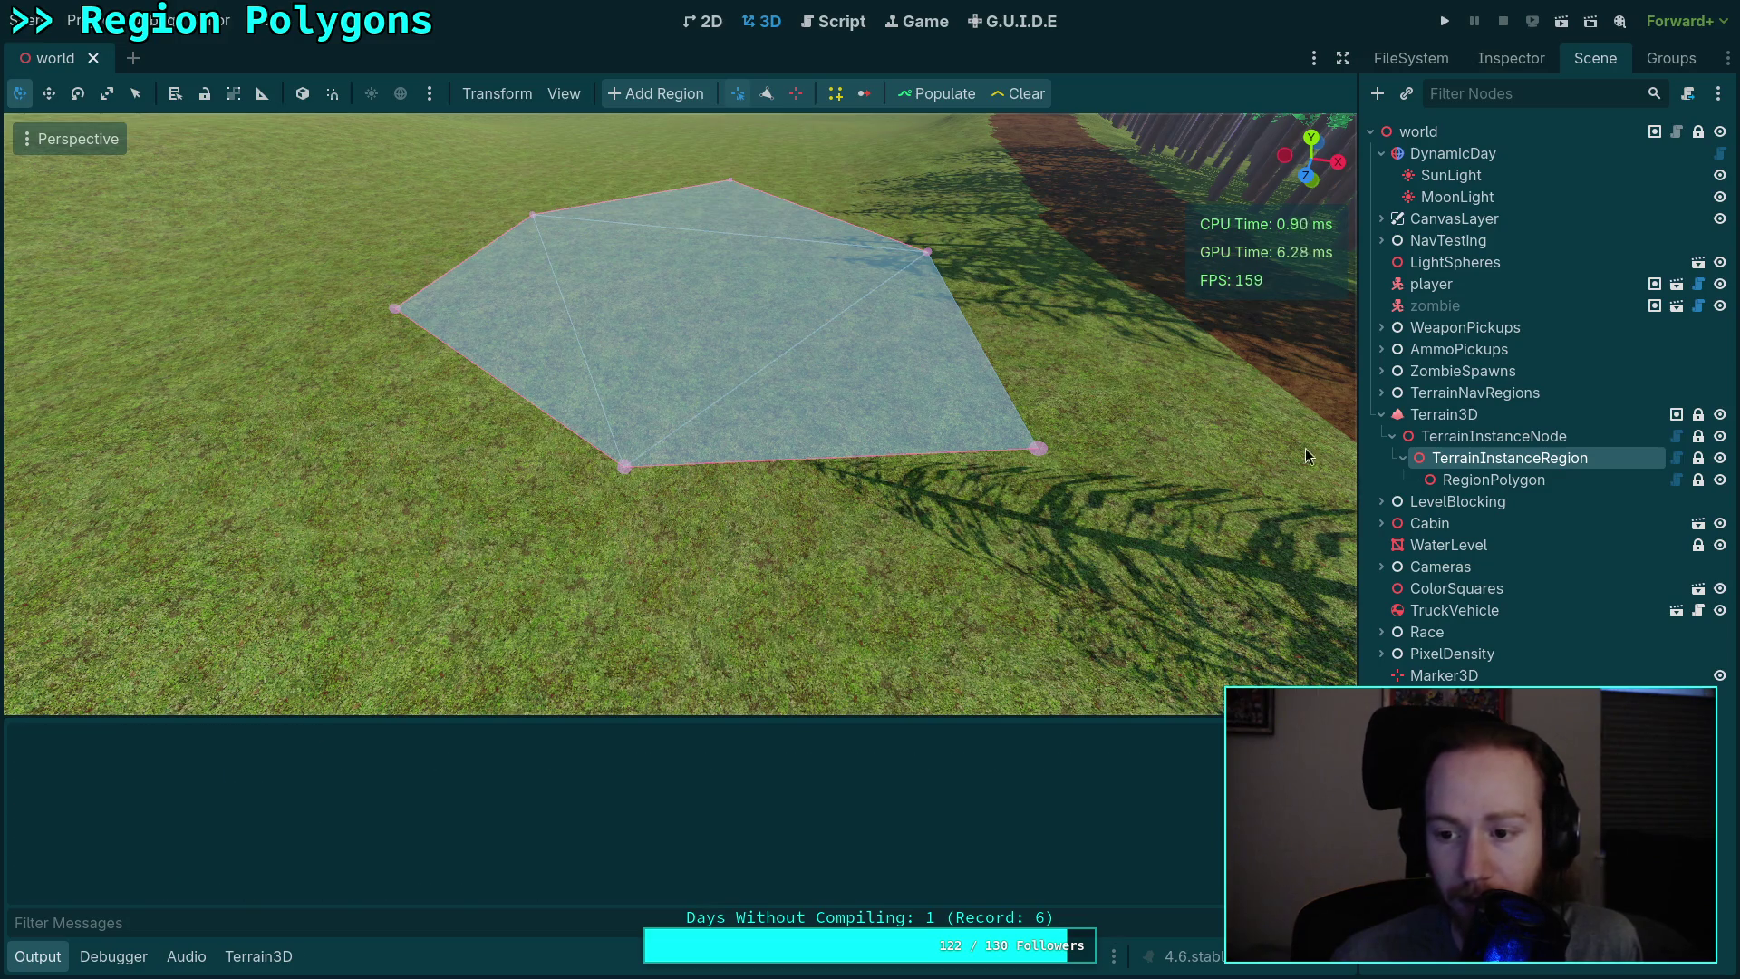
left_click(1473, 392)
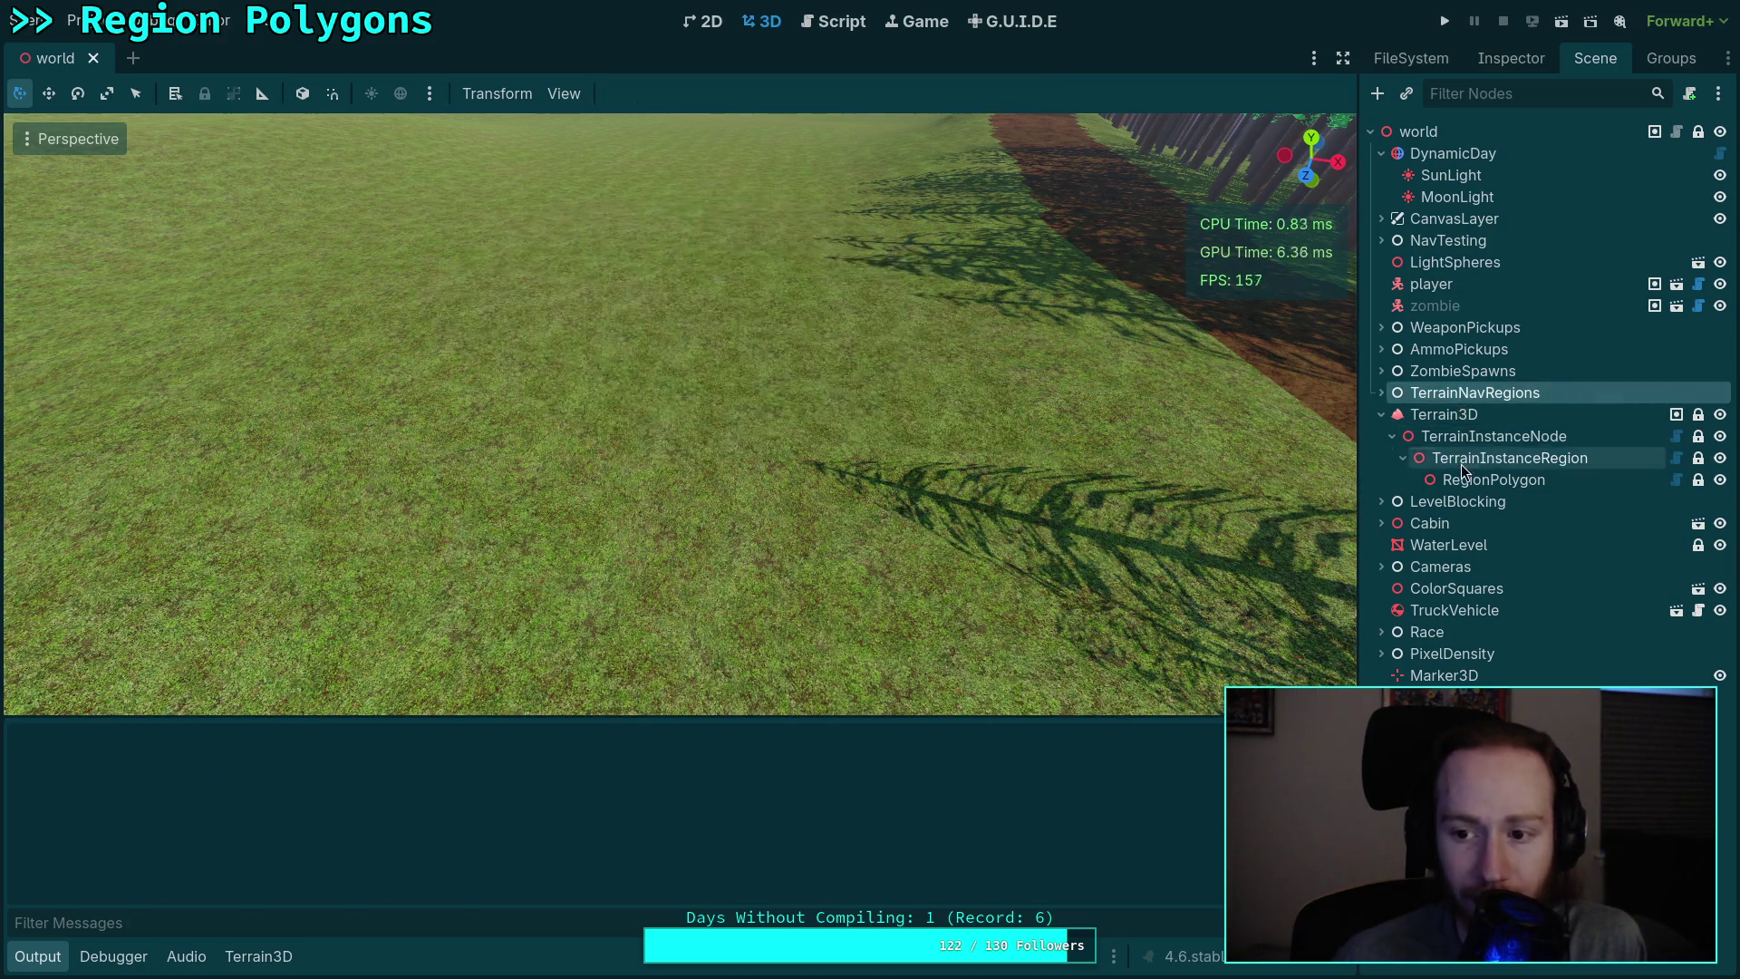
left_click(1461, 459)
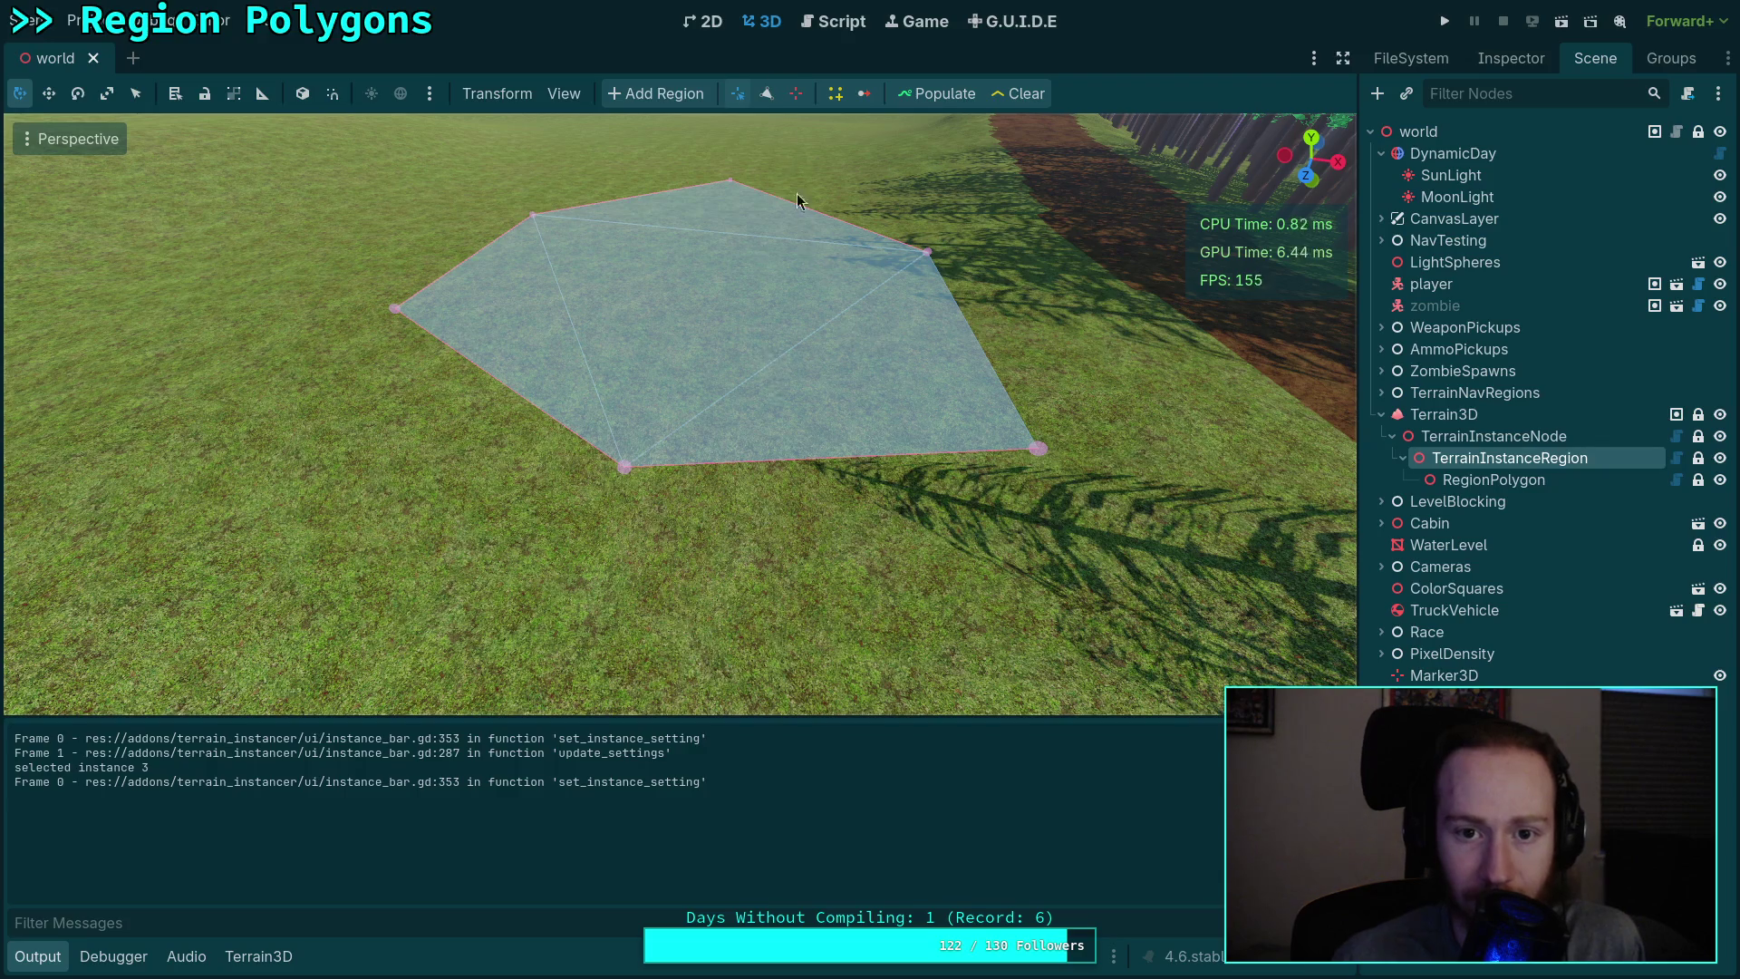
left_click(767, 95)
left_click(904, 592)
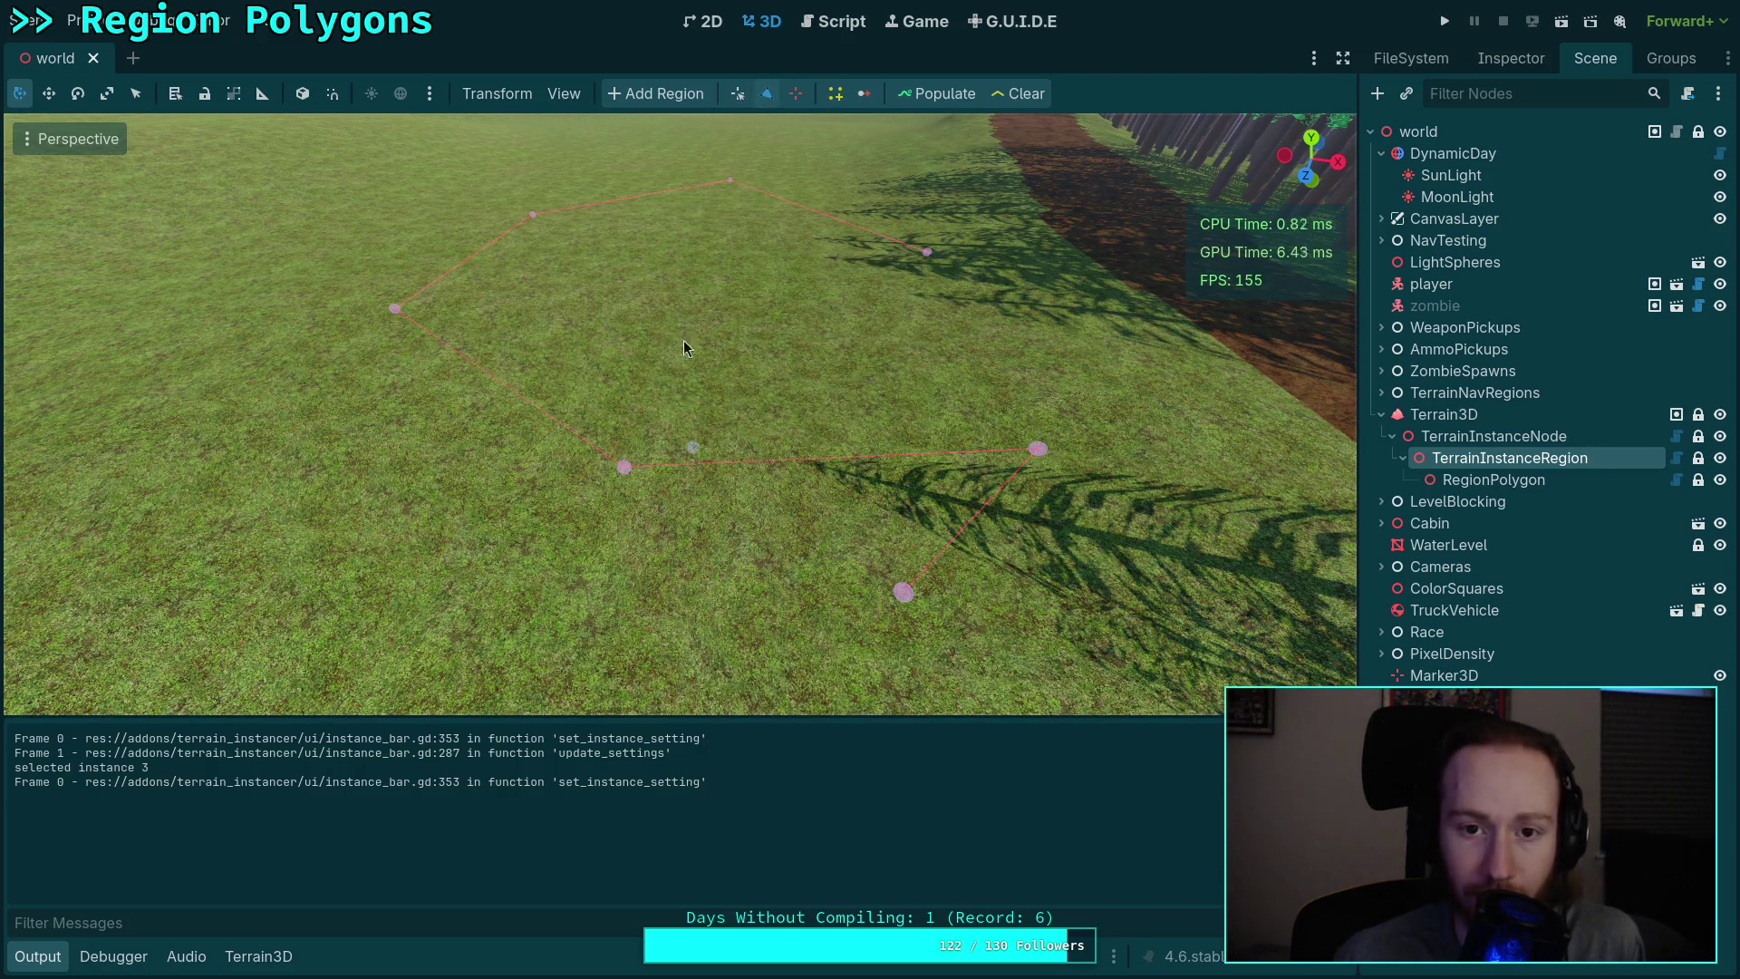
left_click(794, 94)
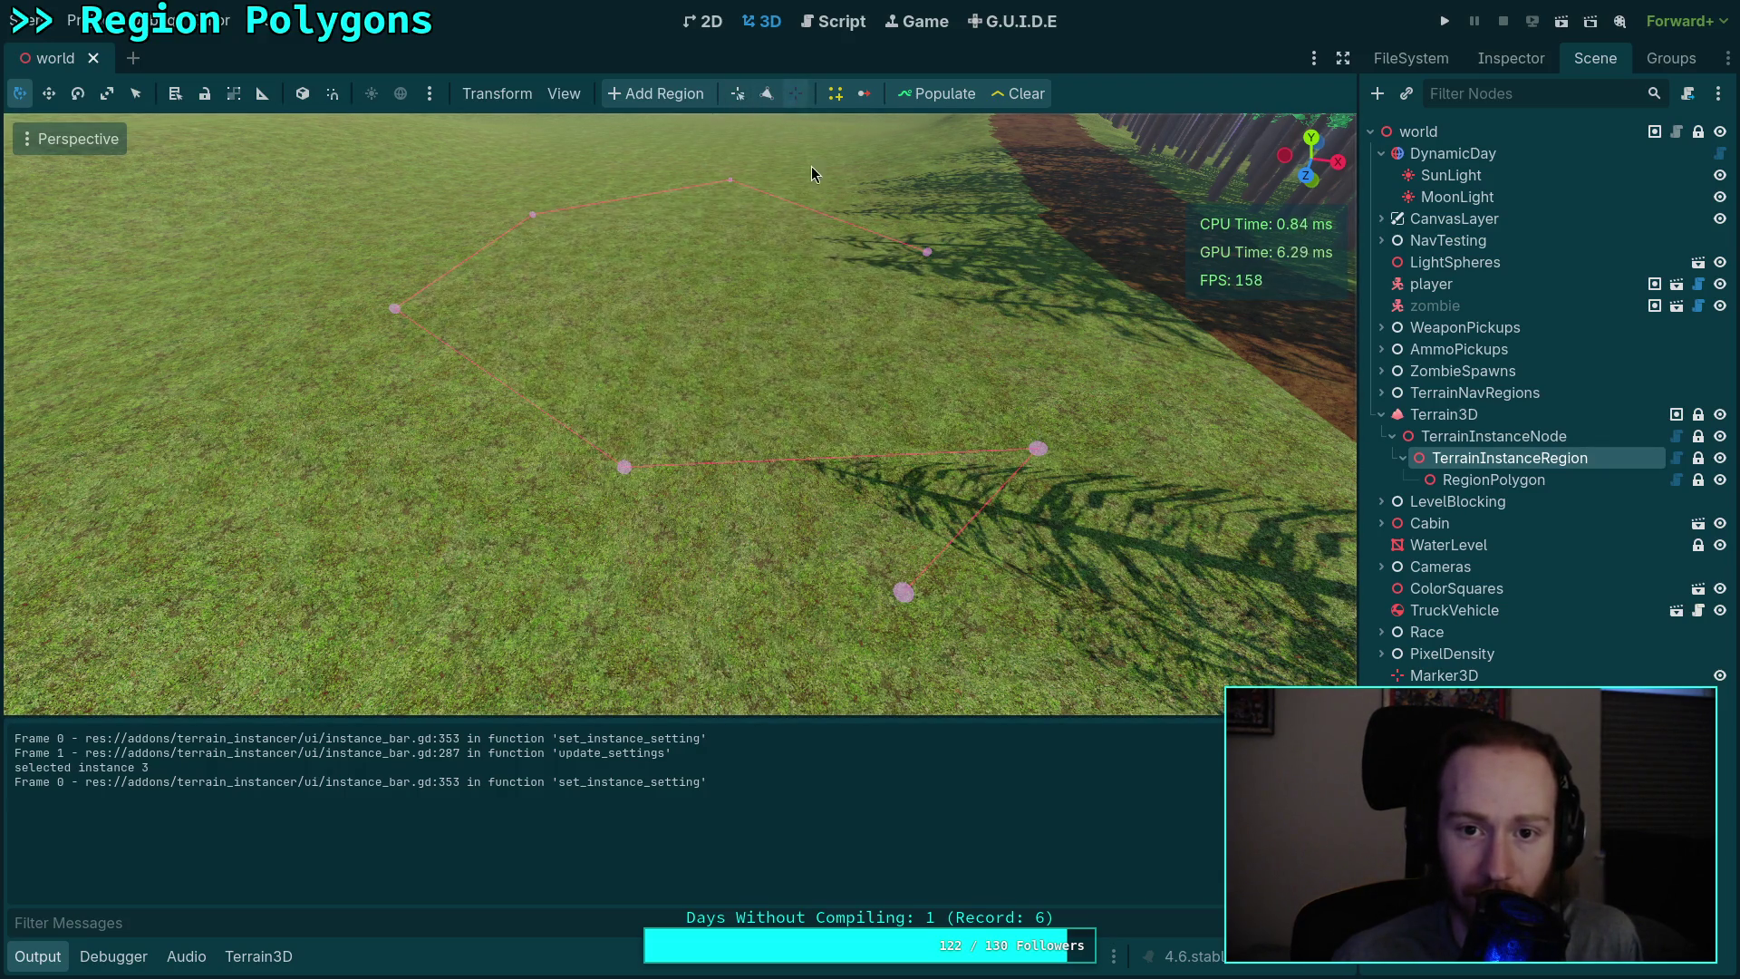
left_click(903, 595)
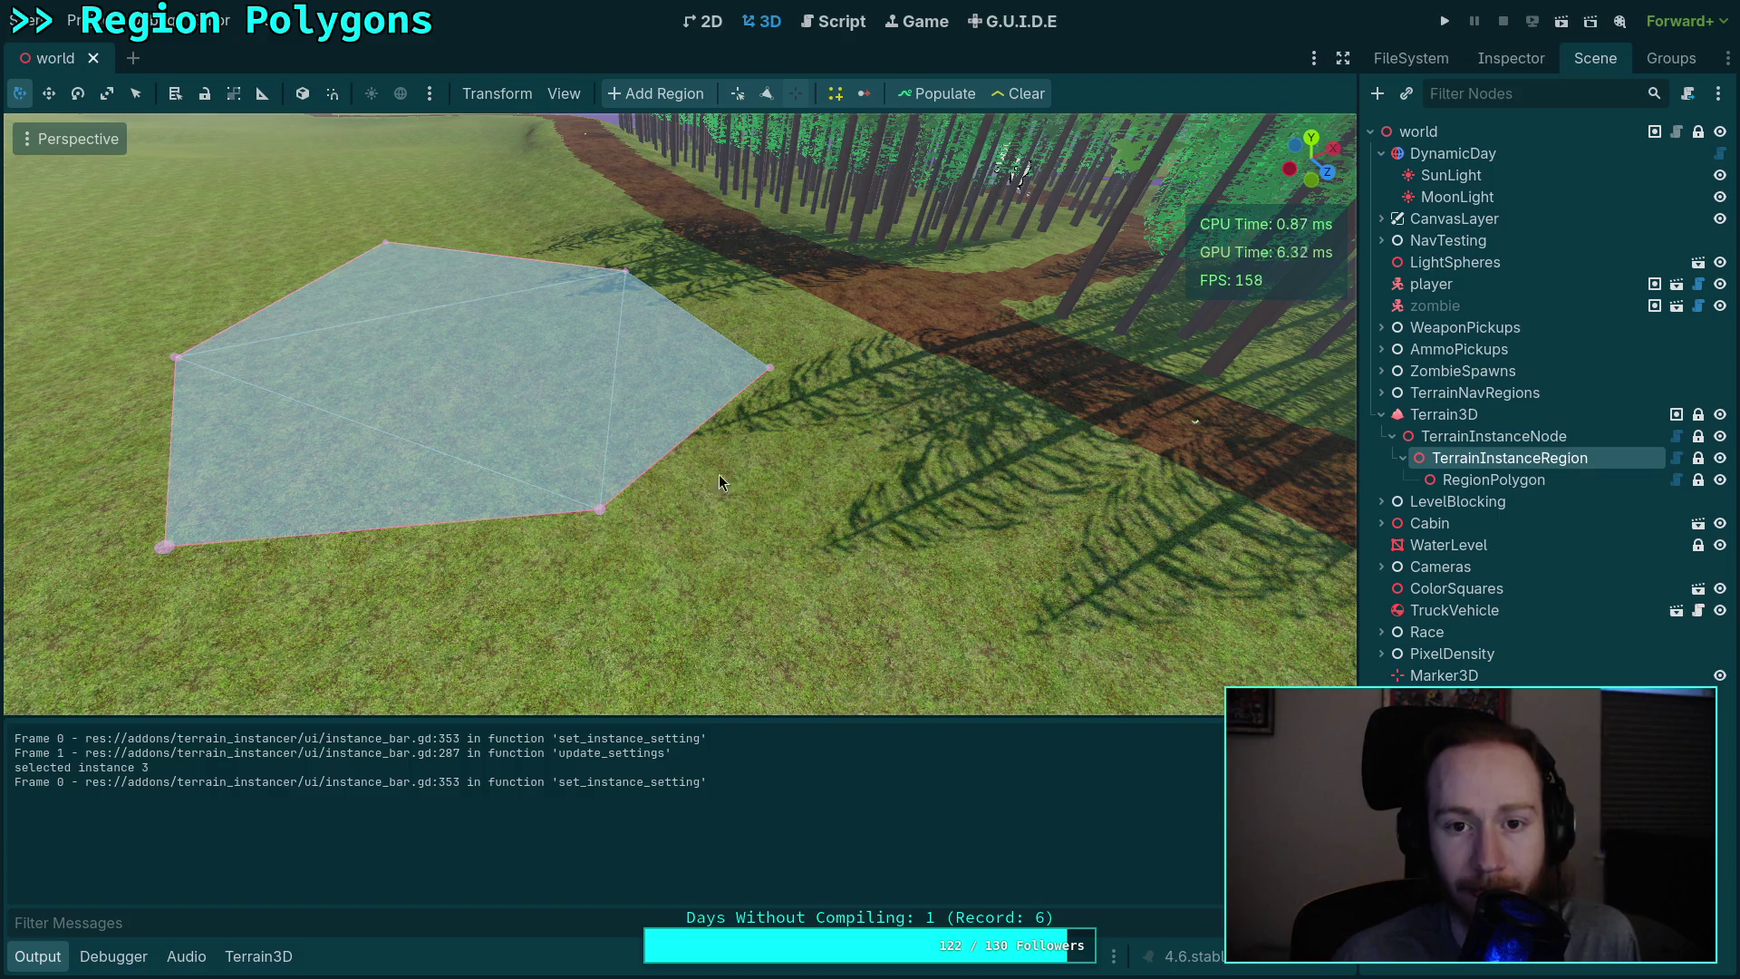
scroll(724, 479, "down", 2)
left_click(1550, 480)
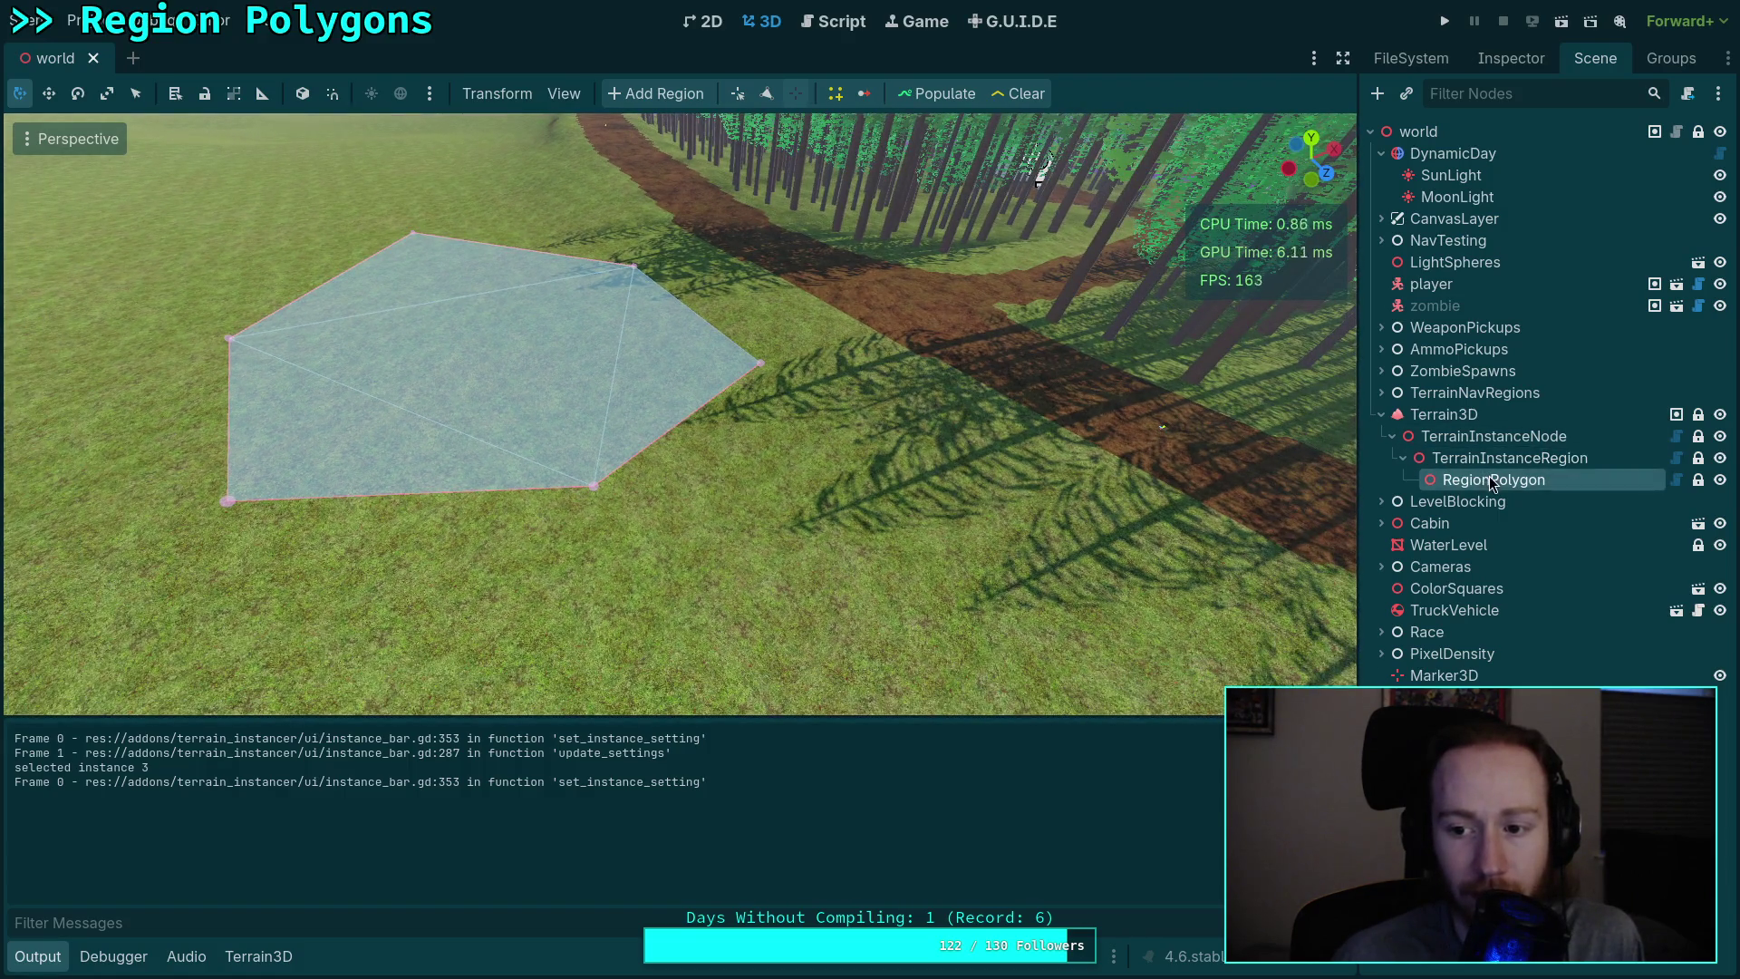
left_click_drag(657, 504, 657, 421)
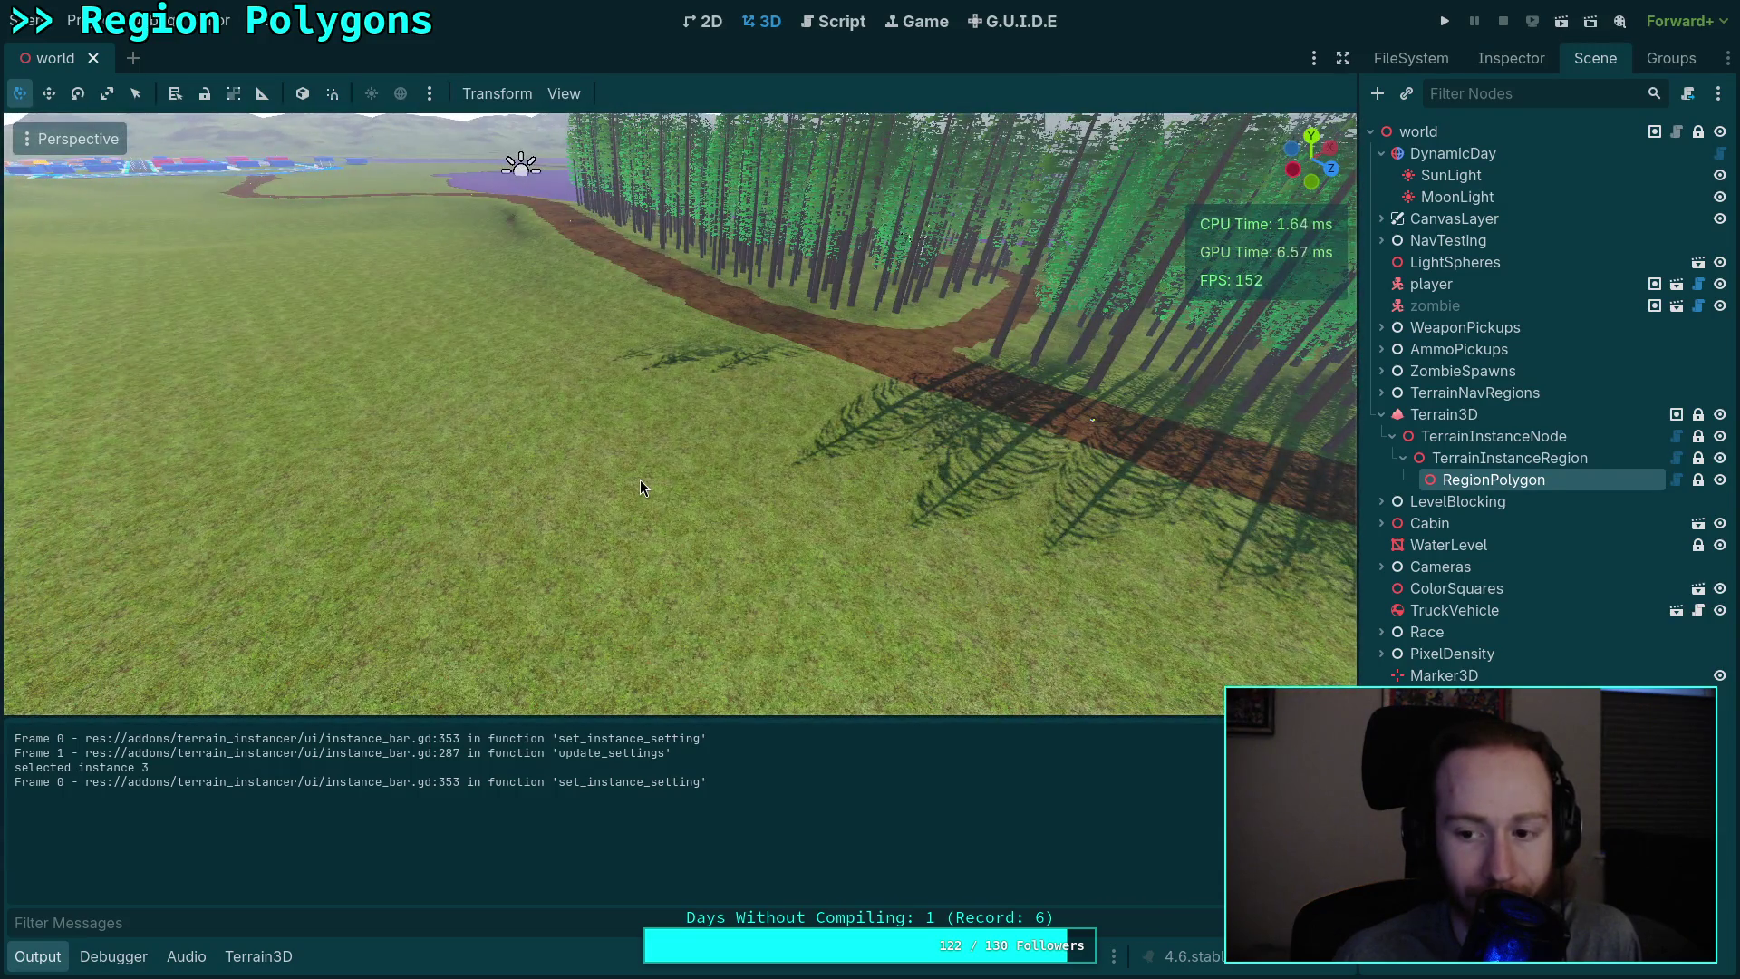
left_click(1516, 459)
left_click(1487, 481)
Step: Select TerrainInstanceRegion and fly the freelook camera over the terrain to the region polygon
left_click(1506, 437)
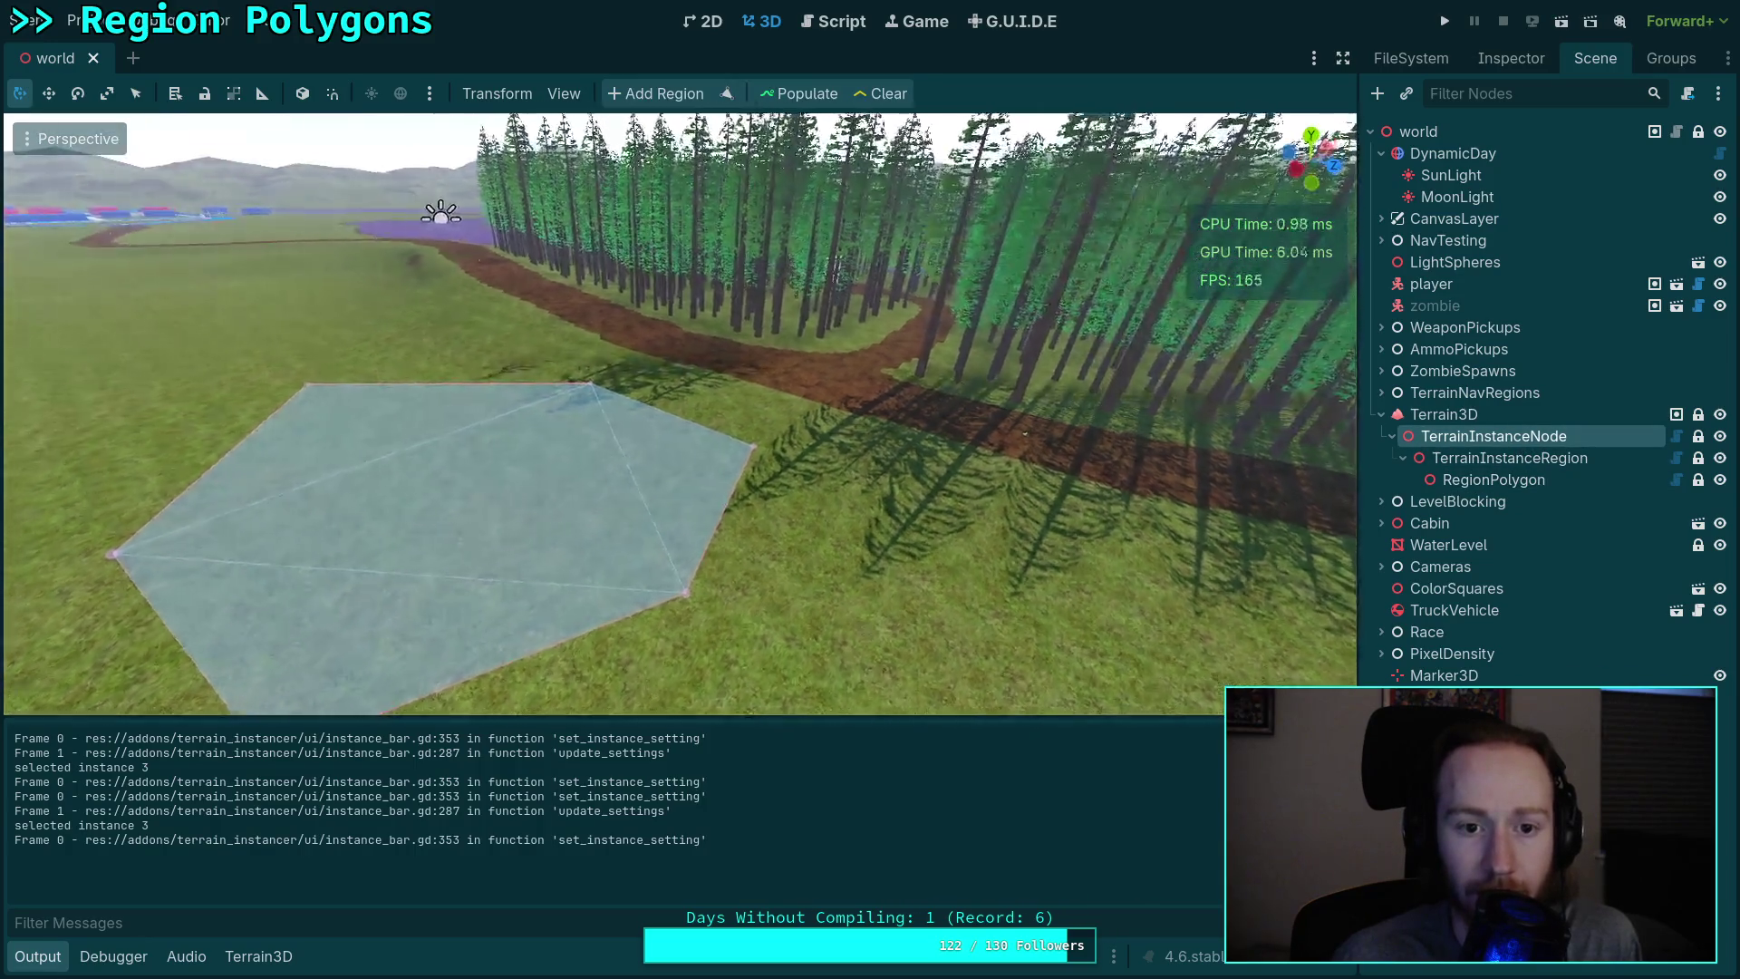
left_click(1510, 457)
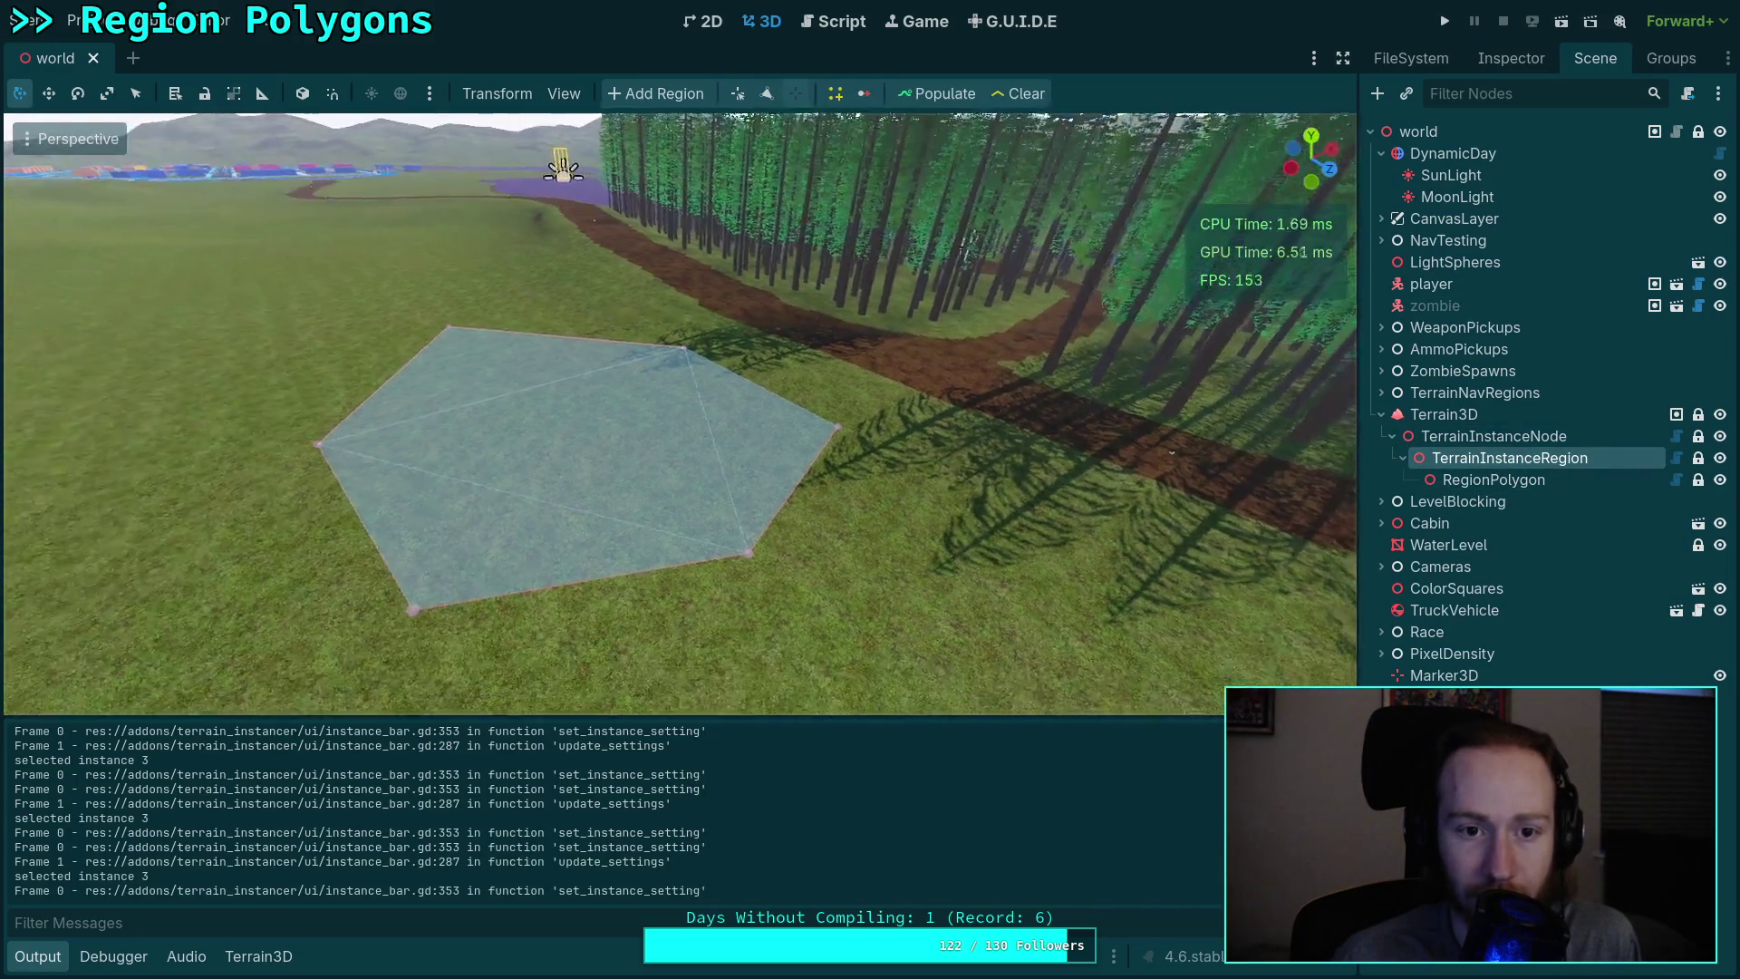
key("s")
scroll(680, 412, "up", 2)
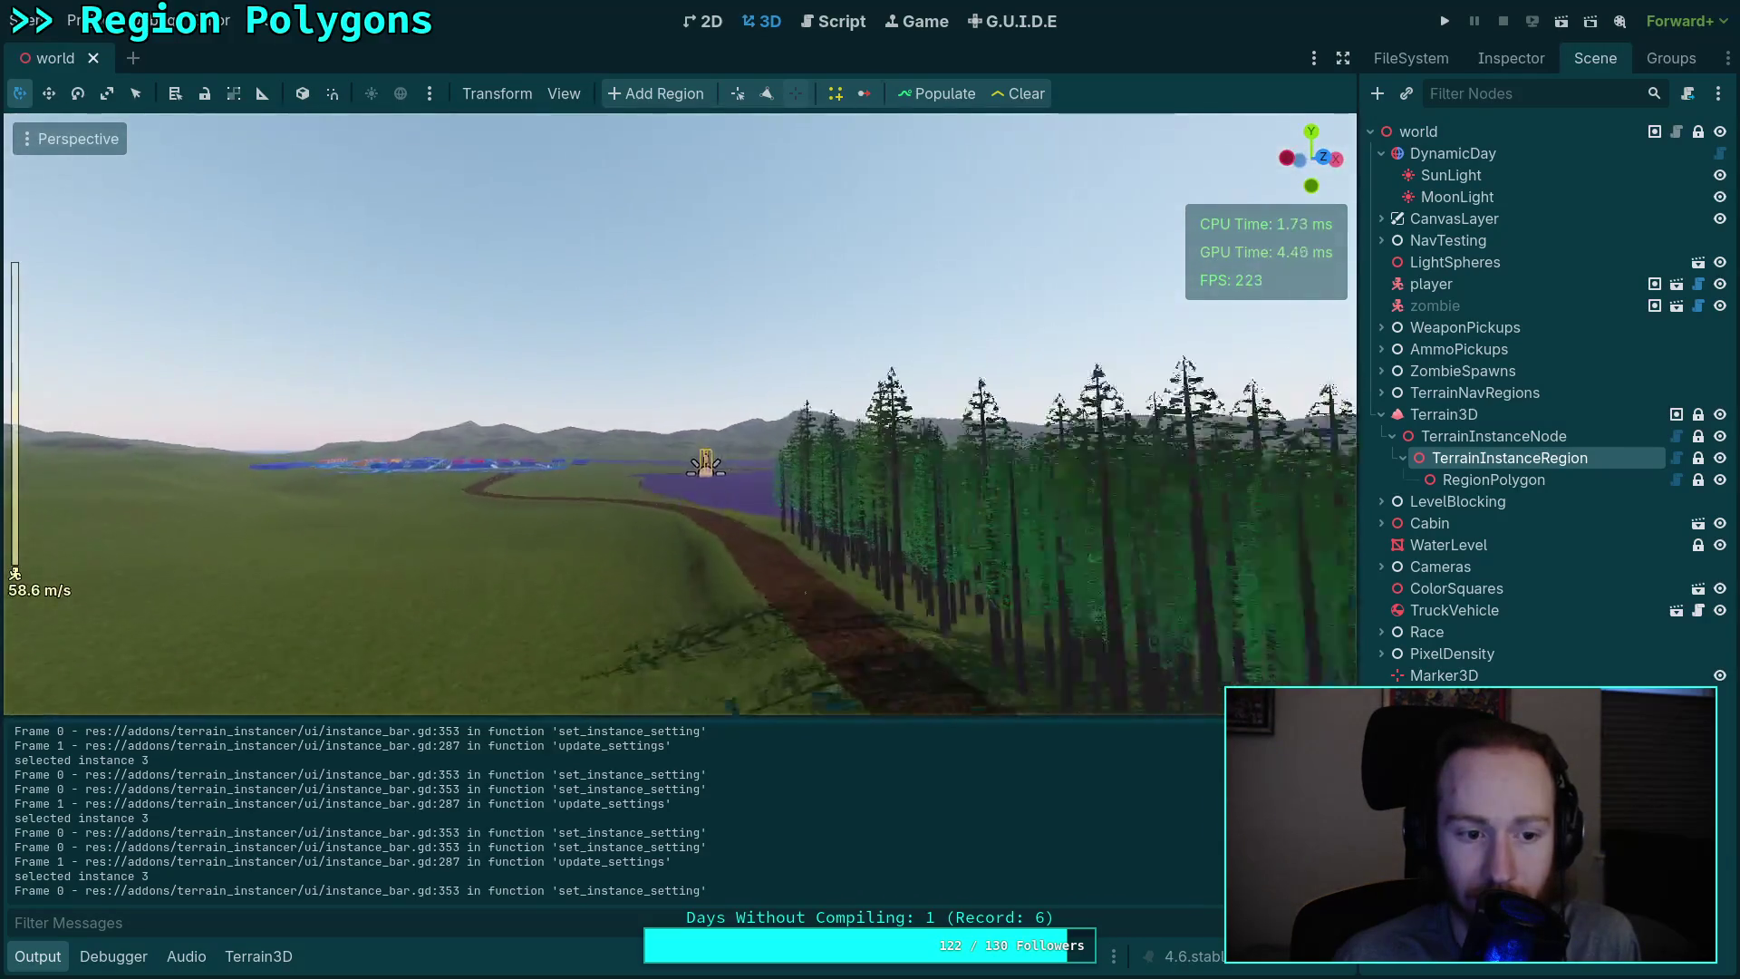
key("w")
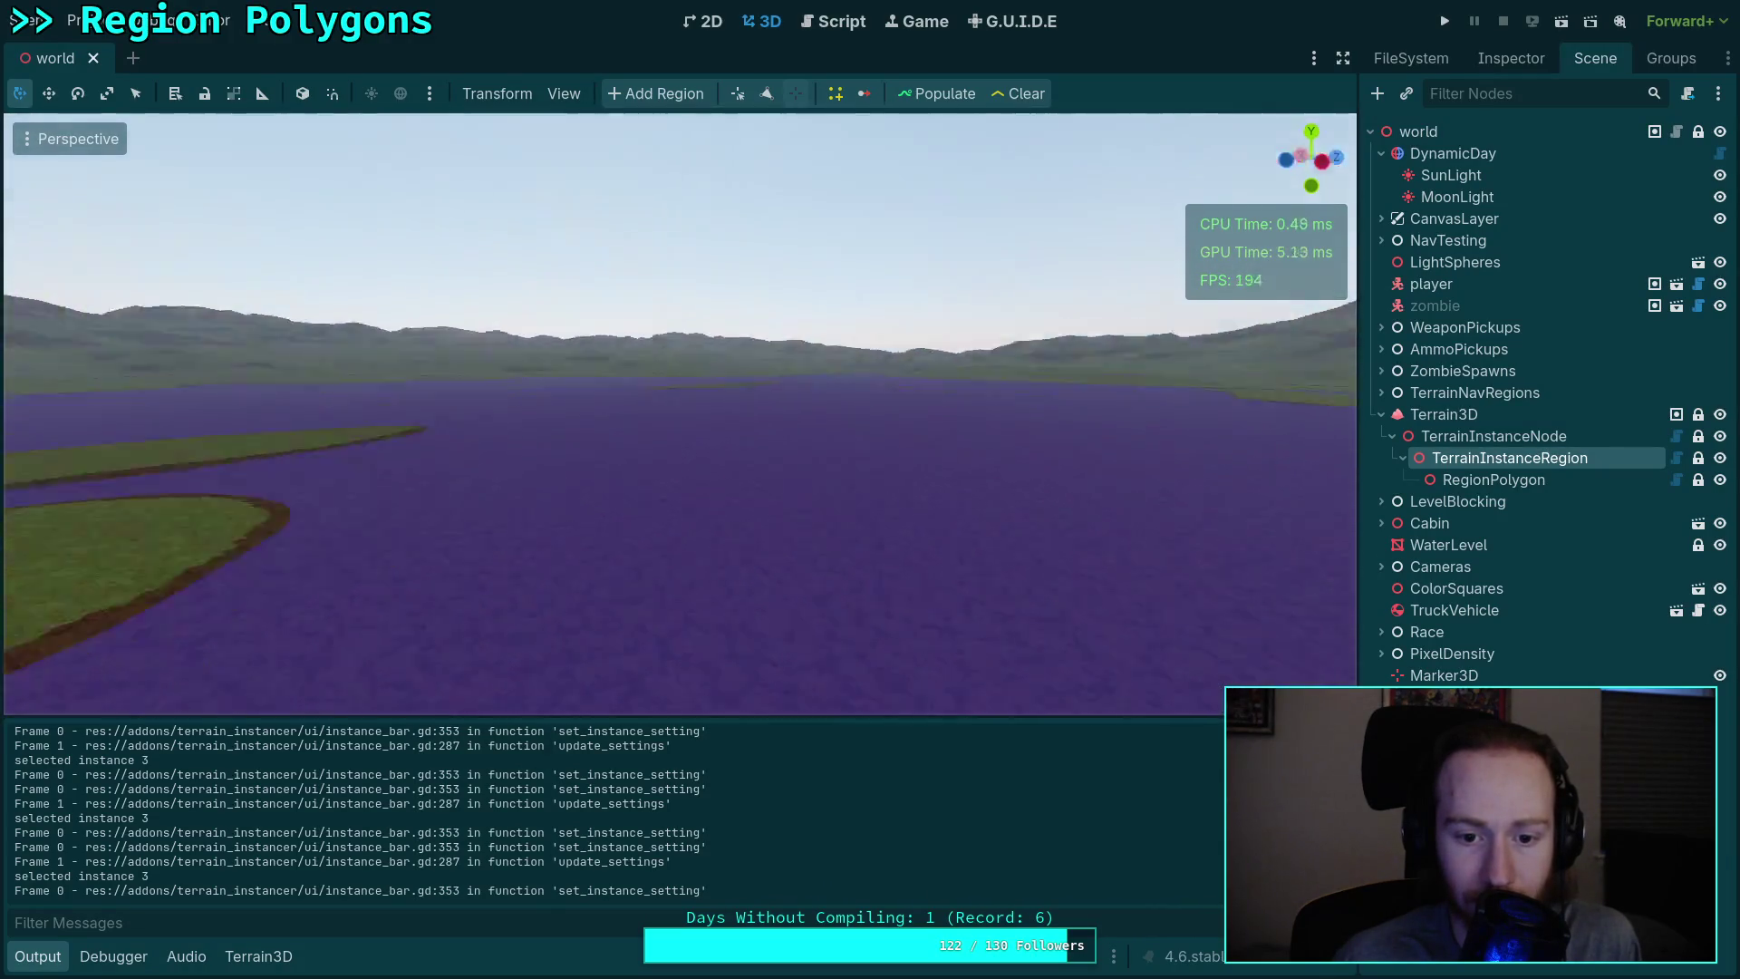
key("f")
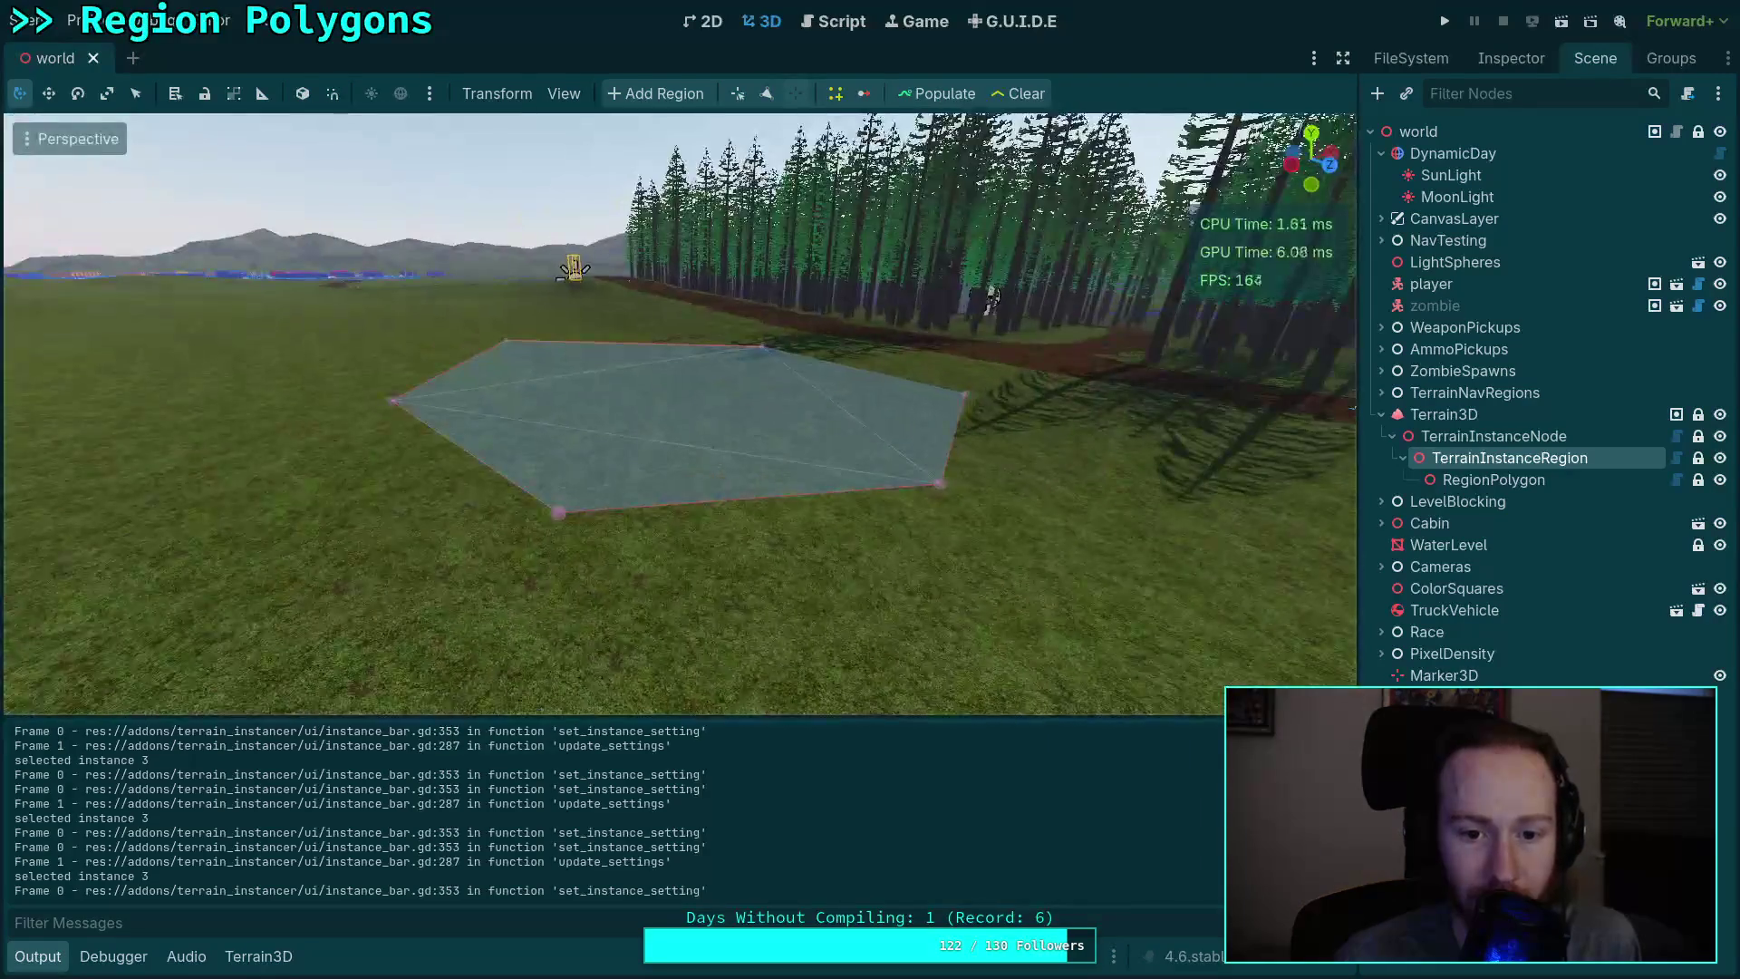
Step: Save the world scene and switch to the terminal on workspace 1
scroll(679, 413, "up", 2)
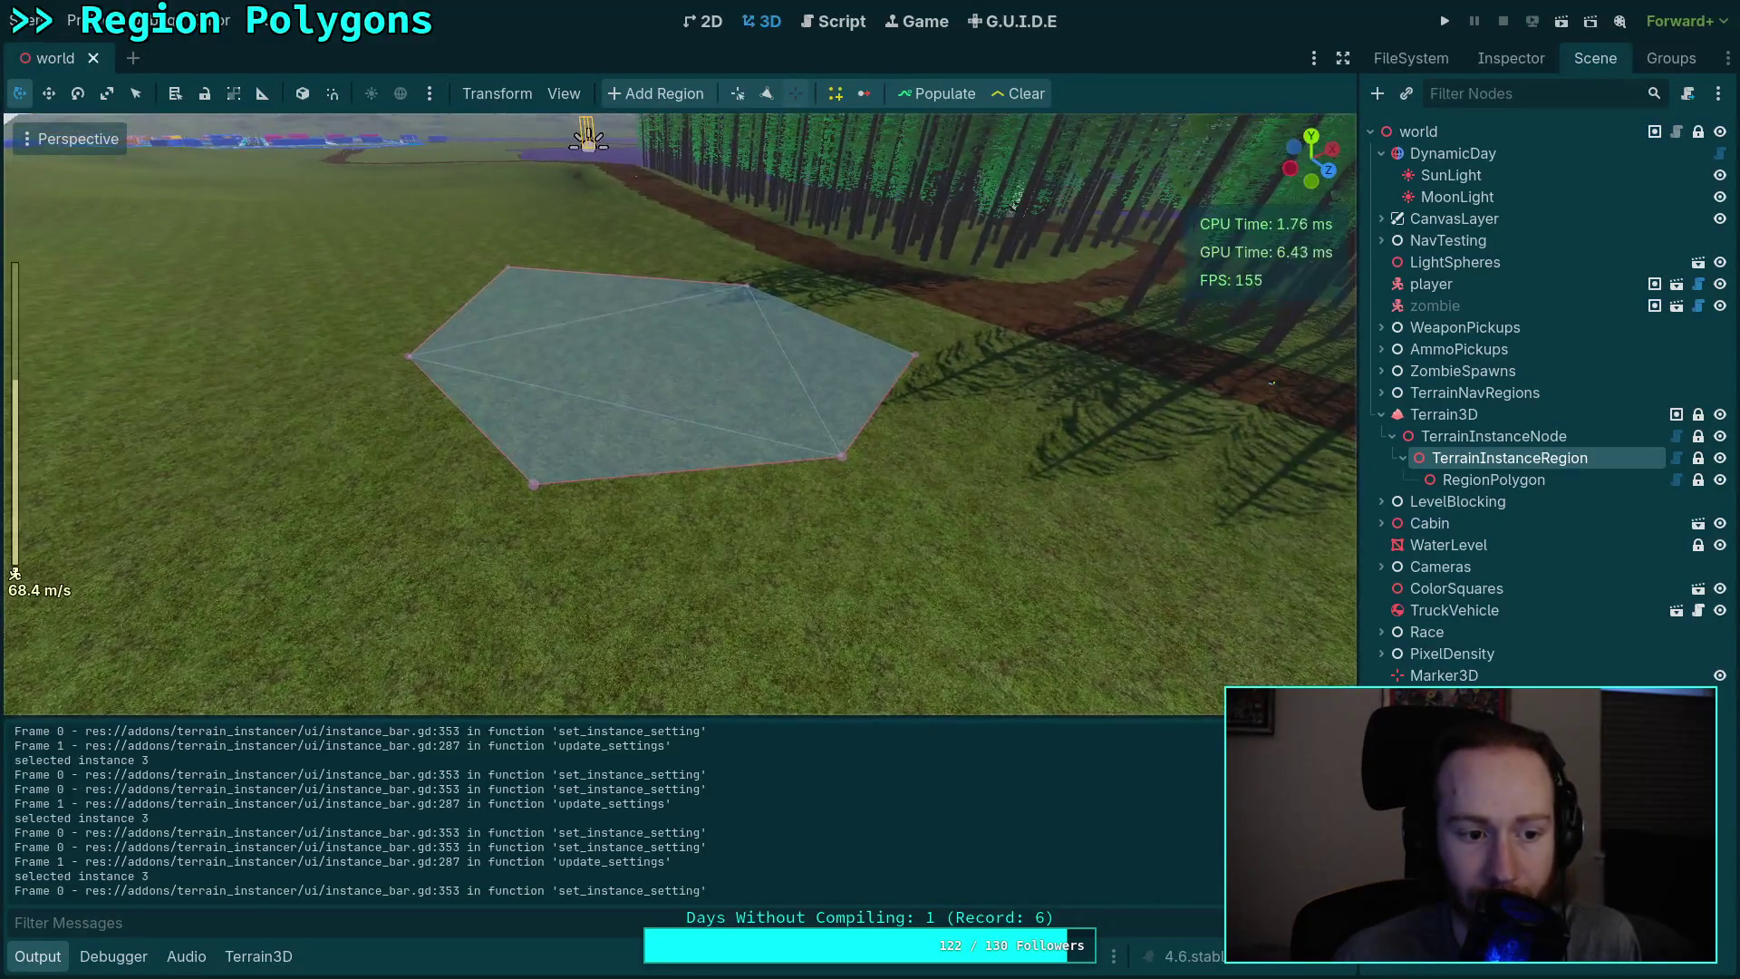
scroll(680, 413, "down", 15)
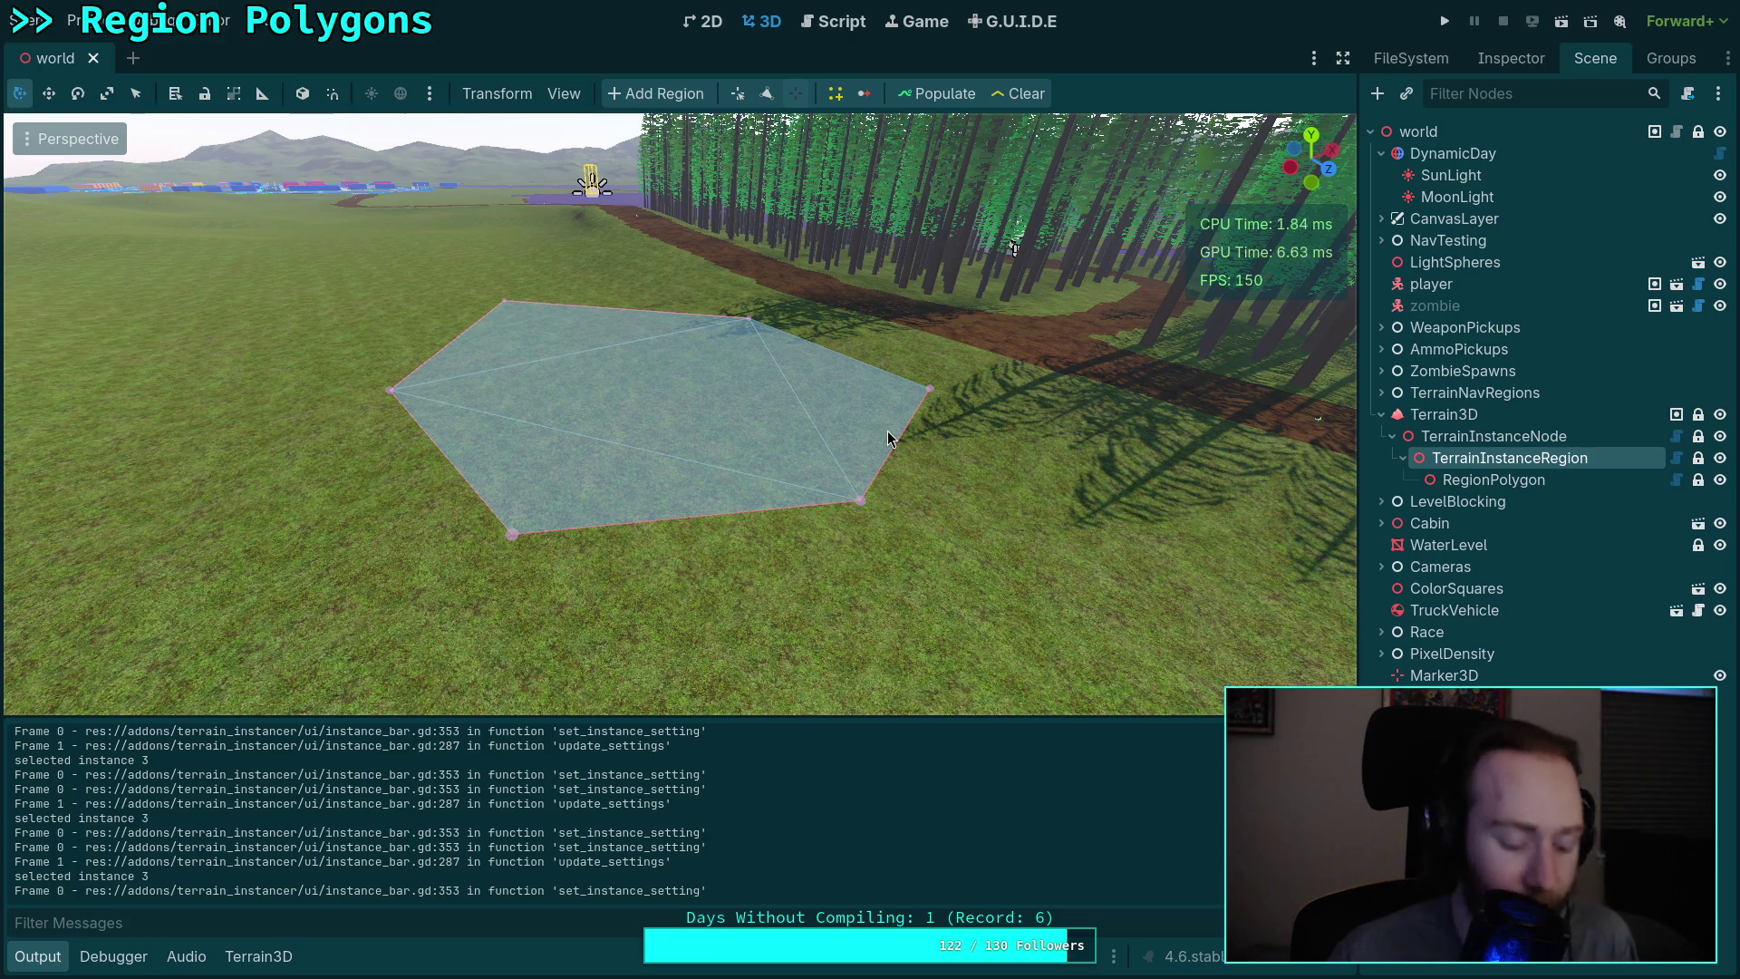
key("ctrl+s")
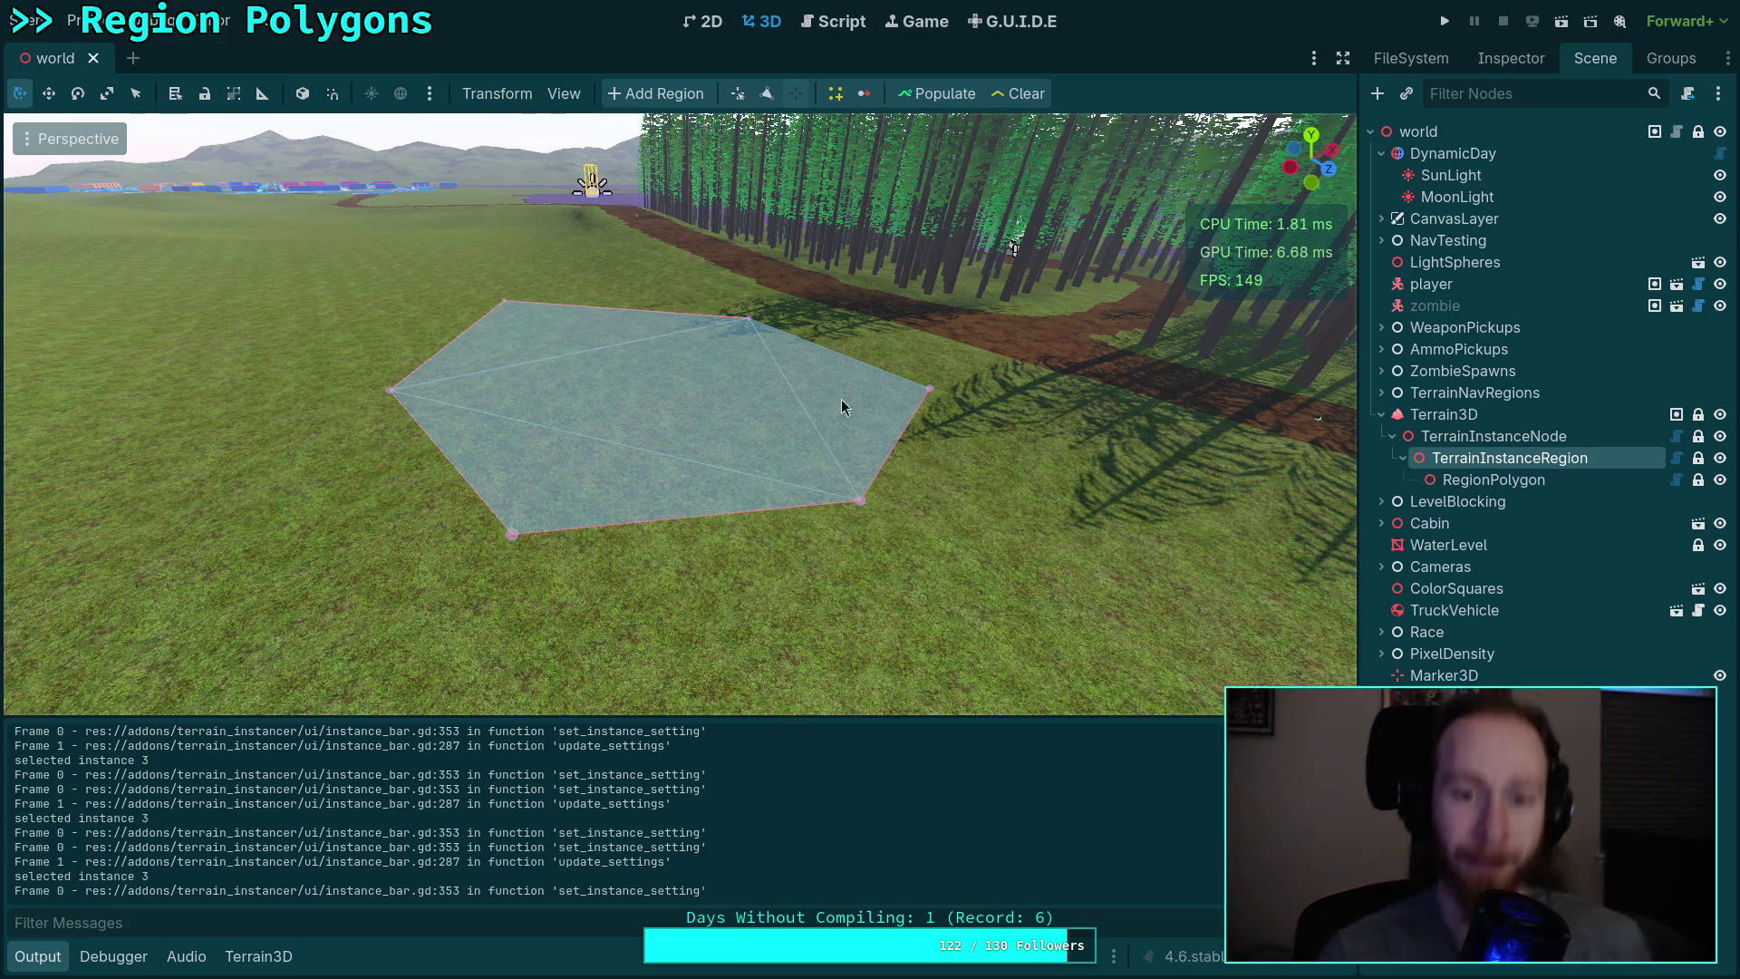
key("super+1")
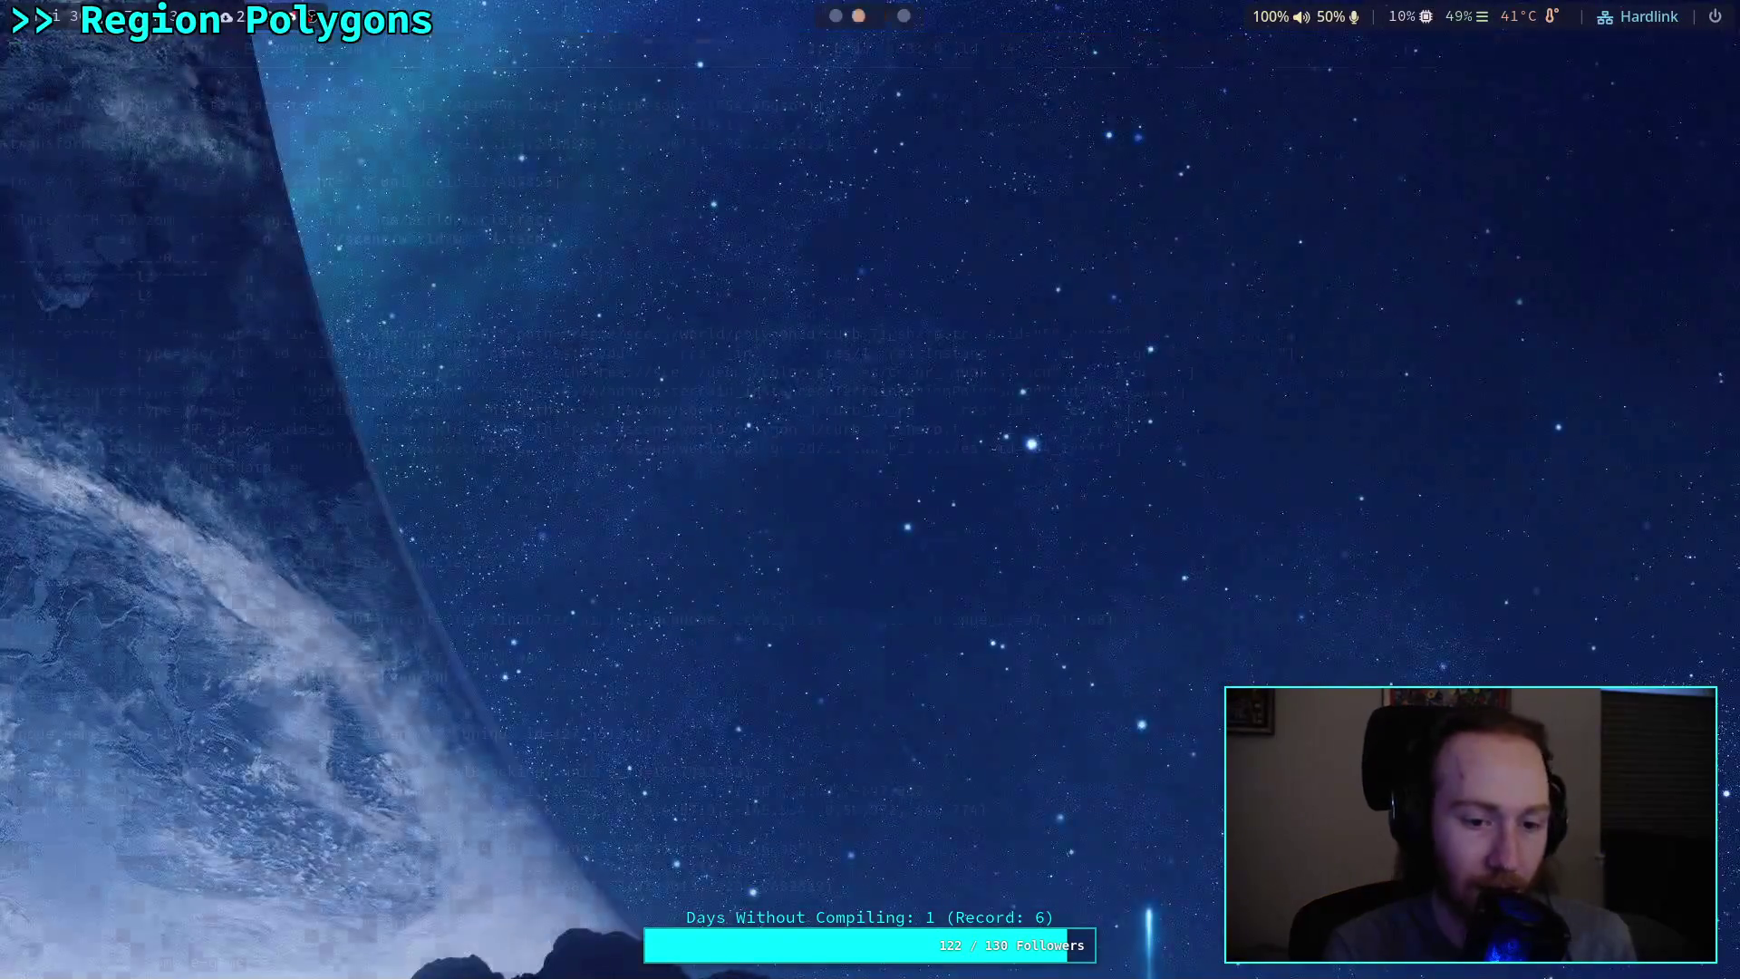
Step: Run git status, then git diff addons/ in the terminal
type("git sta")
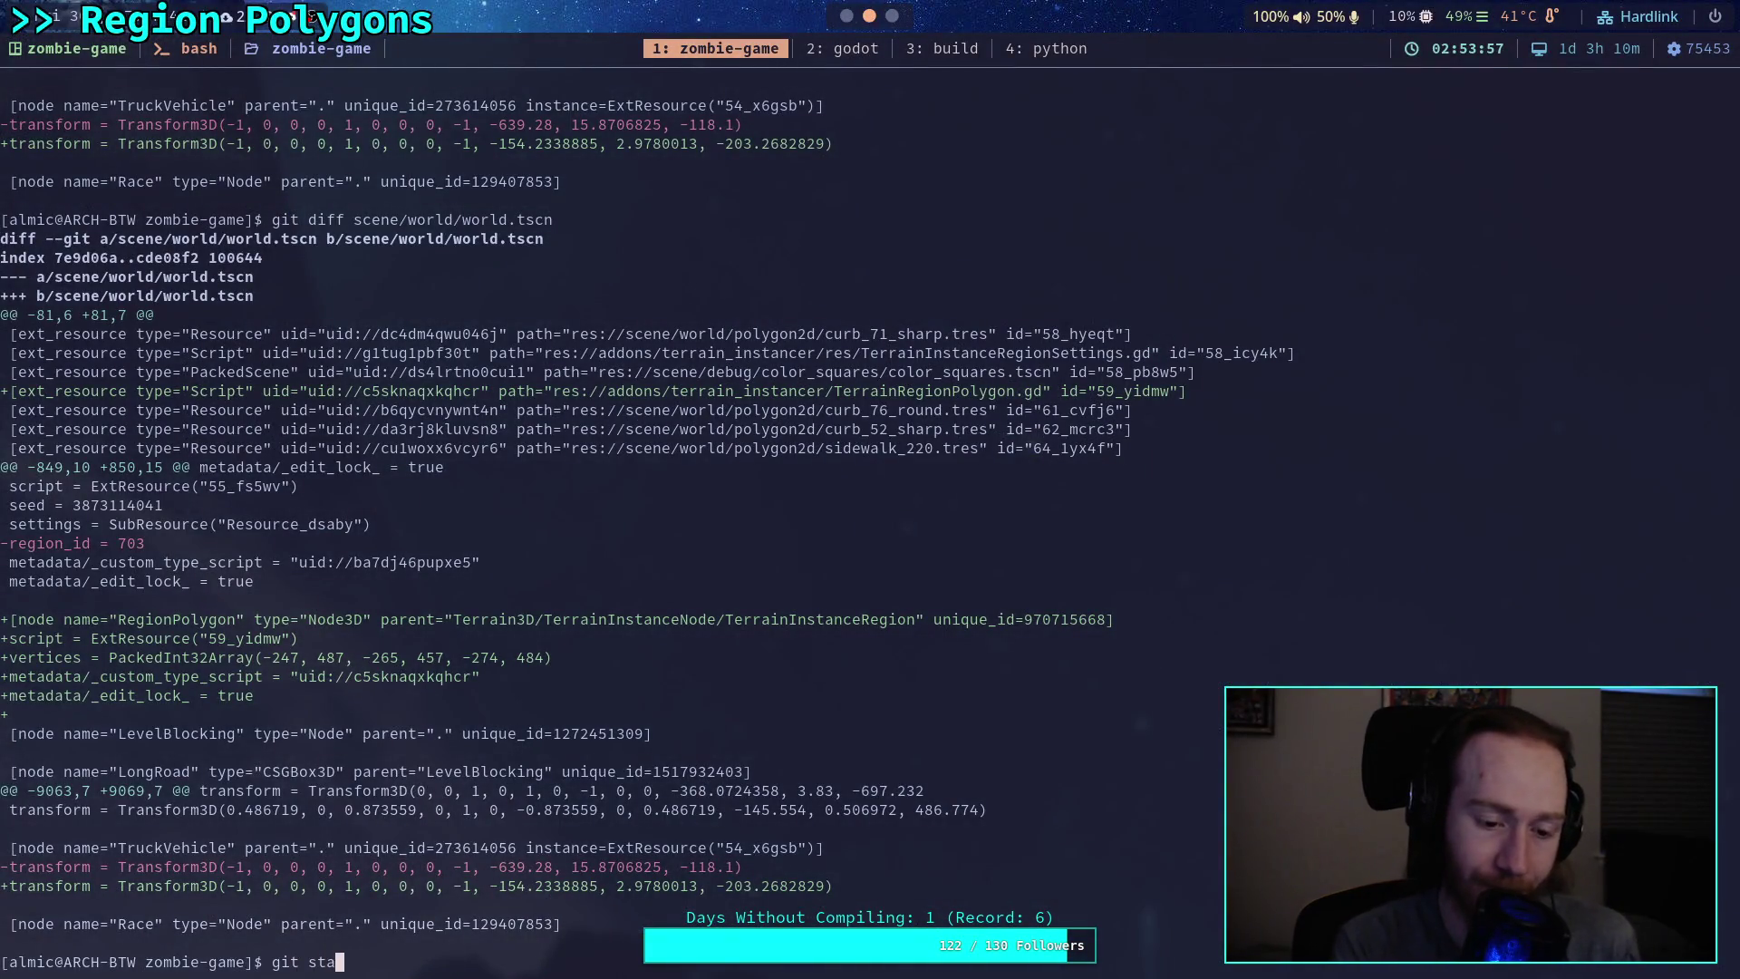
type("tus")
key("Return")
type("git diff add")
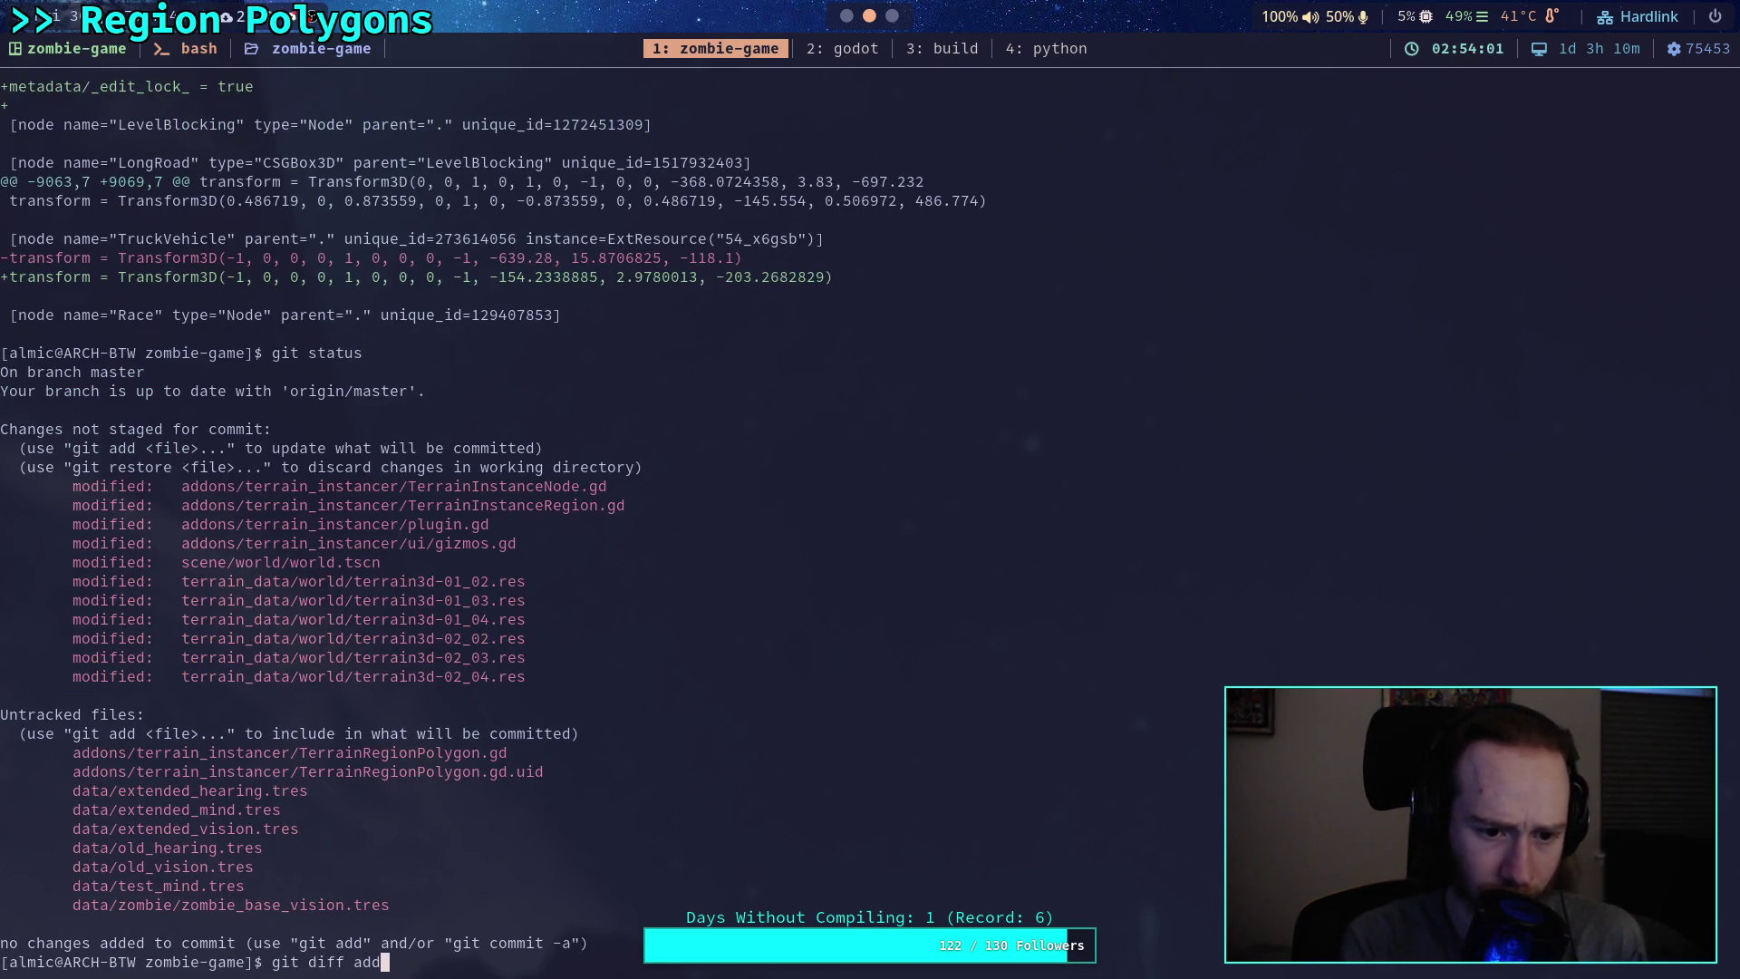
type("ons/")
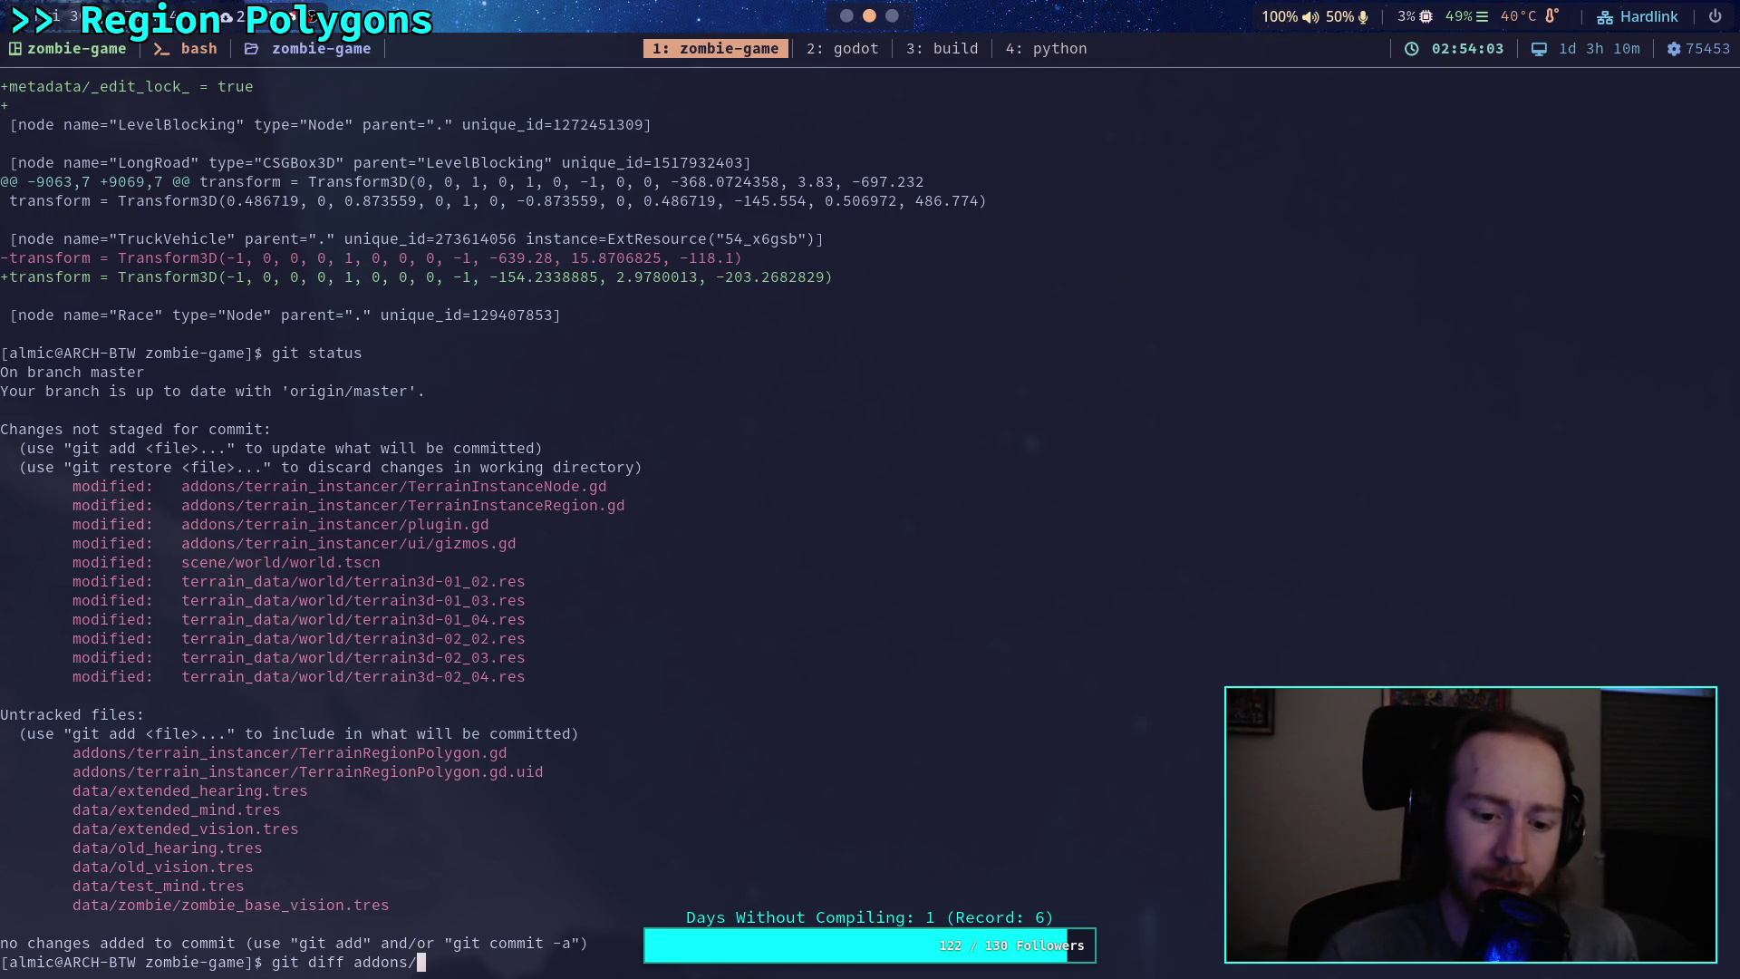
key("Return")
Step: Page down through the addons/ diff to read TerrainInstanceRegion.gd's removed mesh and face code
key("j")
key("j")
key("j")
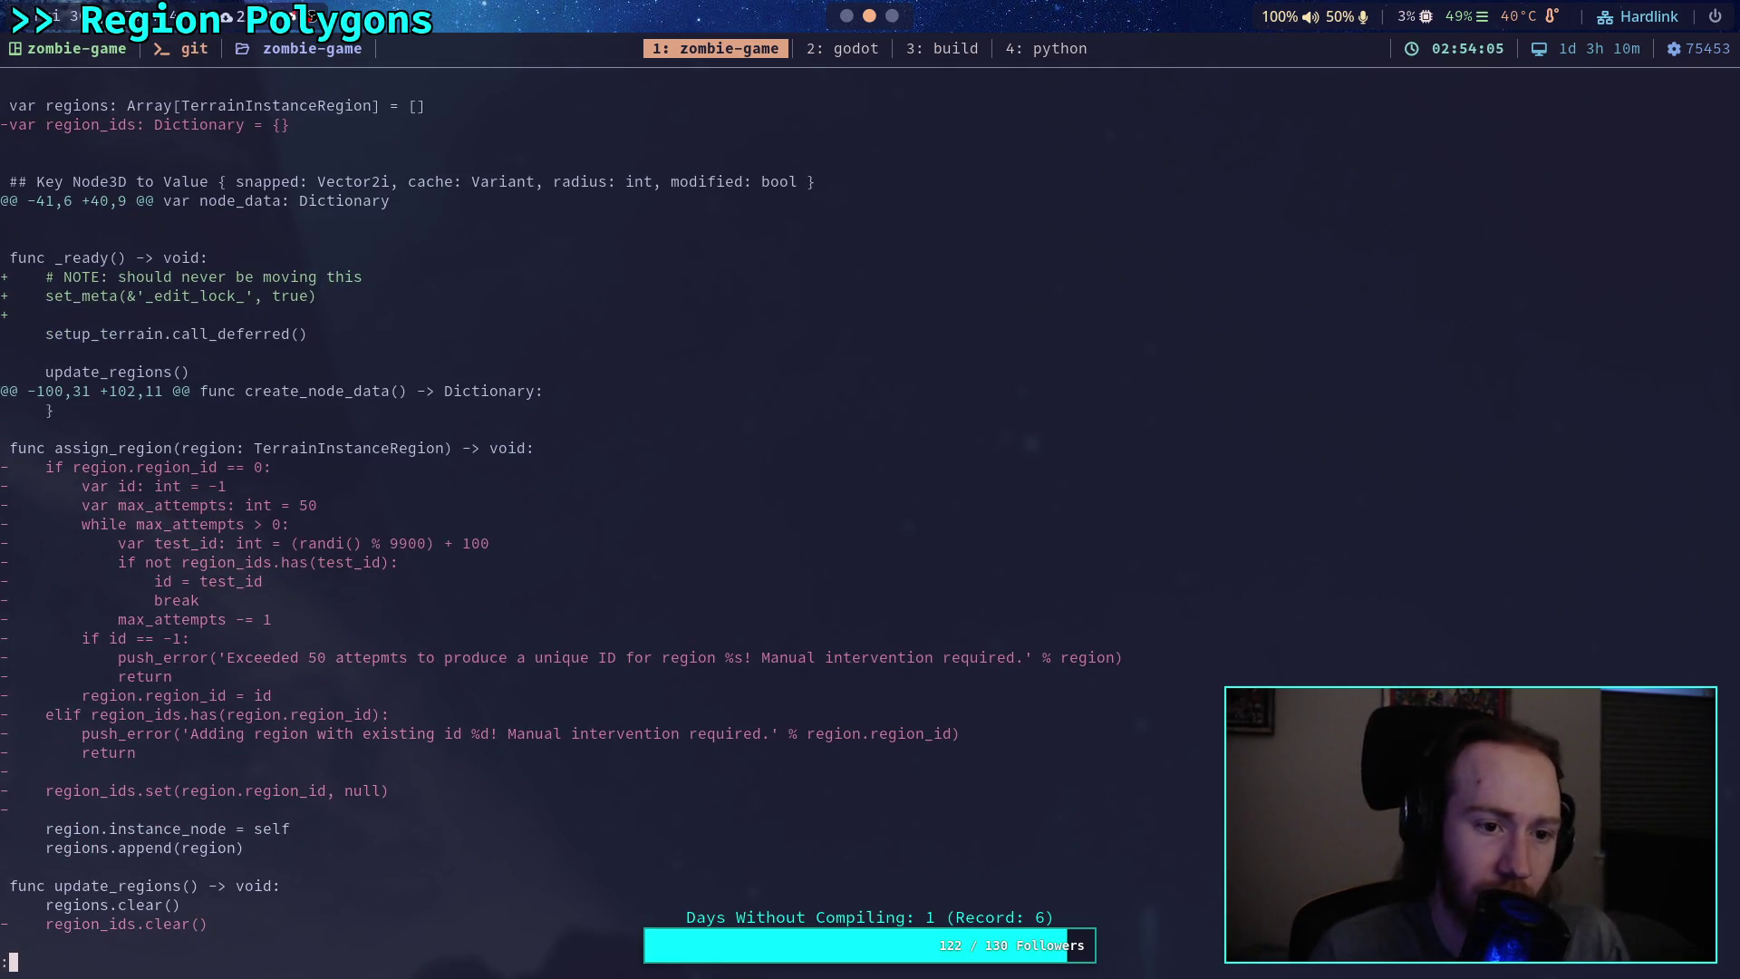
key("j")
key("j")
key("j")
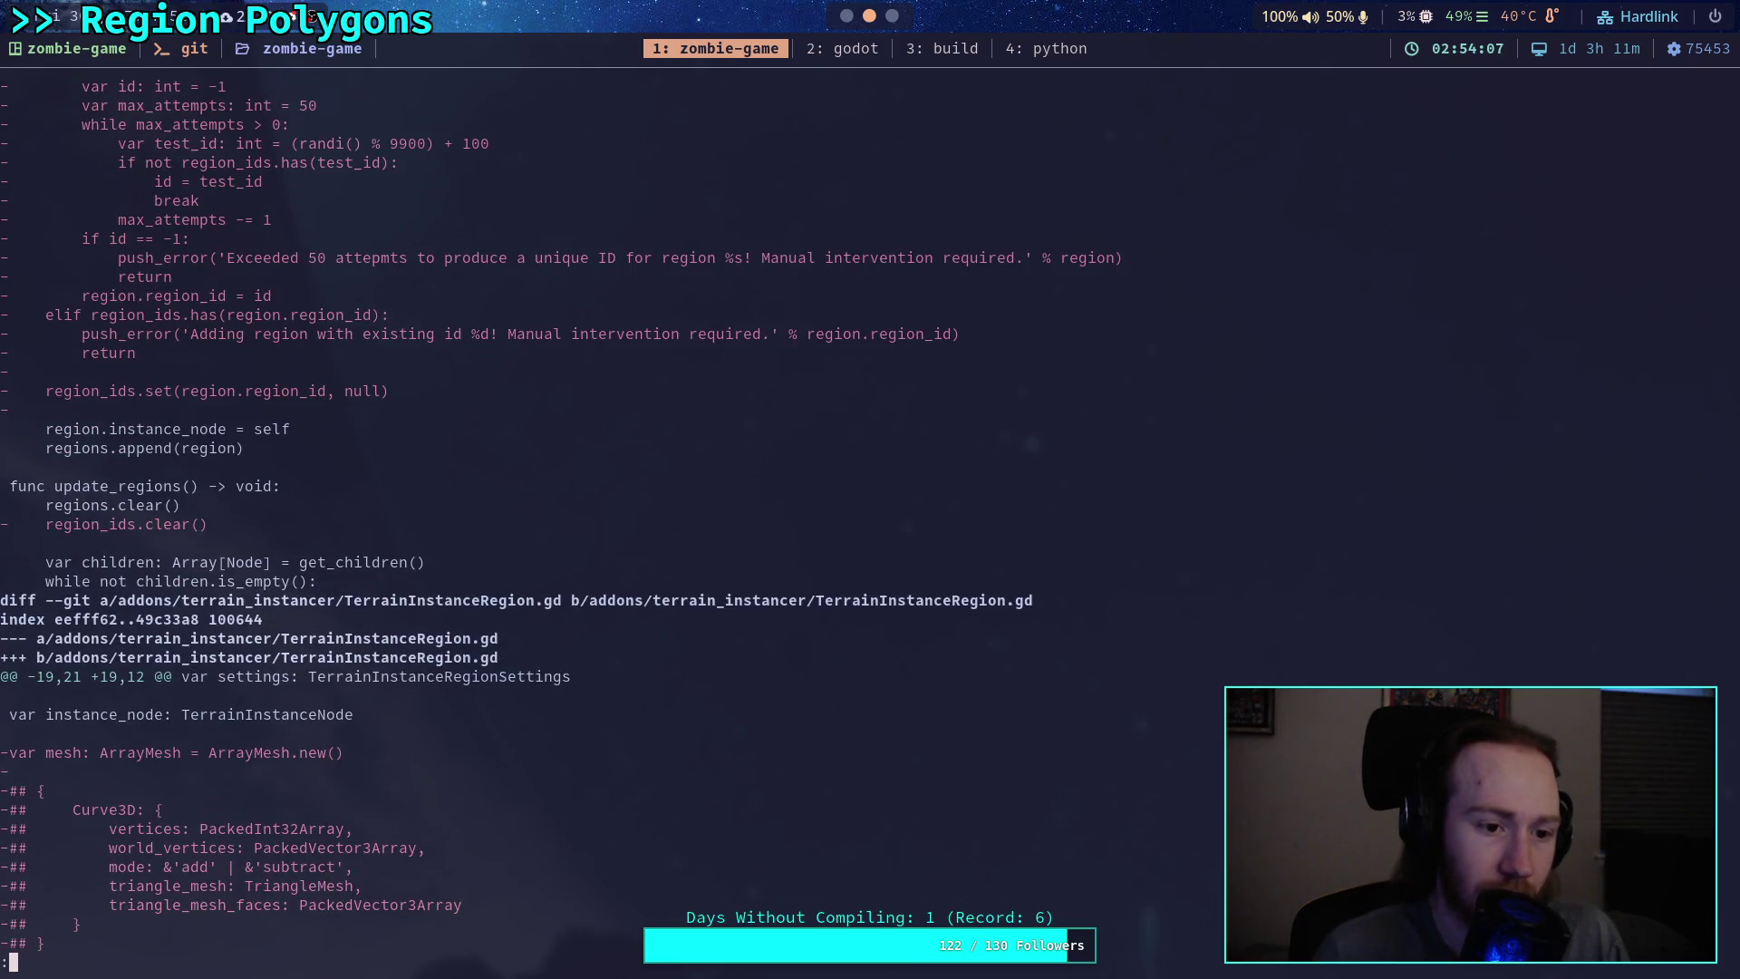
key("j")
key("j")
key("j")
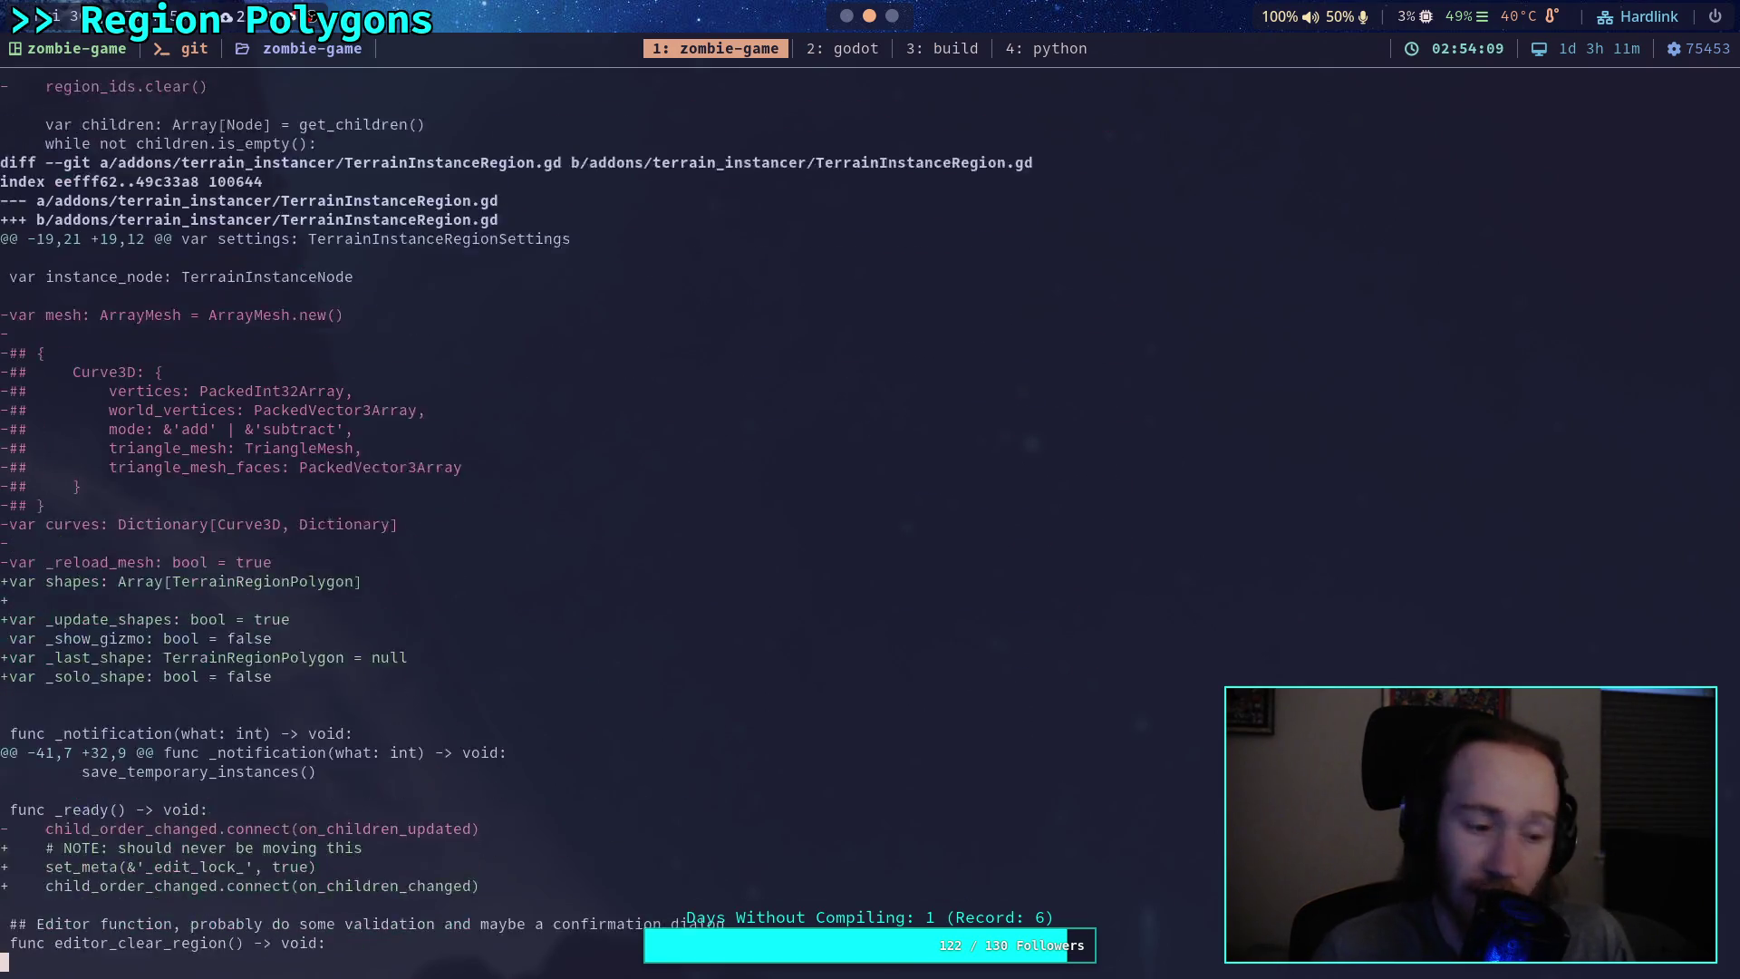
key("j")
key("j")
key("j")
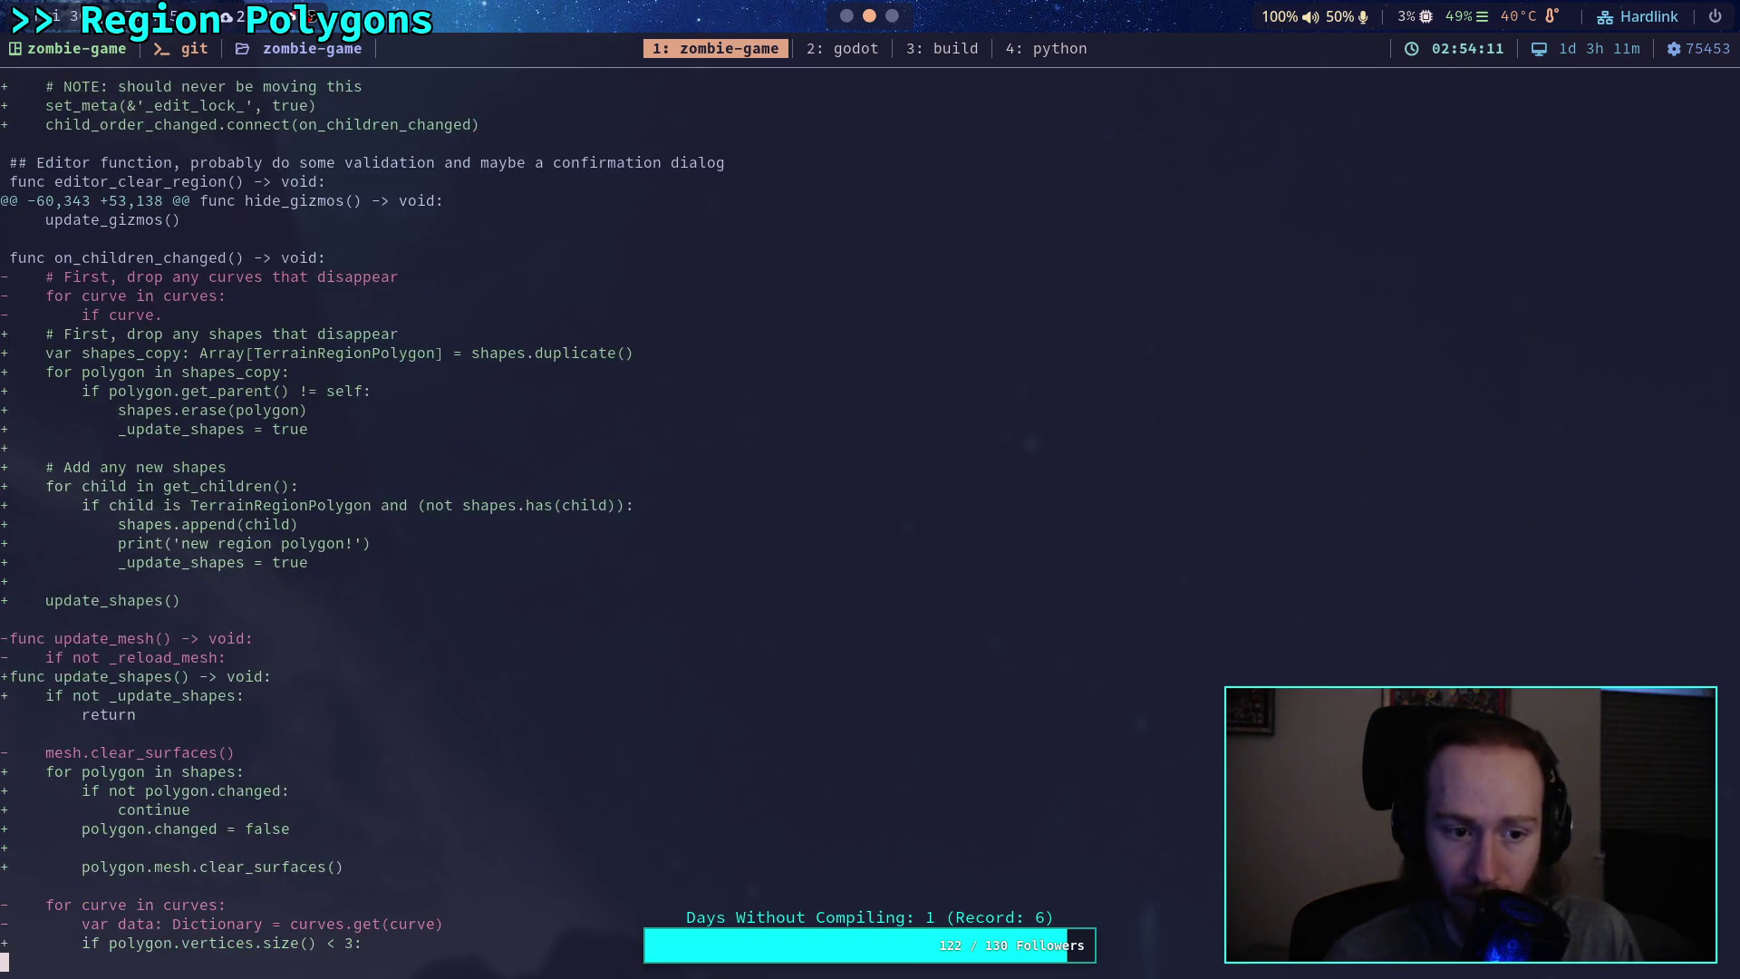
key("j")
key("j")
key("j")
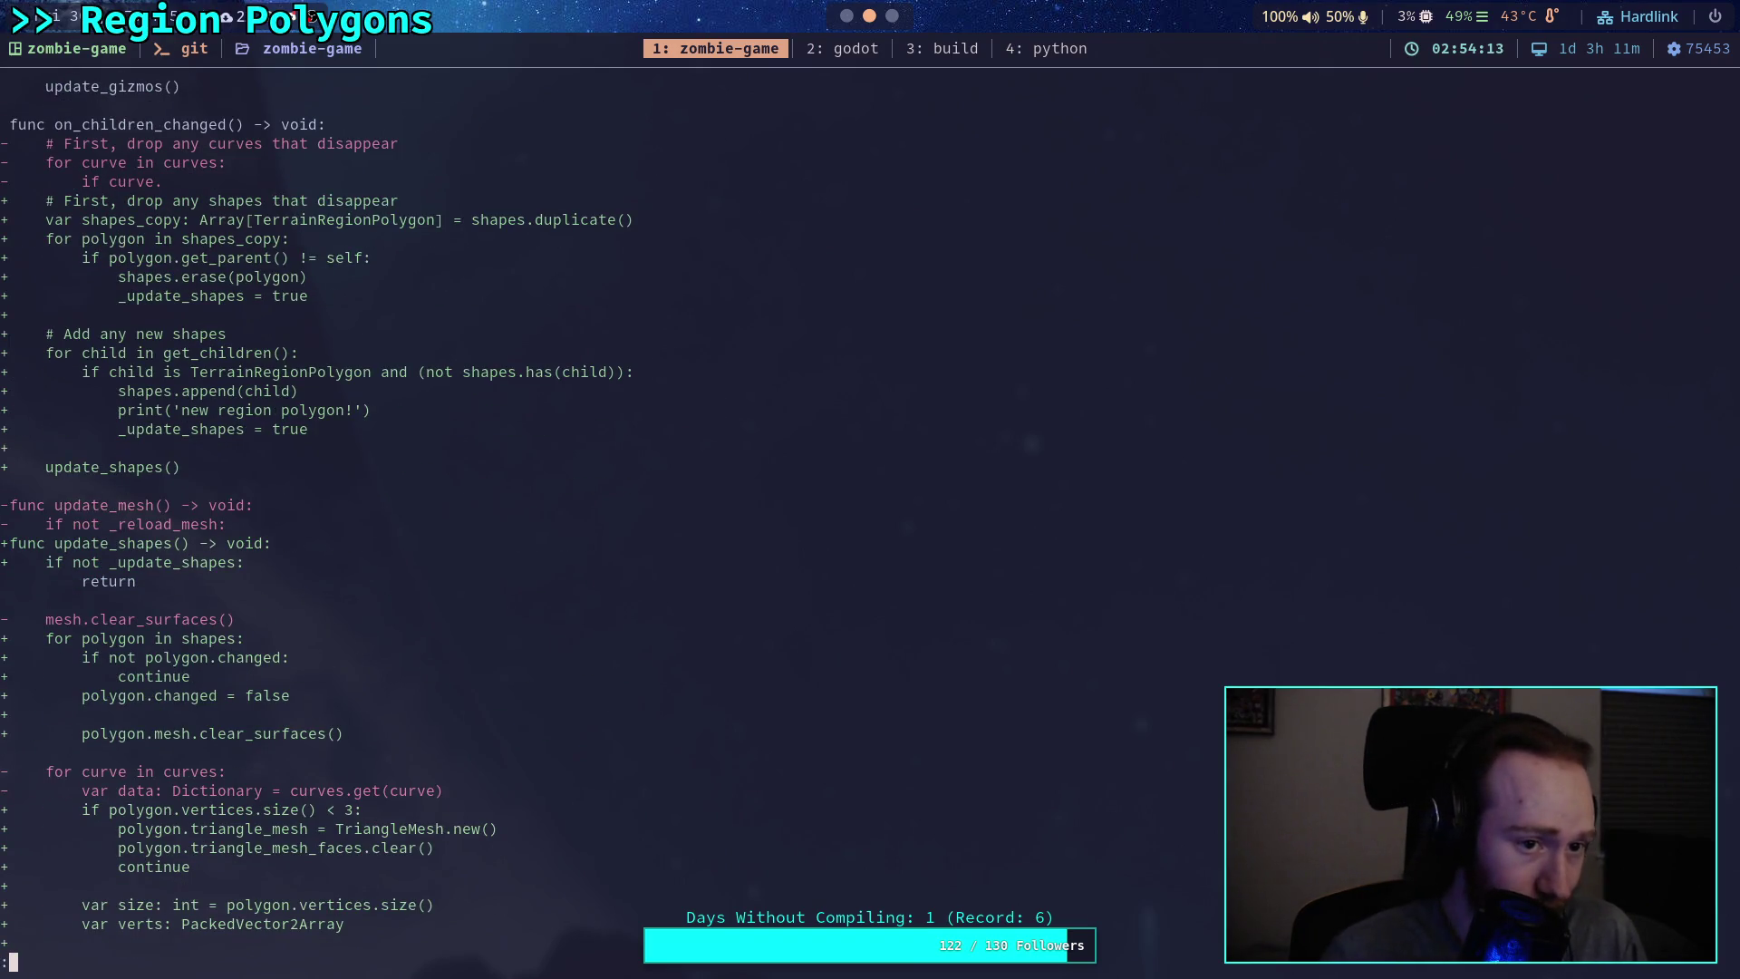
key("j")
key("j")
key("j")
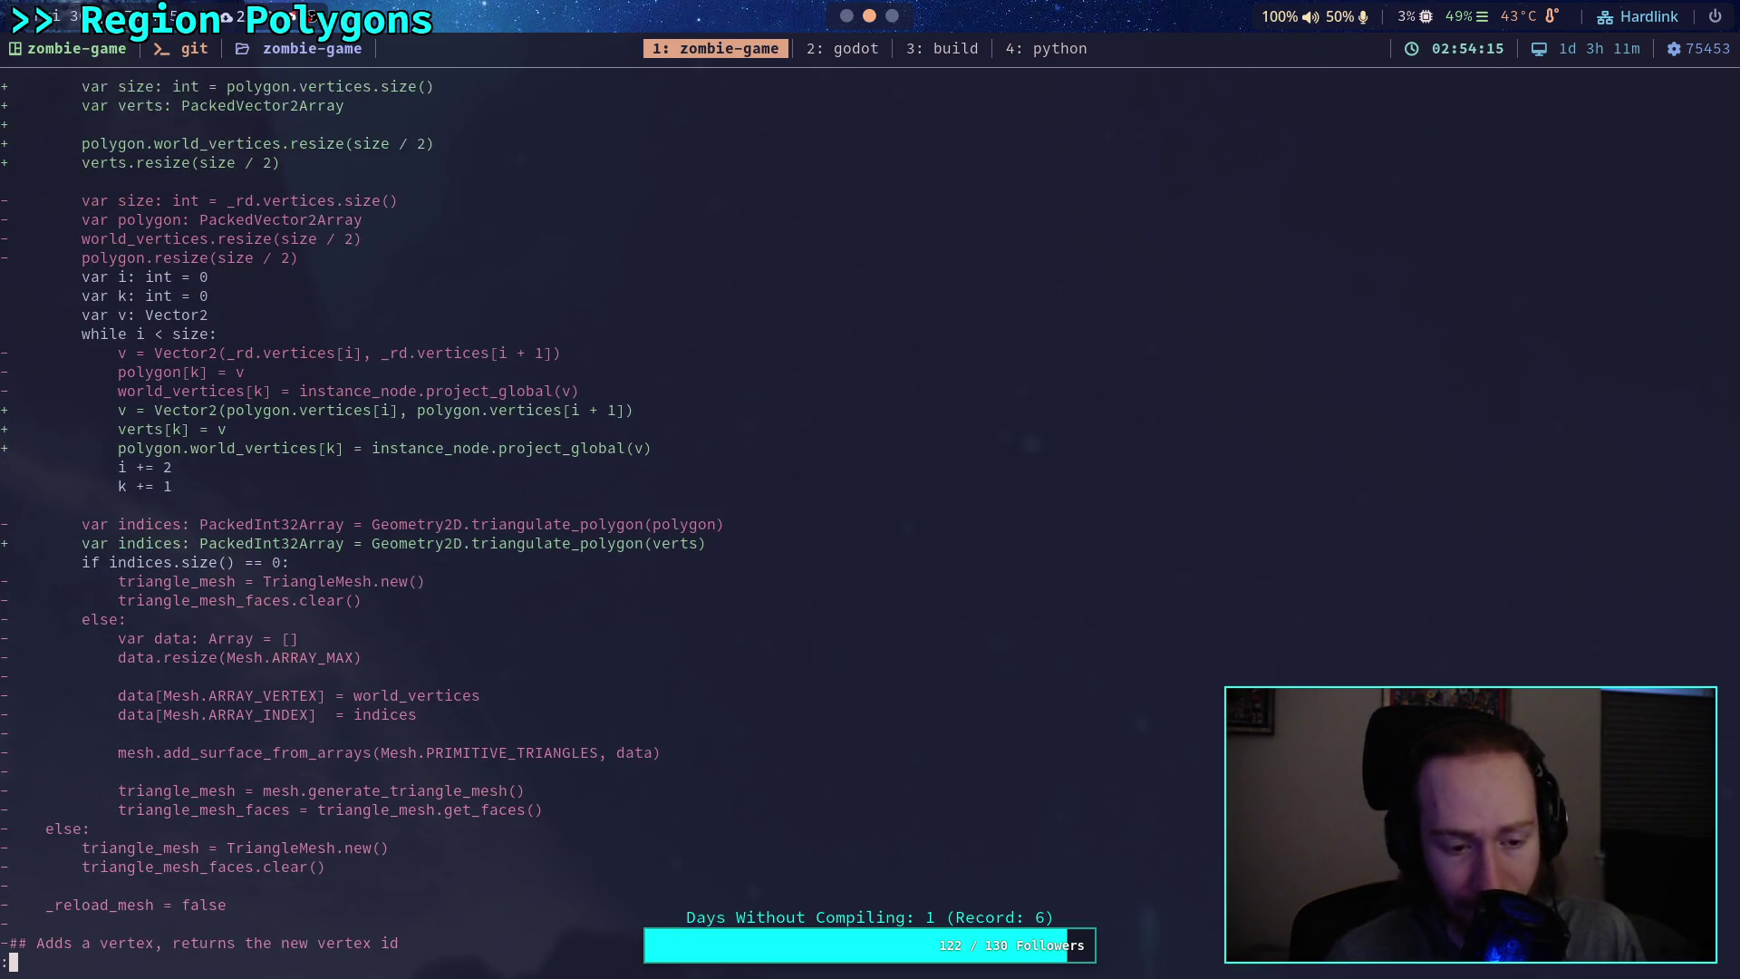
key("j")
key("j")
key("j")
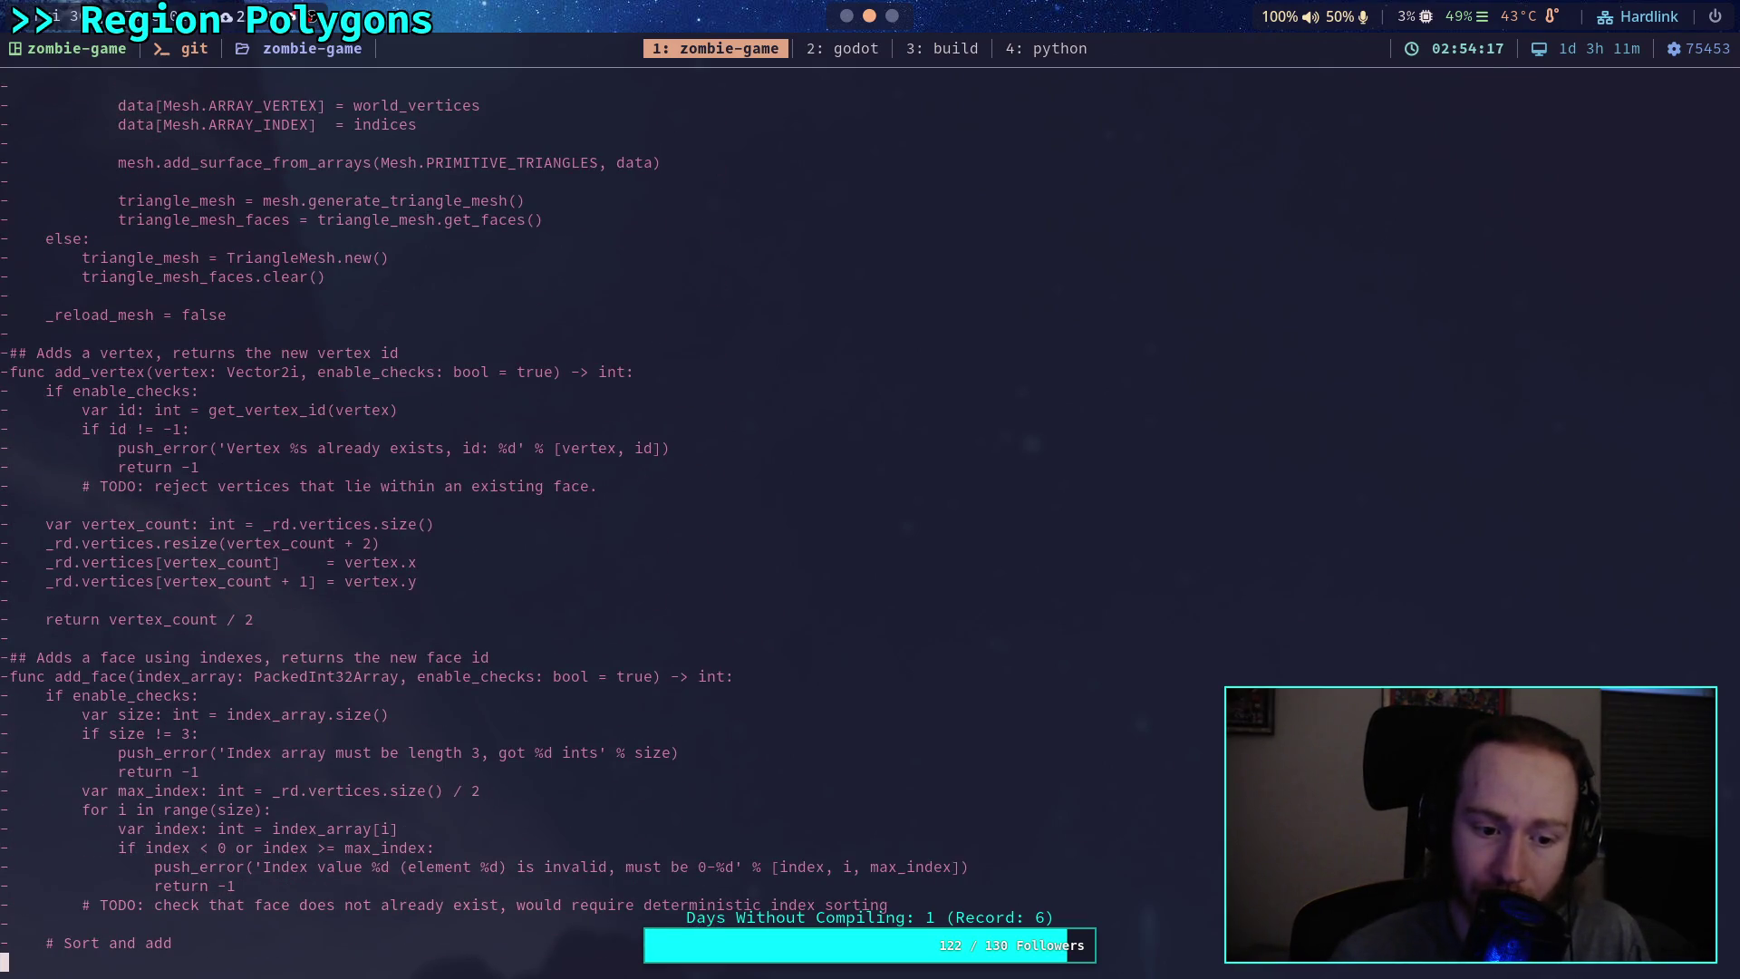
key("j")
key("j")
key("j")
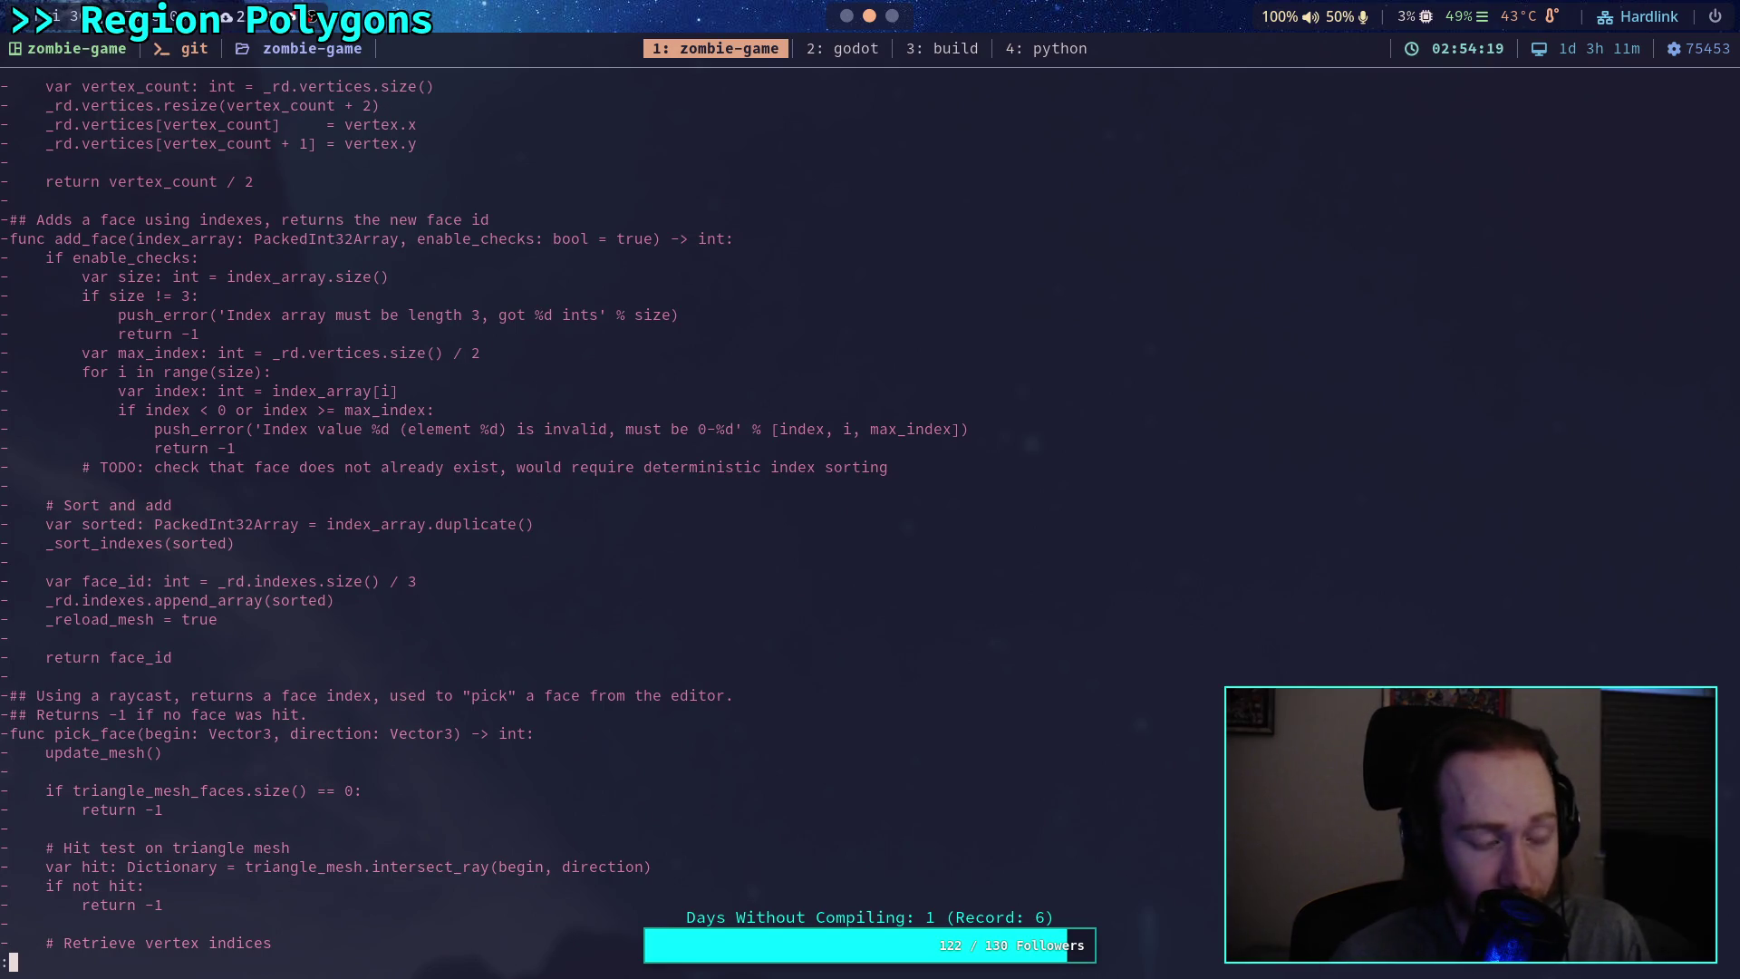
key("j")
key("j")
key("j")
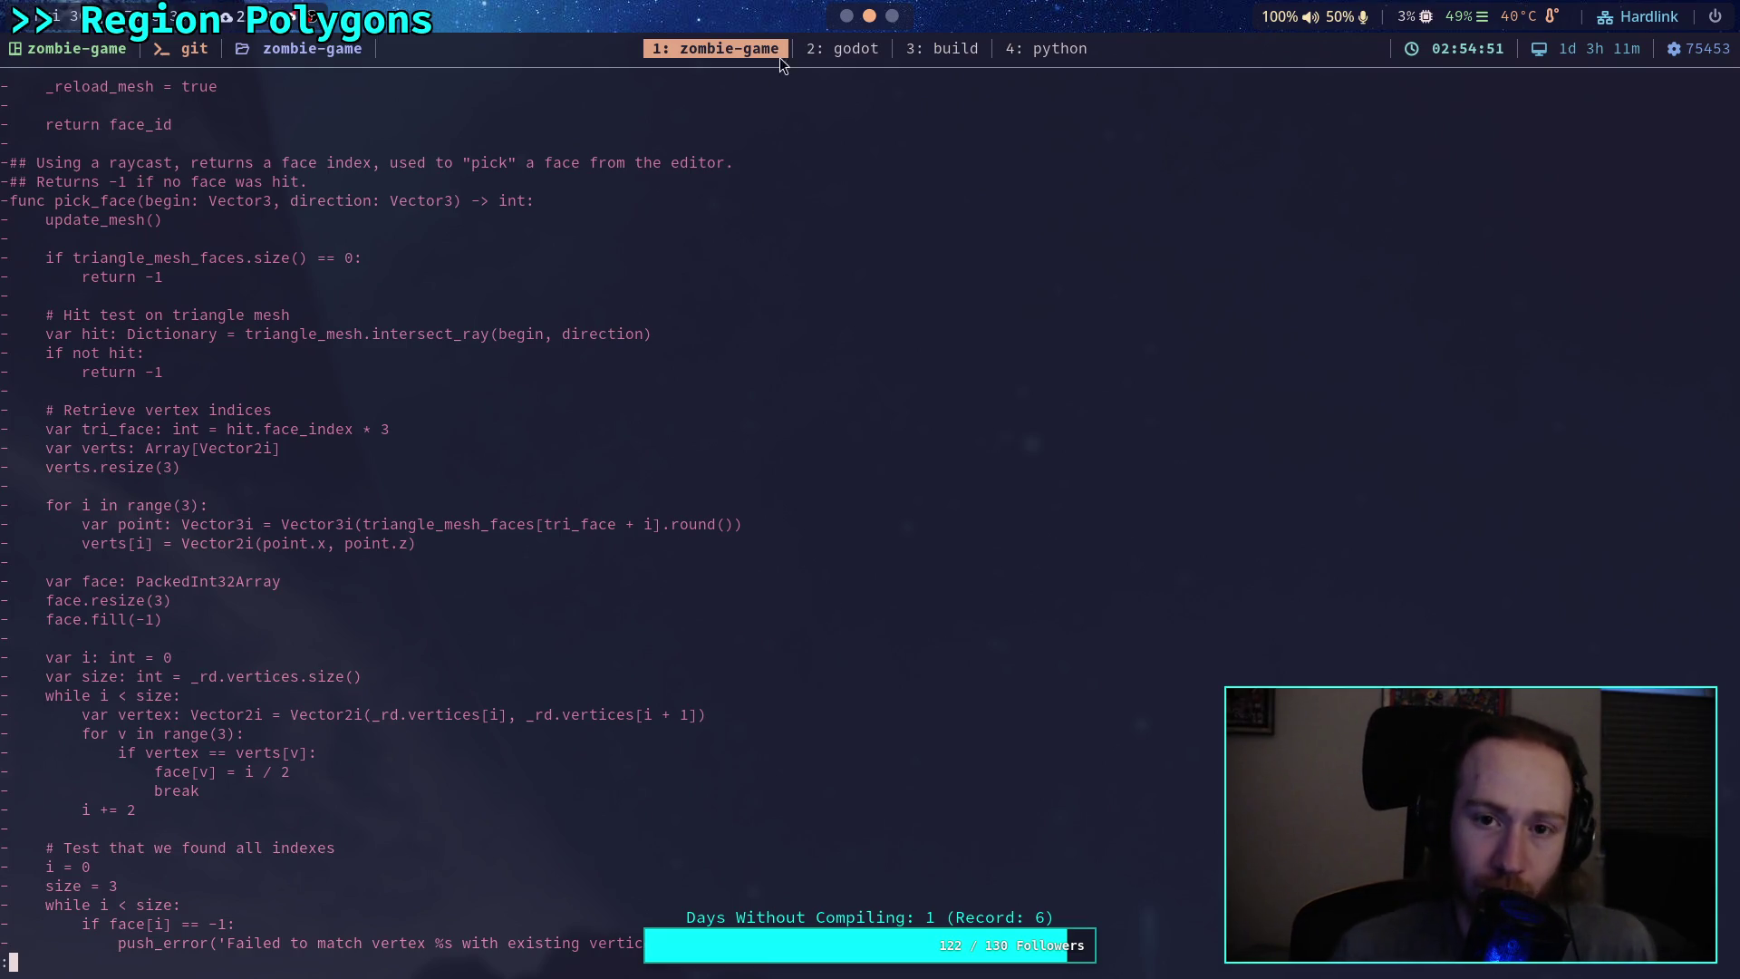
left_click(846, 12)
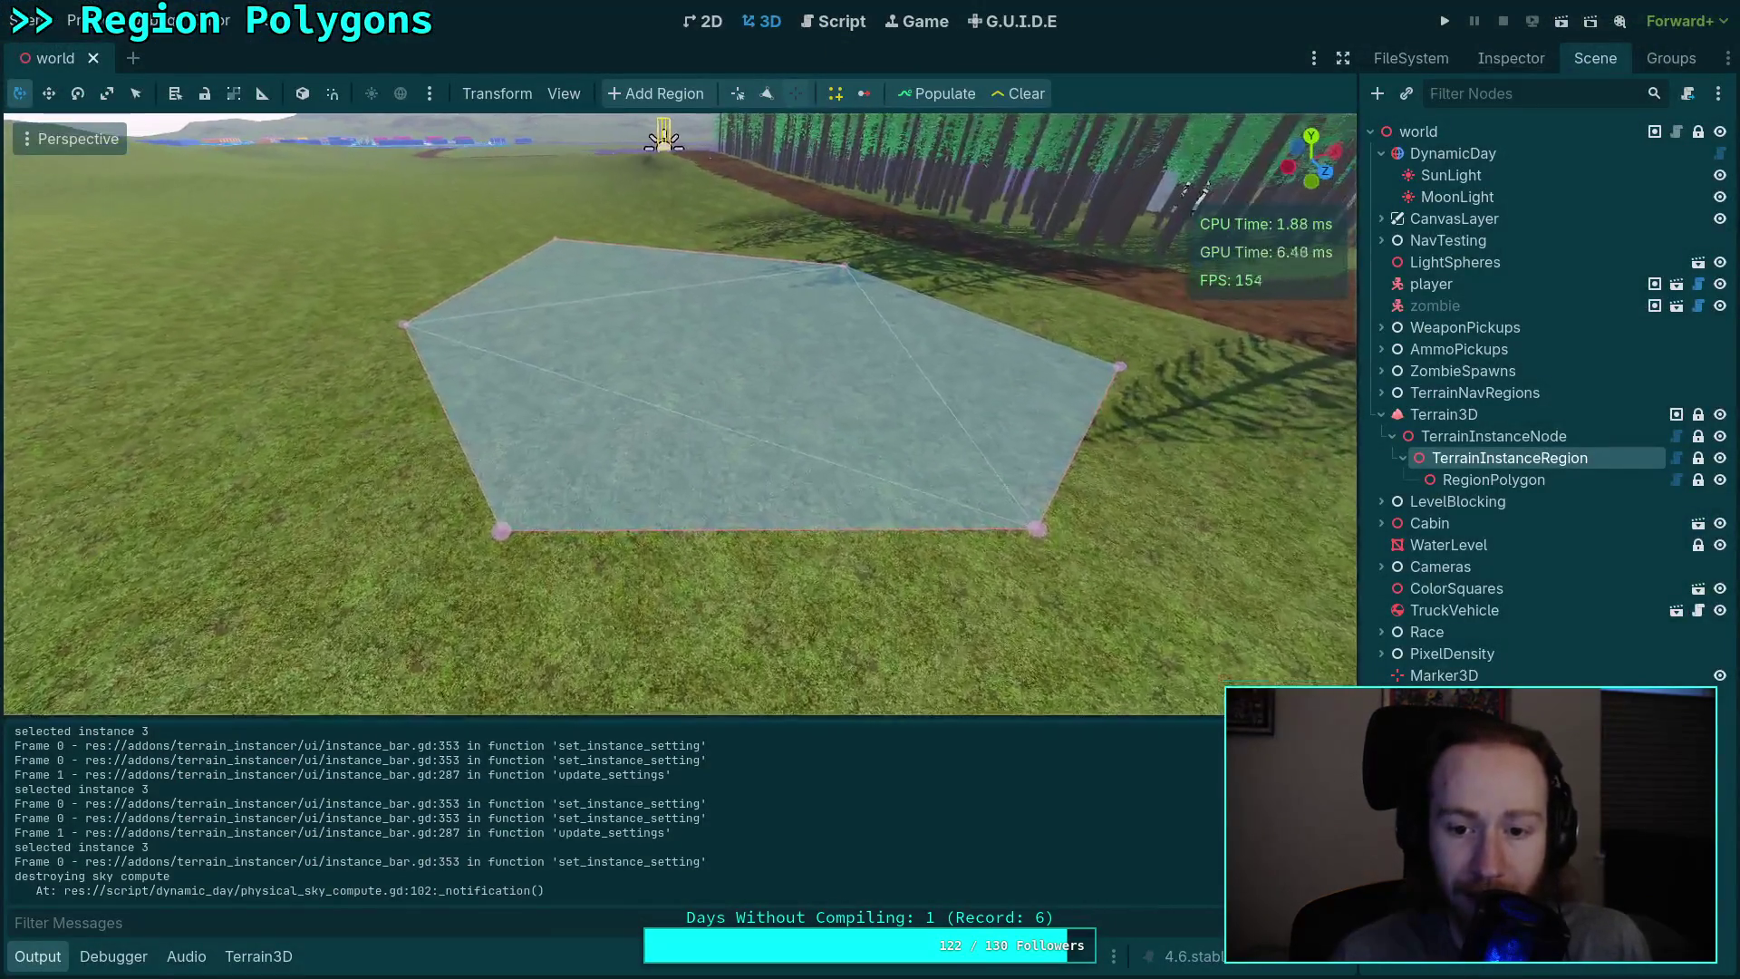
Step: Close the Output panel to enlarge the viewport and bring up gizmos.gd in the Script view
scroll(641, 133, "down", 5)
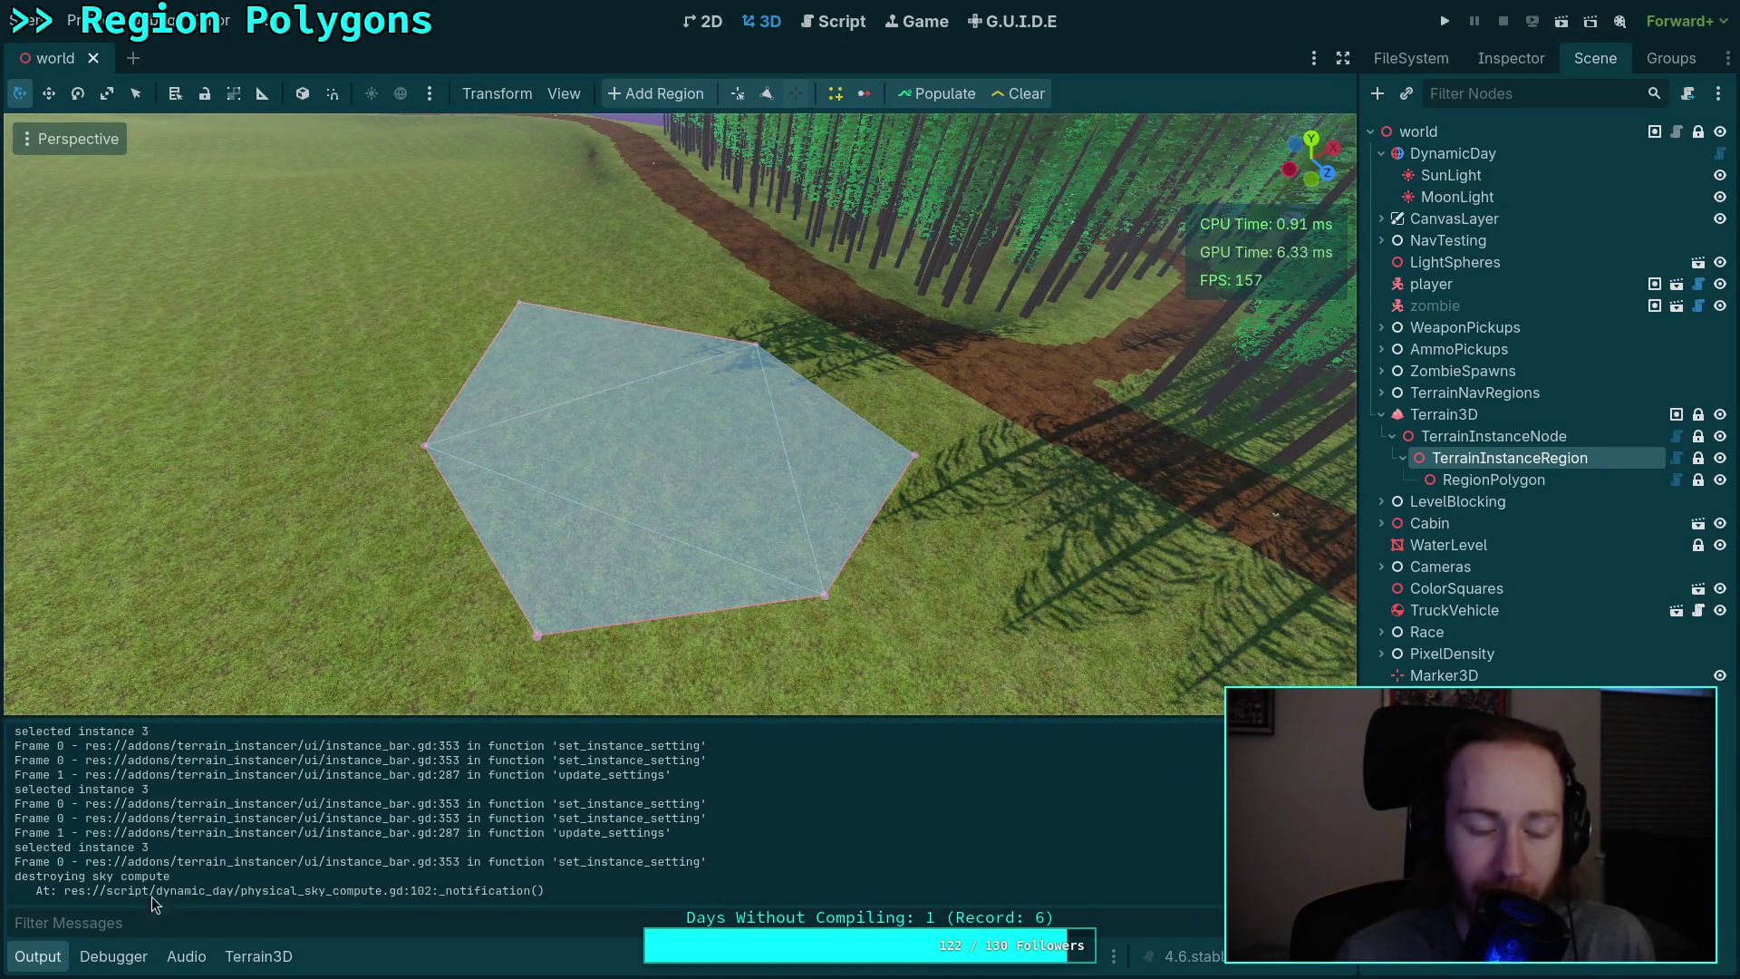
left_click(38, 956)
scroll(634, 512, "up", 4)
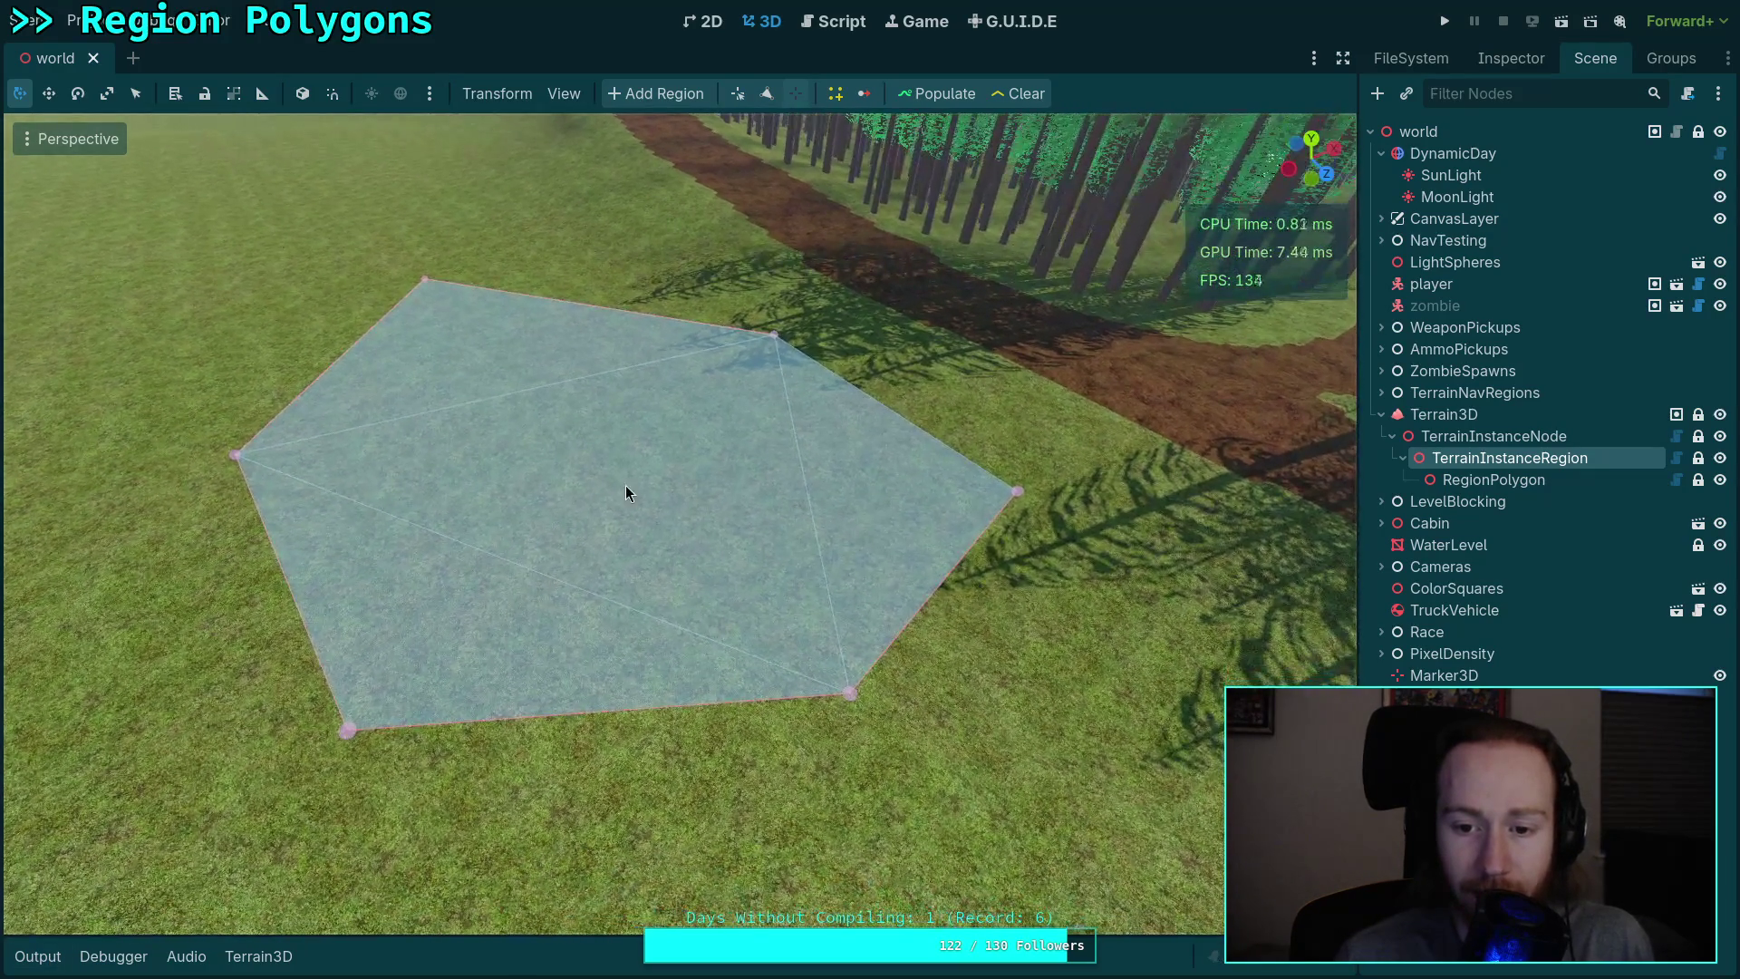
left_click(838, 22)
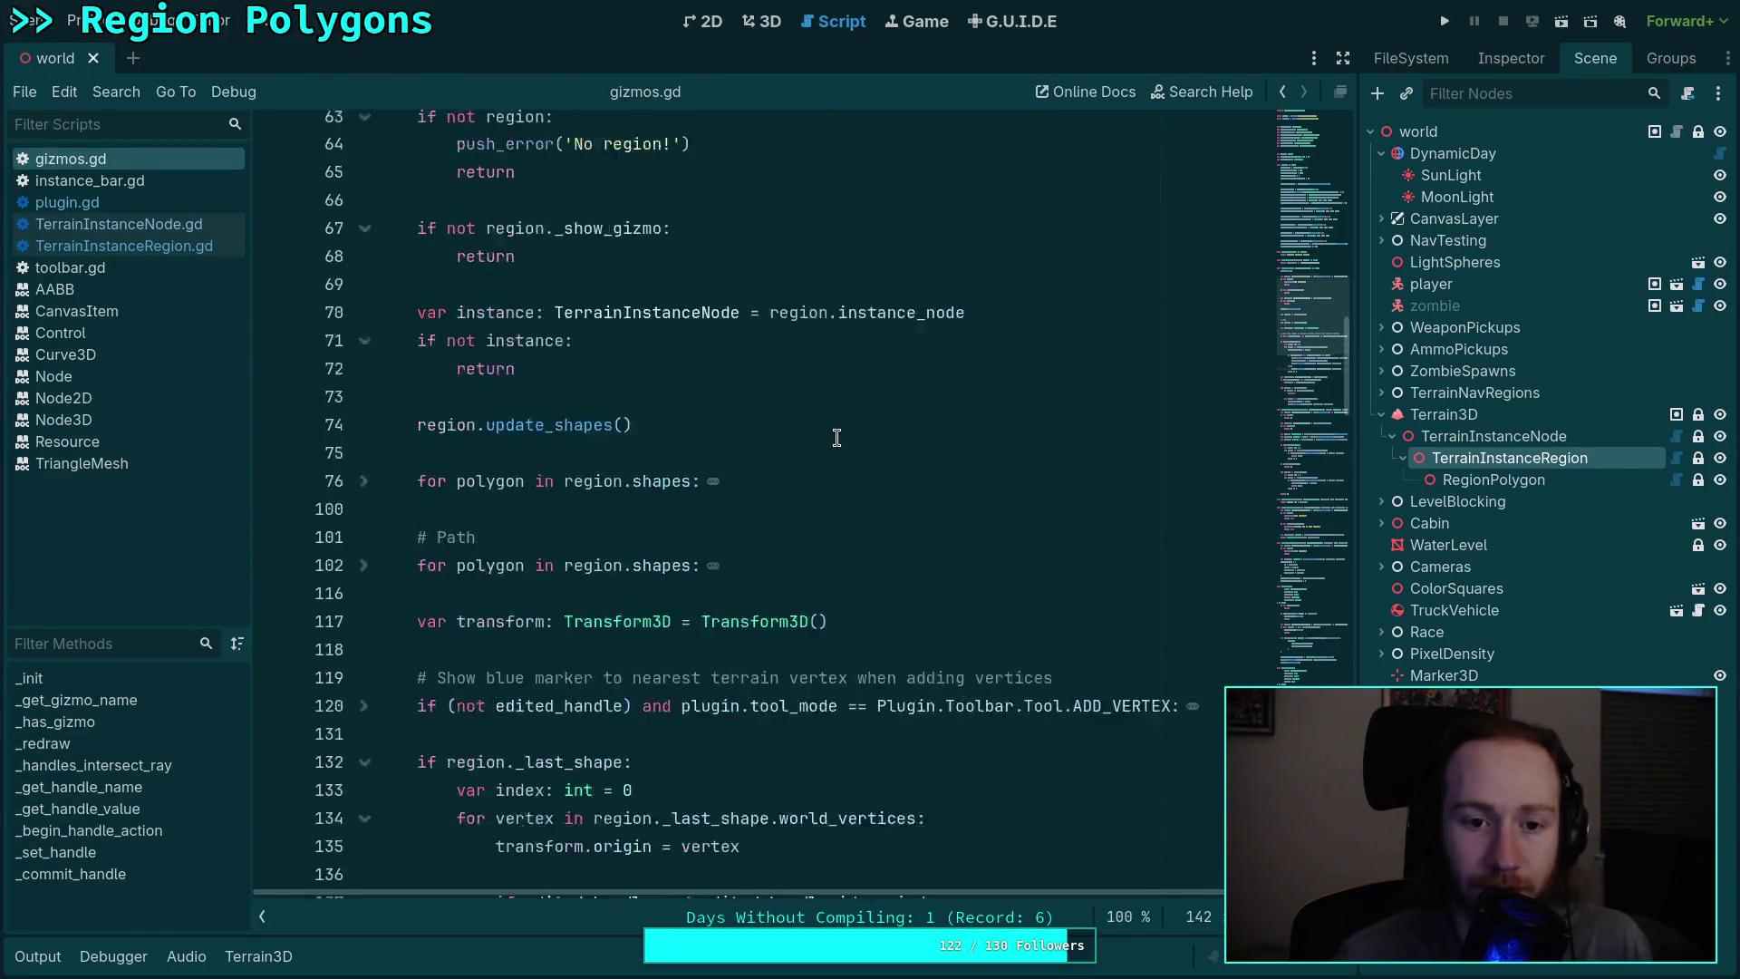
Step: On line 47, set PATH_MATERIAL's colour alpha to 1.0 and its red component to 0.9
scroll(836, 438, "up", 10)
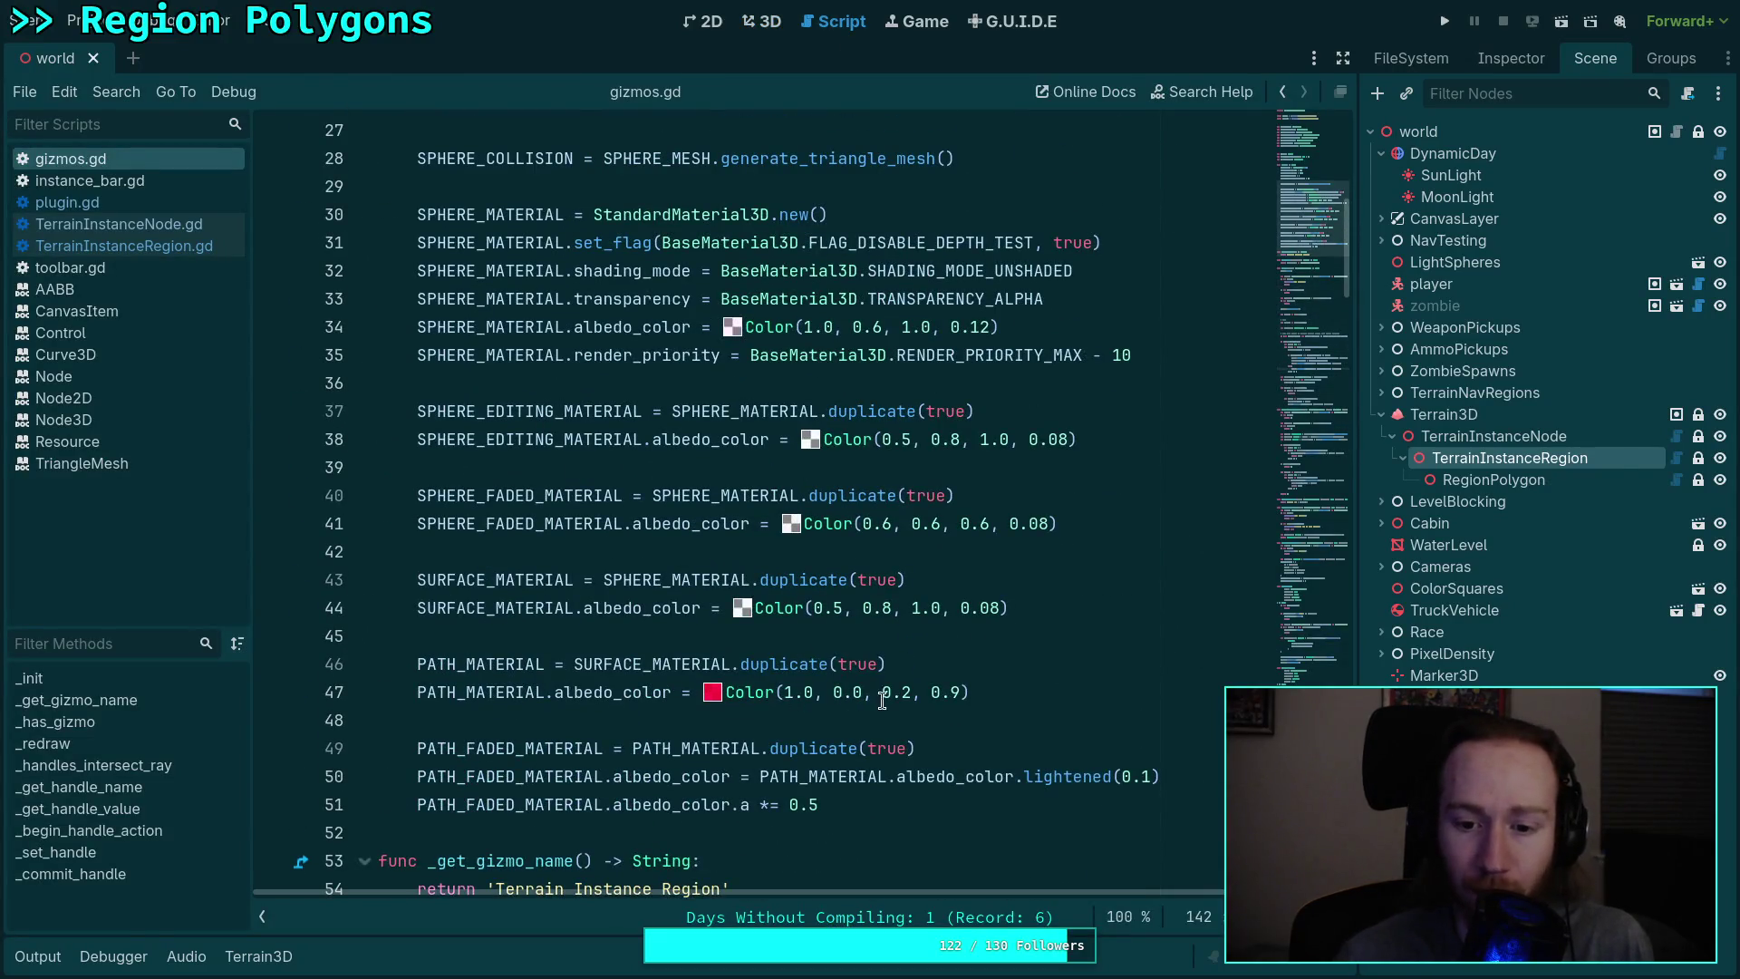
left_click(905, 692)
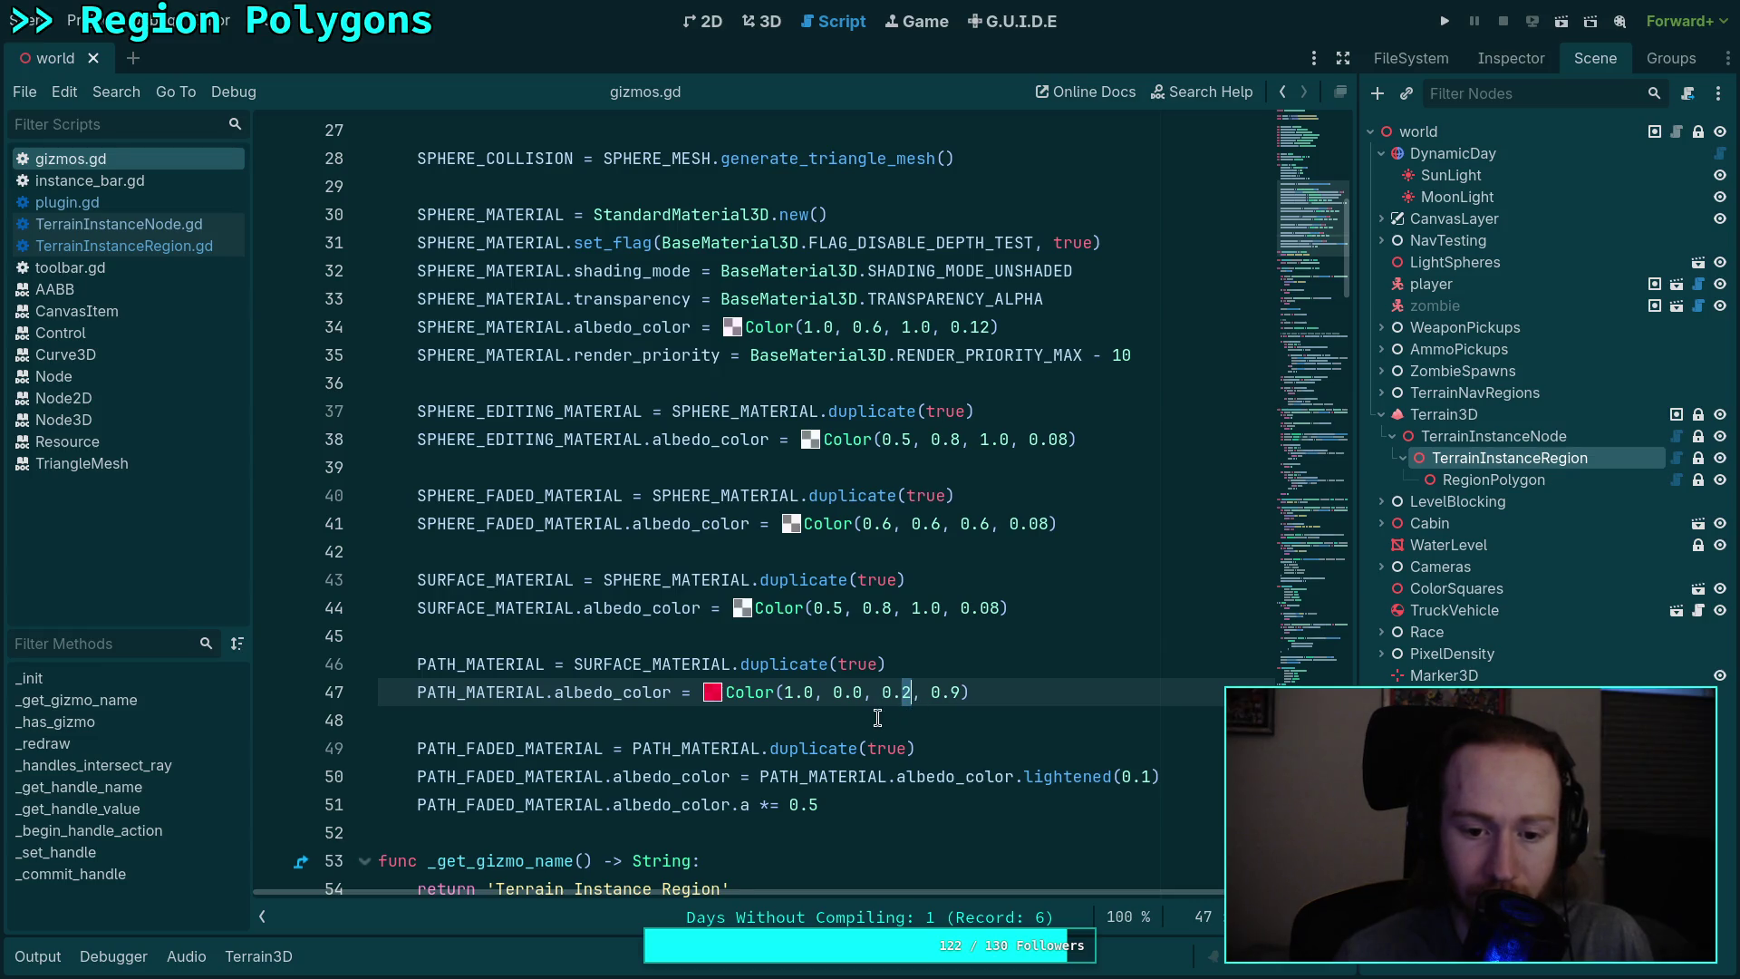
left_click_drag(932, 692, 956, 692)
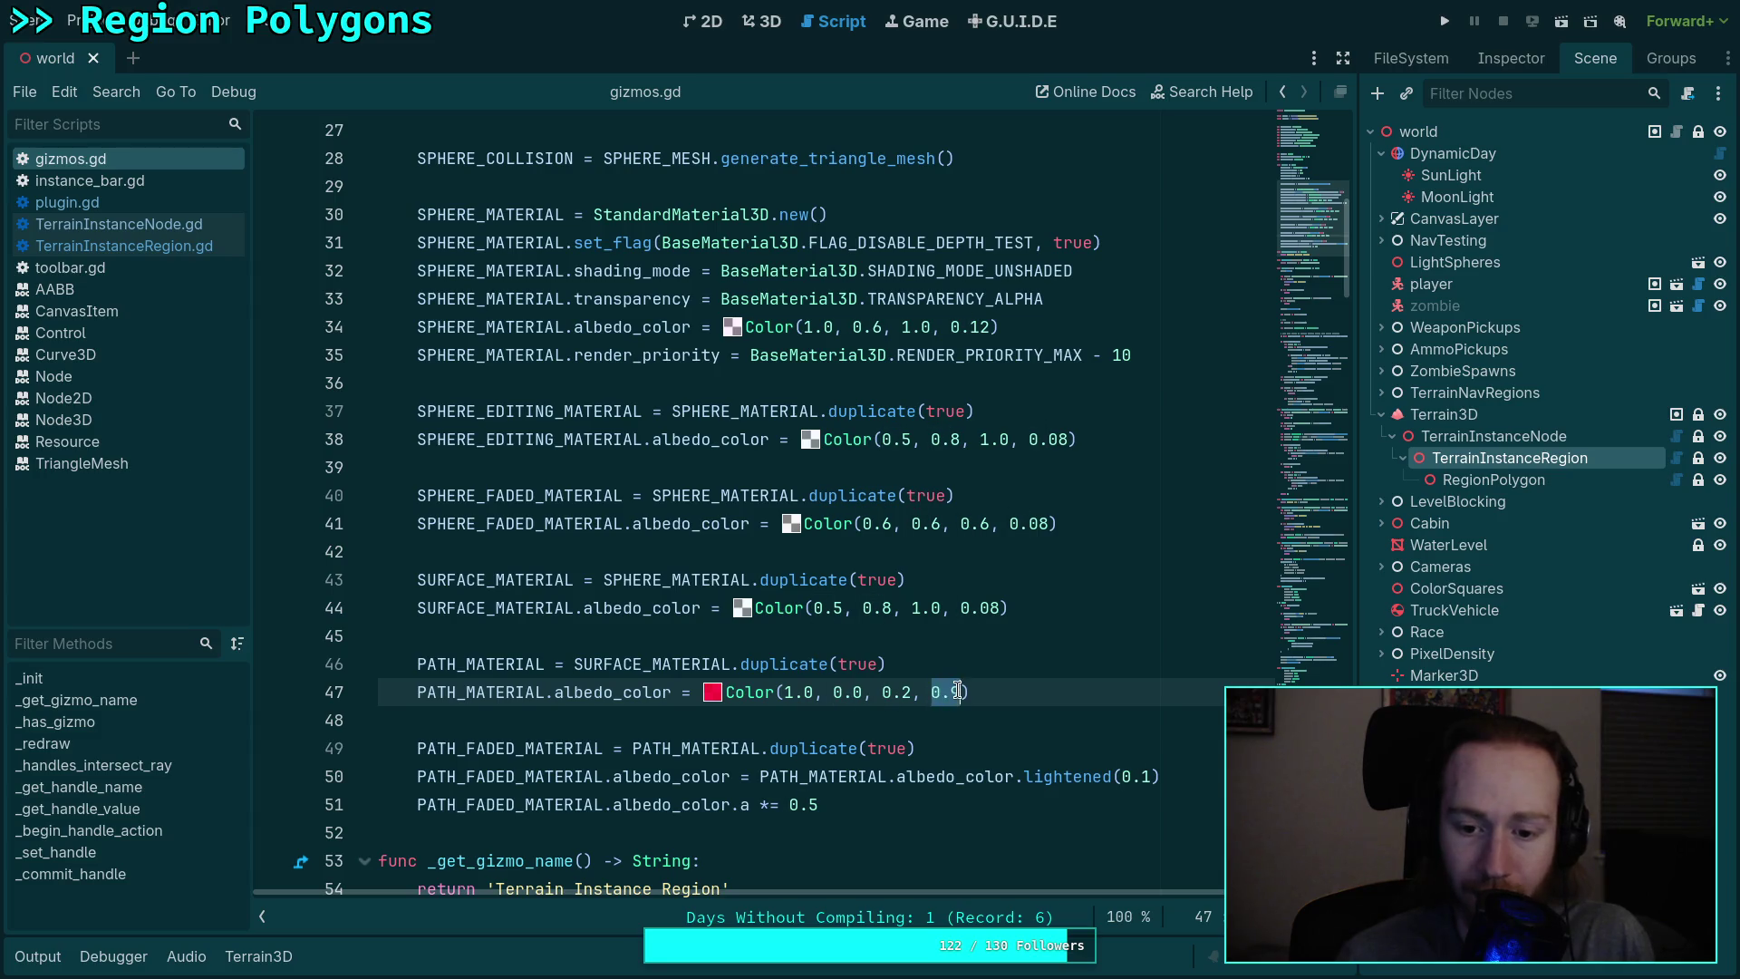
type("1.0")
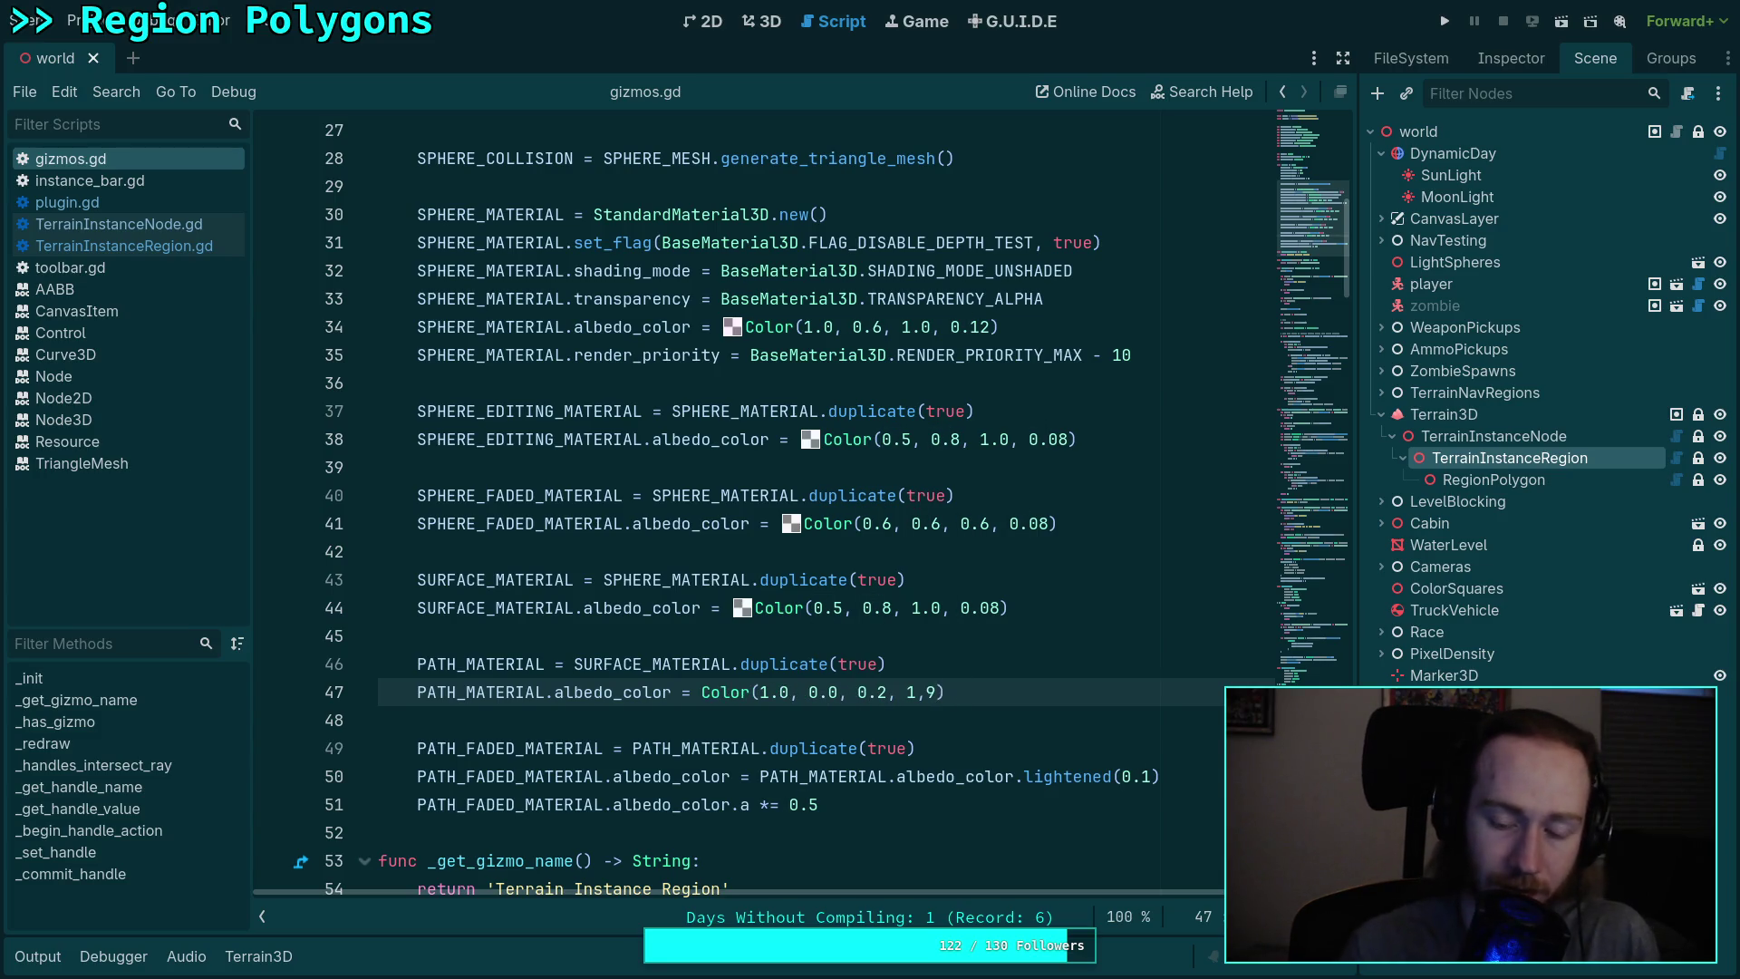
double_click(790, 692)
type("0")
key("shift+Right")
type("9")
Step: Zero the remaining colour components so it reads Color(0.9, 0.0, 0.0, 1.0), and save gizmos.gd
left_click(907, 692)
key("BackSpace")
type("1")
key("End")
key("shift+Up")
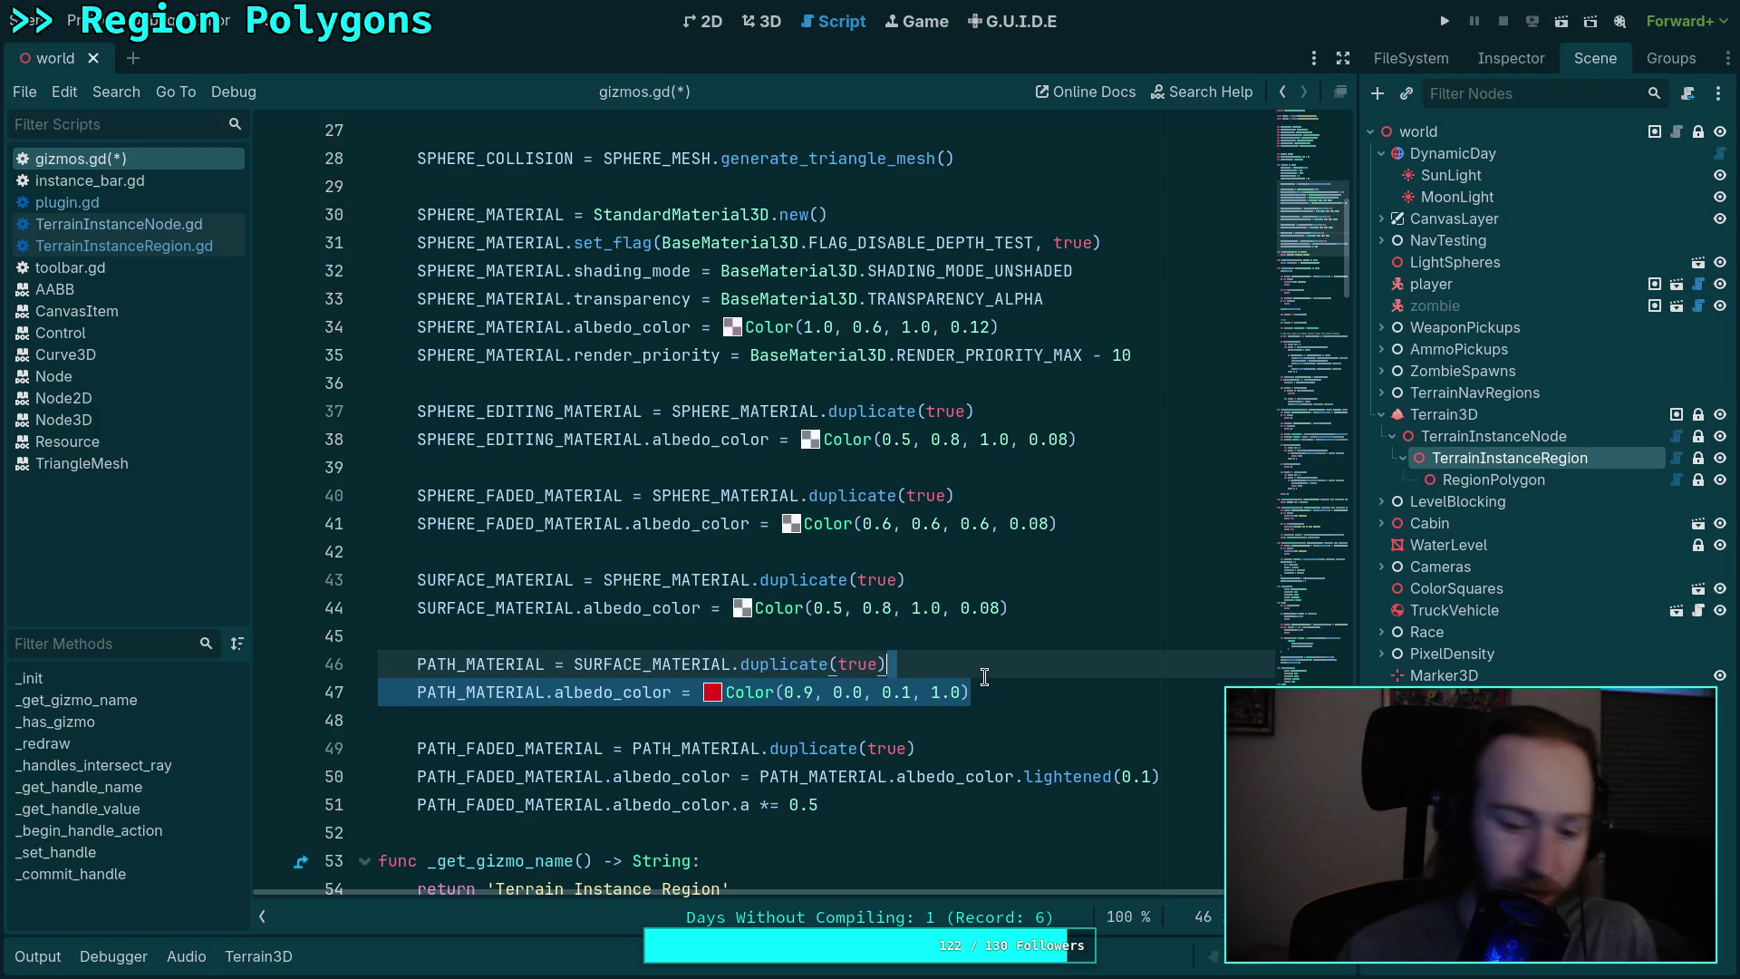
left_click(985, 676)
double_click(901, 692)
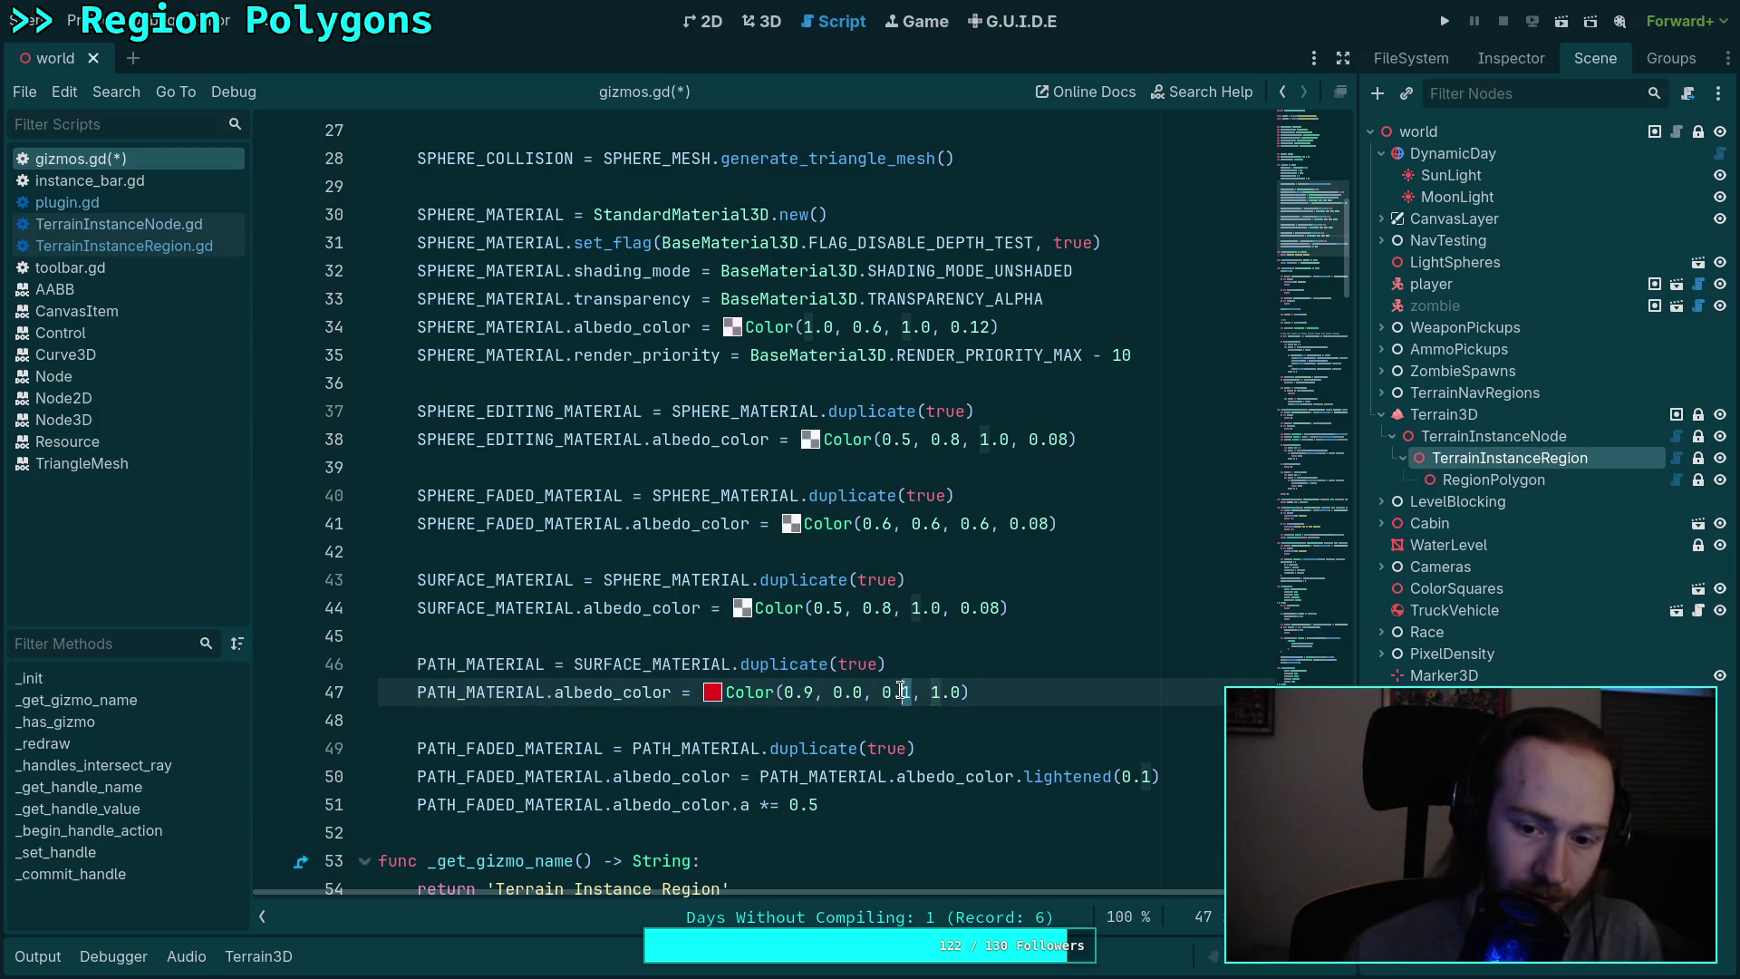
type("0")
key("ctrl+s")
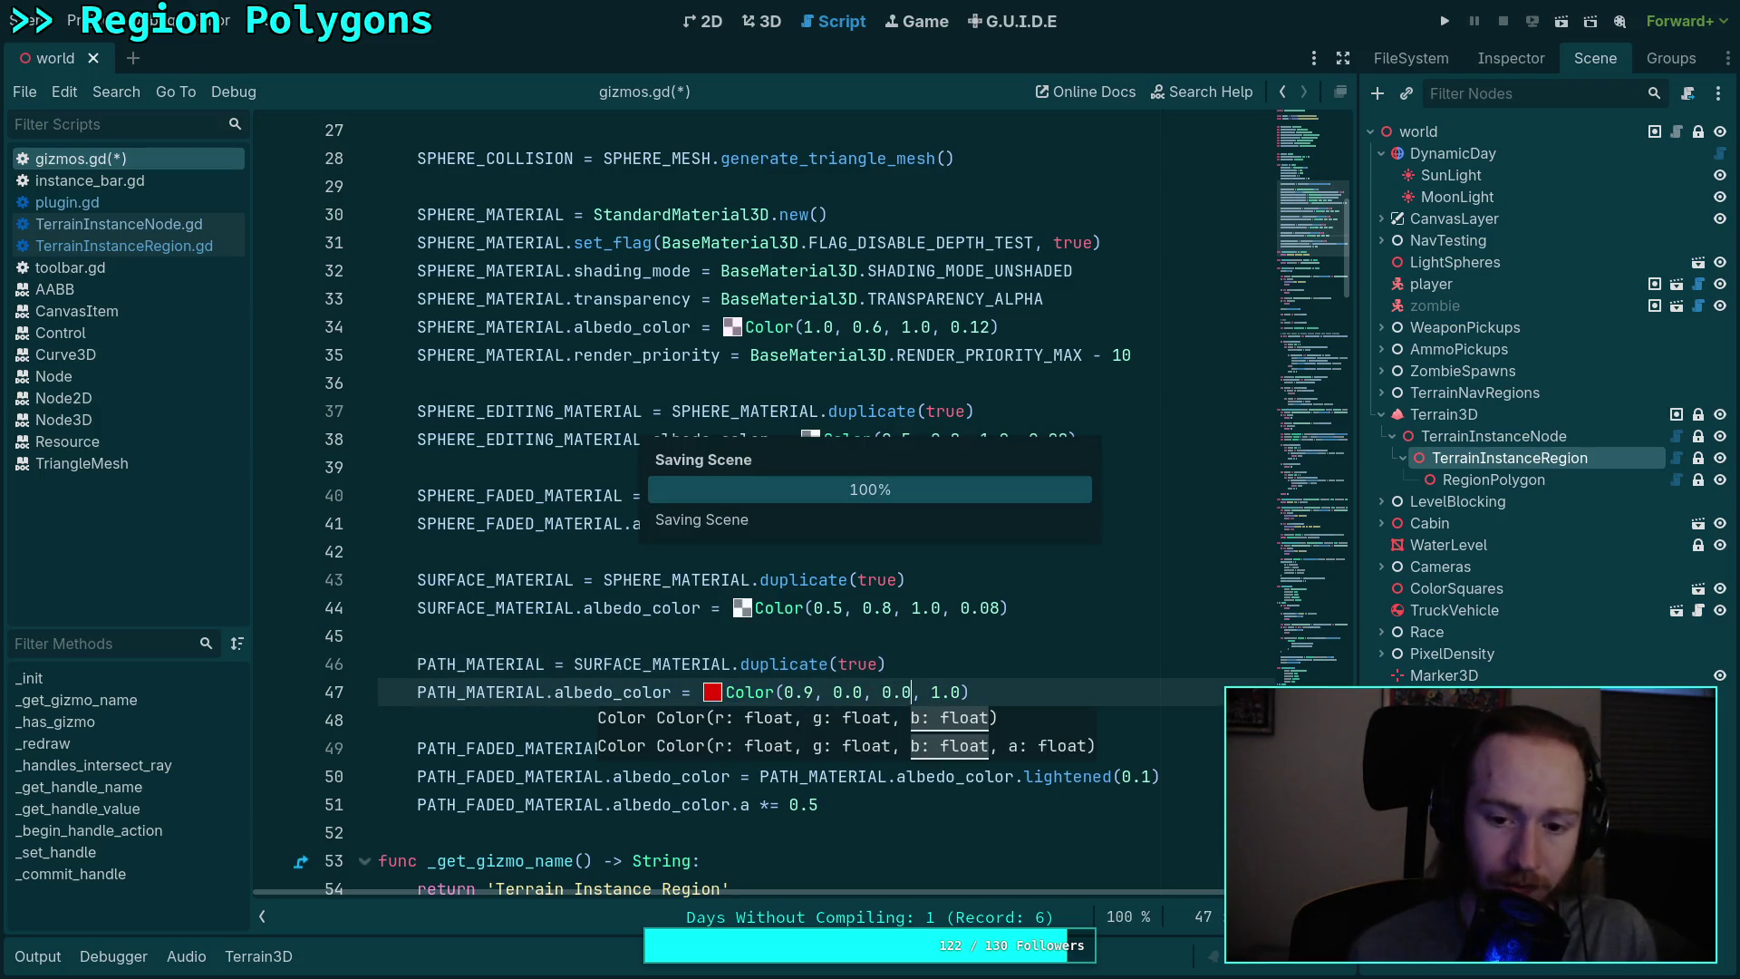
left_click(767, 23)
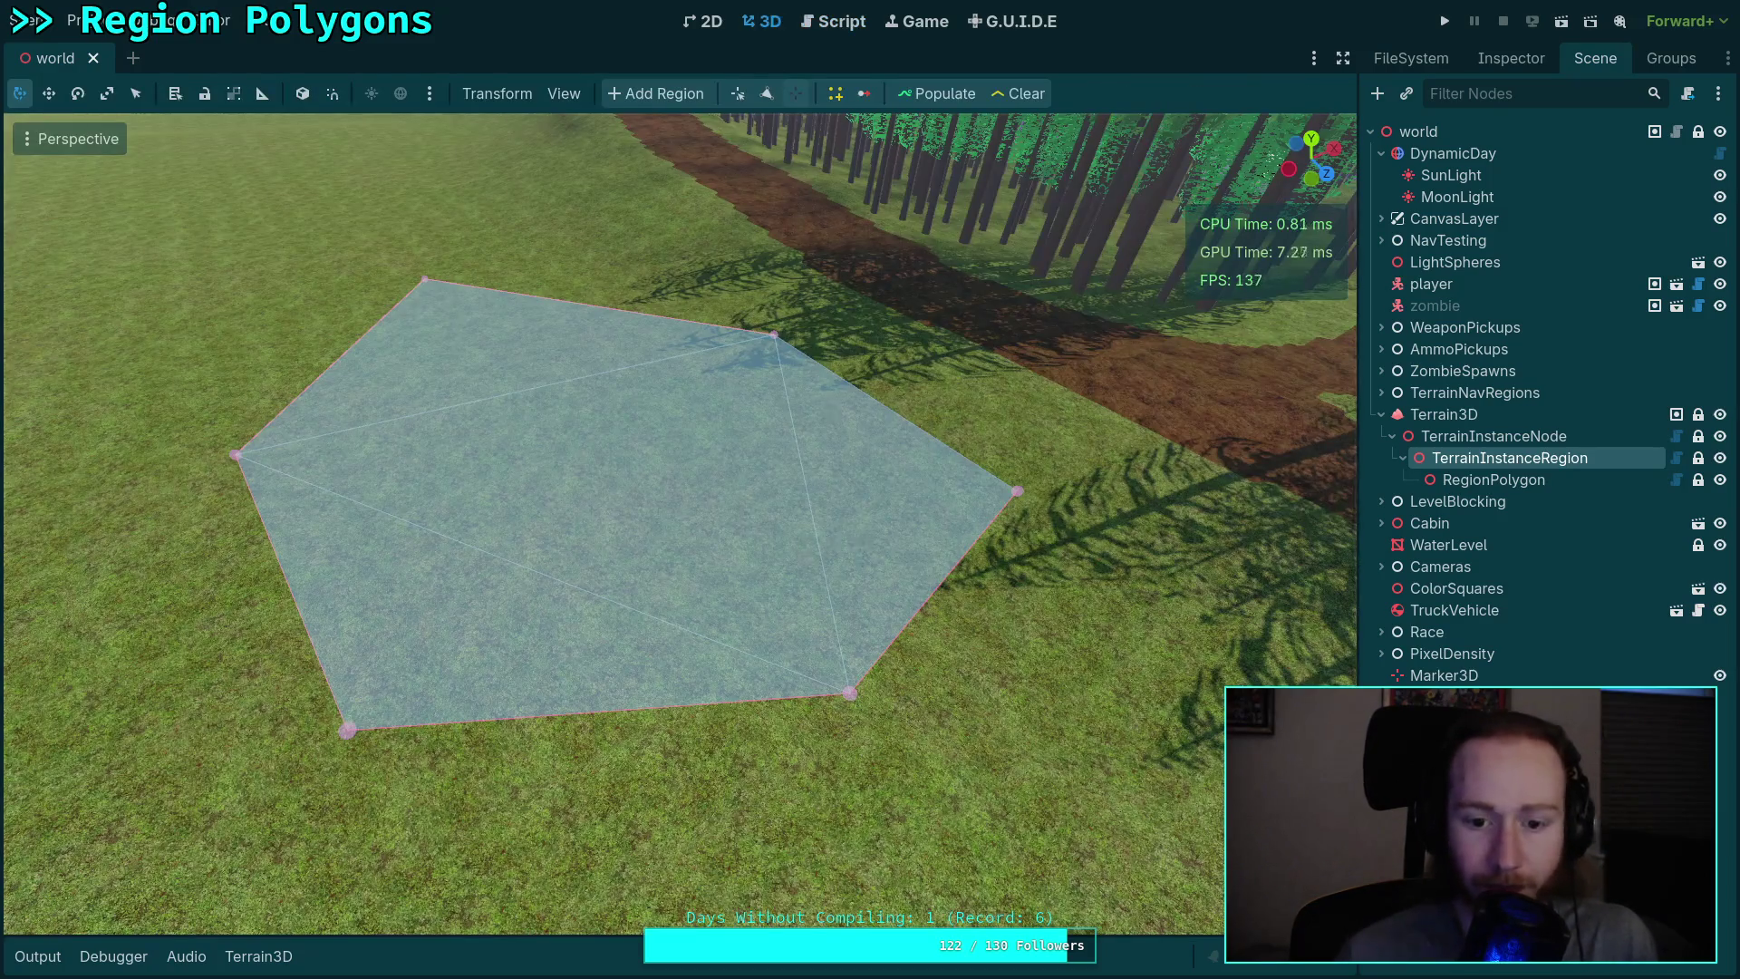
left_click(27, 20)
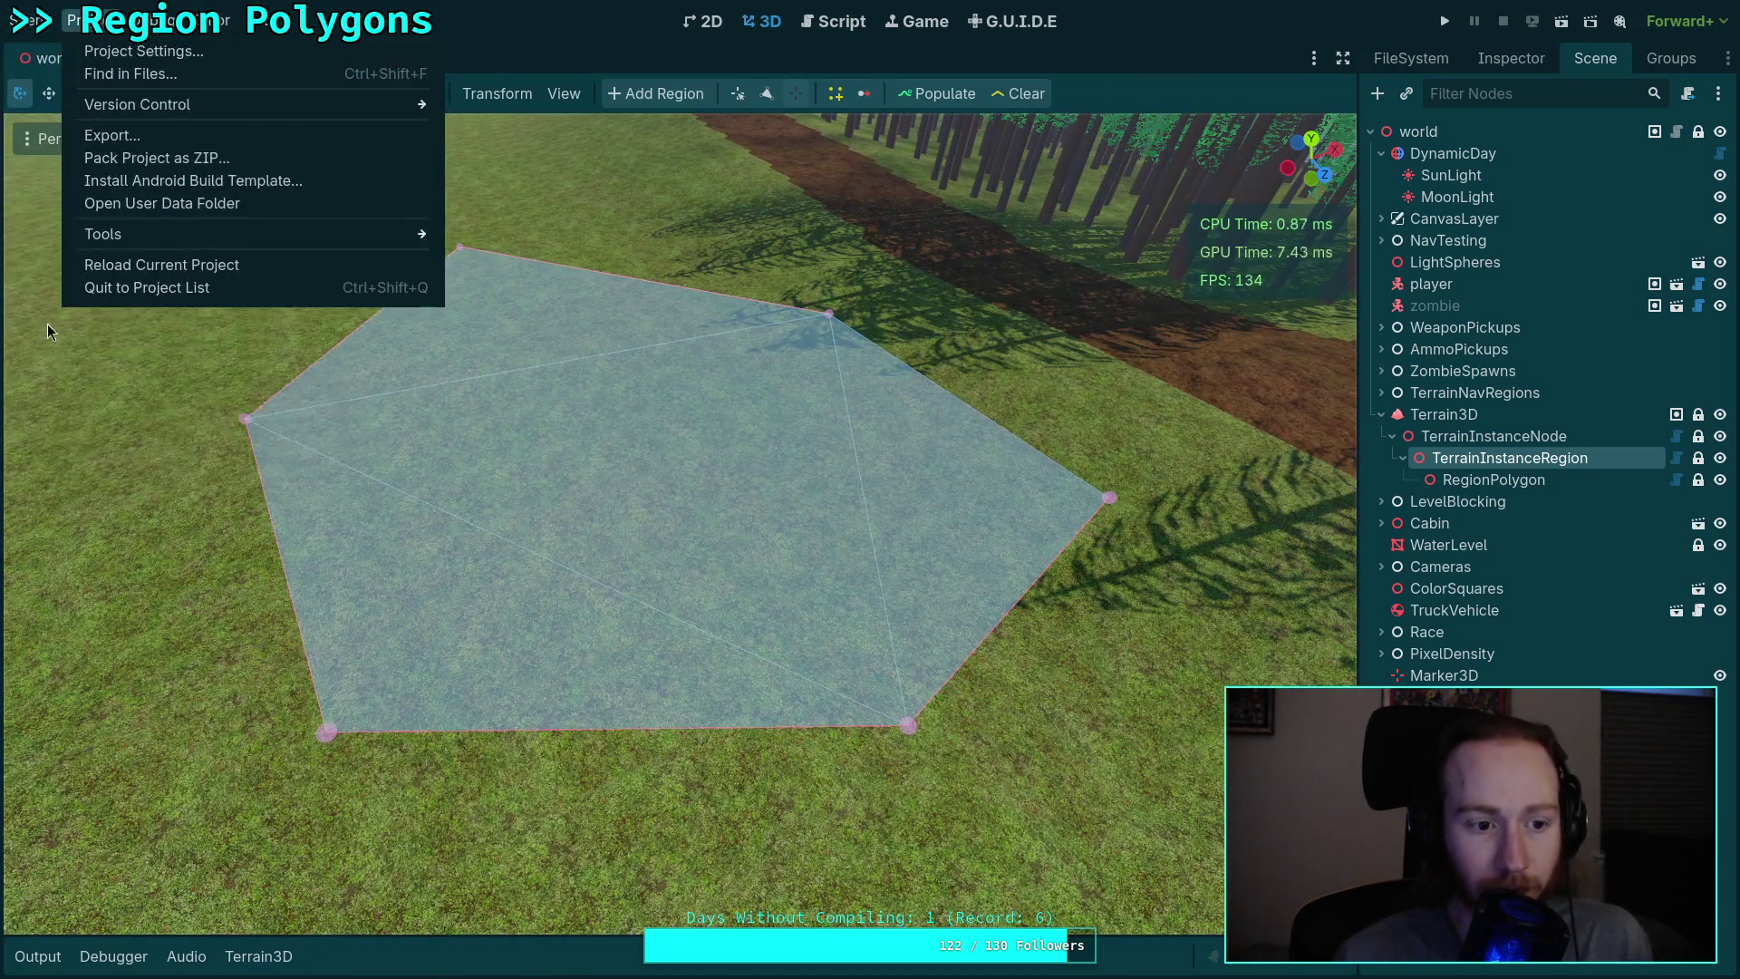
left_click(117, 279)
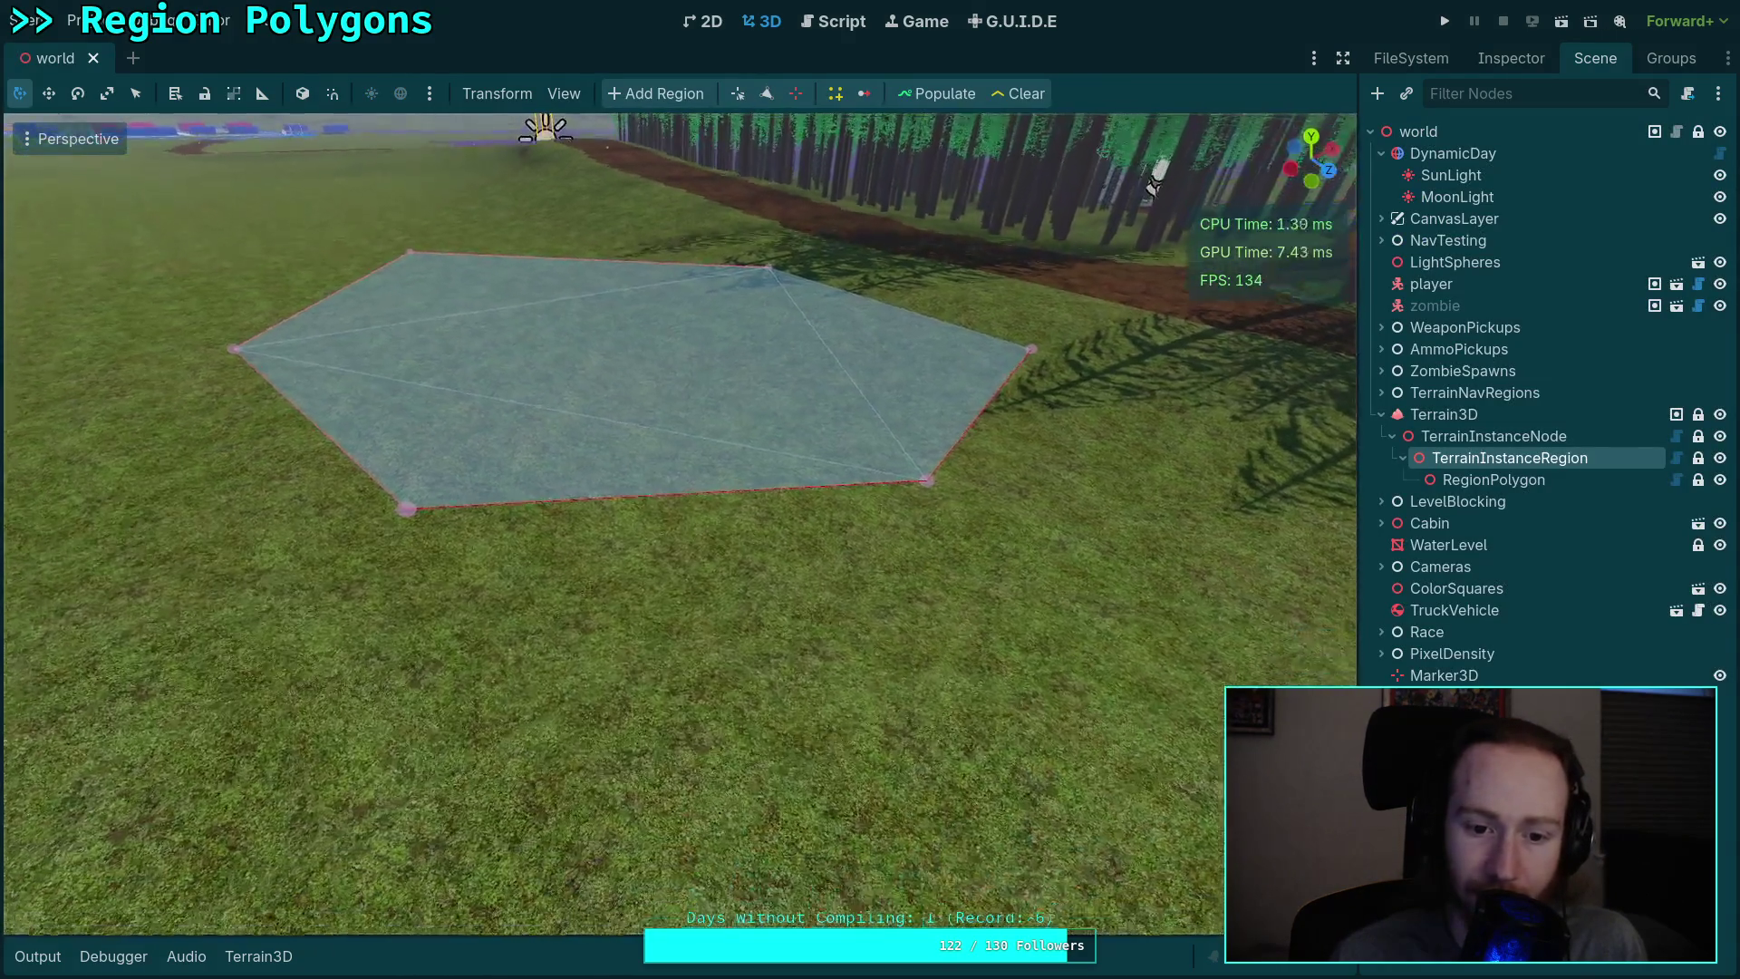
scroll(298, 512, "up", 2)
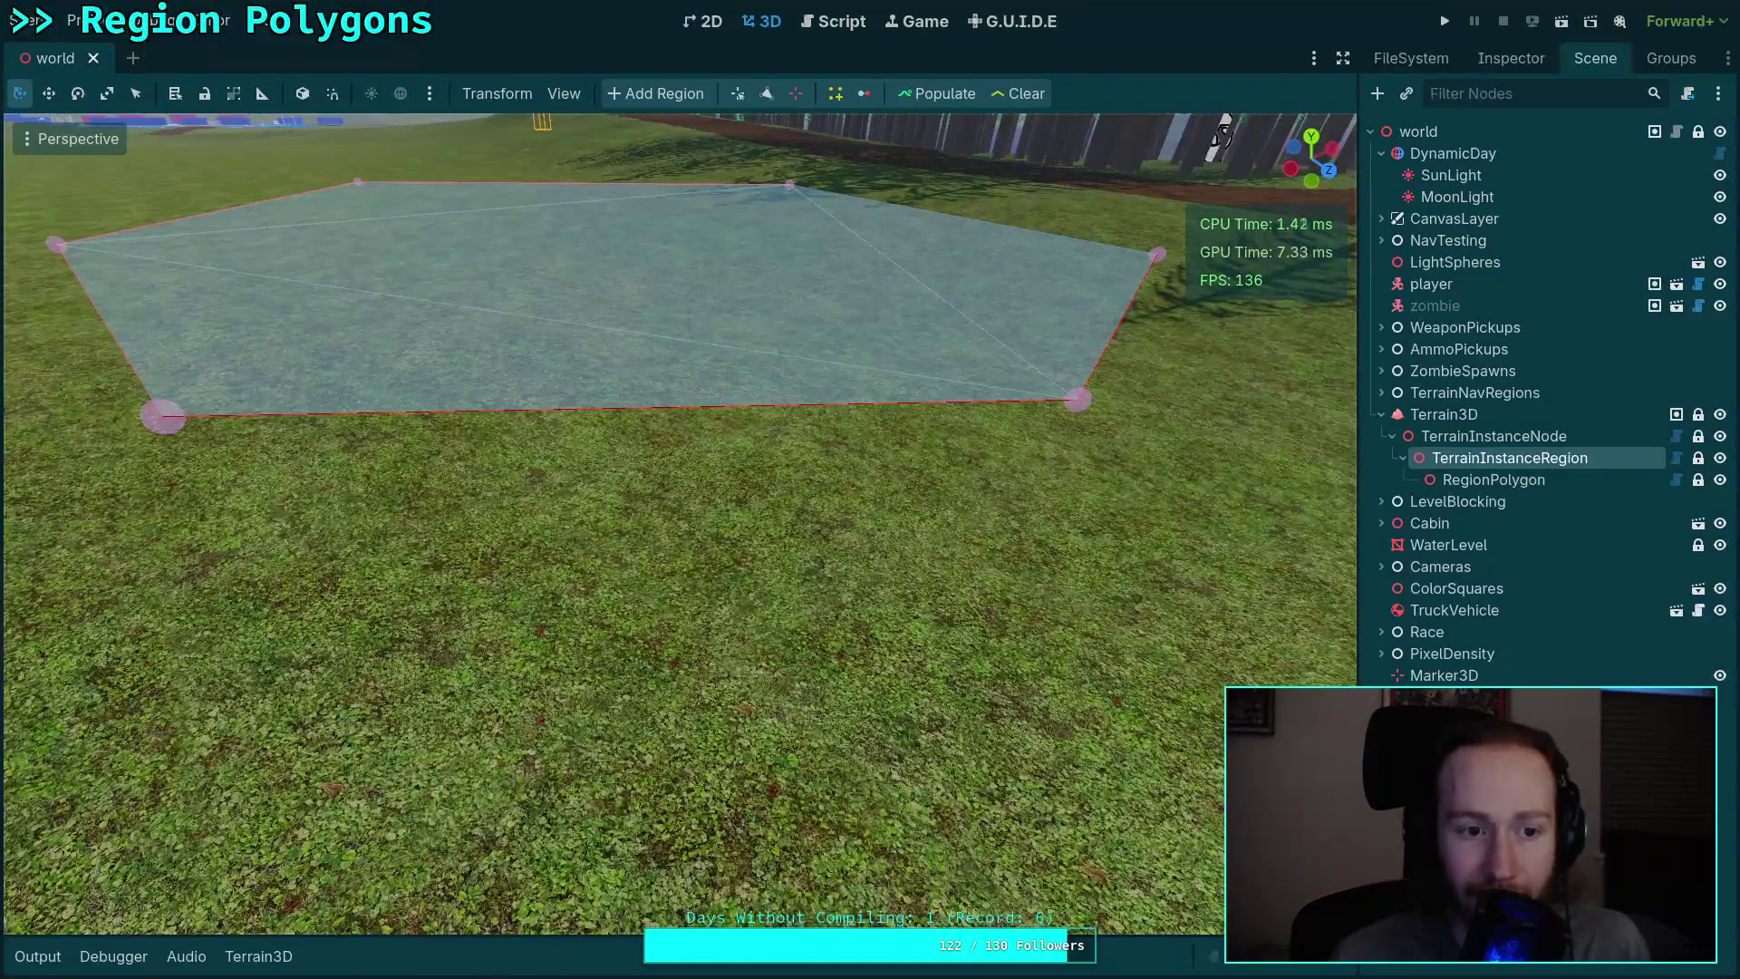
scroll(298, 512, "up", 2)
scroll(470, 542, "down", 5)
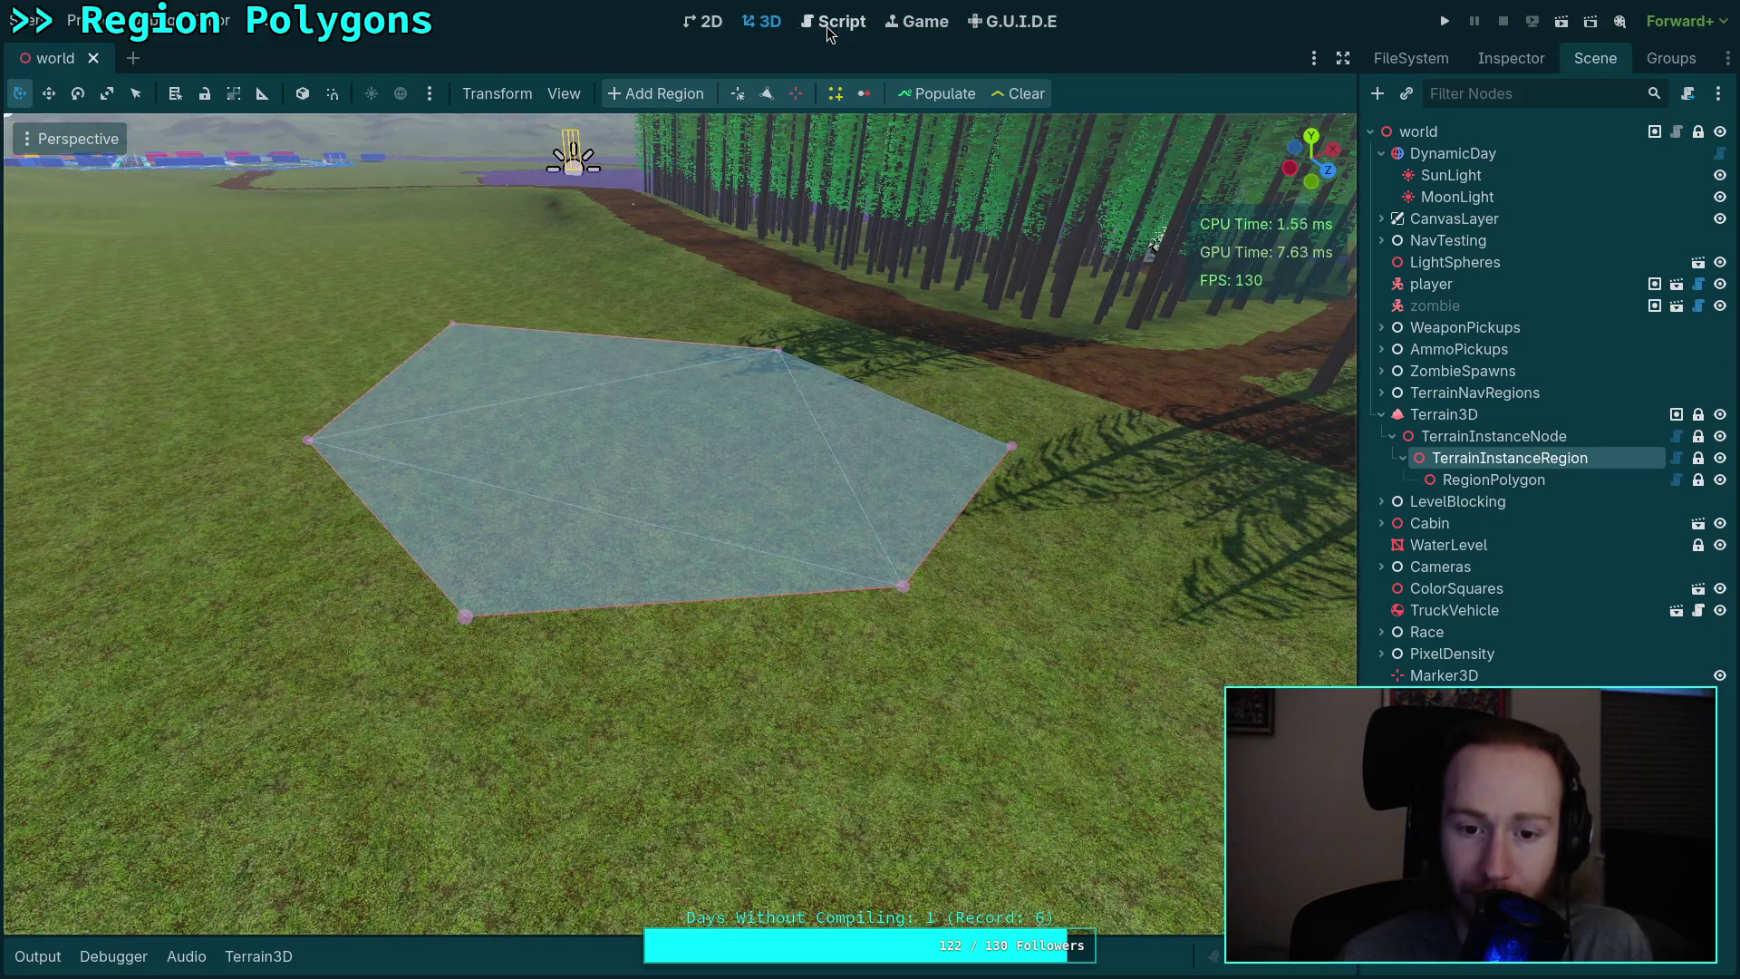
left_click(829, 27)
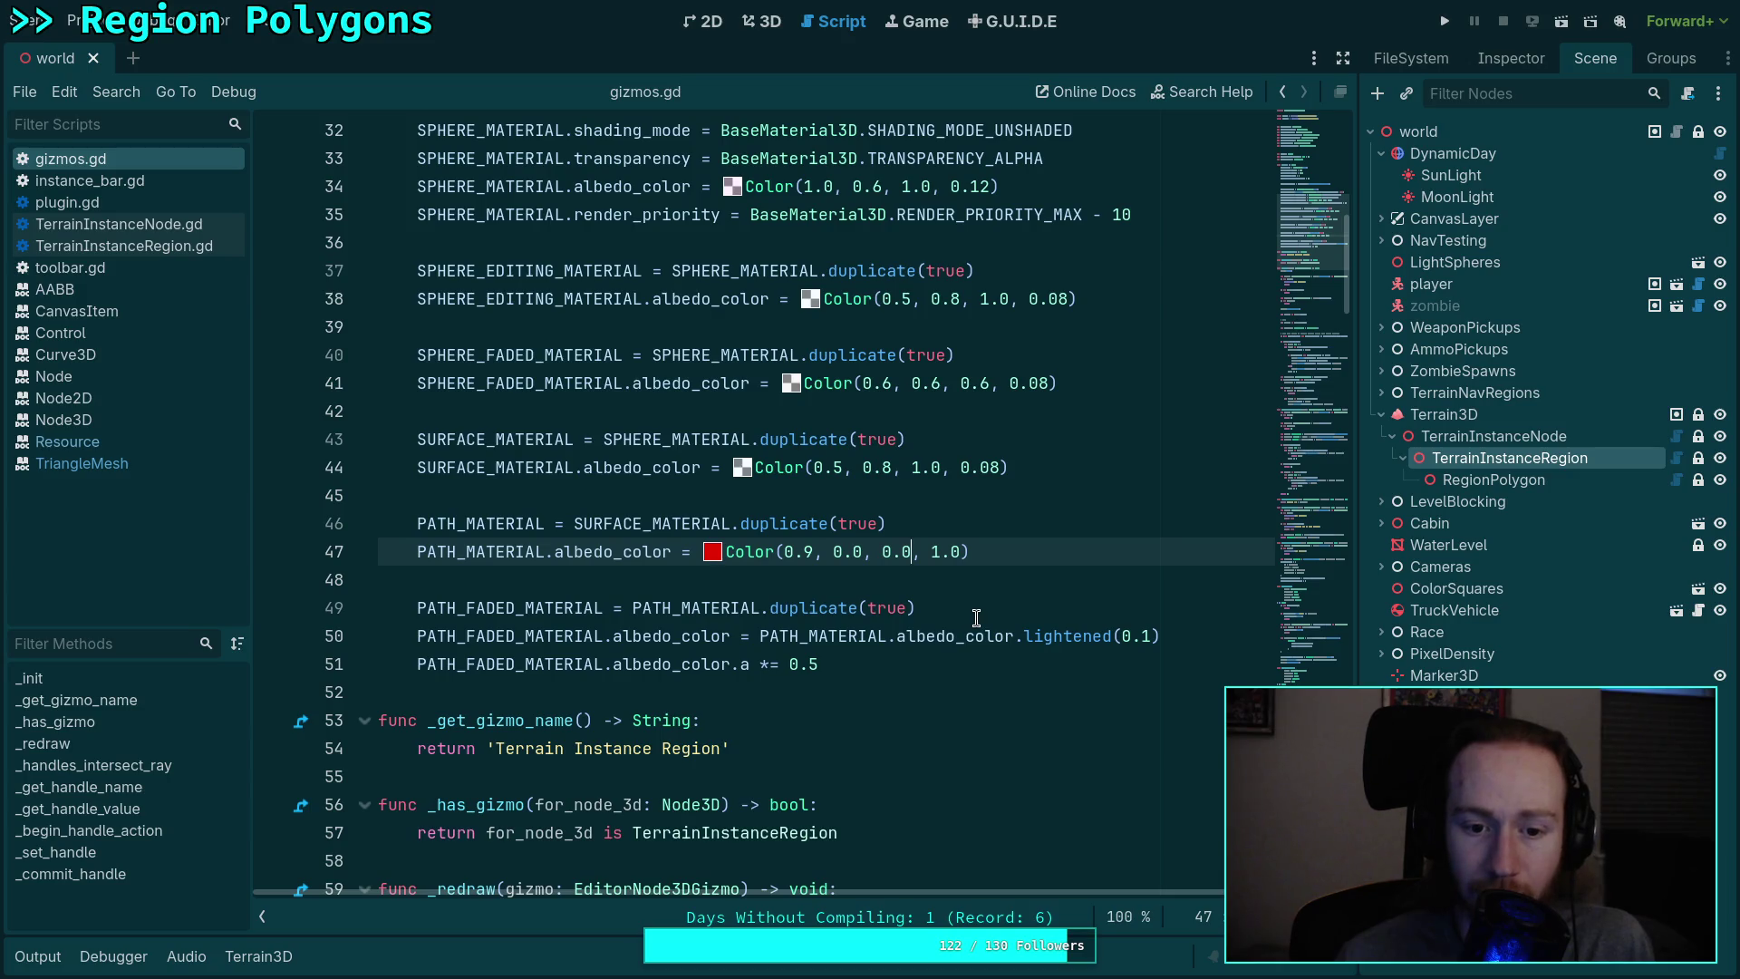
Step: Add PATH_MATERIAL.render_priority += 1 below the path colour line and save
scroll(976, 618, "up", 1)
left_click(966, 635)
key("Return")
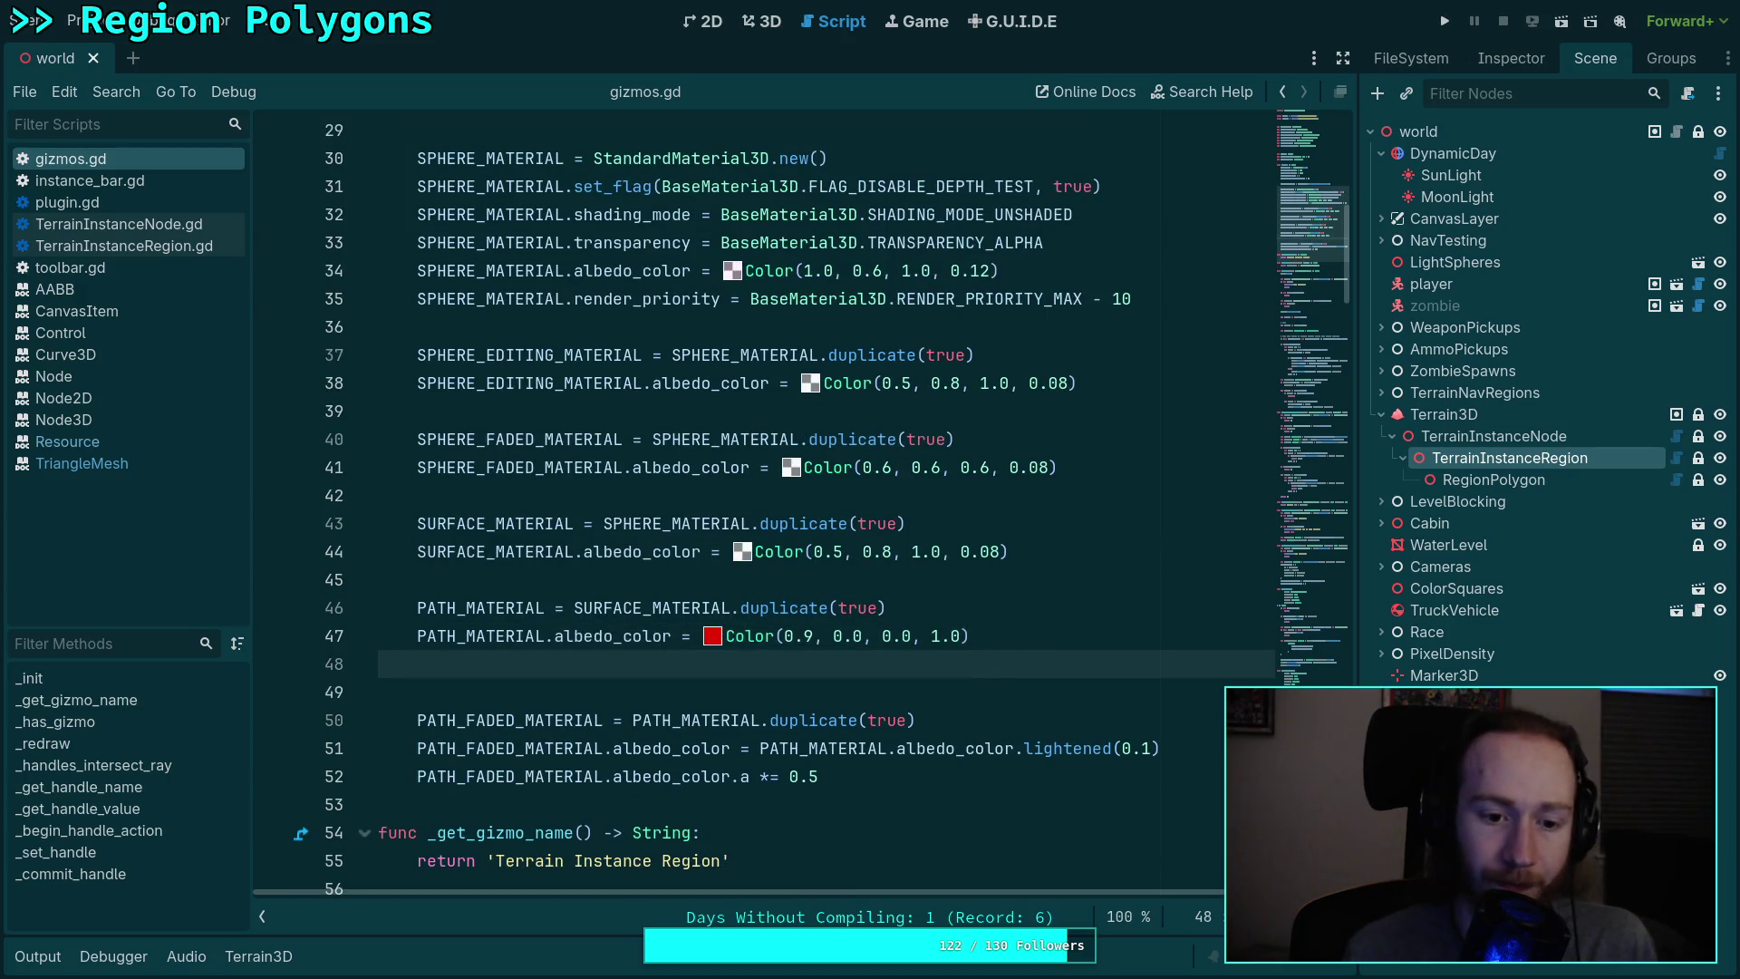
type("PATH")
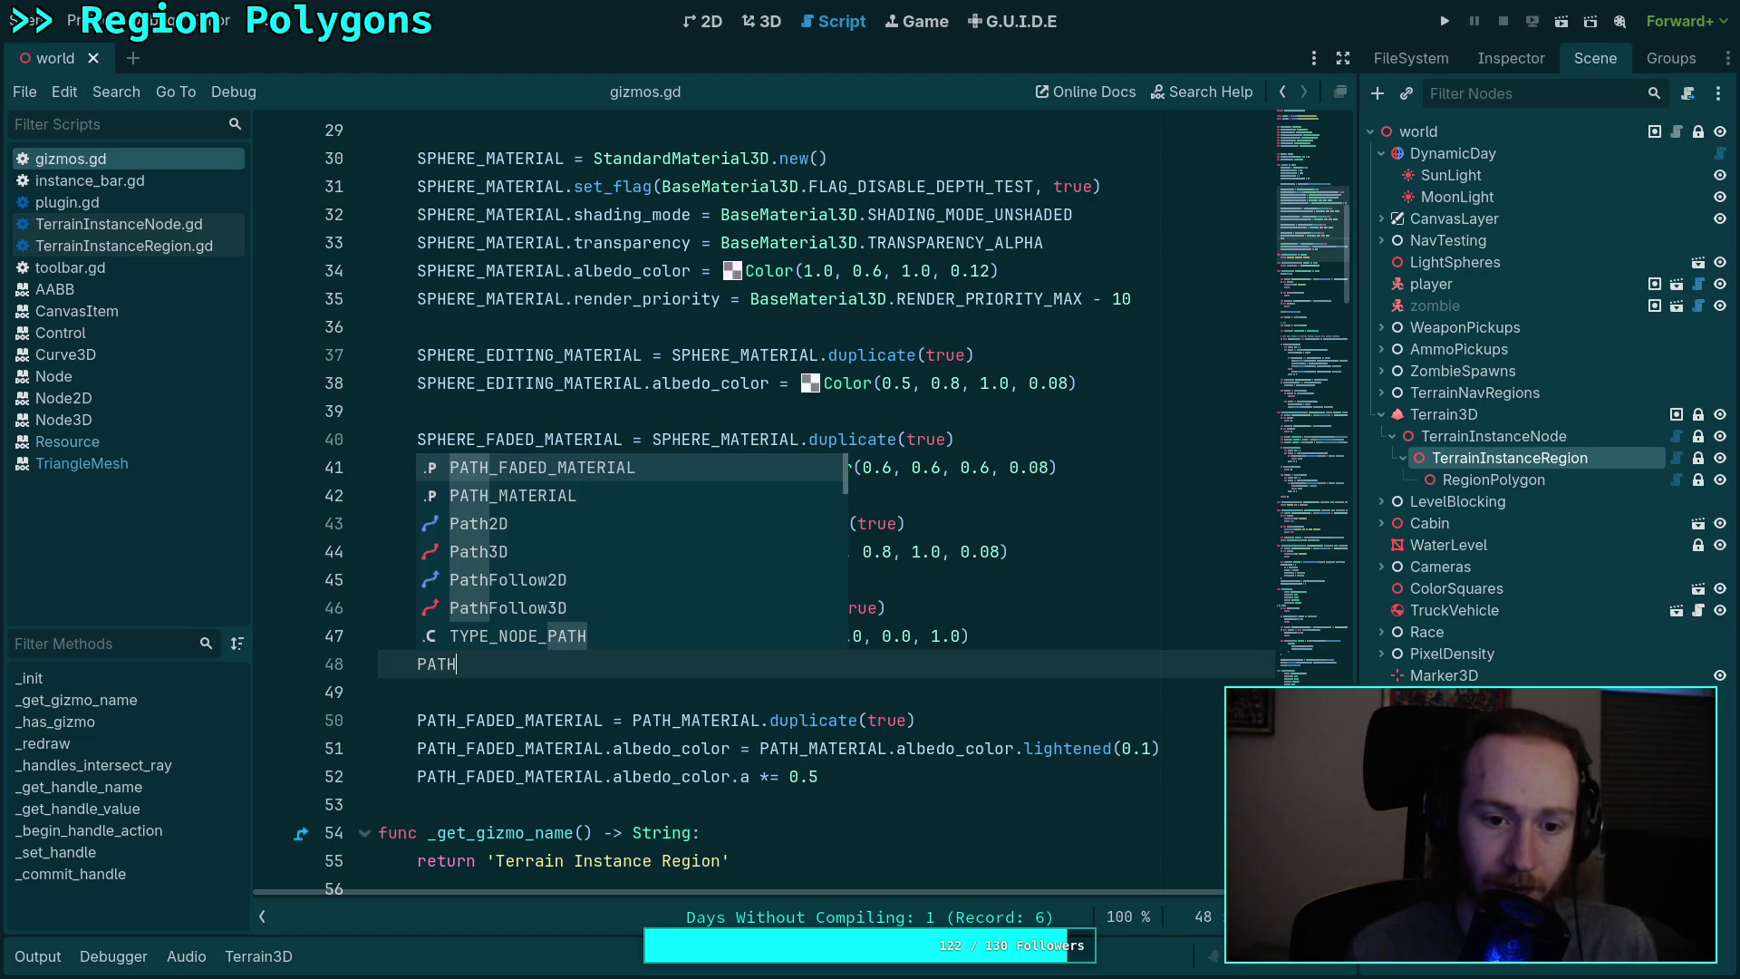
type("_MATERIAL.rend")
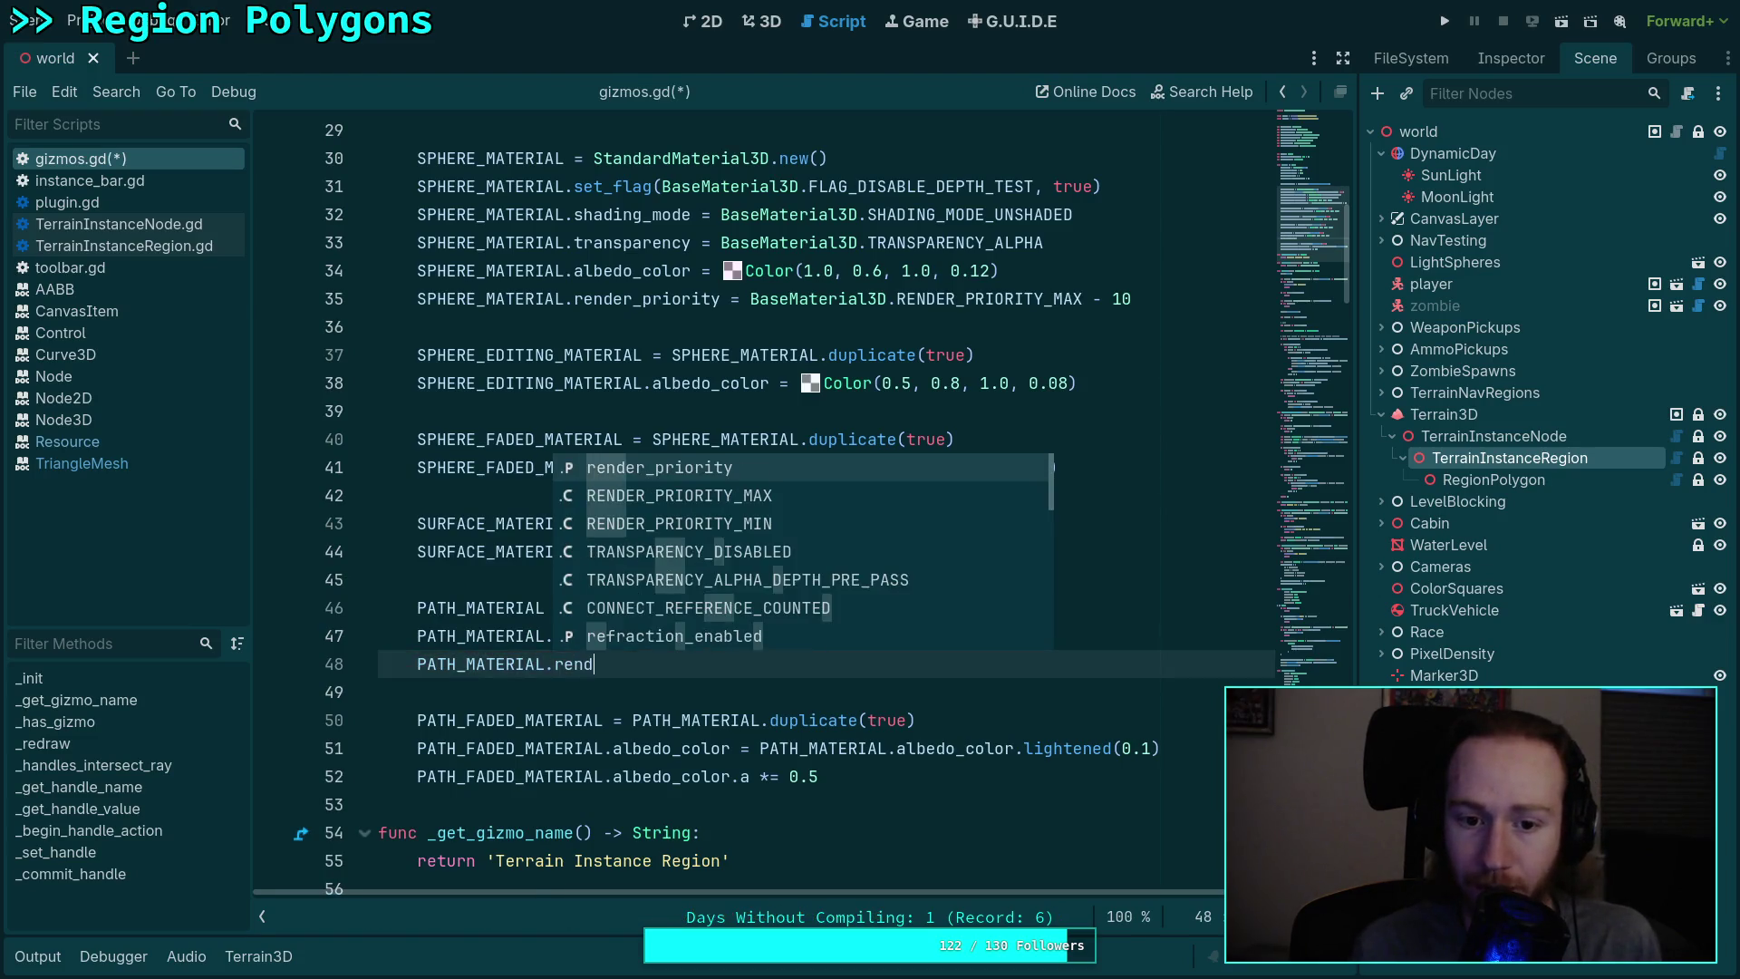
key("Return")
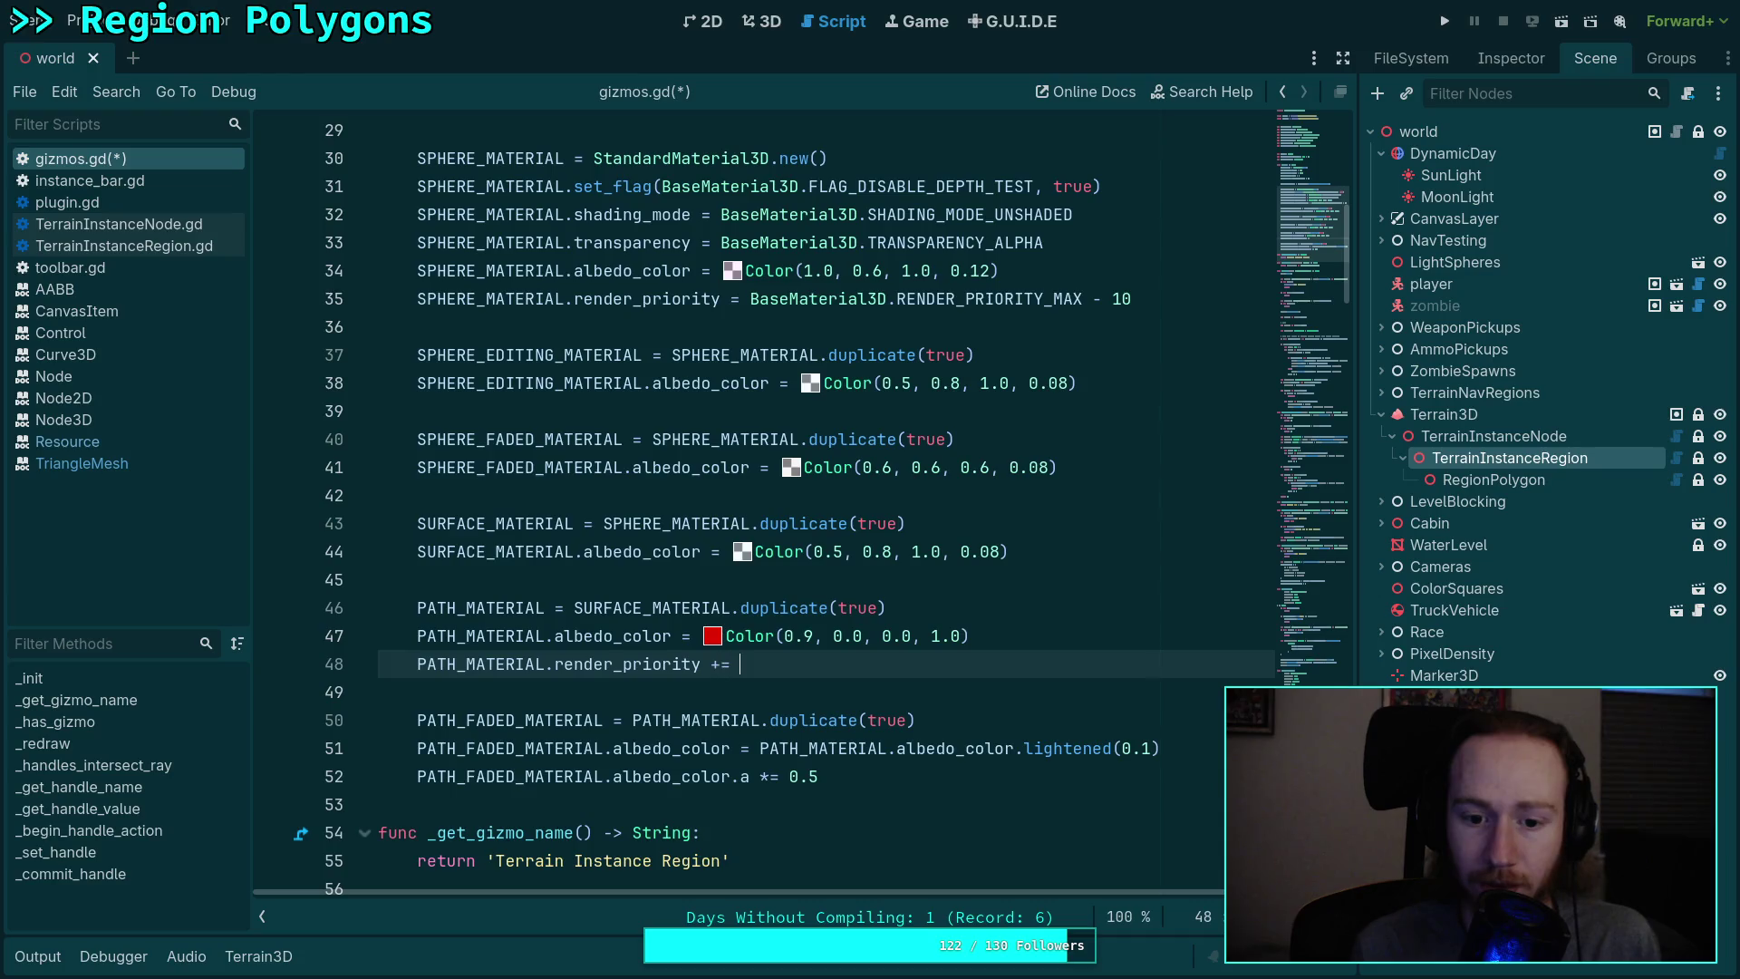
type("1")
key("ctrl+s")
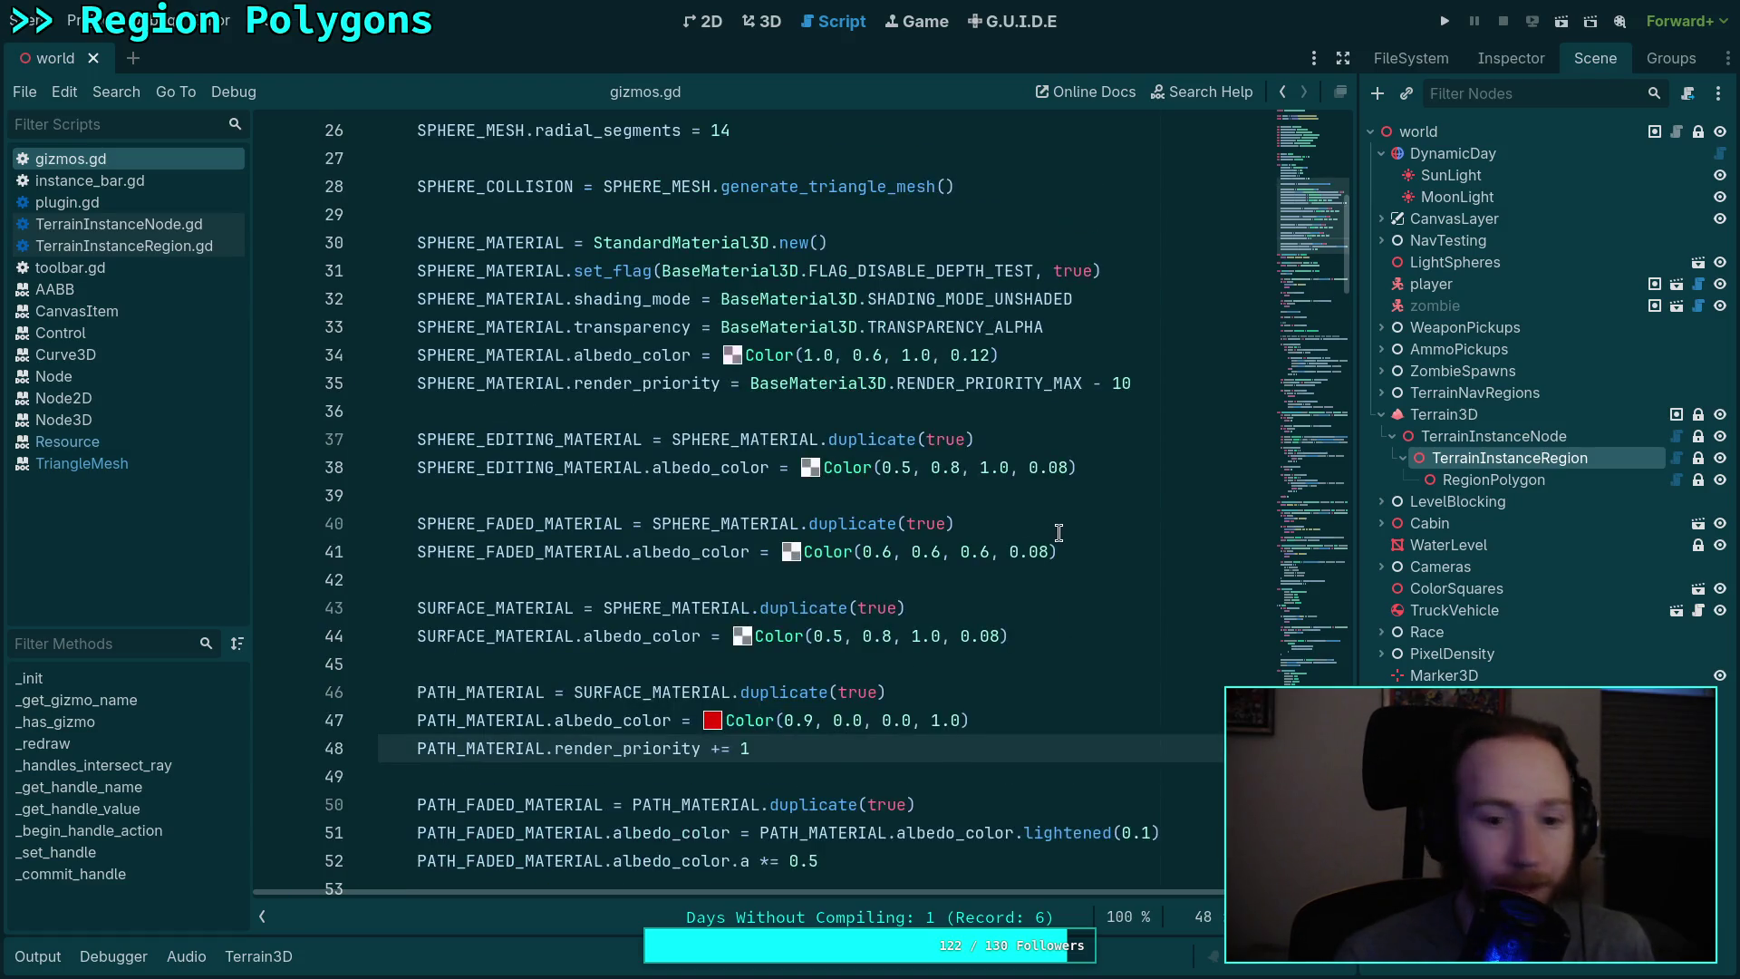
Step: Look over the faded sphere, editing sphere and base sphere material lines
scroll(1055, 526, "up", 1)
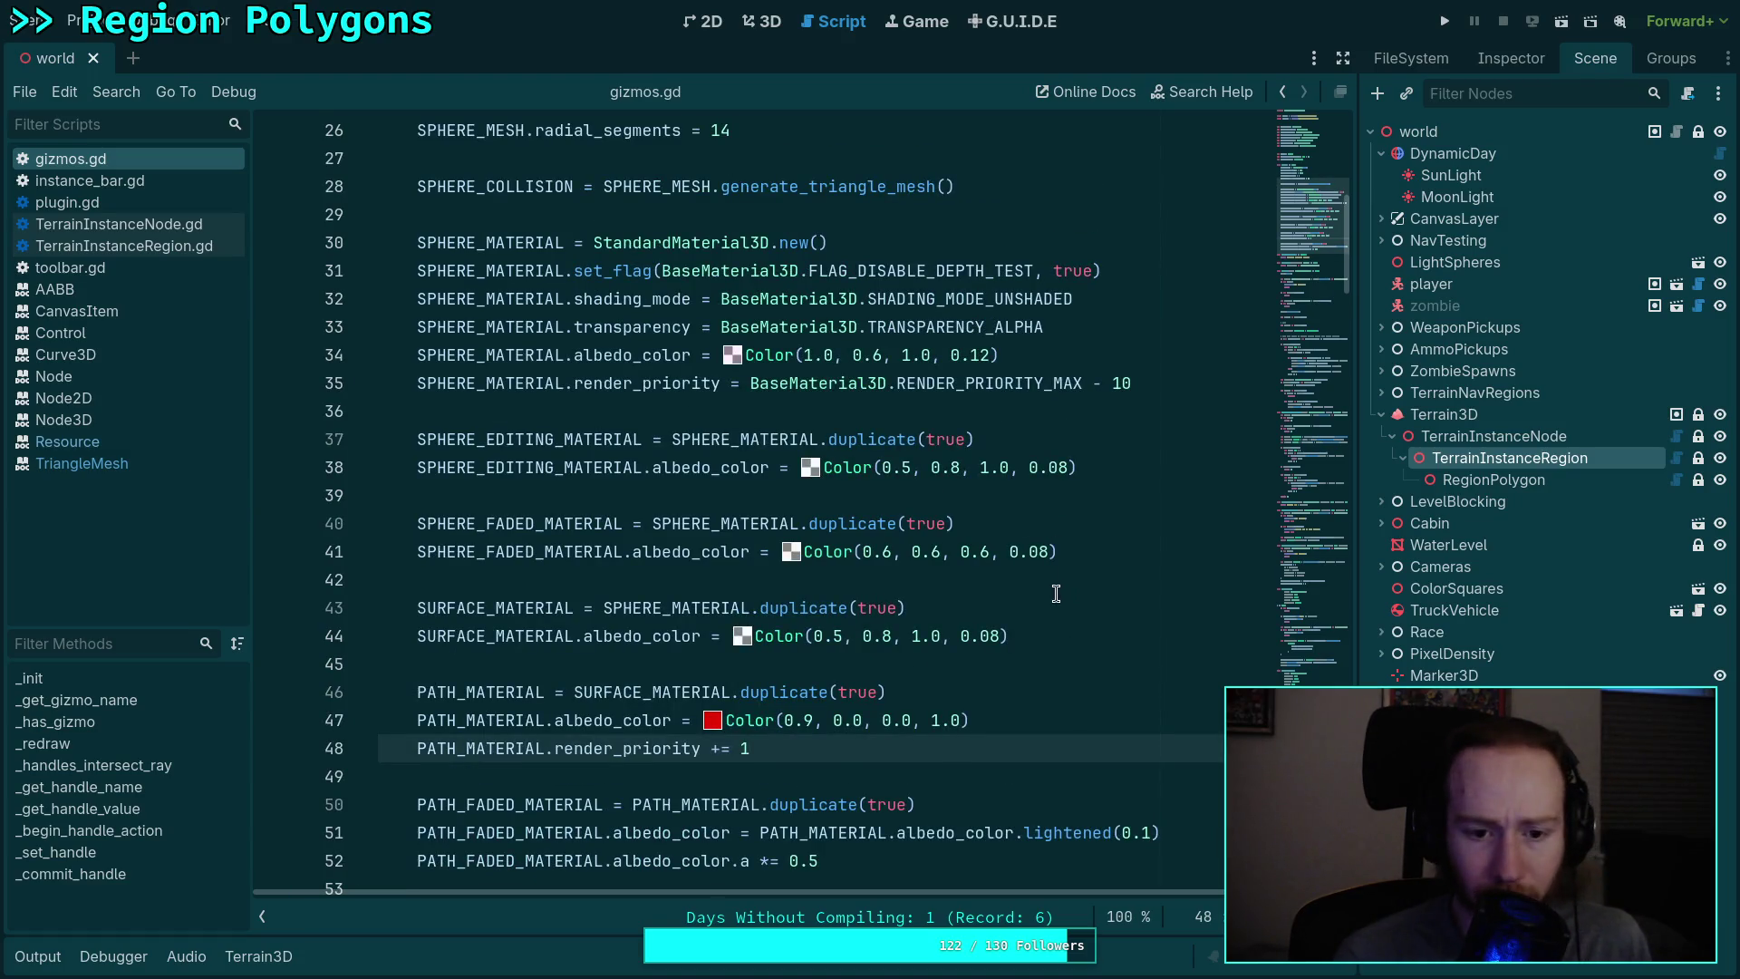
left_click(1154, 548)
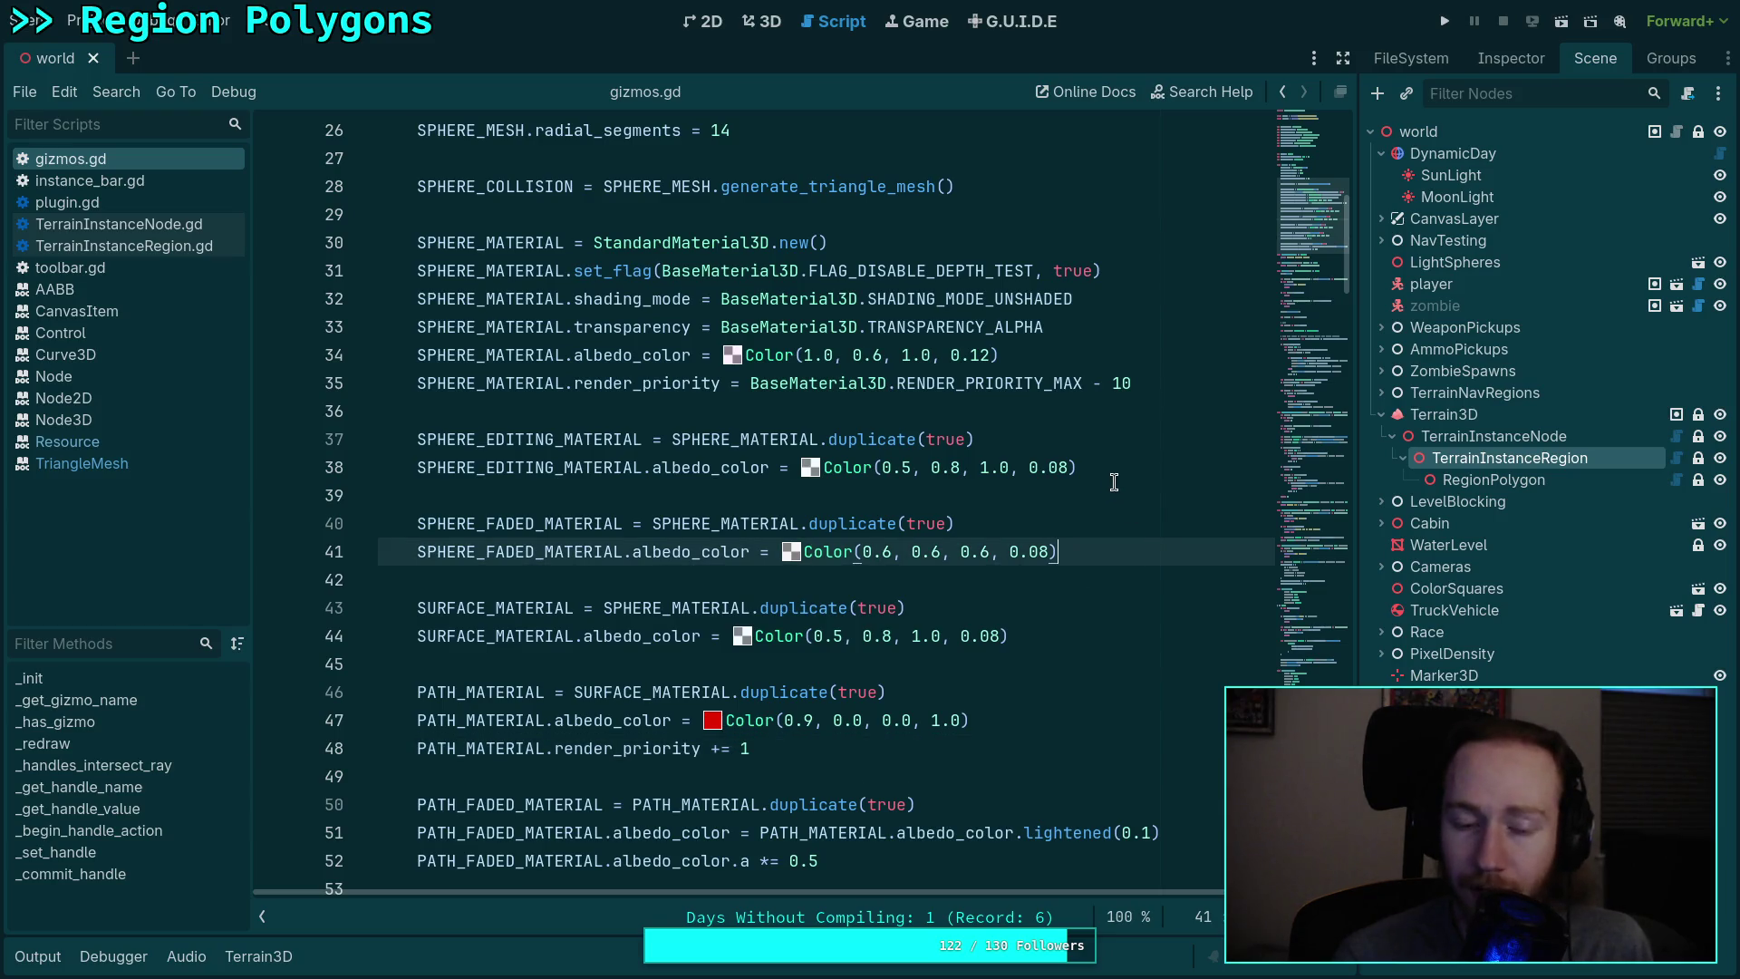
left_click(1146, 463)
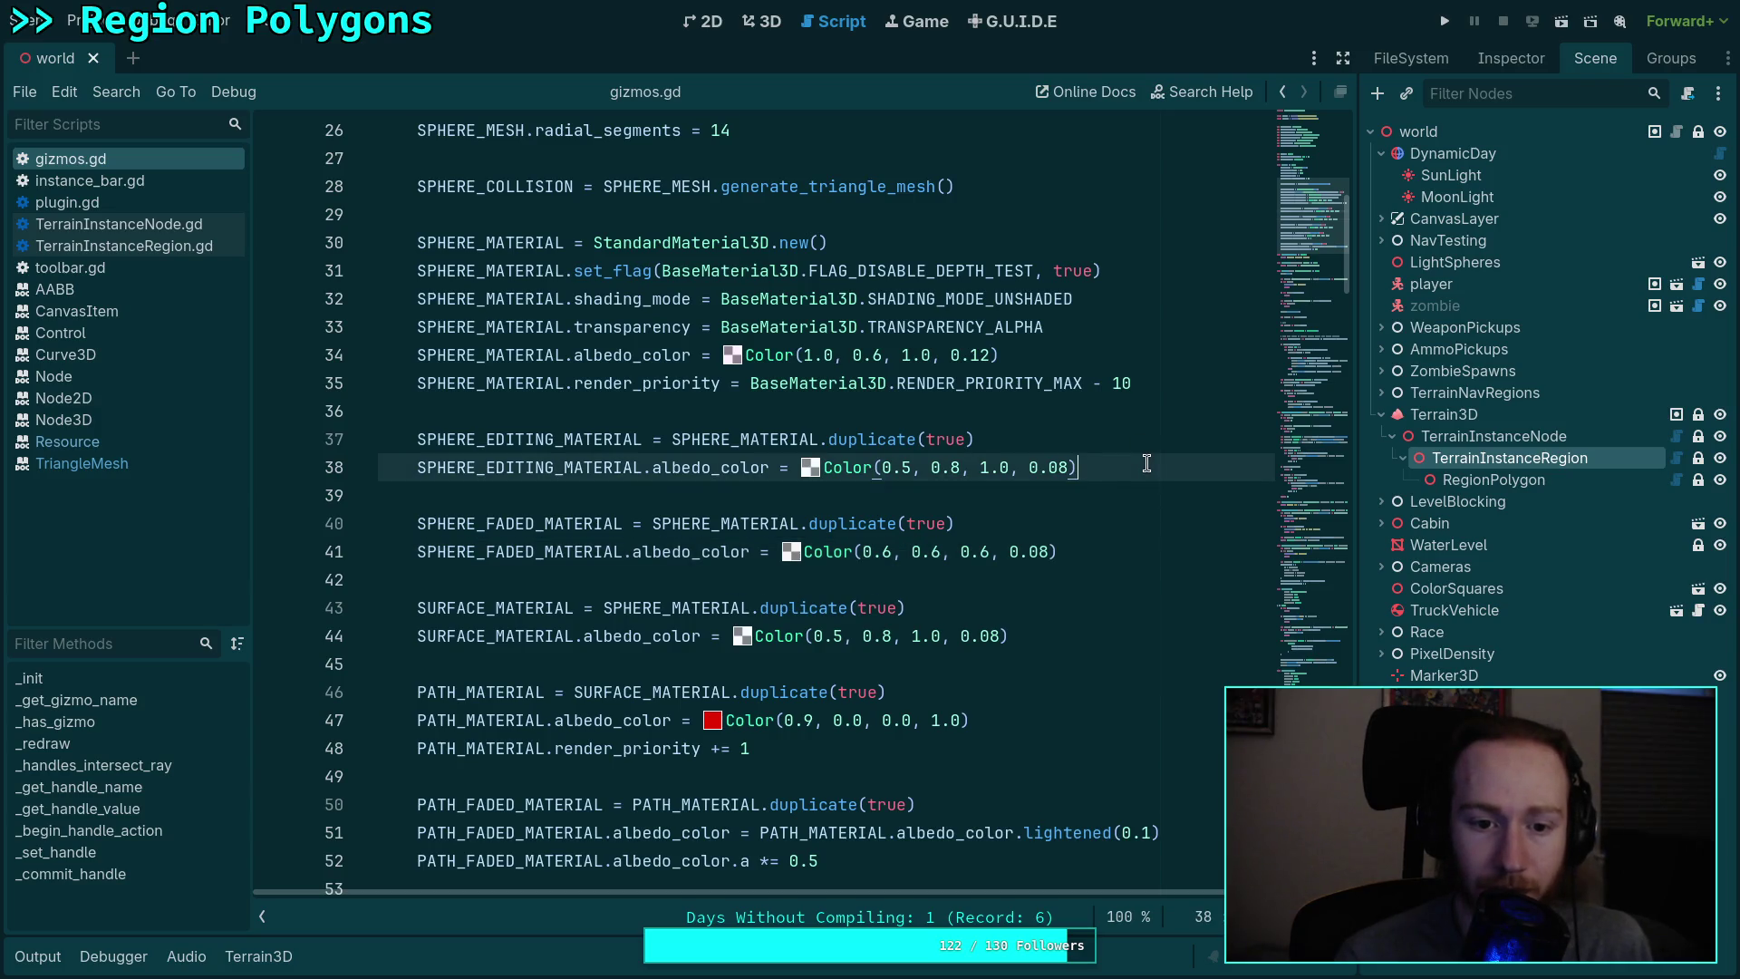
left_click(1180, 376)
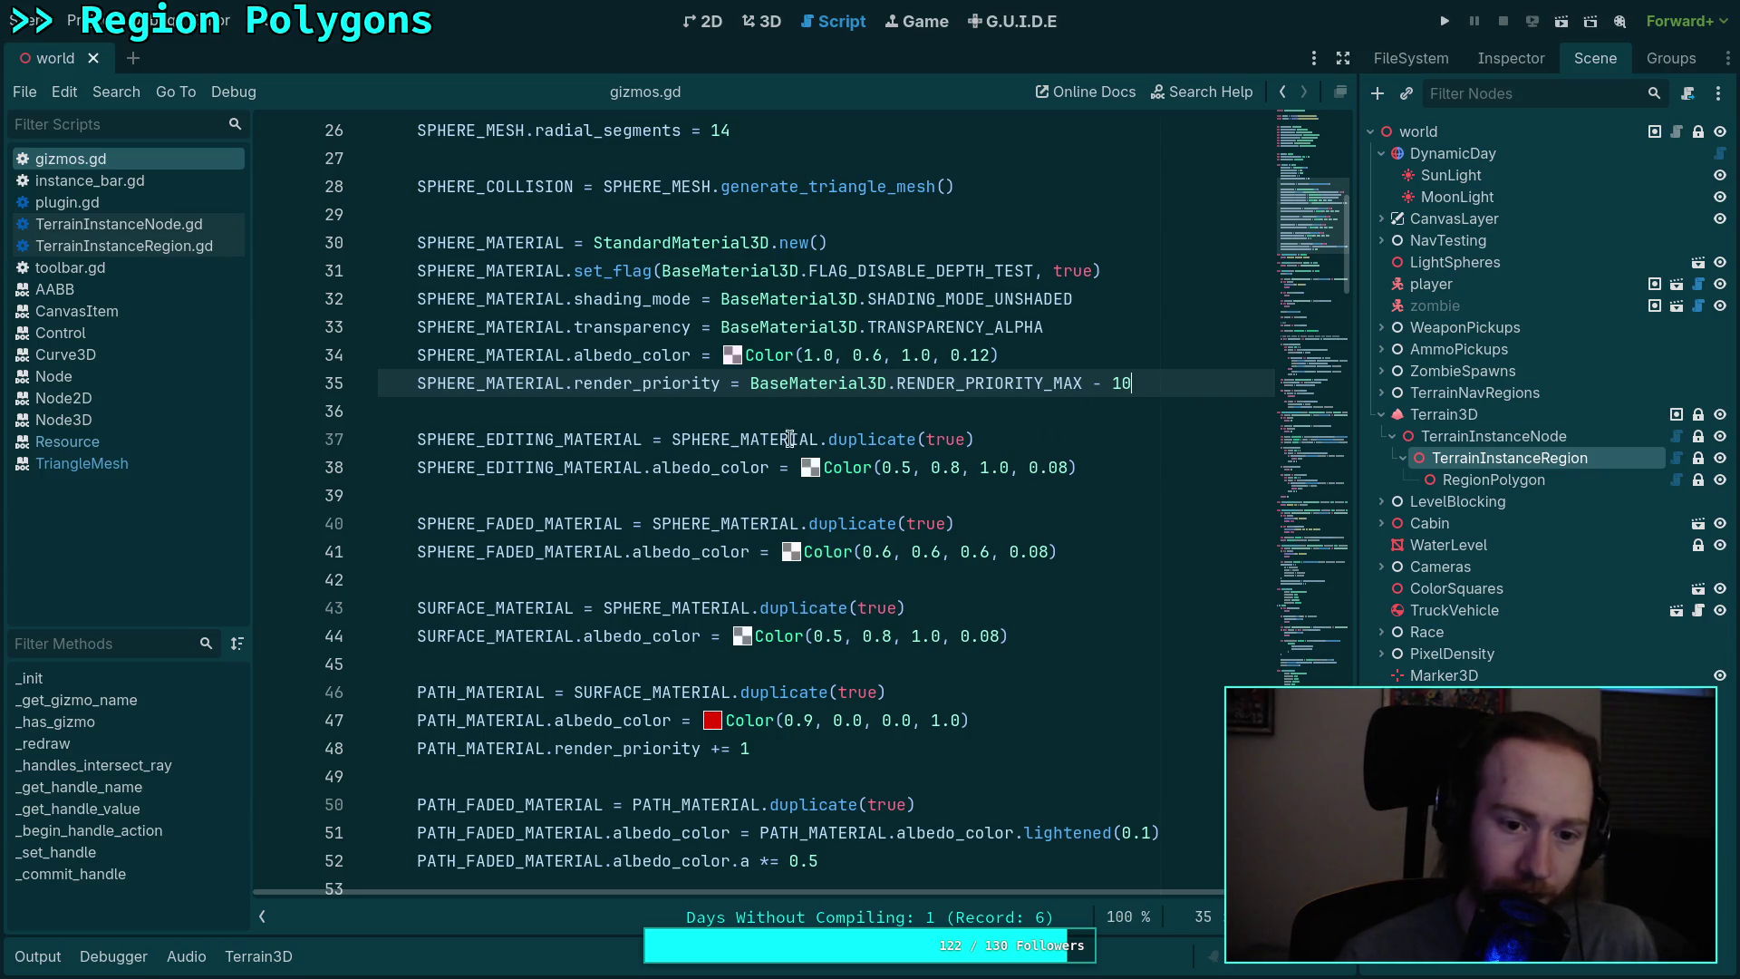
Step: Add SPHERE_EDITING_MATERIAL.render_priority += 1 below the editing sphere colour line
left_click(1112, 462)
key("Return")
type("P")
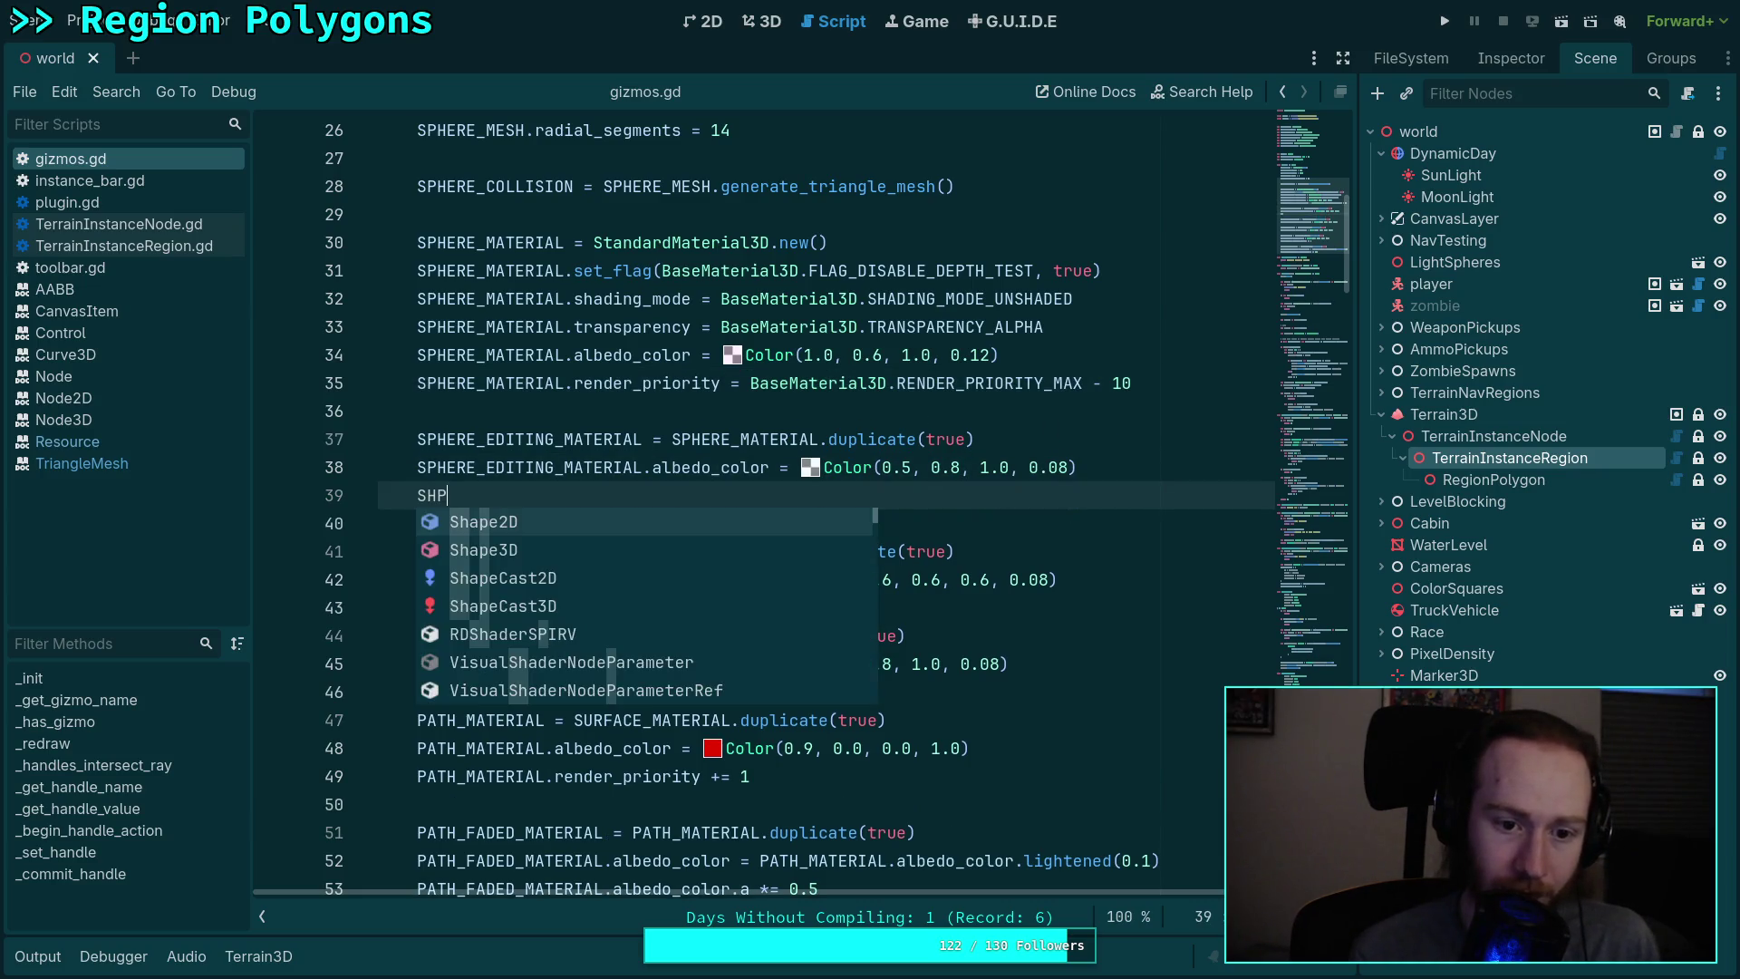
key("Down")
key("Down")
key("BackSpace")
key("BackSpace")
type("PH")
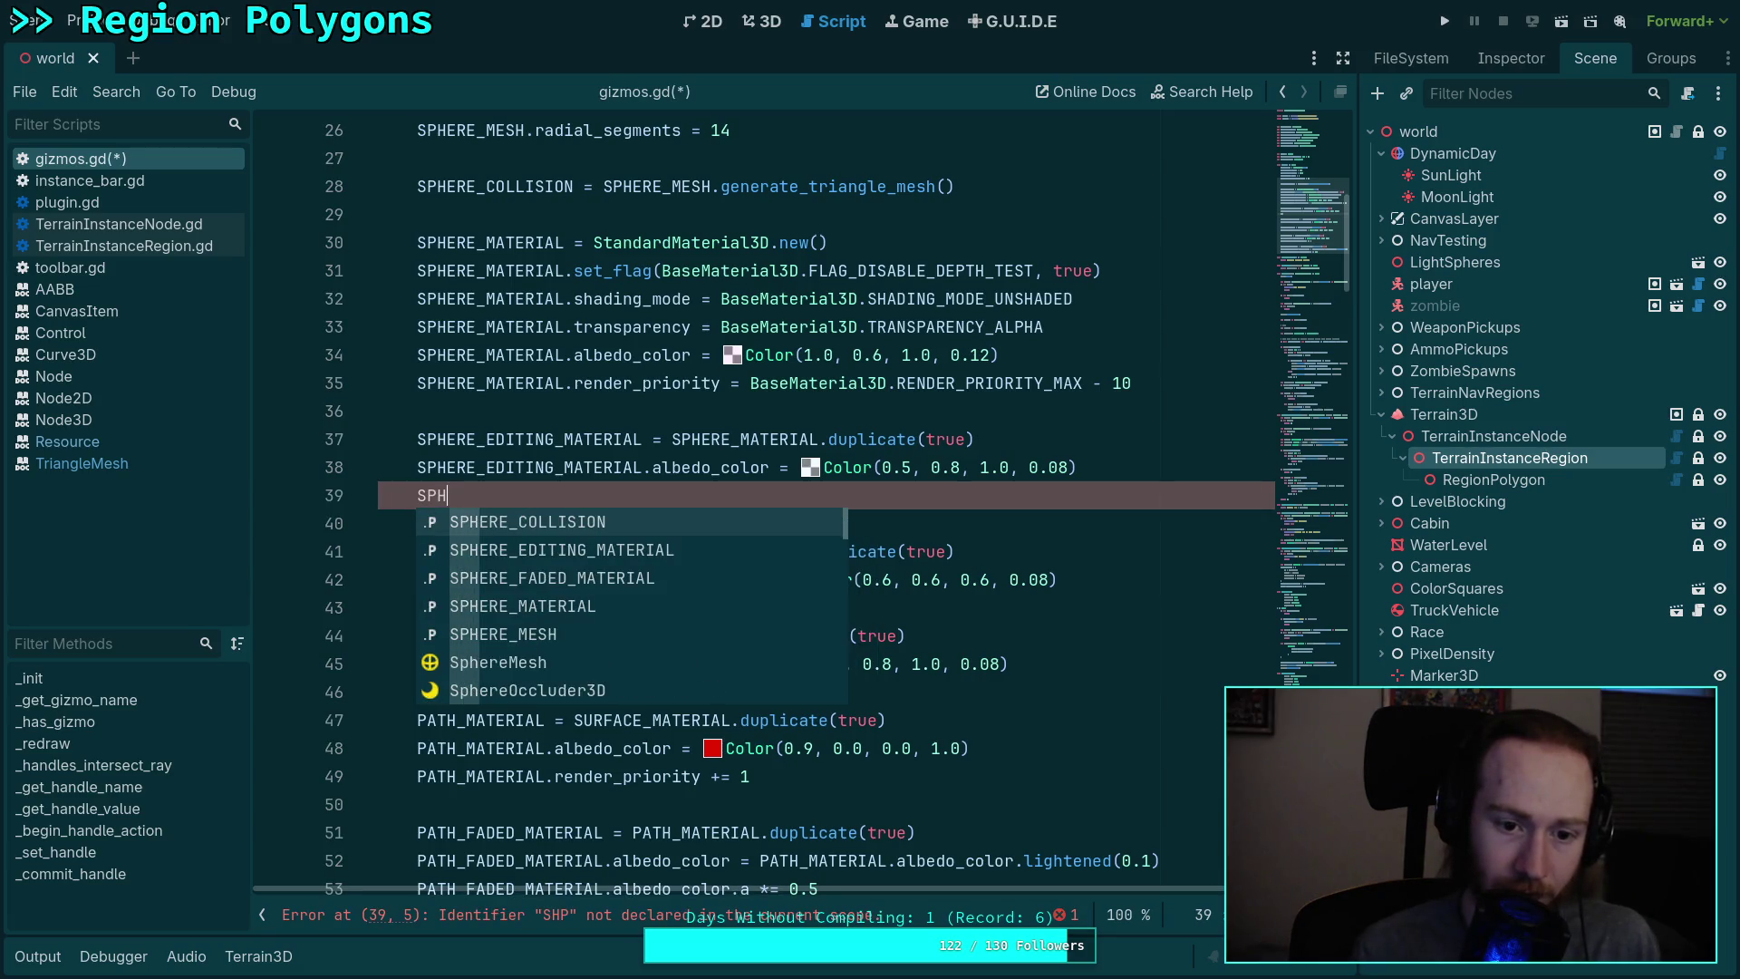
key("Return")
type("n")
key("Return")
type("= 1")
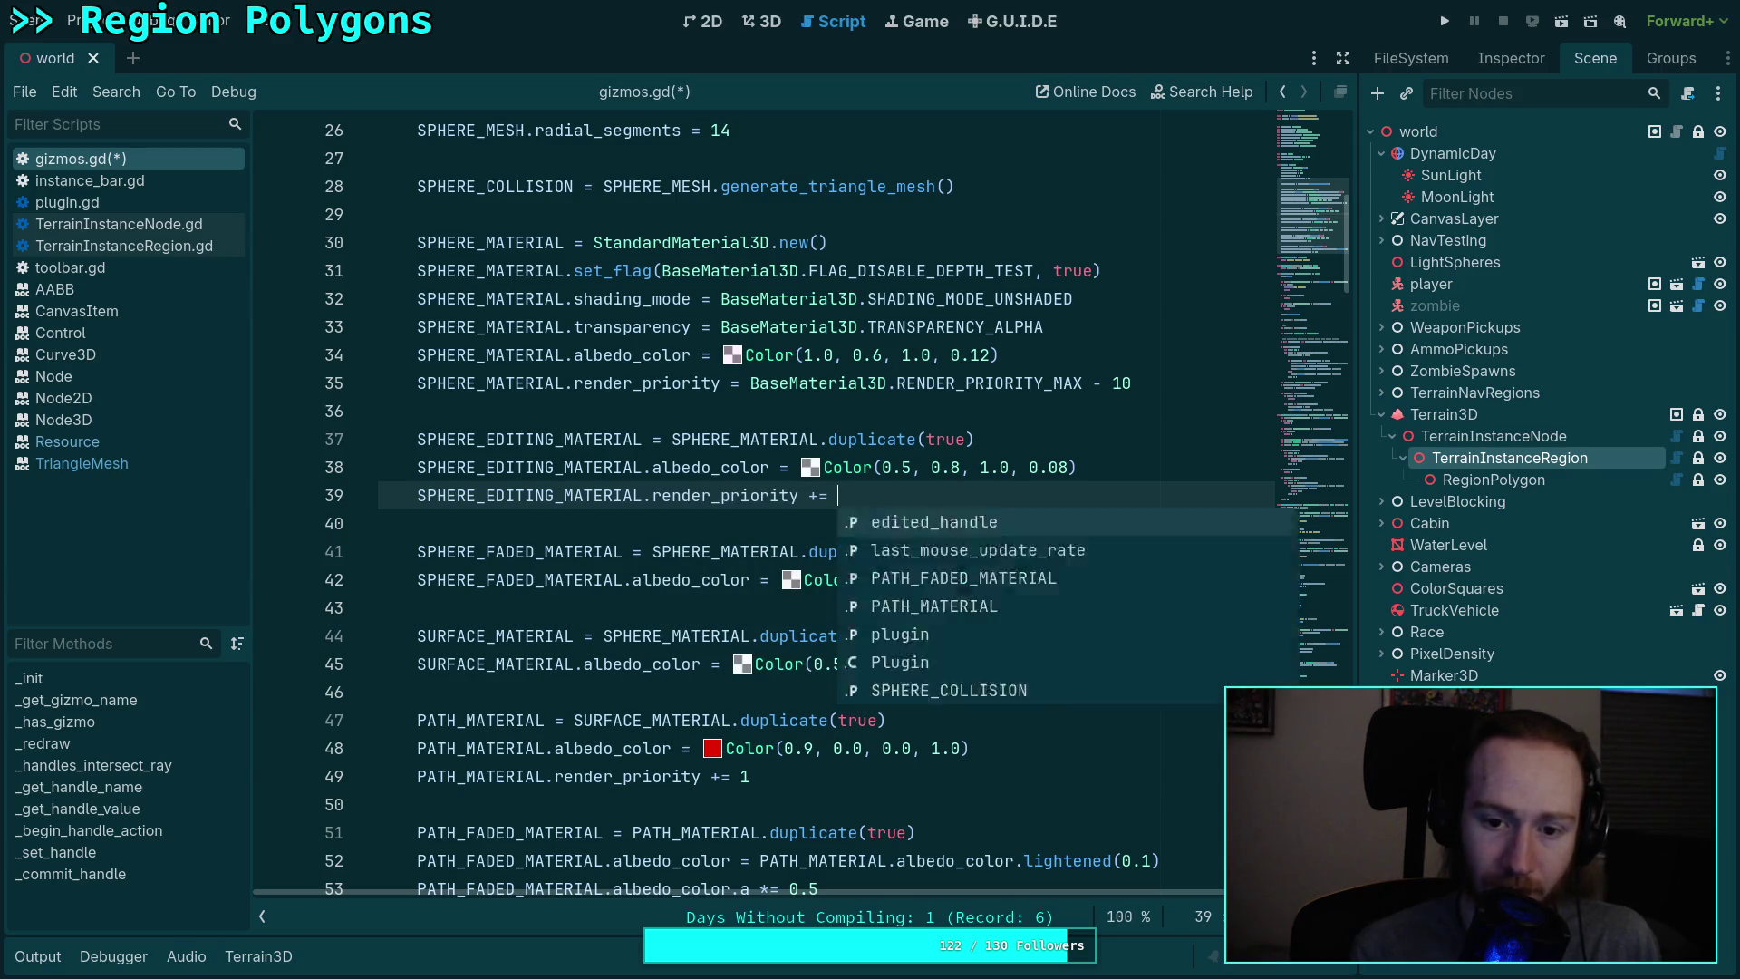
scroll(872, 739, "down", 1)
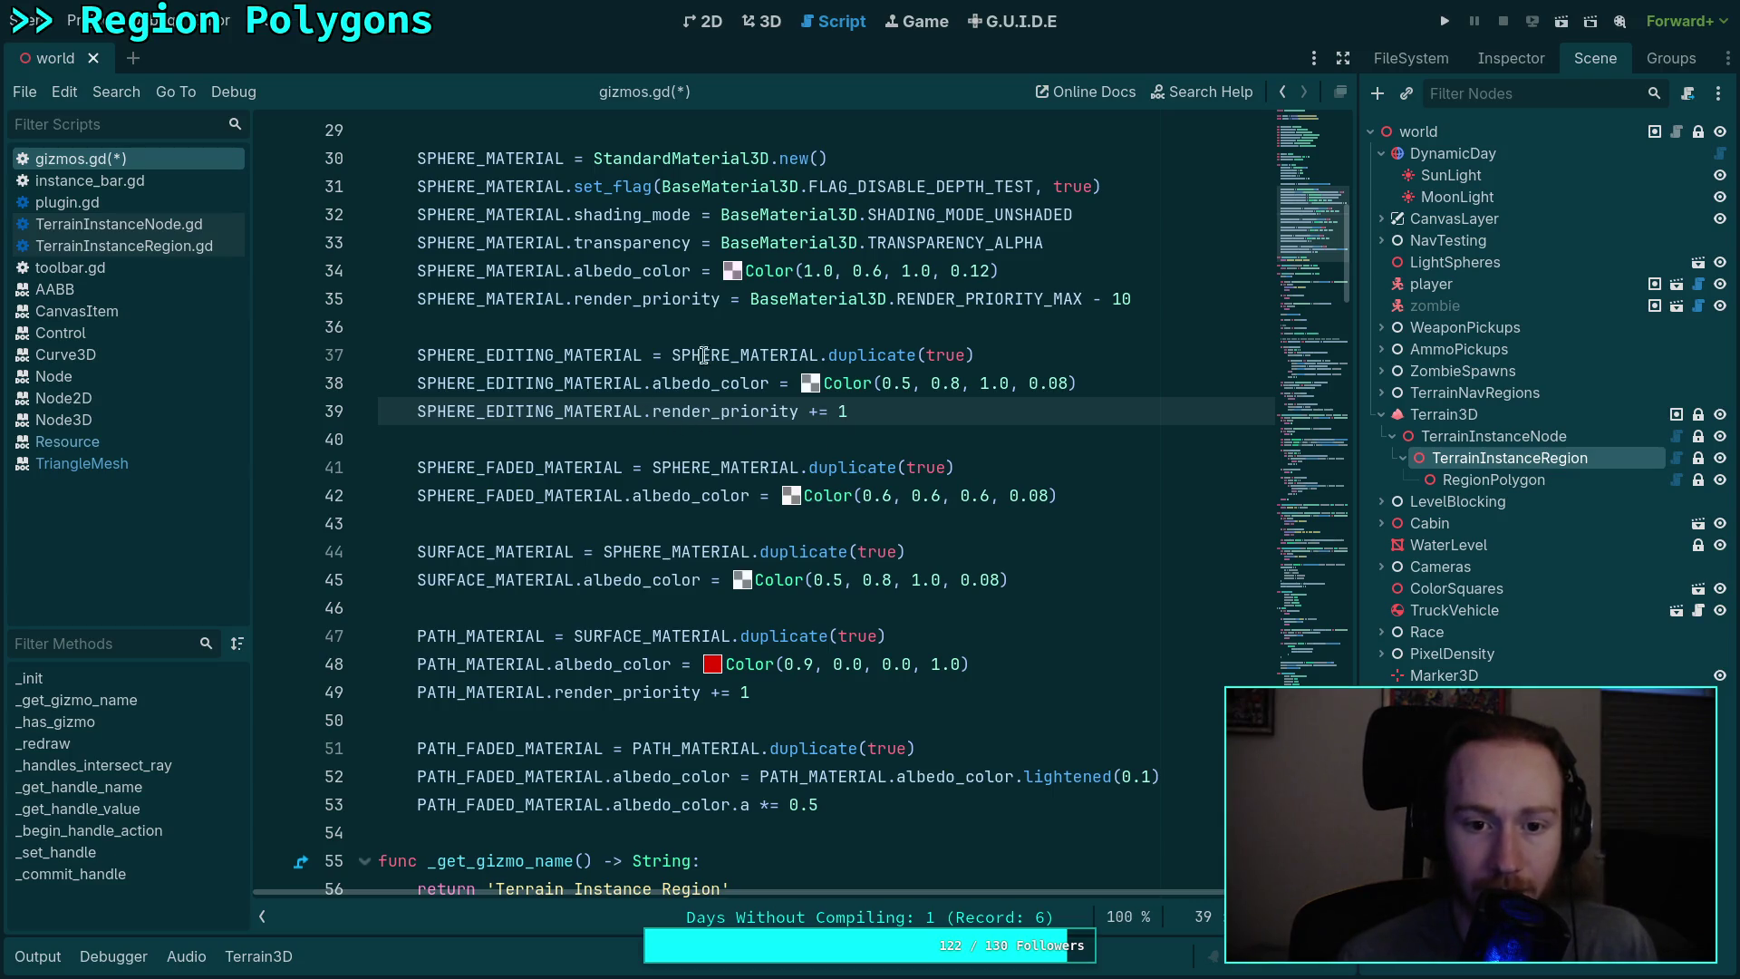
Step: Check where SPHERE_EDITING_MATERIAL is used and raise its priority increment to 2
double_click(561, 355)
left_click(745, 415)
key("BackSpace")
type("2")
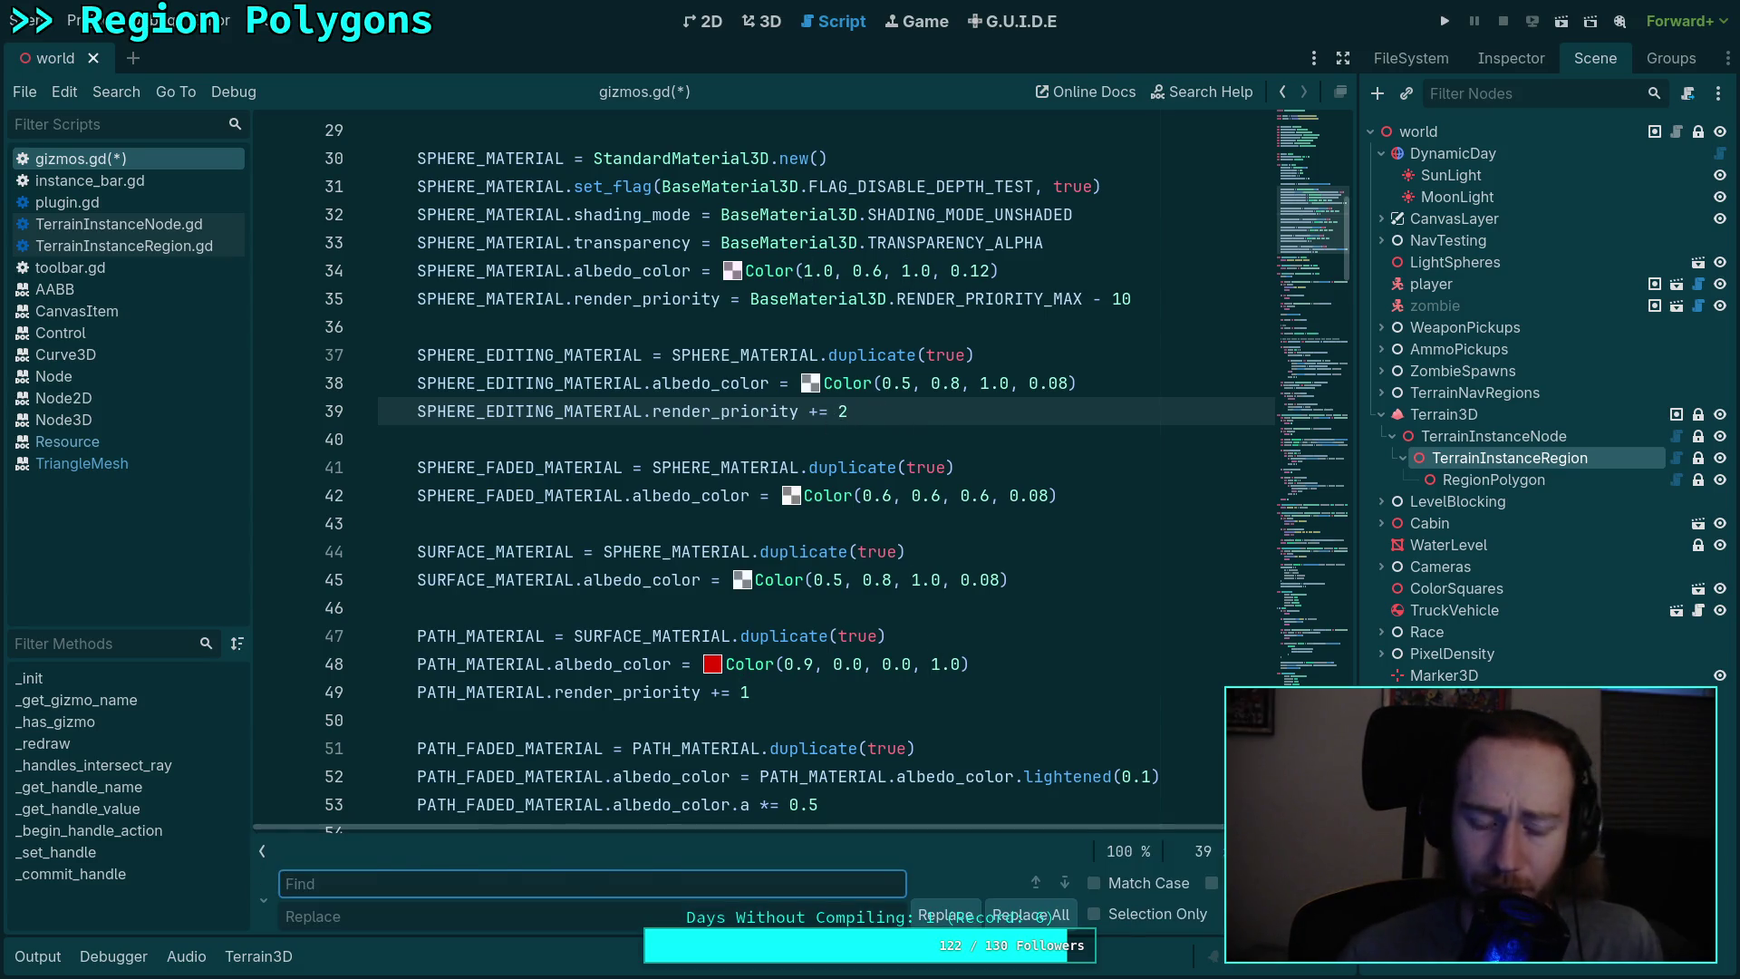
Step: Duplicate that line below the faded colour line as SPHERE_FADED_MATERIAL.render_priority -= 1
key("ctrl+c")
key("Down")
key("Down")
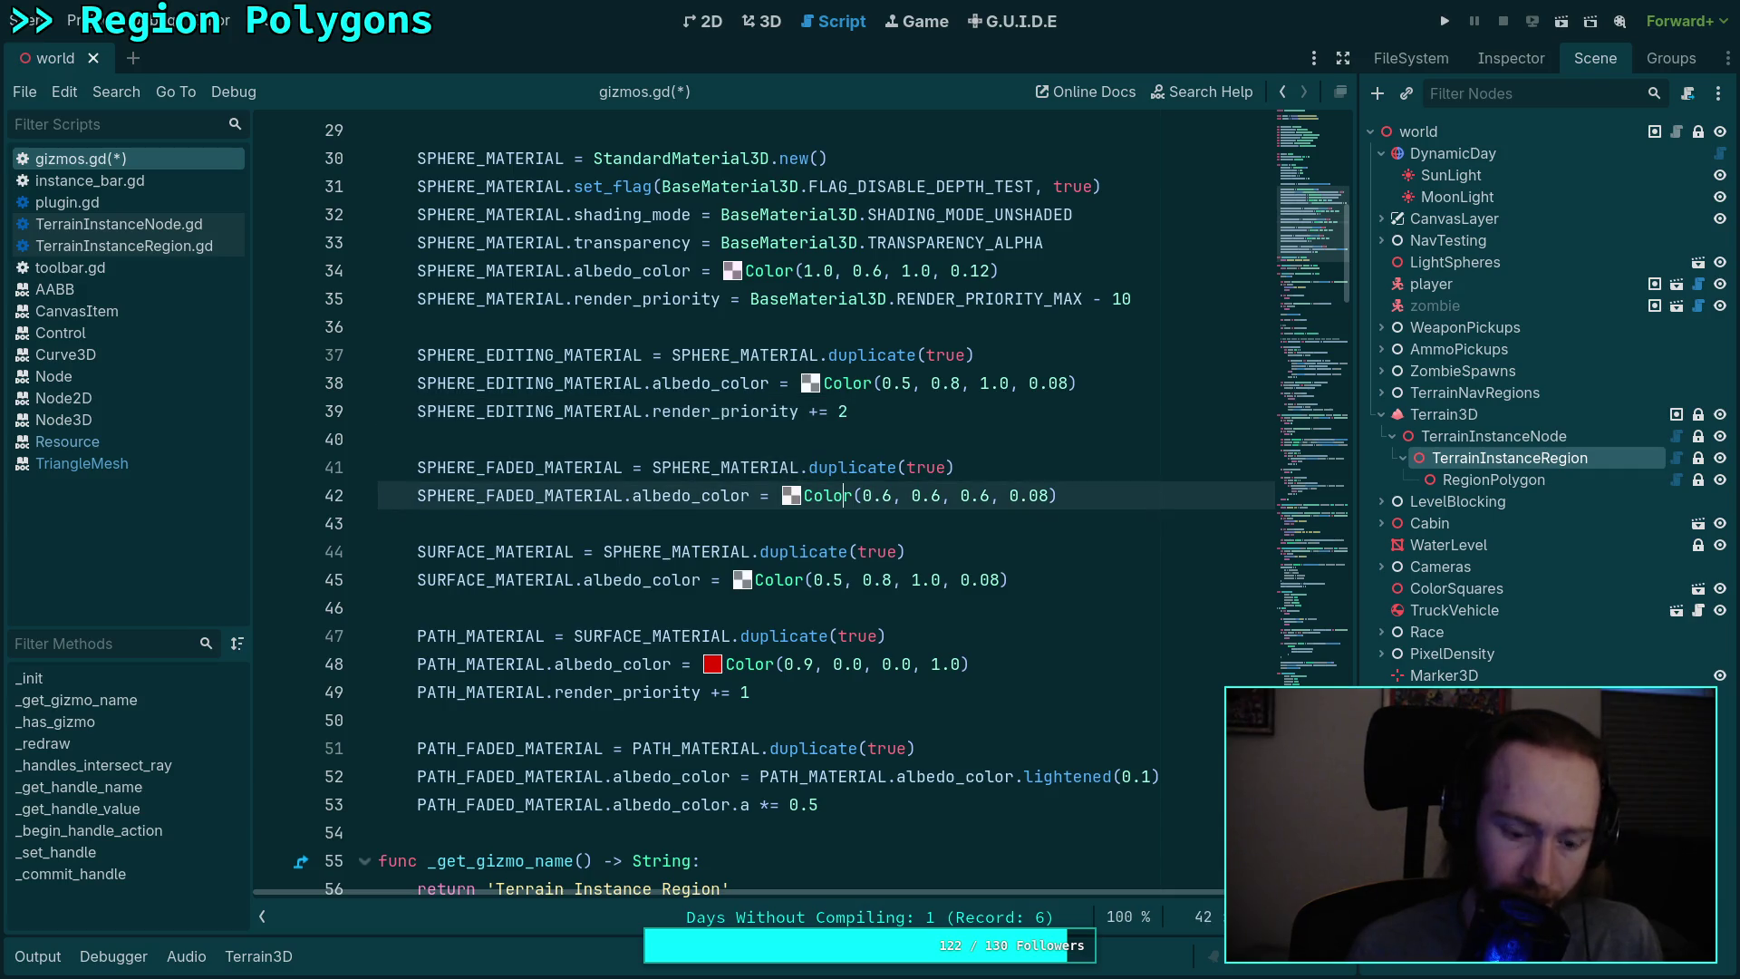
key("ctrl+v")
key("Up")
key("alt+Down")
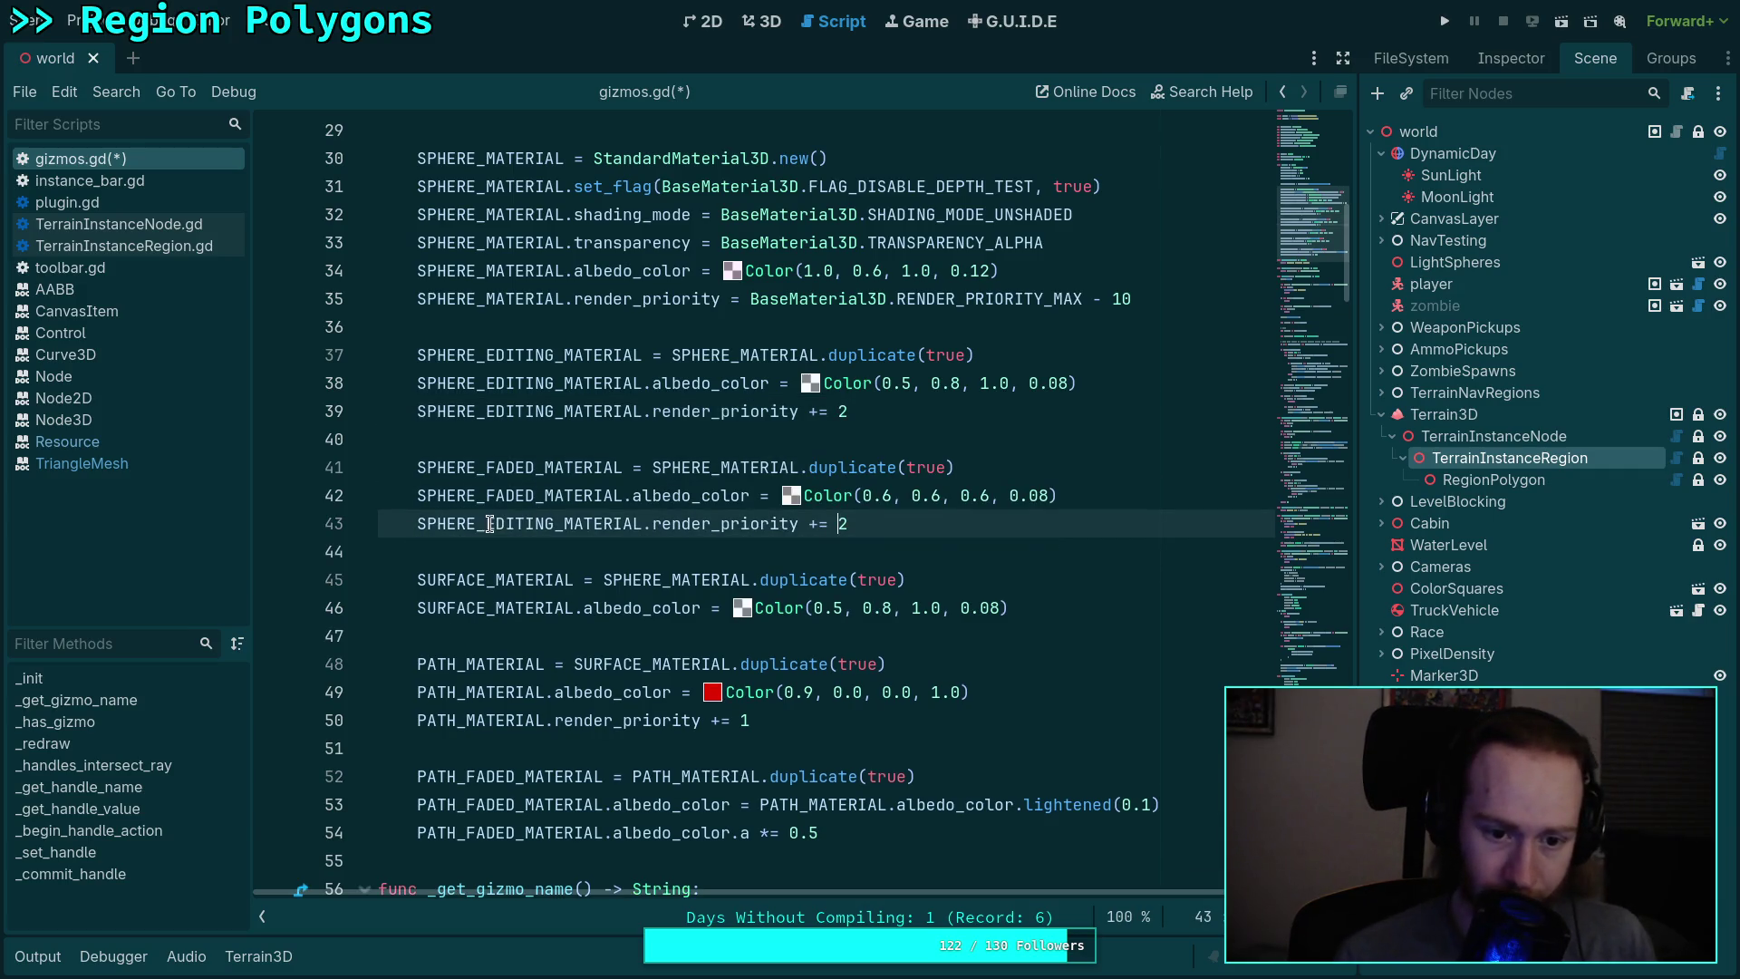
left_click_drag(487, 523, 556, 523)
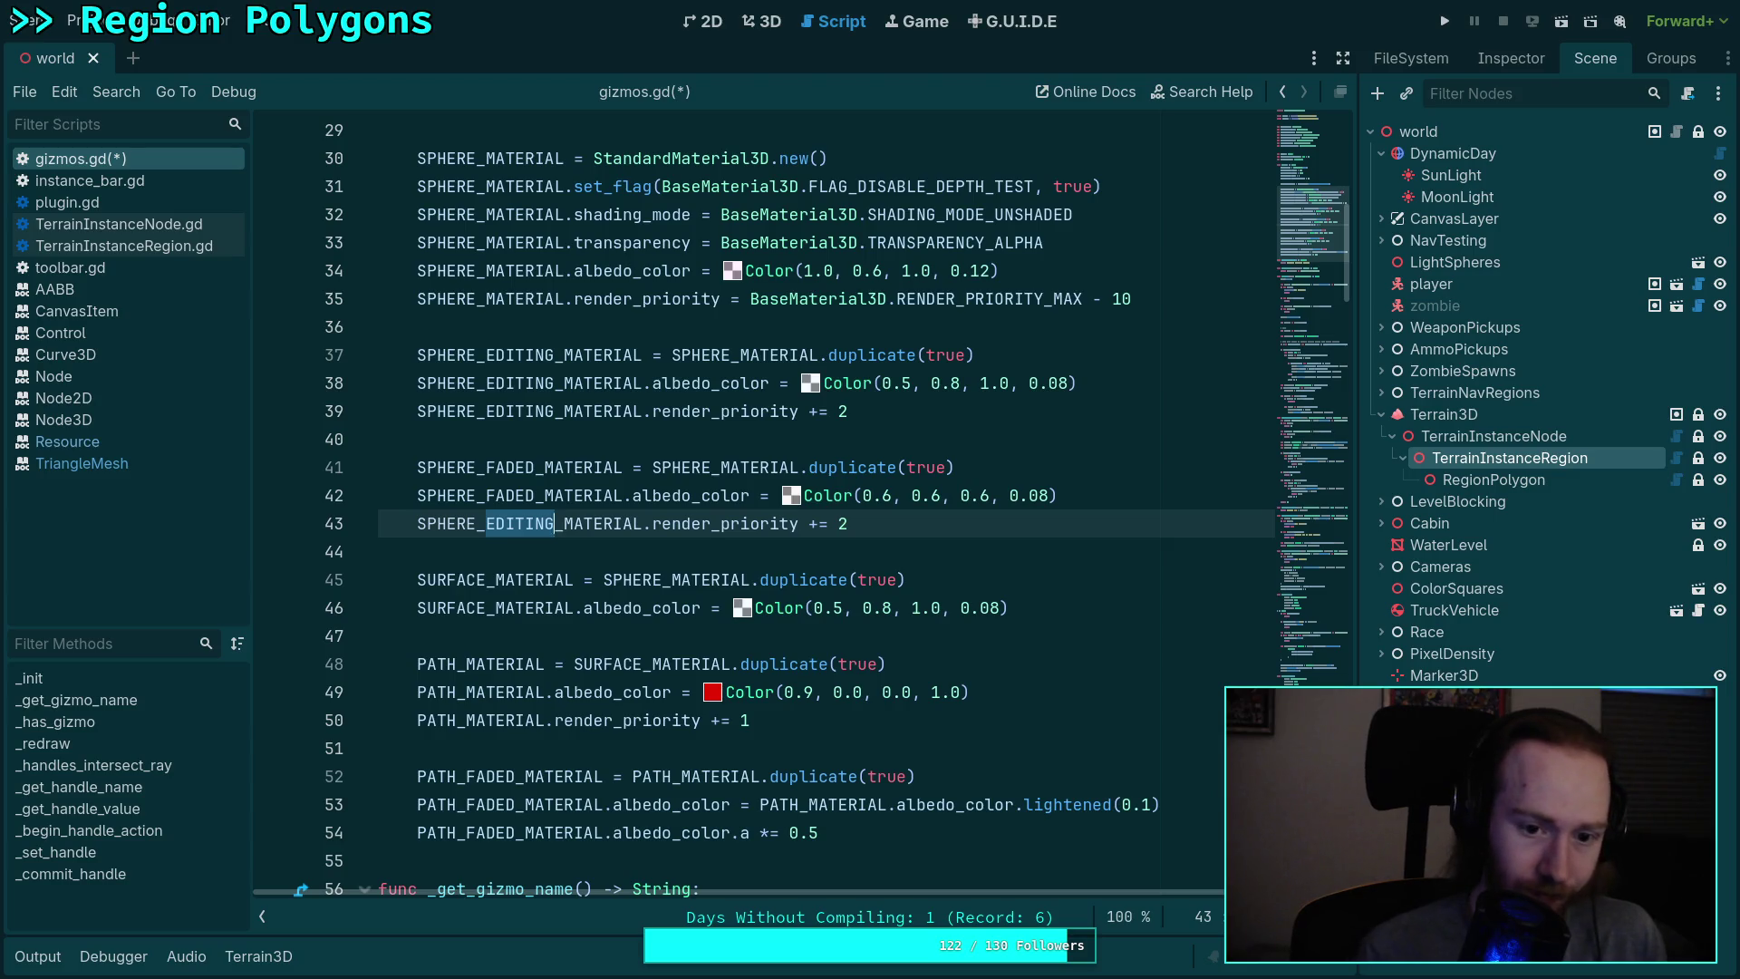
type("FADED")
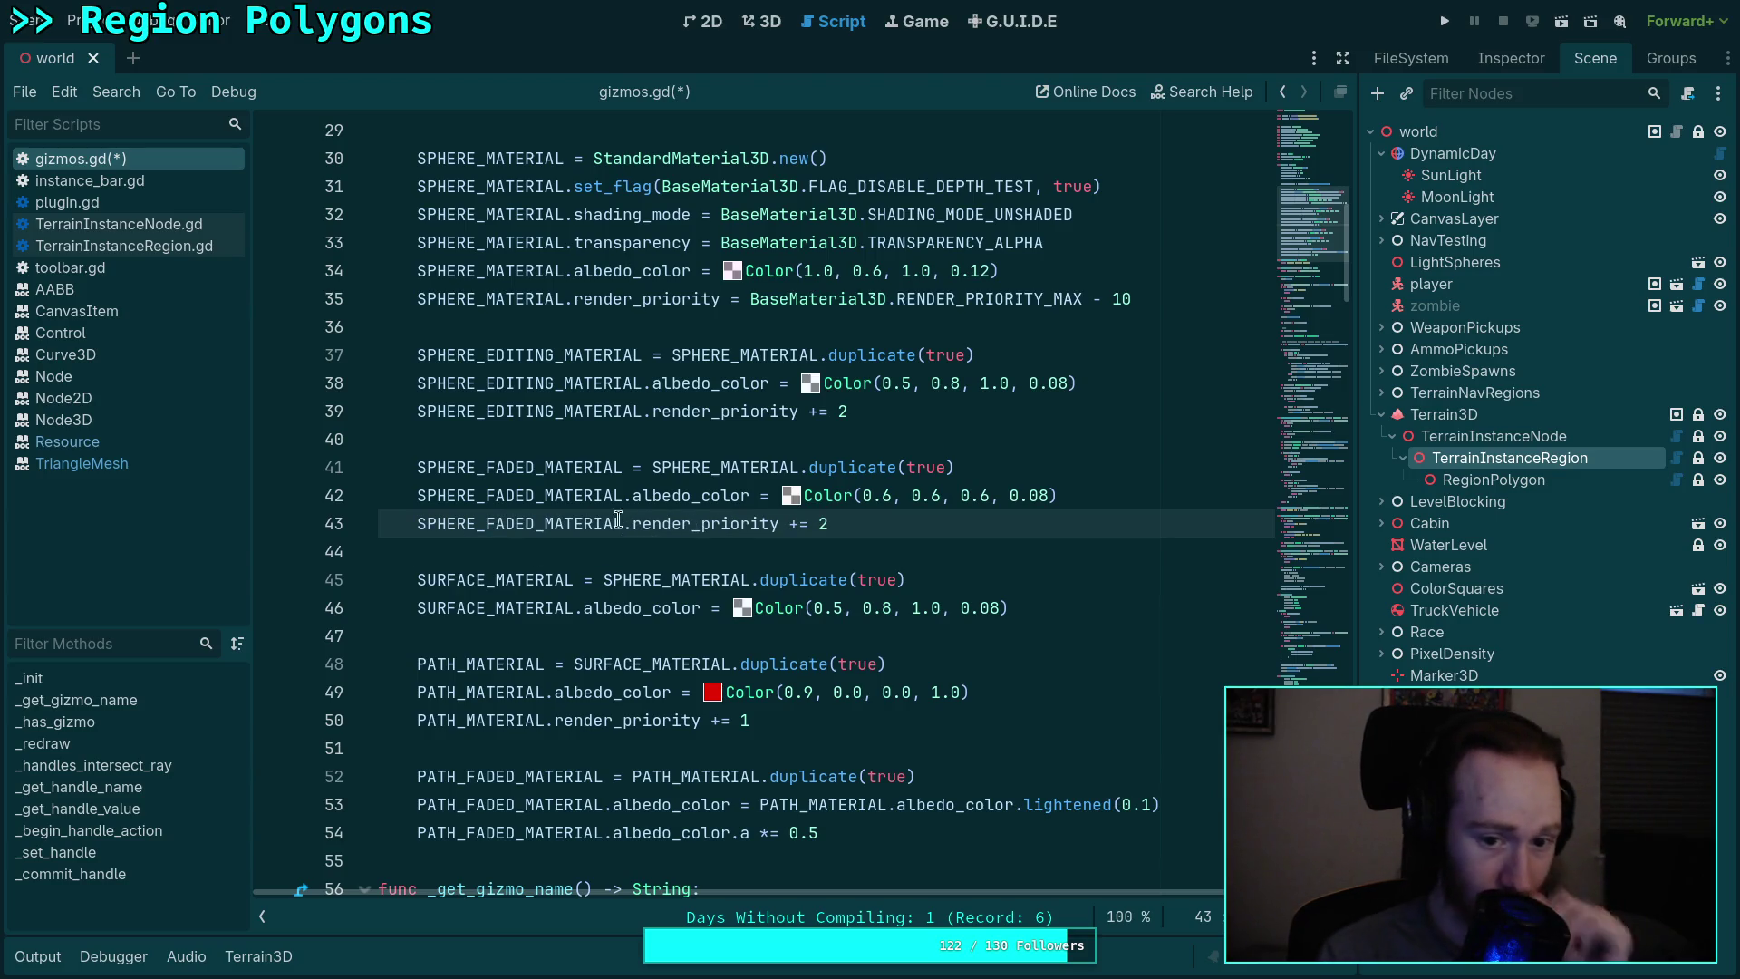
double_click(794, 523)
type("-")
key("BackSpace")
type("1")
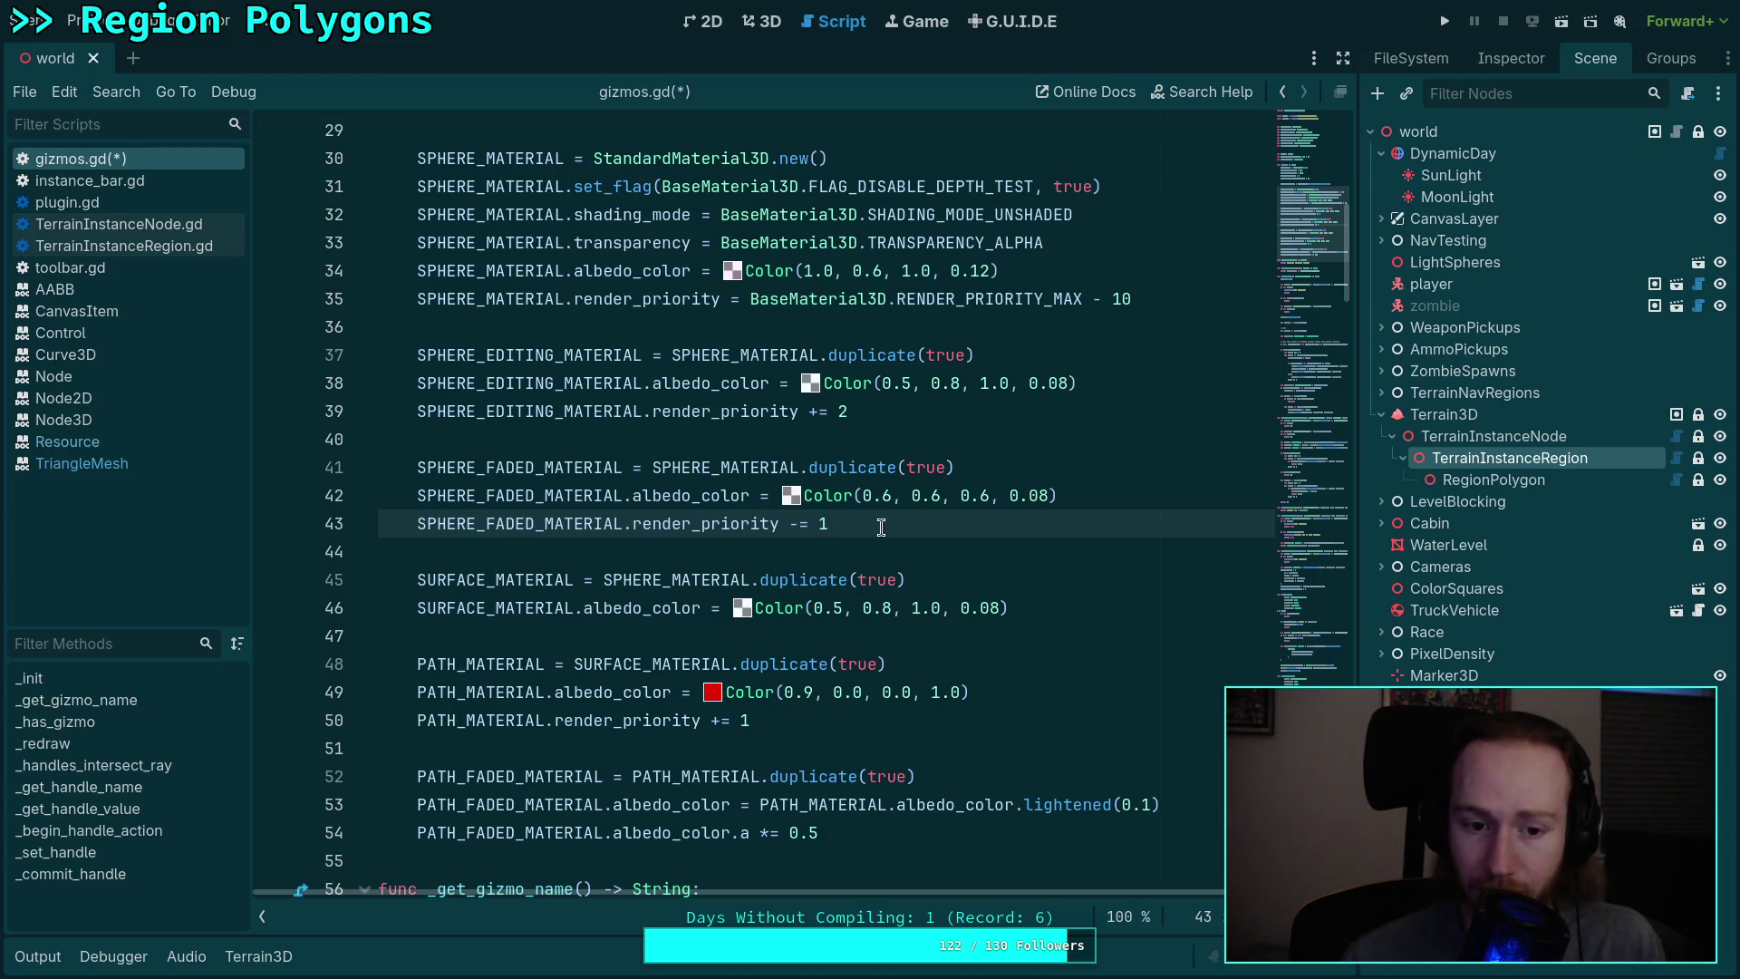
Step: Set the editing sphere priority increment on line 39 back to 1
scroll(884, 529, "up", 4)
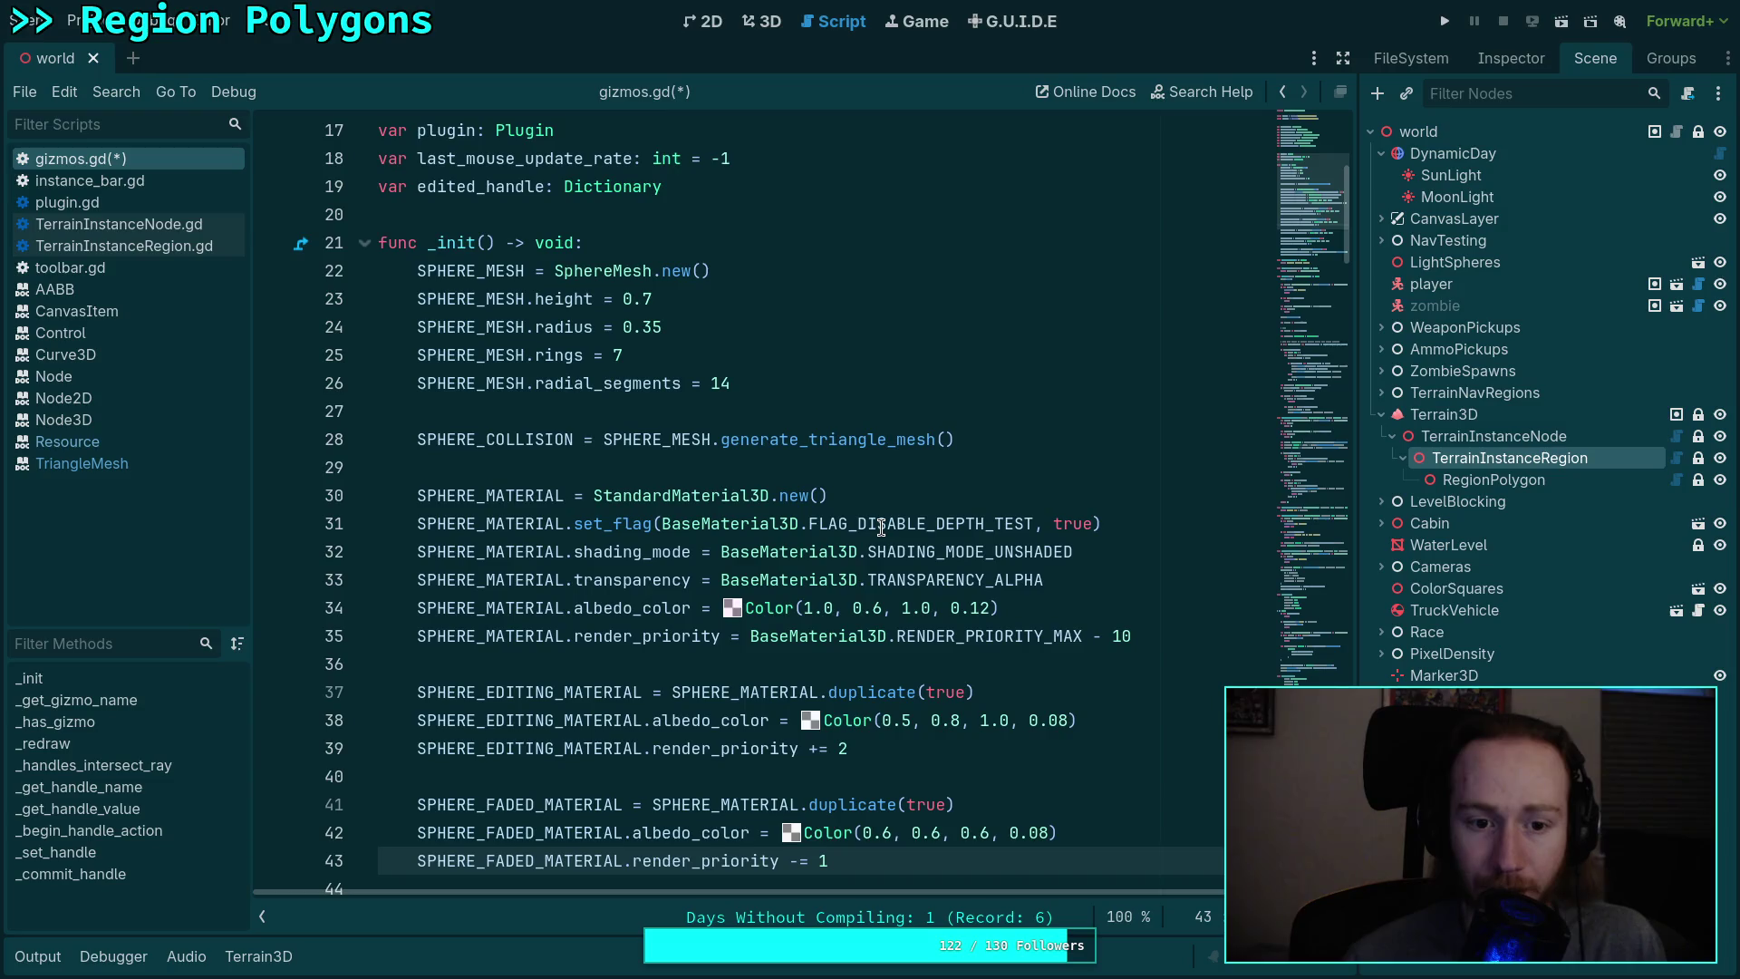
scroll(892, 534, "down", 4)
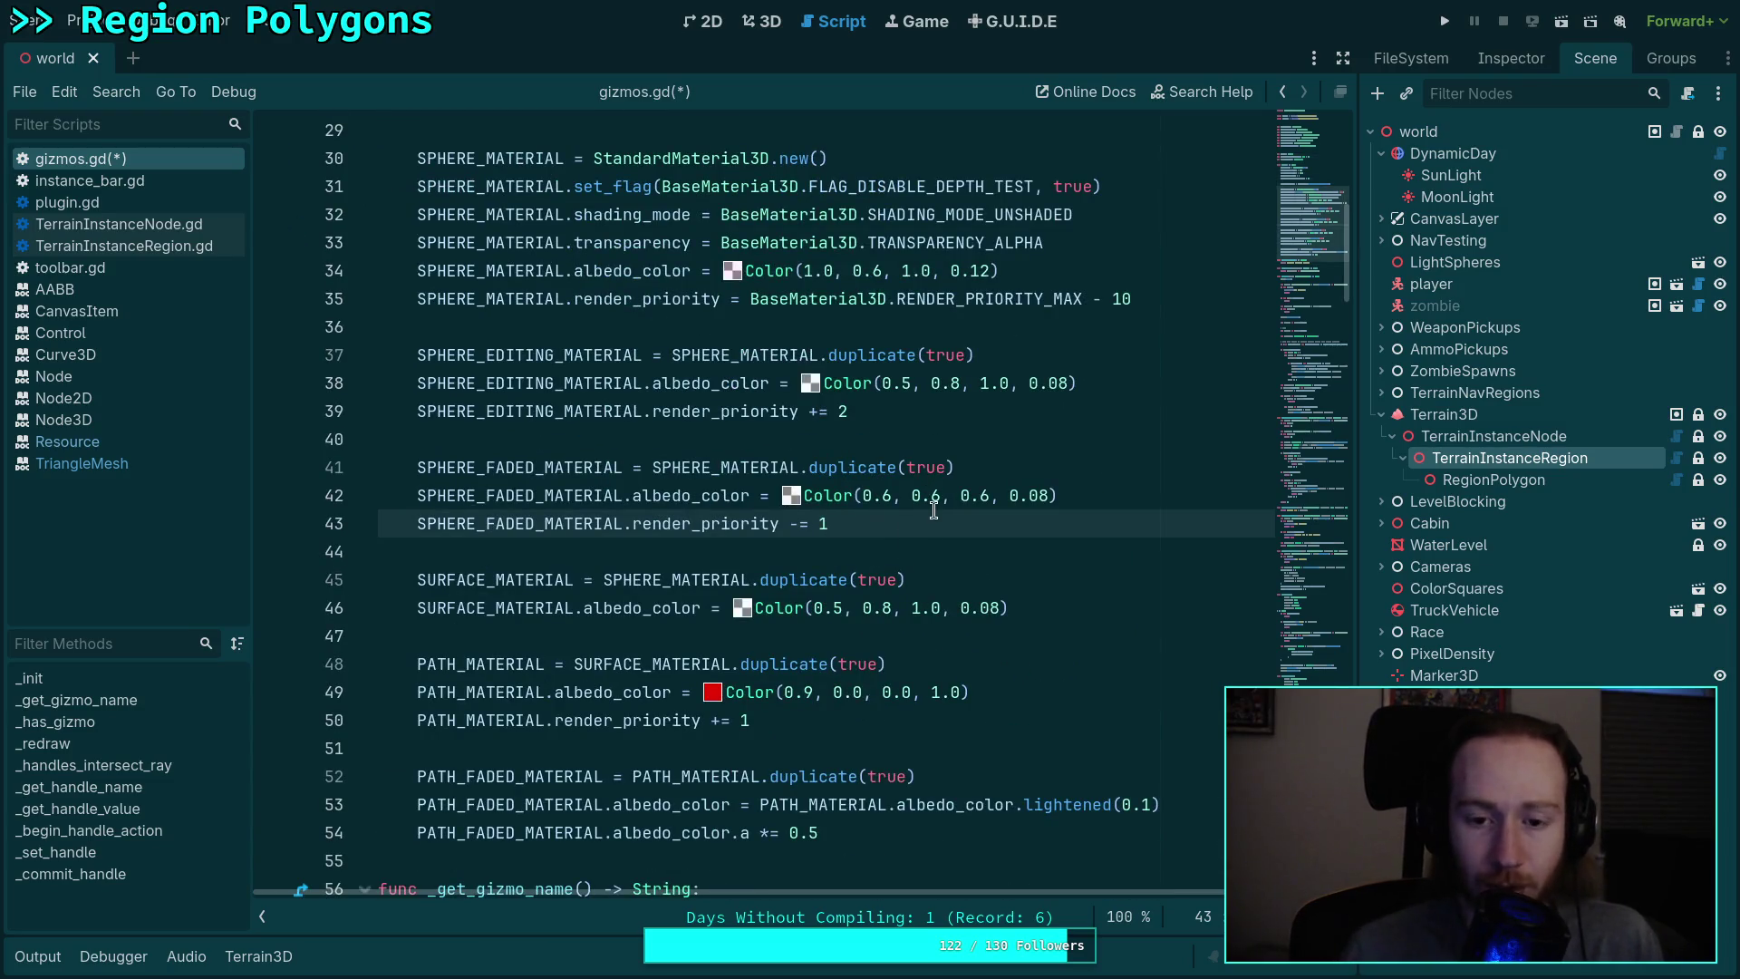
double_click(582, 412)
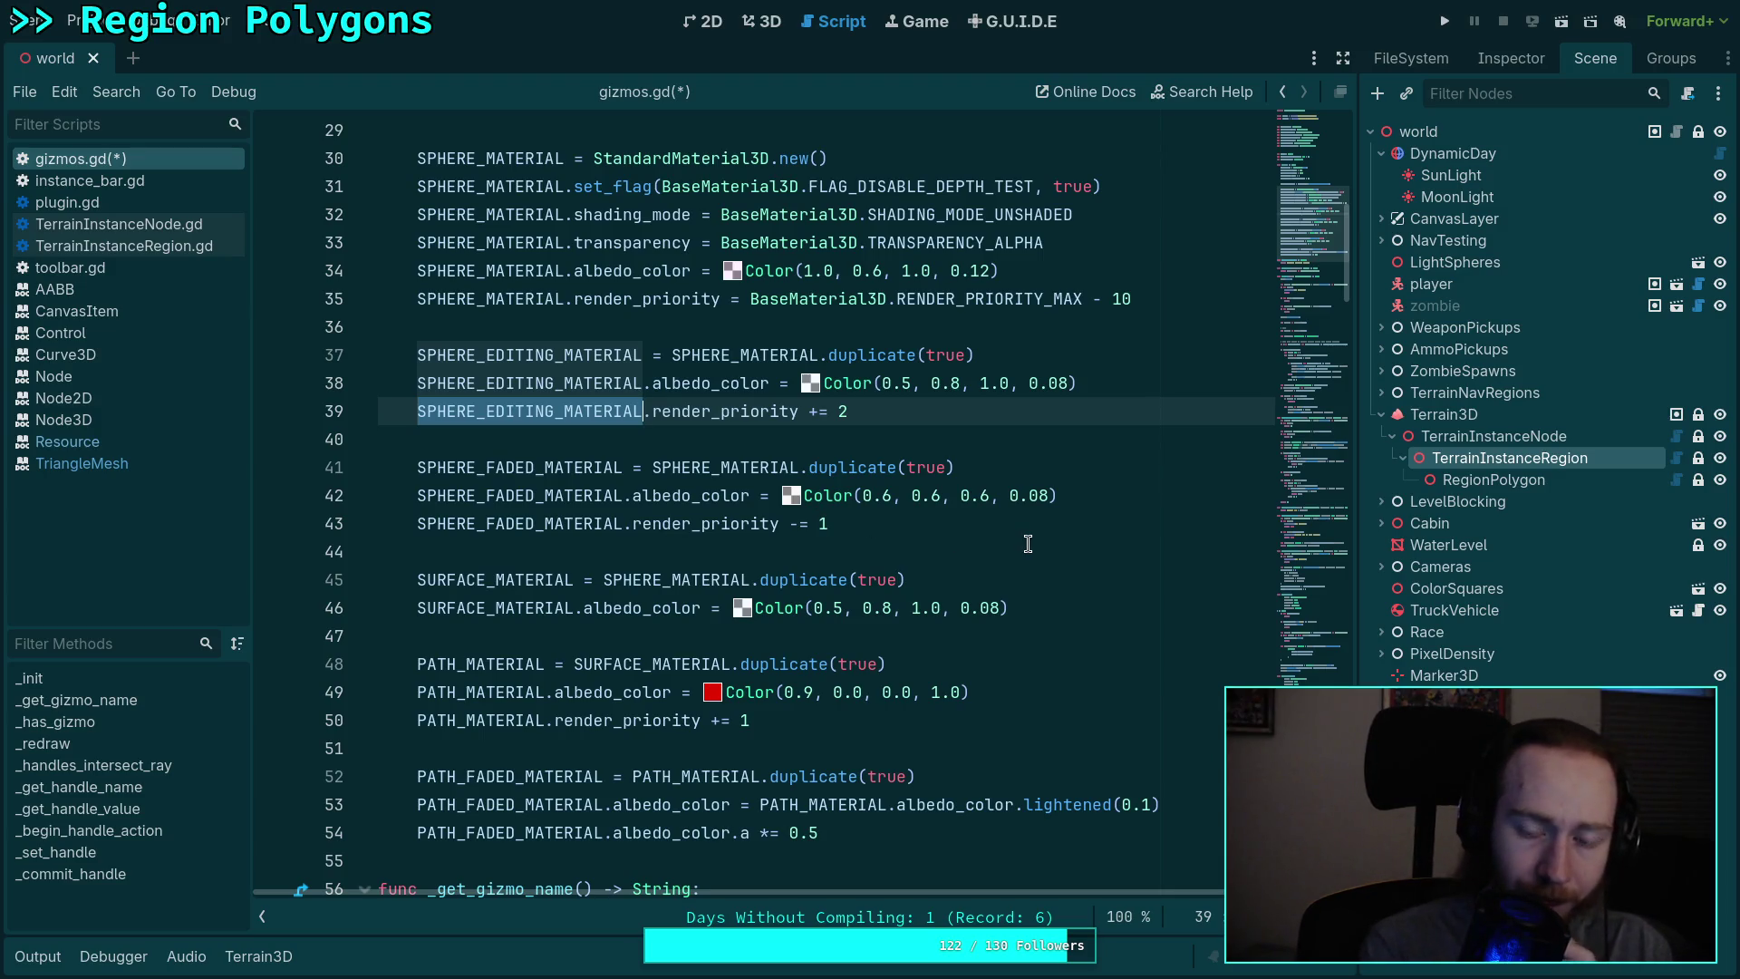
left_click(872, 419)
key("BackSpace")
type("1")
double_click(716, 354)
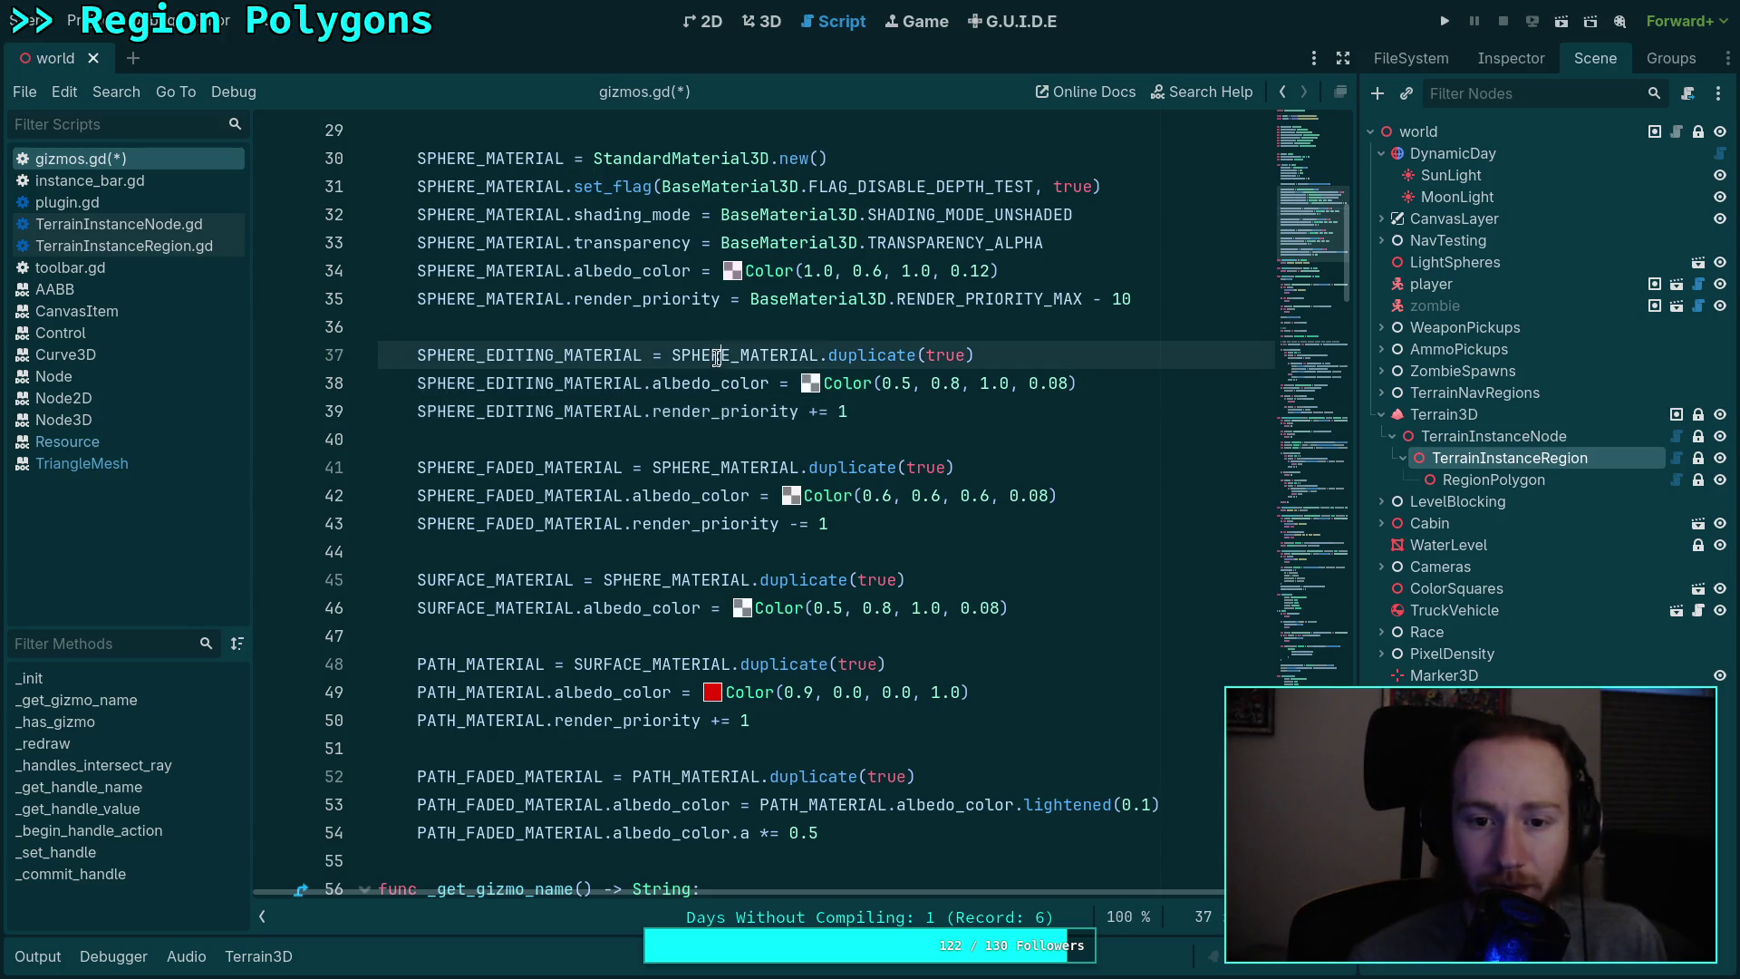
Step: Change SPHERE_FADED_MATERIAL's priority offset on line 43 to -= 2
scroll(663, 665, "up", 3)
scroll(664, 664, "down", 3)
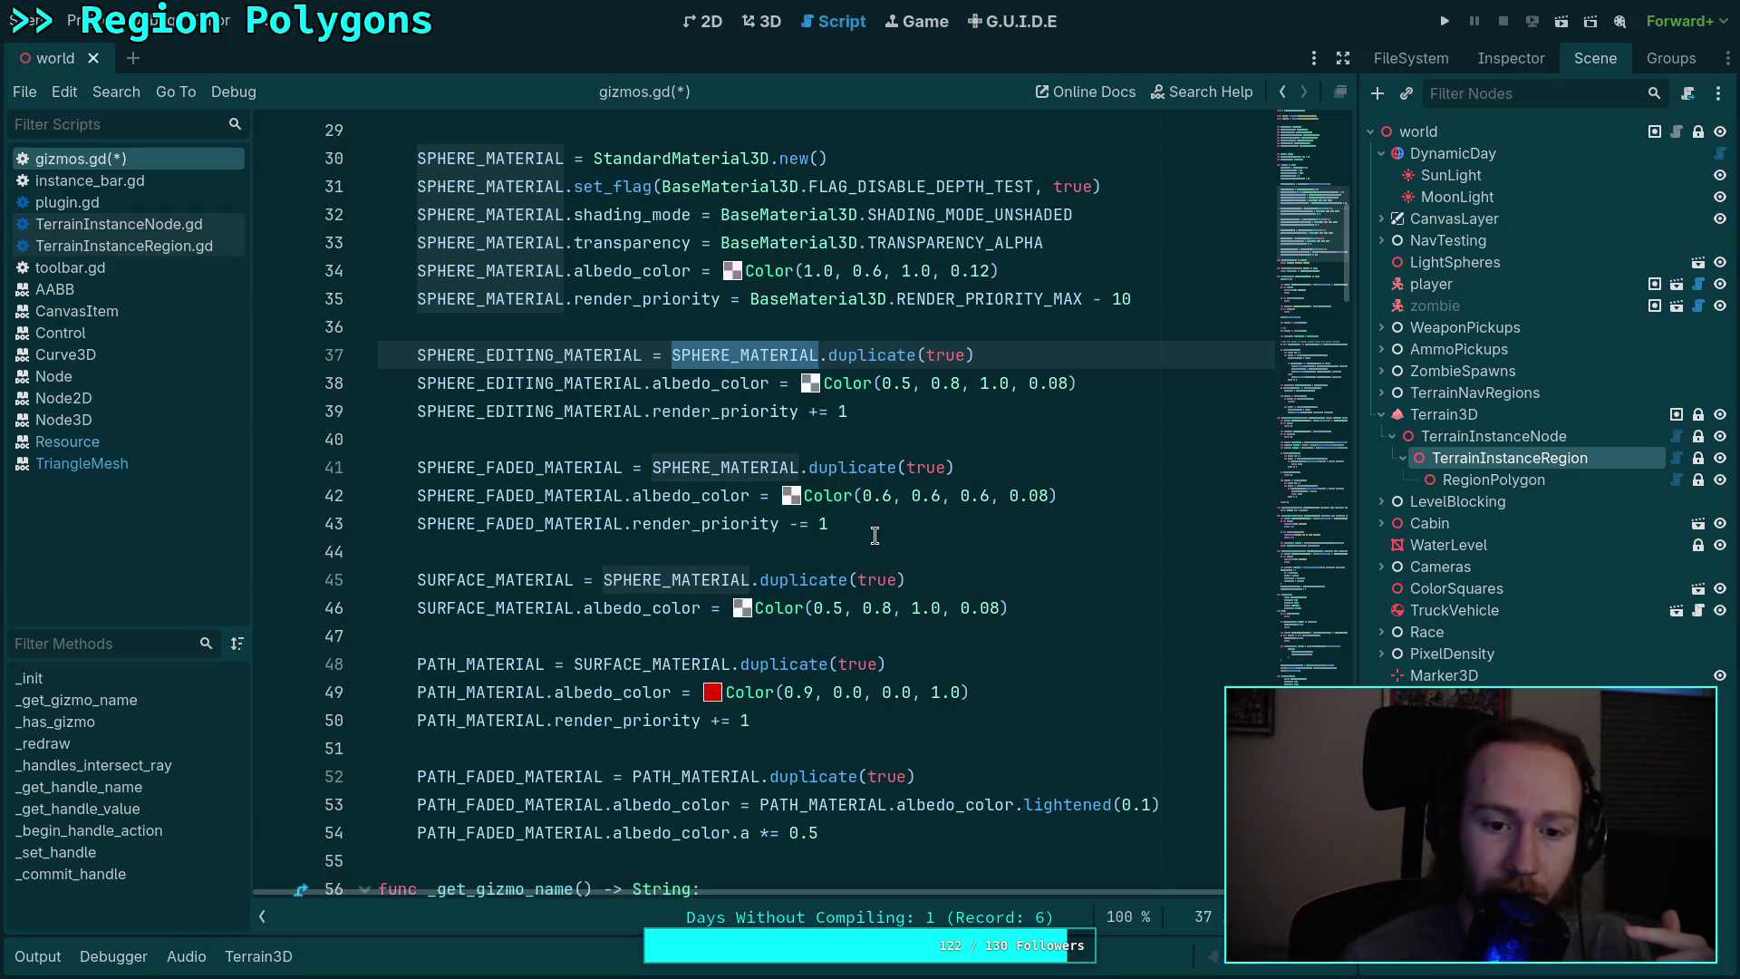
left_click_drag(870, 535, 652, 526)
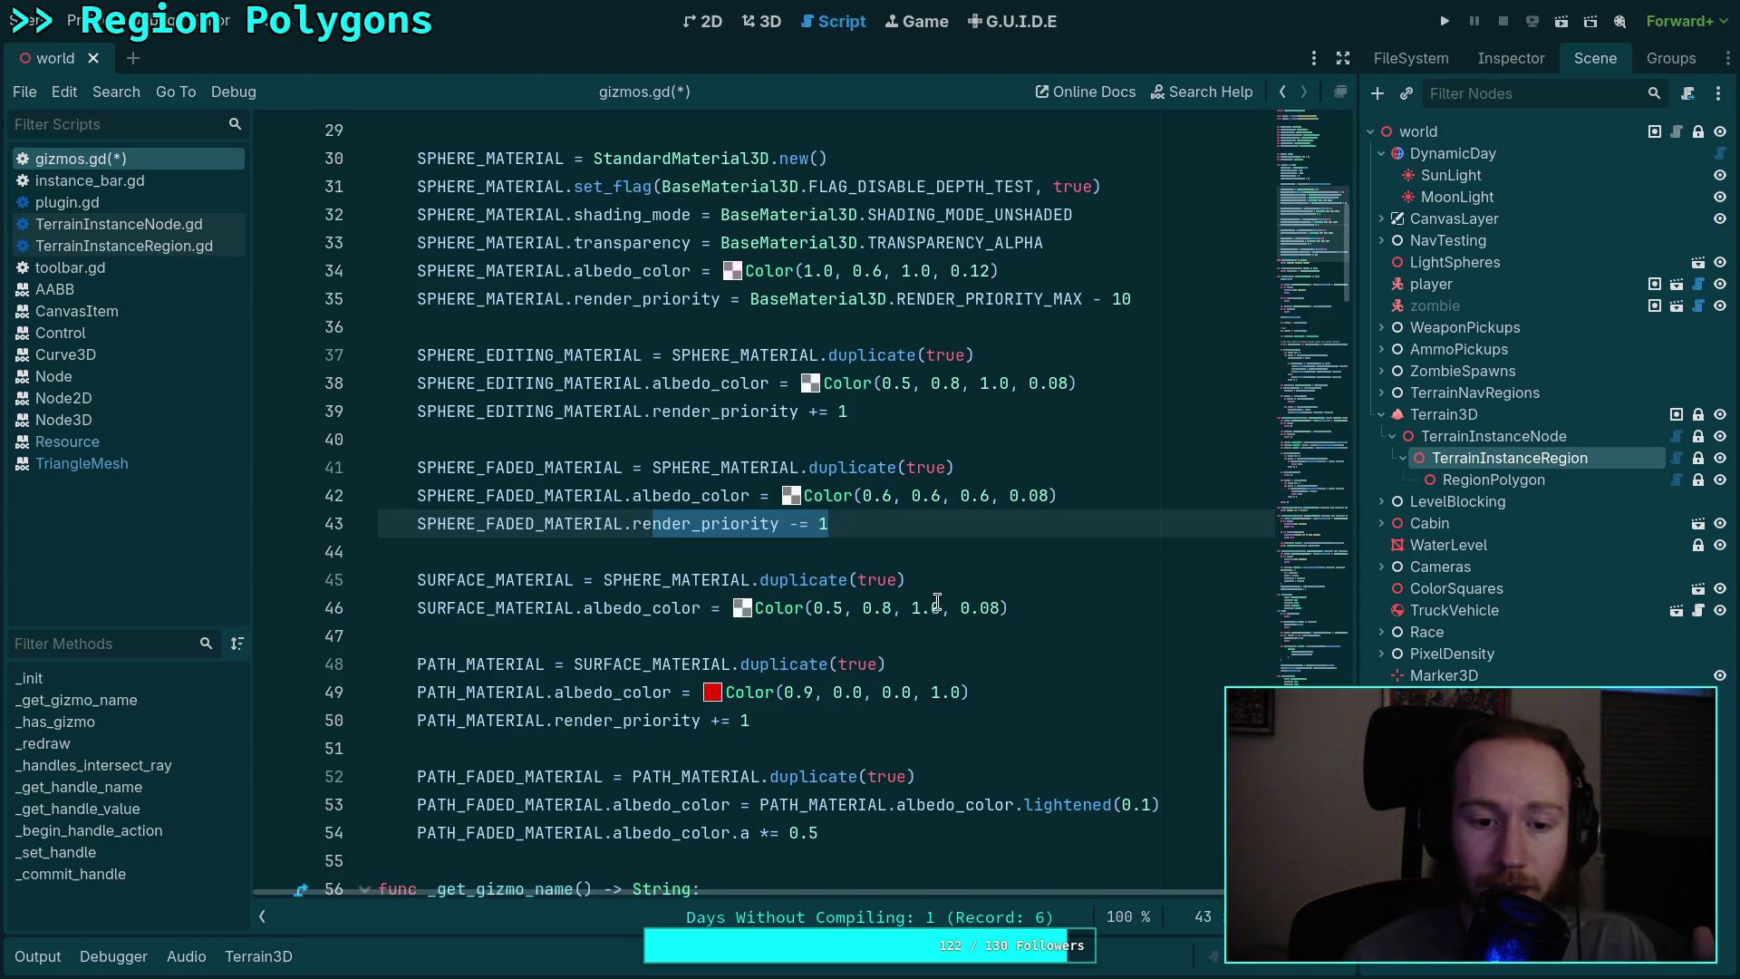
left_click(1089, 606)
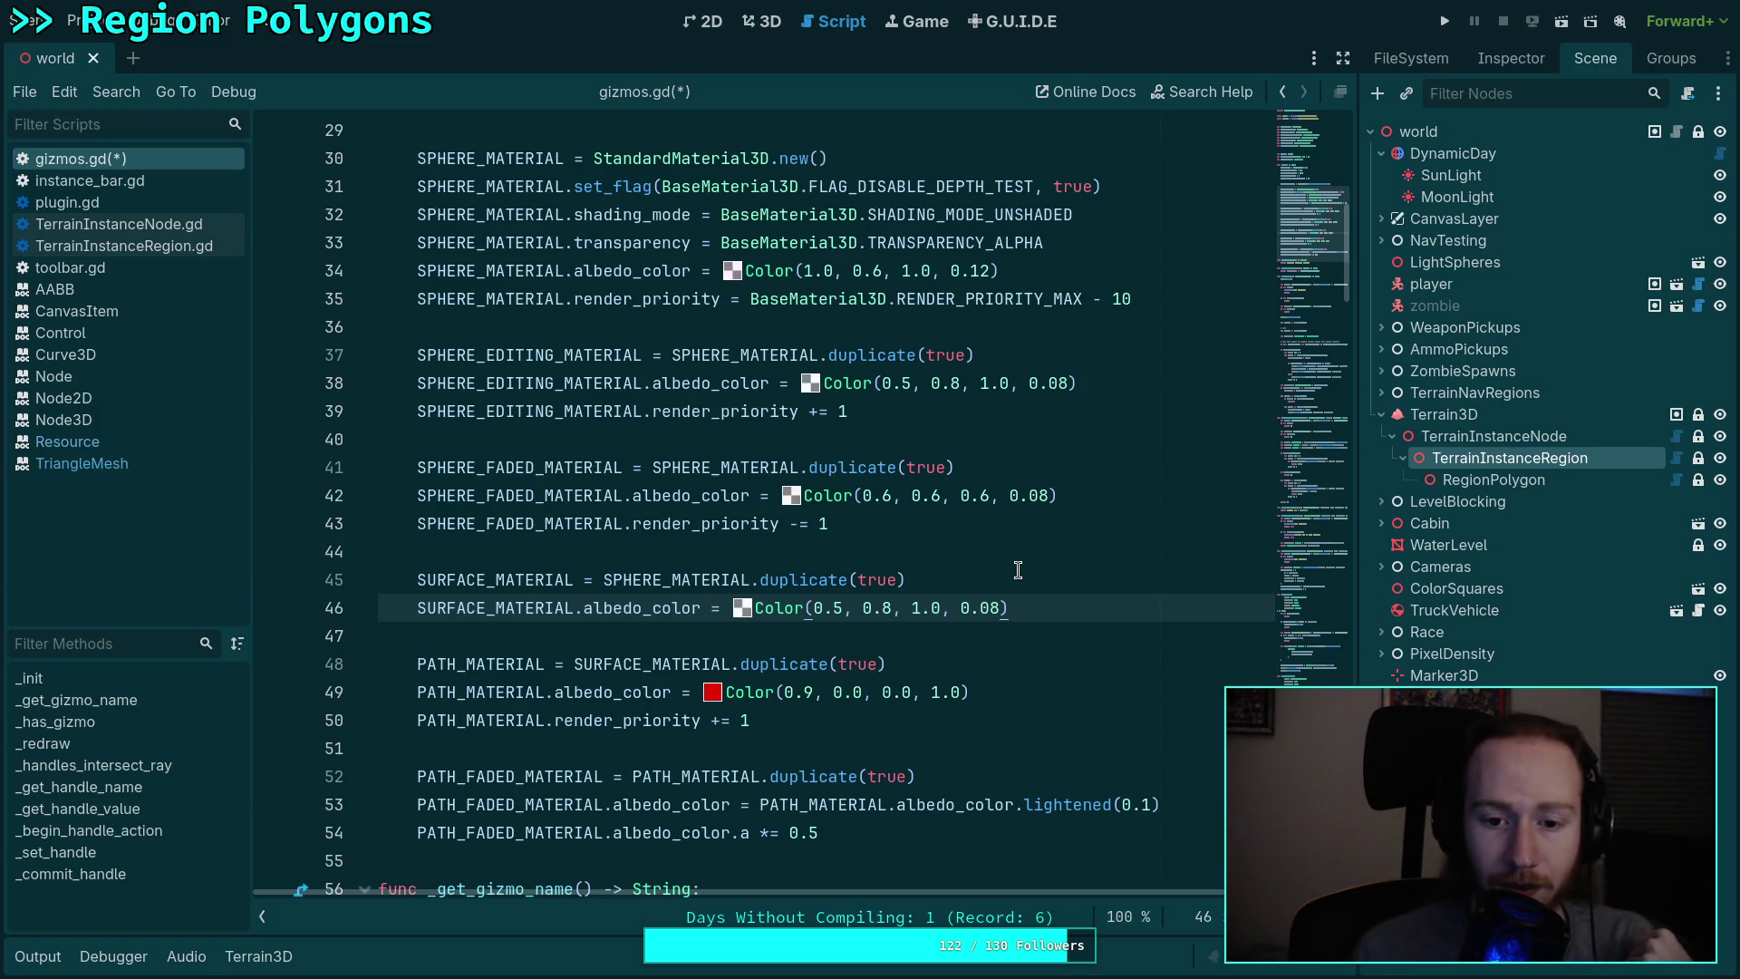
left_click(882, 534)
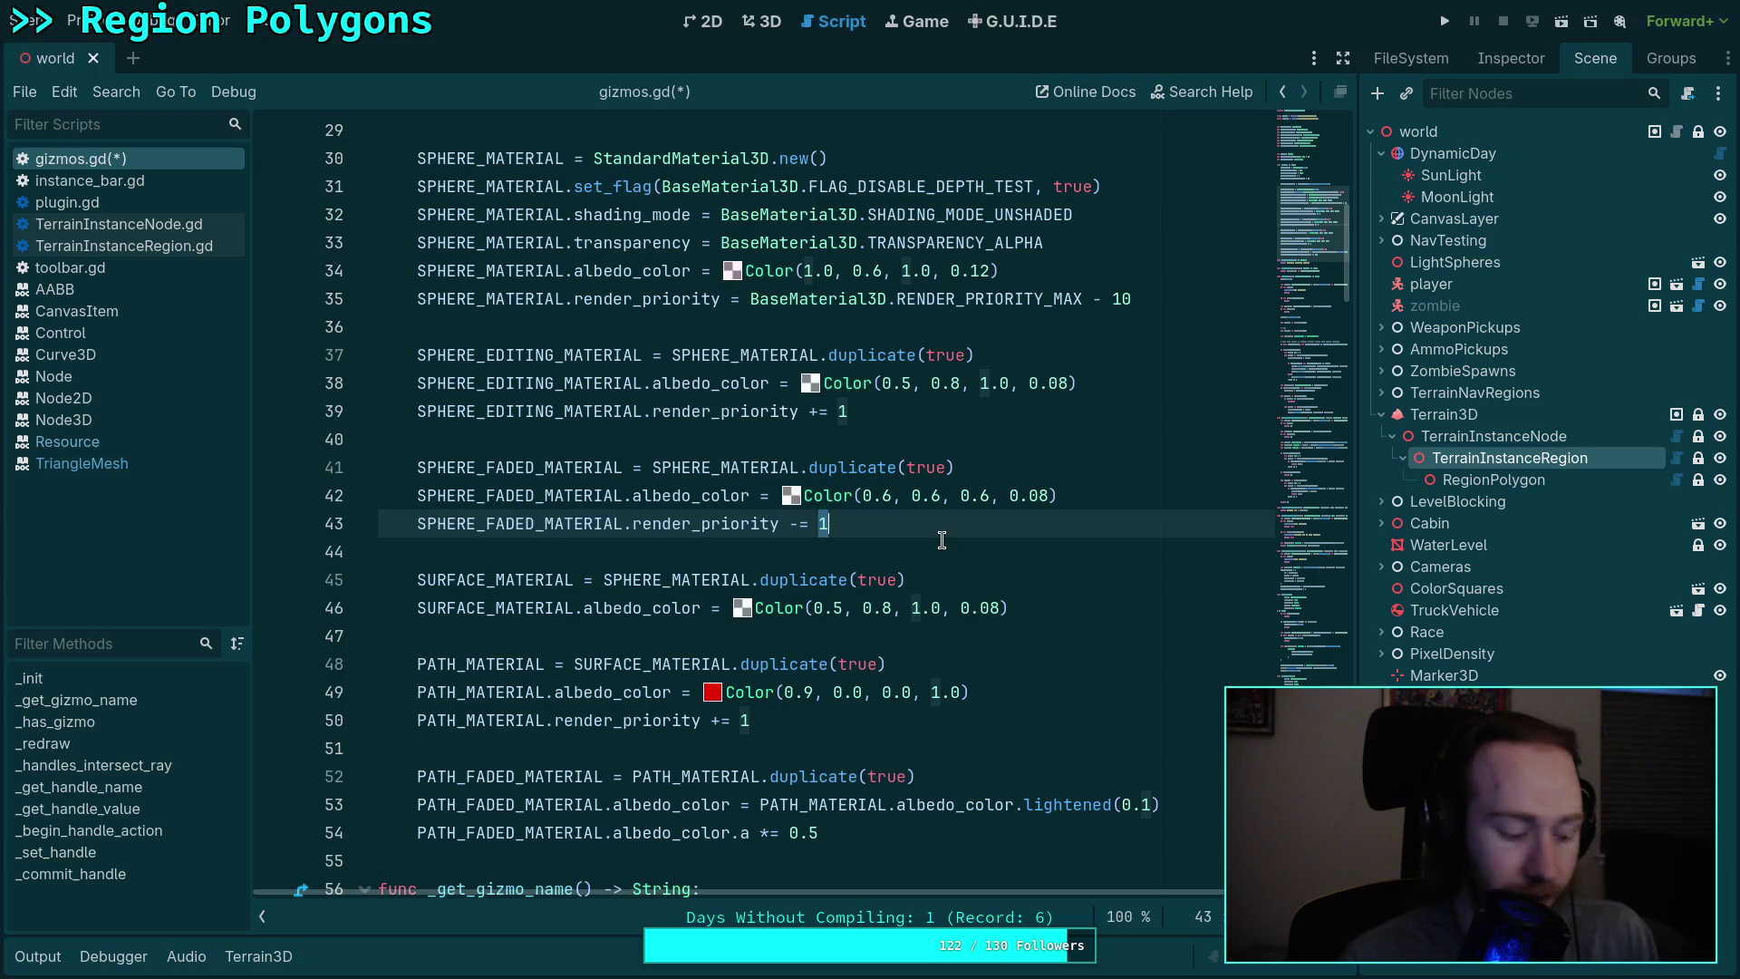
left_click(1104, 605)
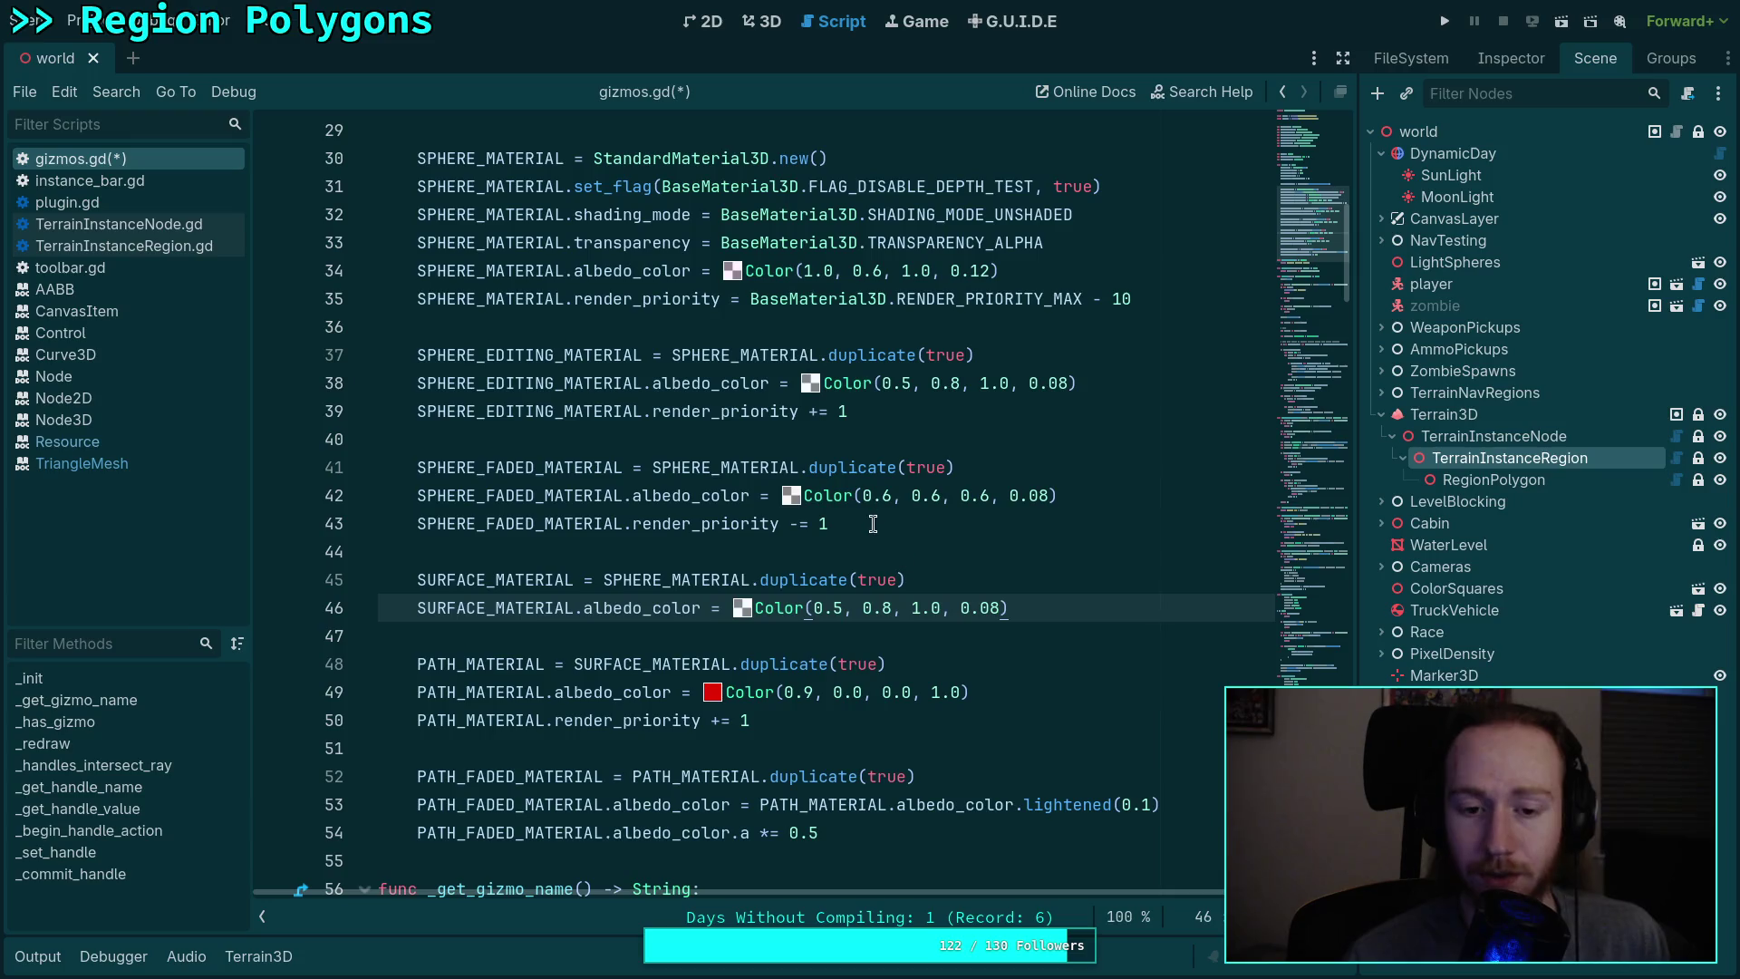
left_click(848, 522)
key("BackSpace")
type("2")
Step: Add SURFACE_MATERIAL.render_priority -= 1 below the surface colour line
left_click(1078, 600)
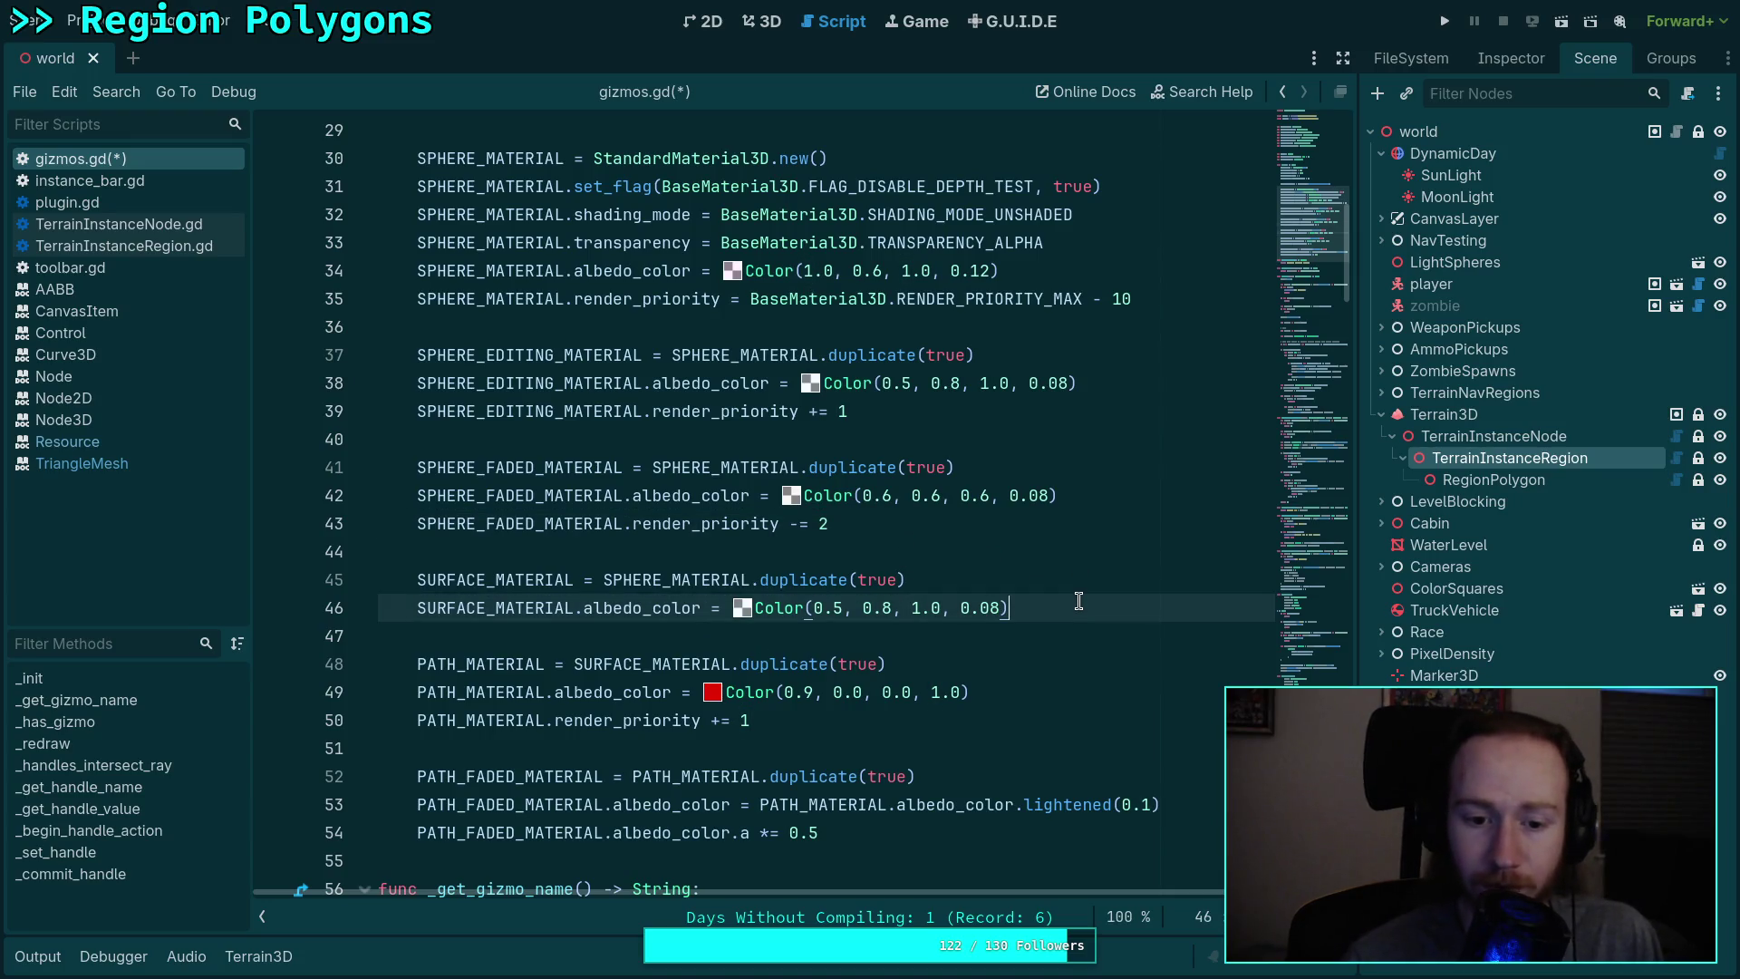
key("Return")
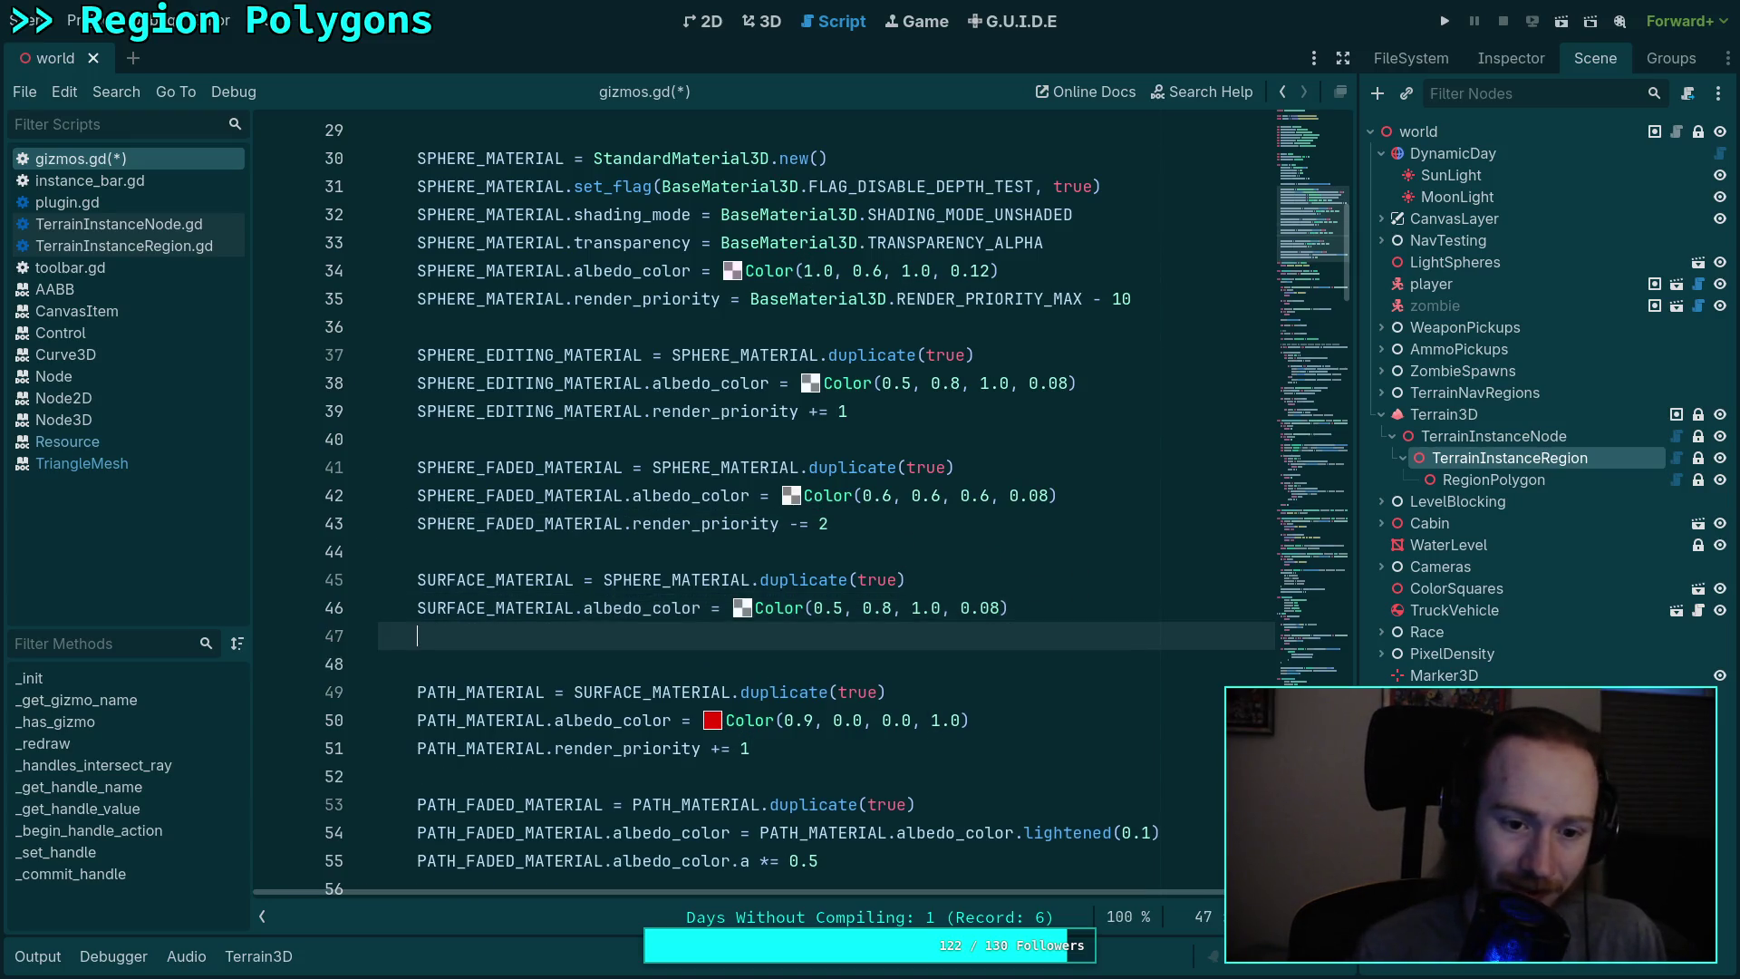
type("SU")
key("Return")
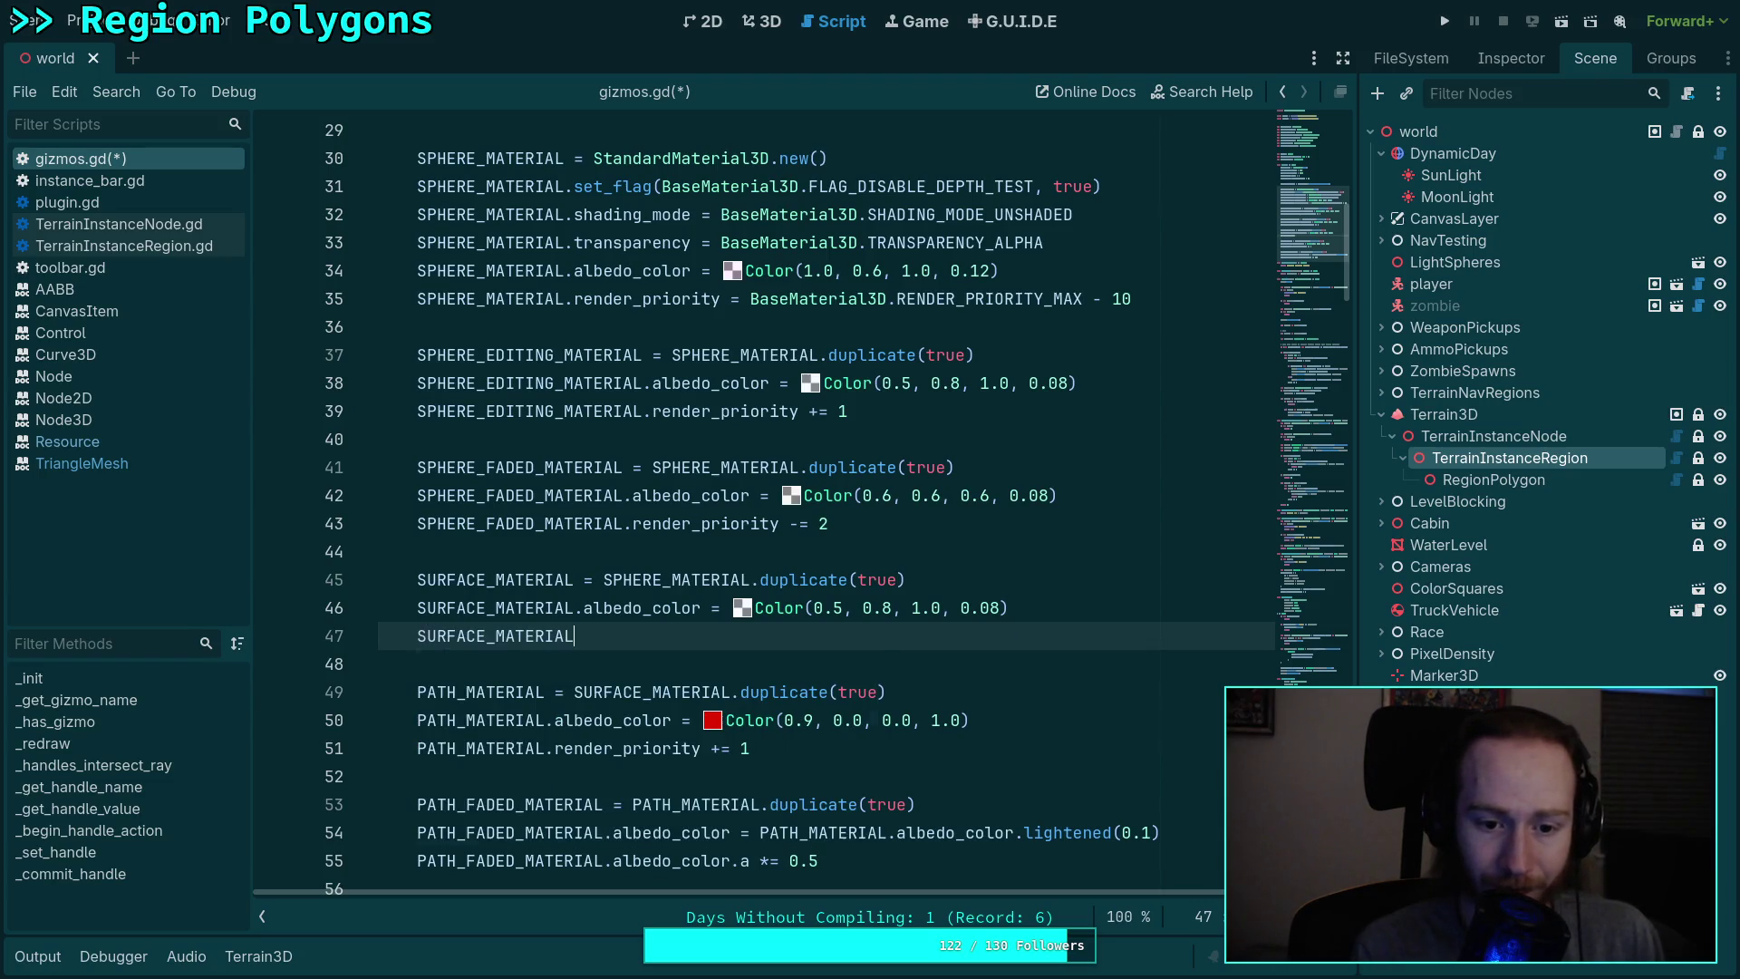
type("rend")
key("Return")
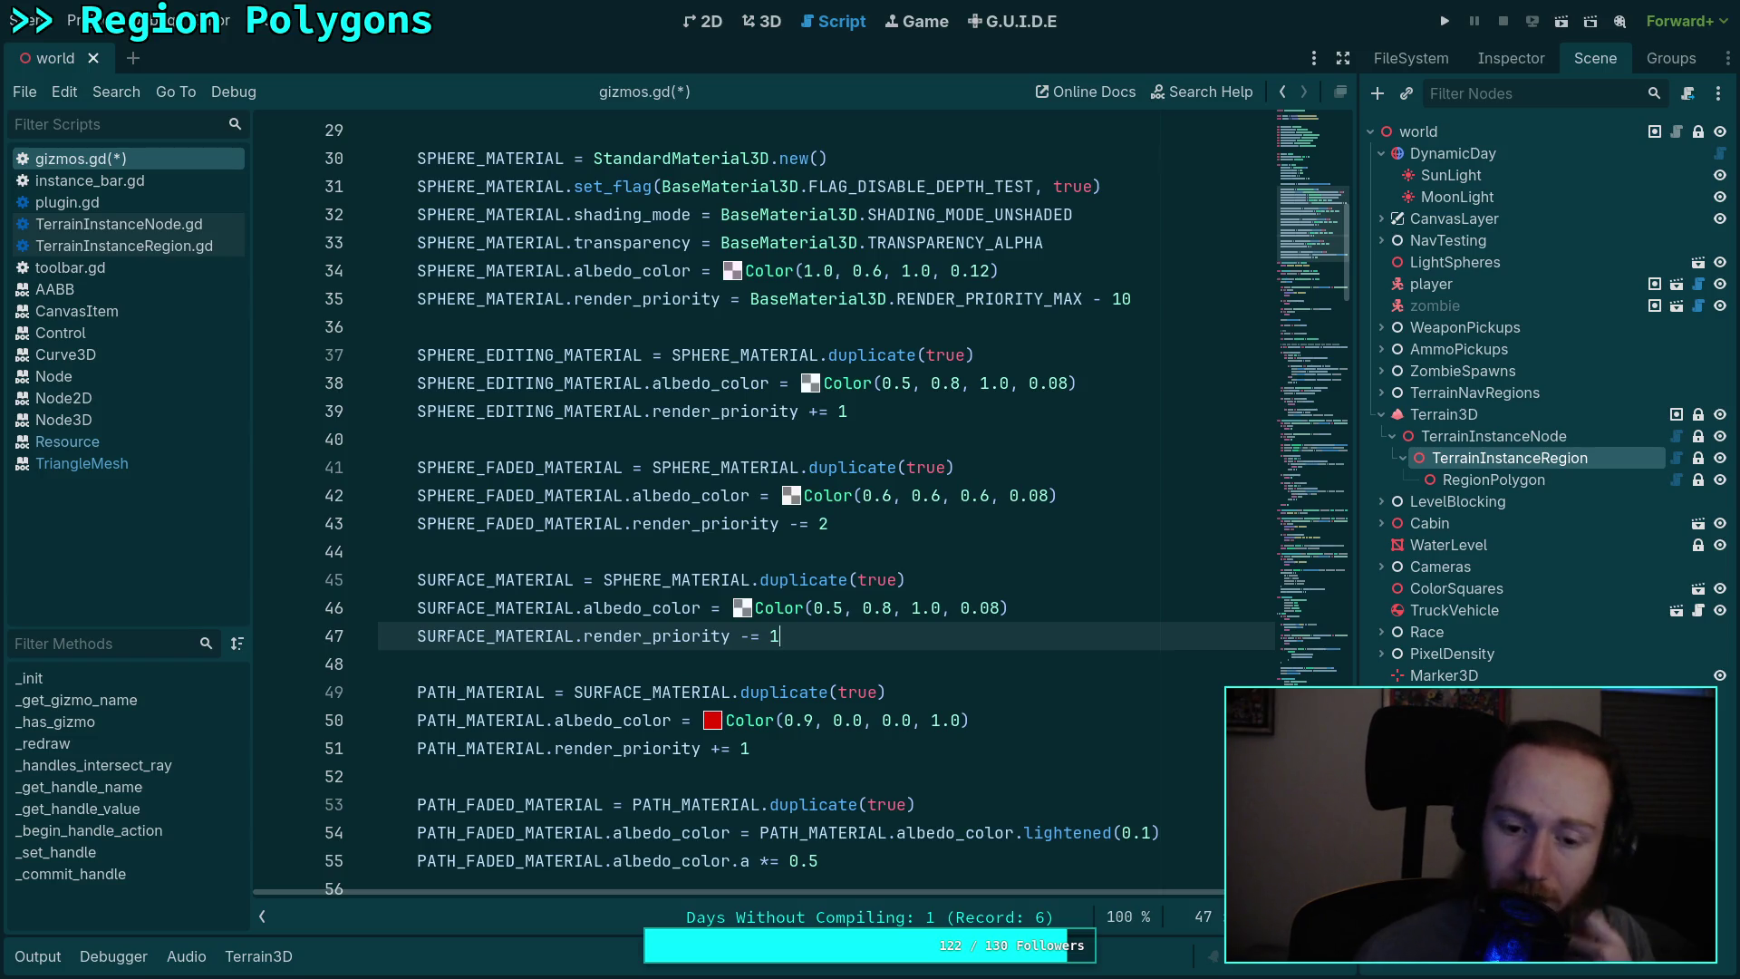
Step: Review the path and editing sphere render priority offsets
scroll(989, 646, "down", 1)
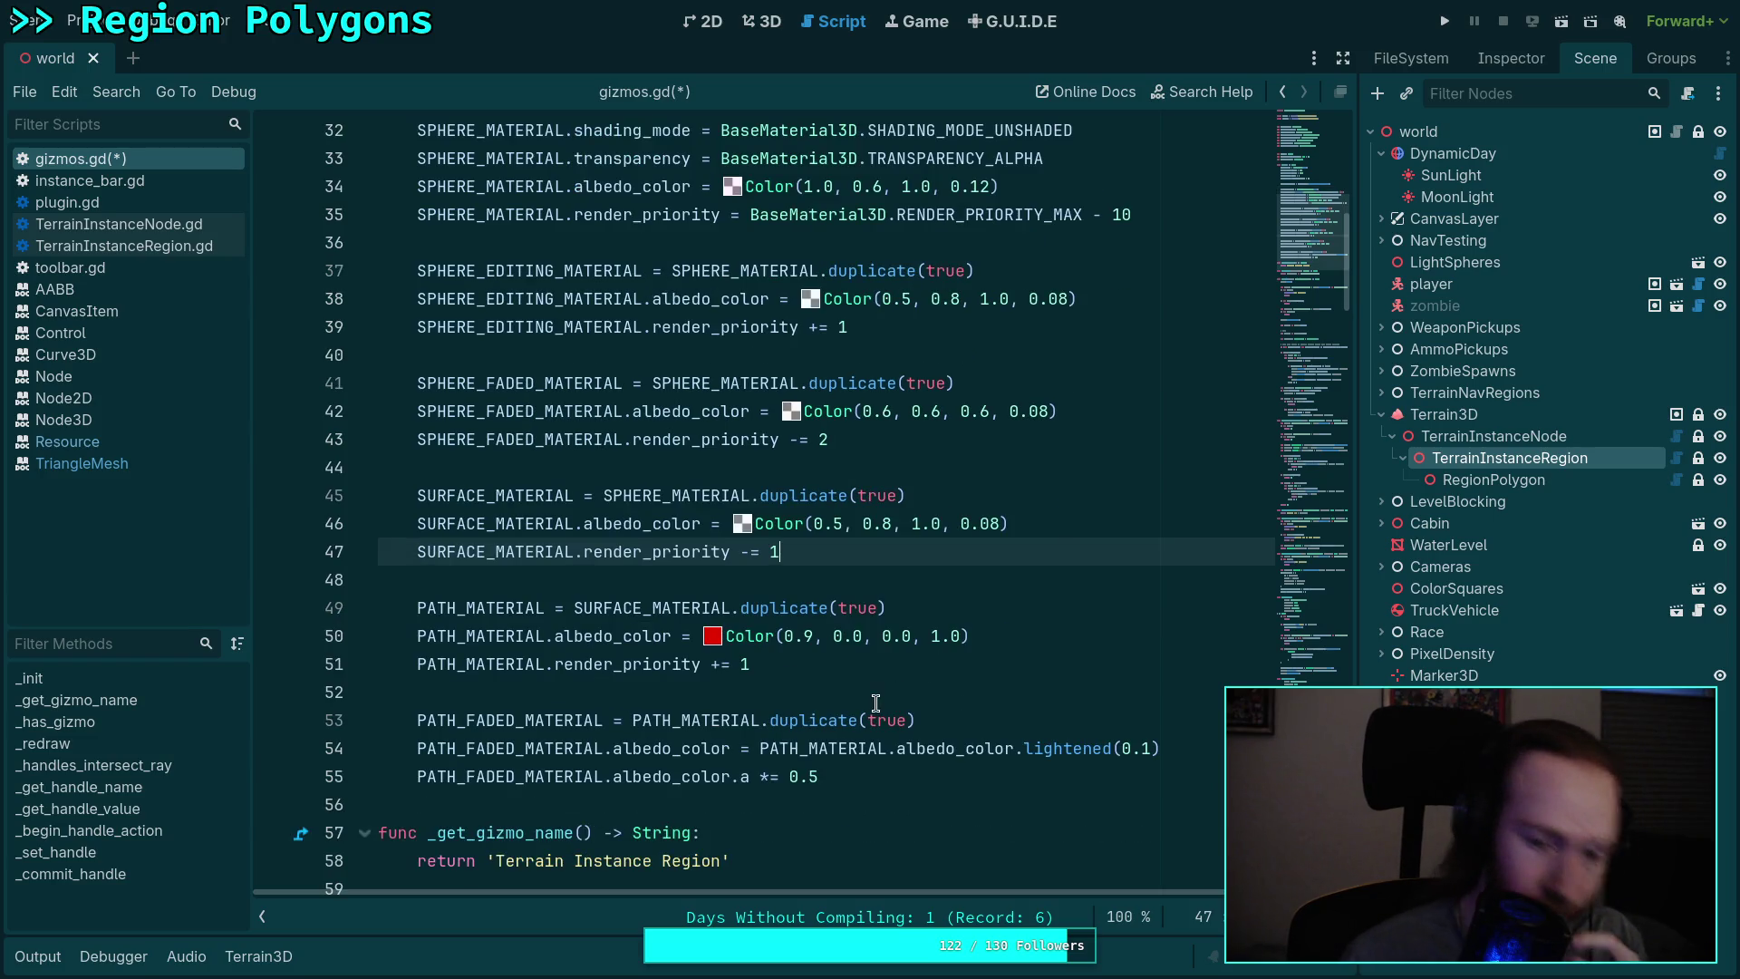
double_click(749, 664)
scroll(887, 699, "up", 1)
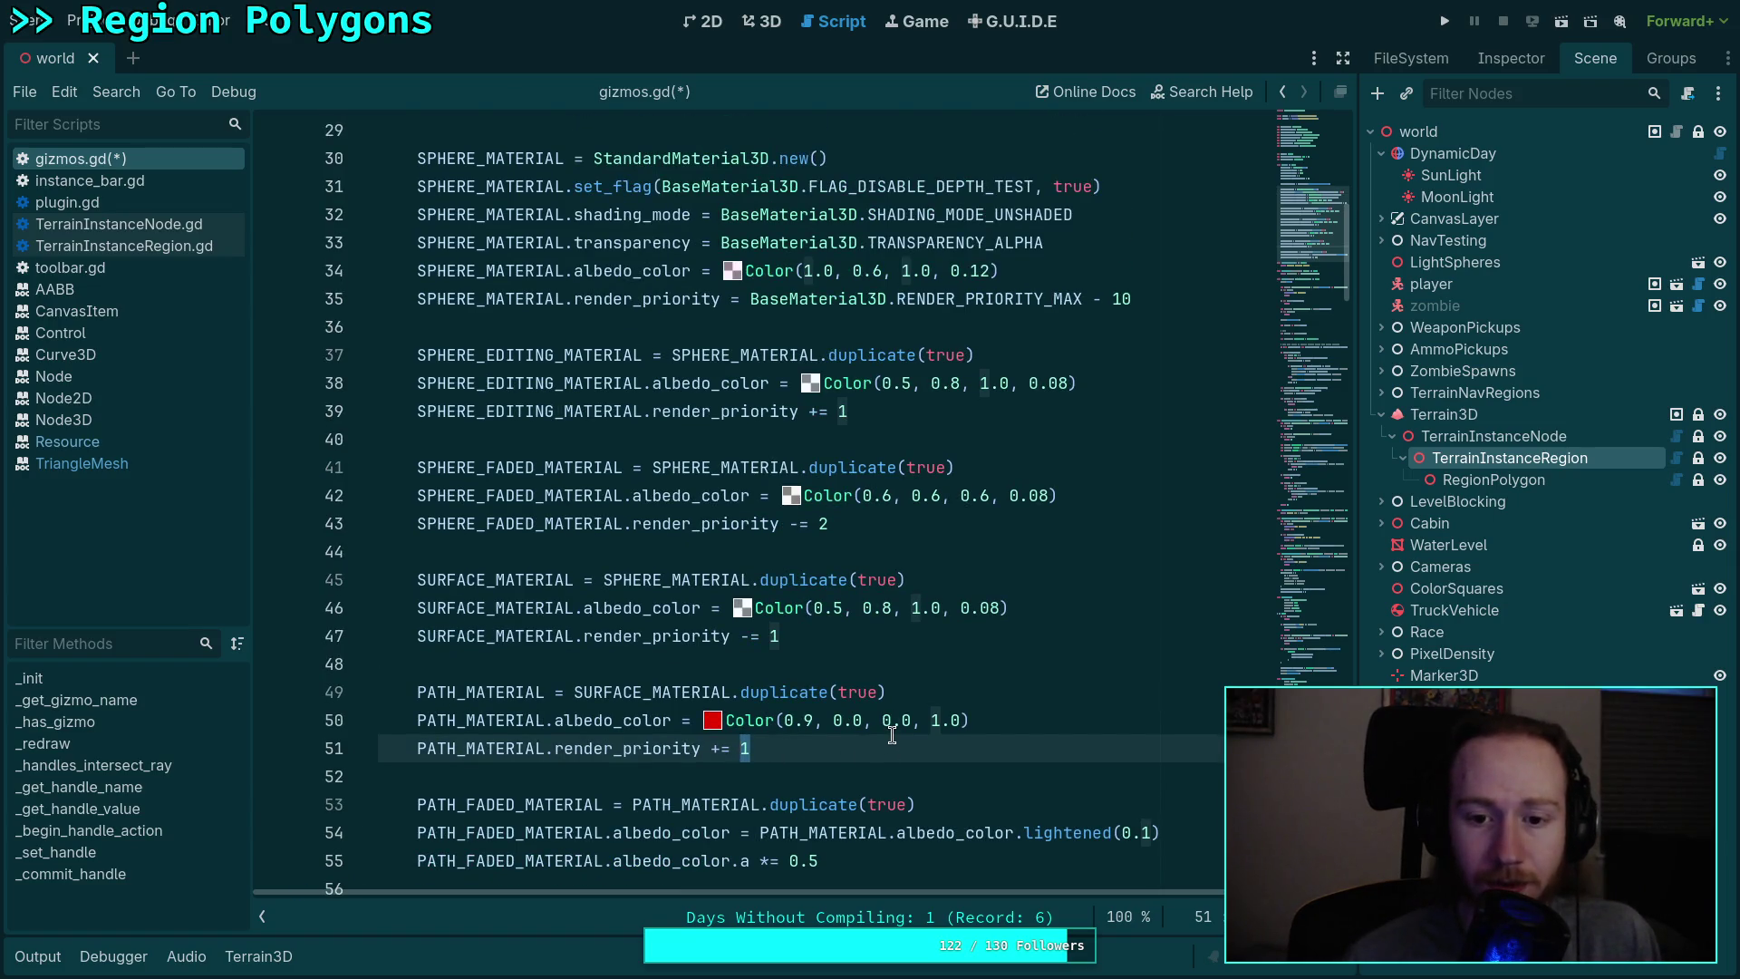
double_click(838, 410)
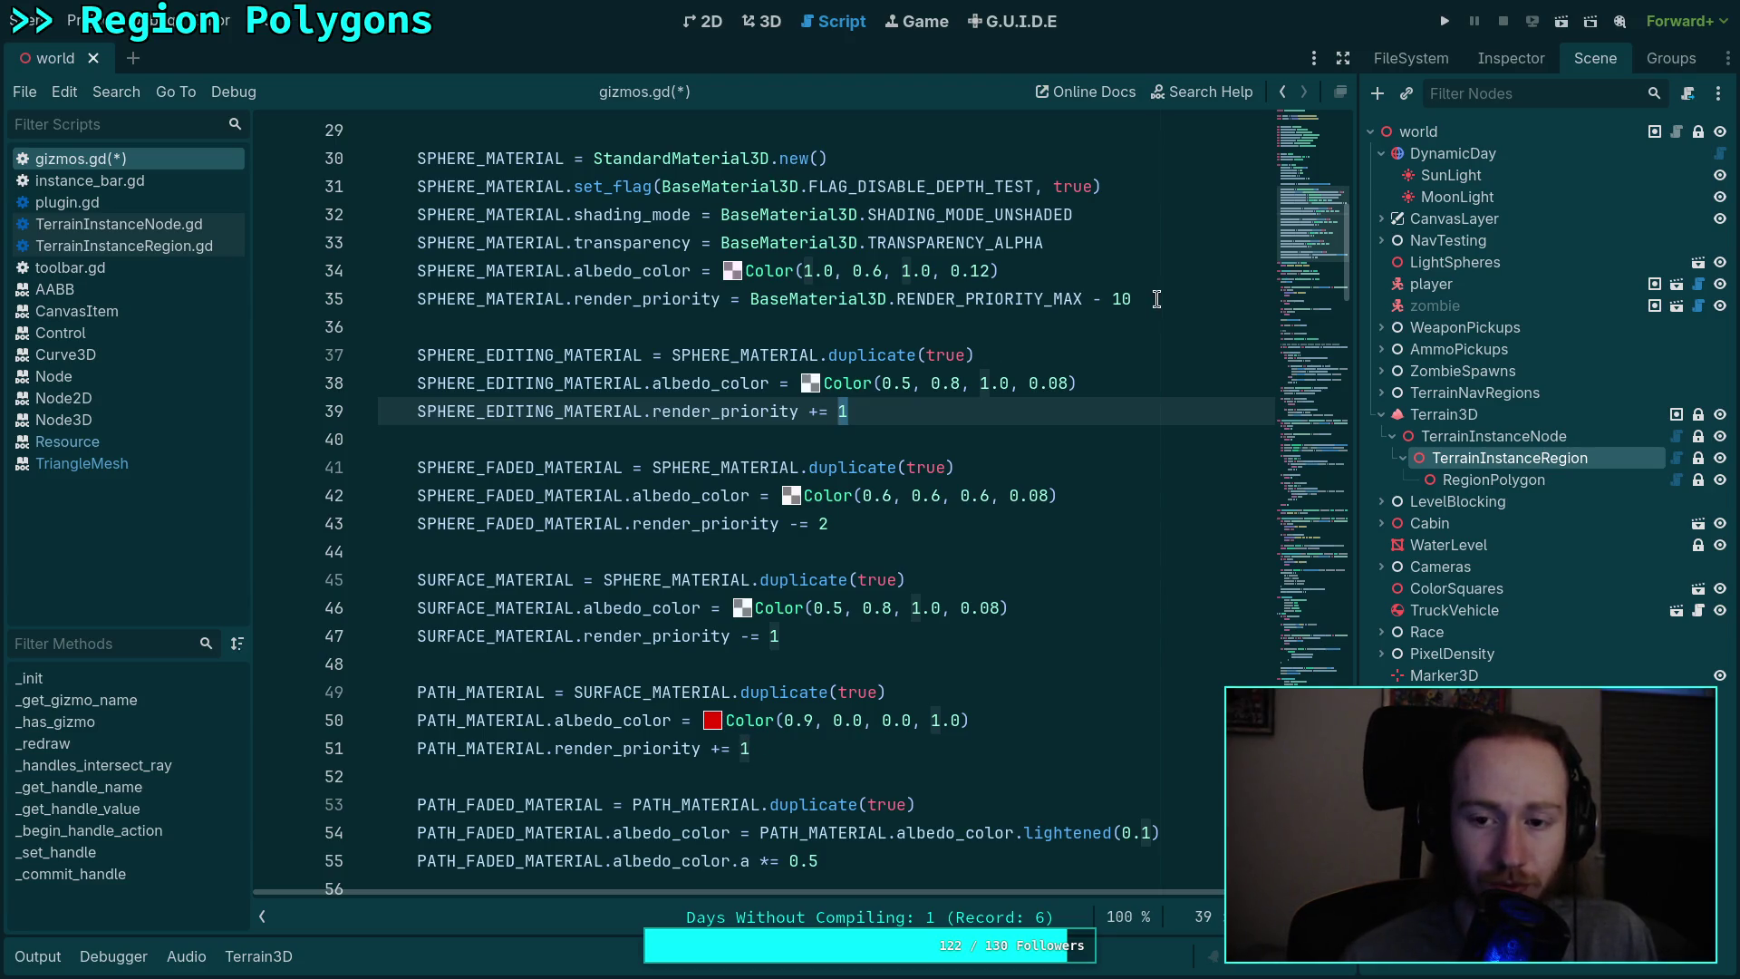
scroll(1156, 299, "up", 2)
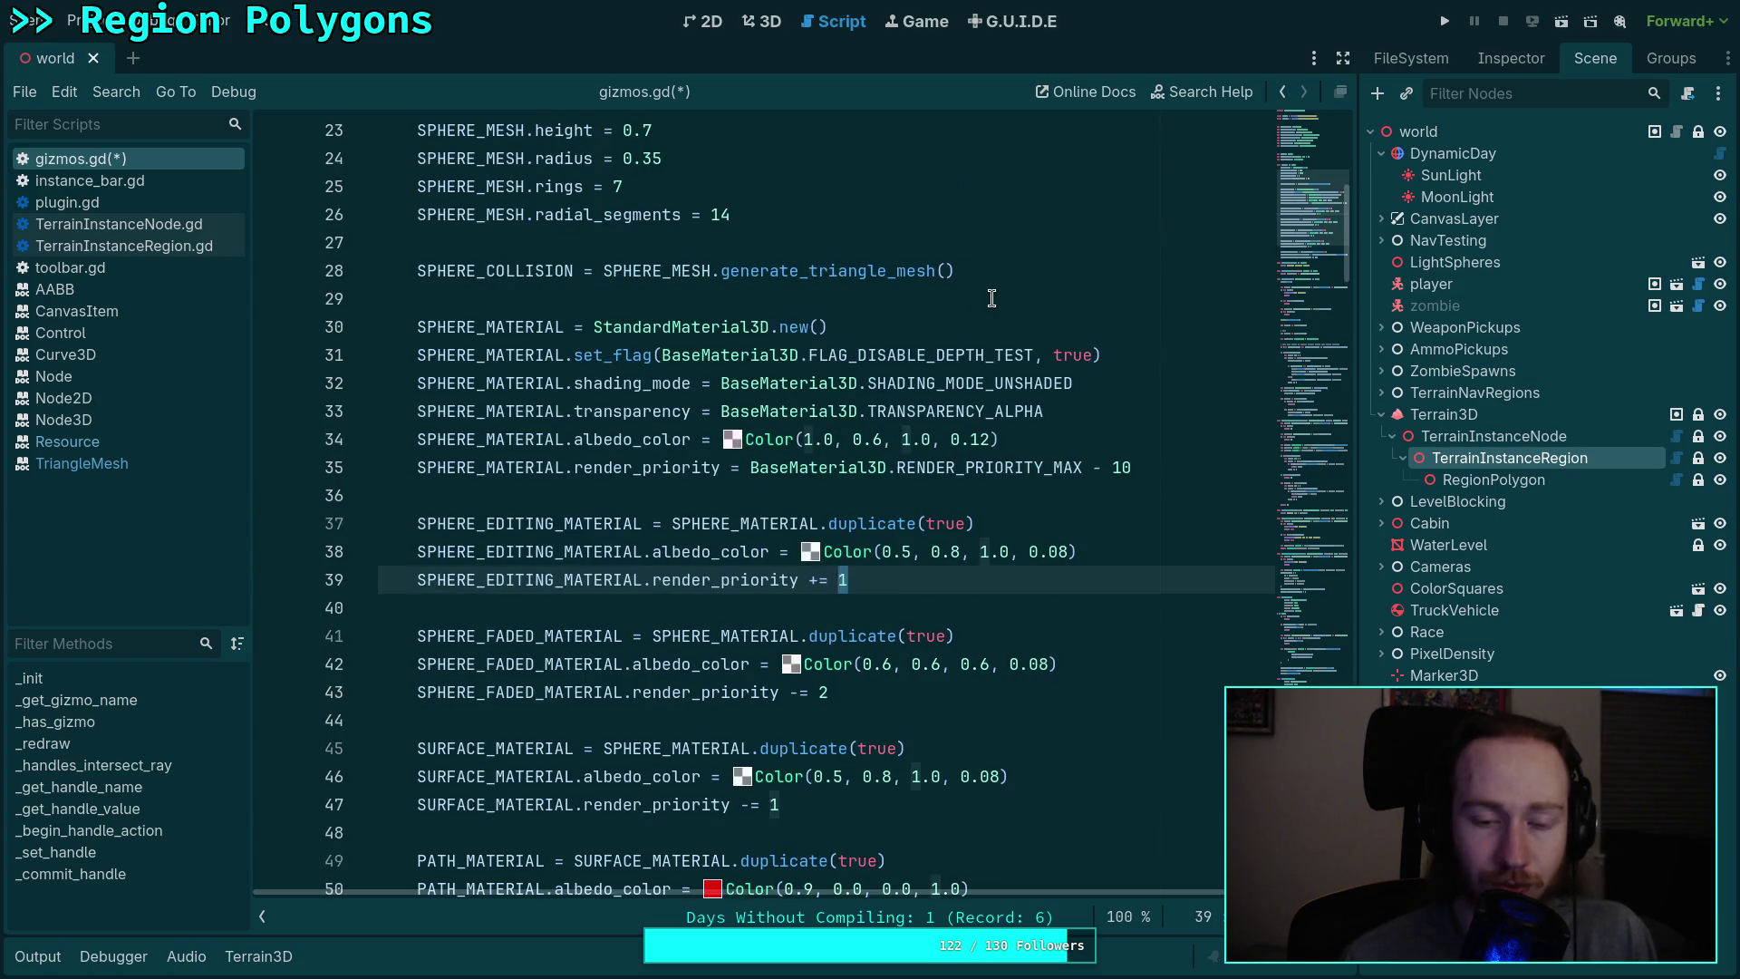
Step: Add a 'var priority' holding the maximum render priority expression cut from line 37
left_click(991, 298)
key("Return")
key("Return")
key("Up")
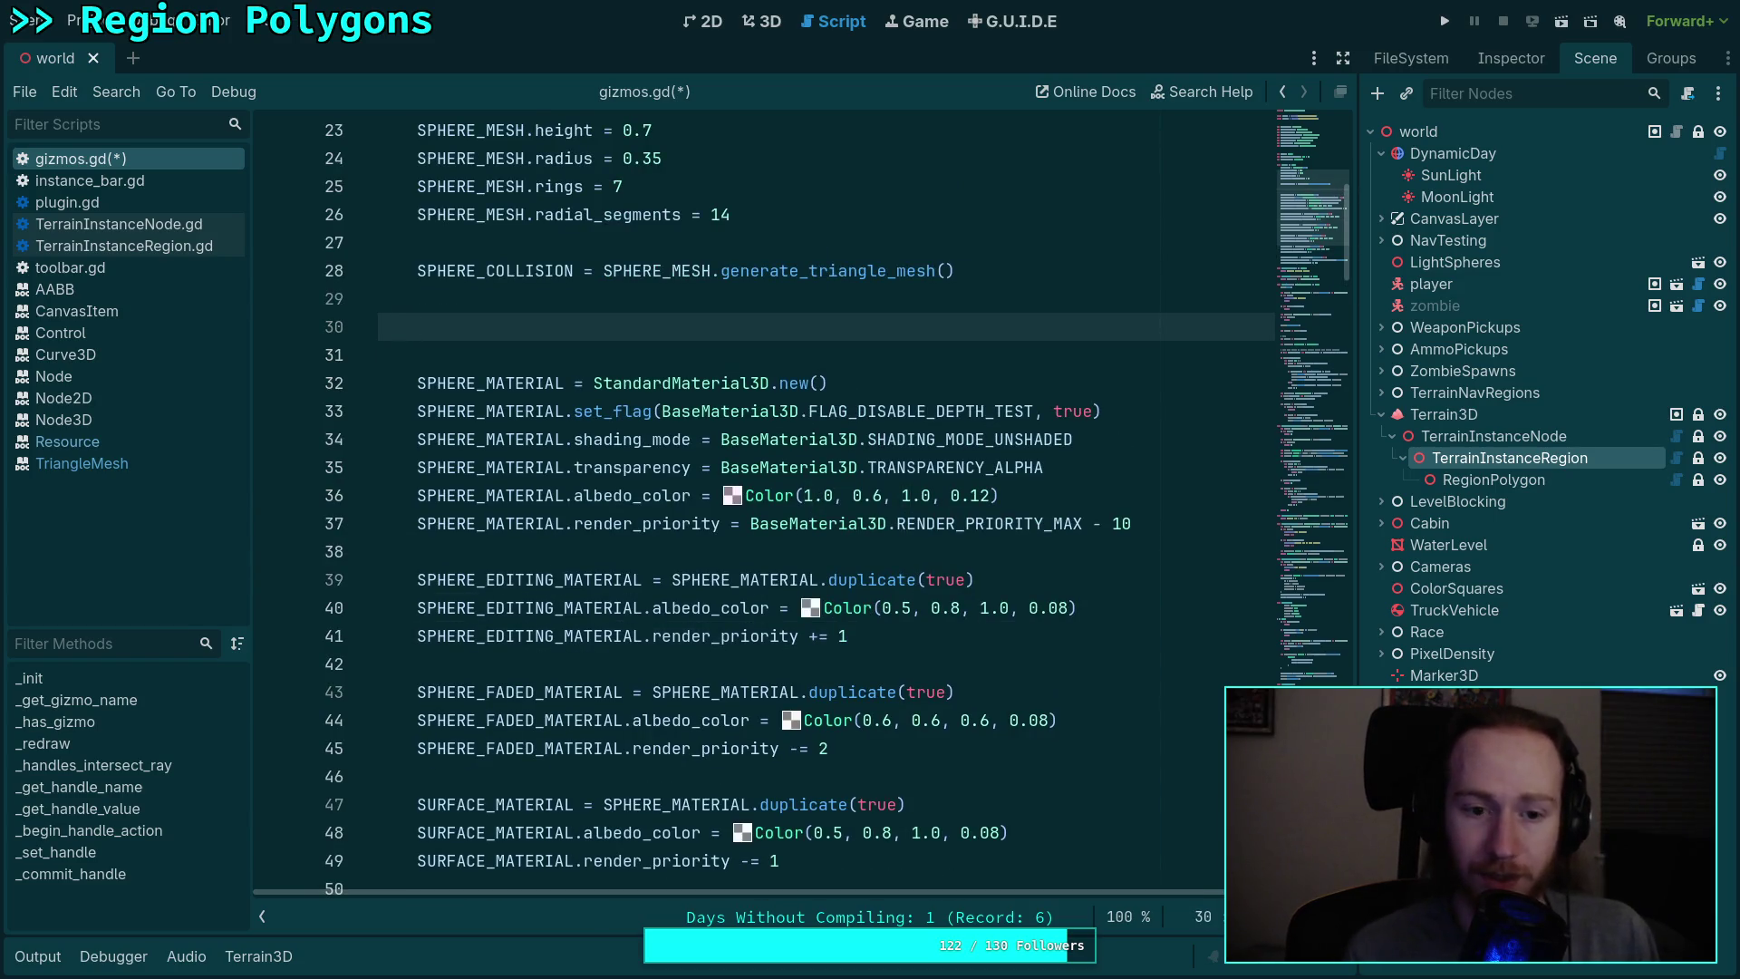
type("var pr")
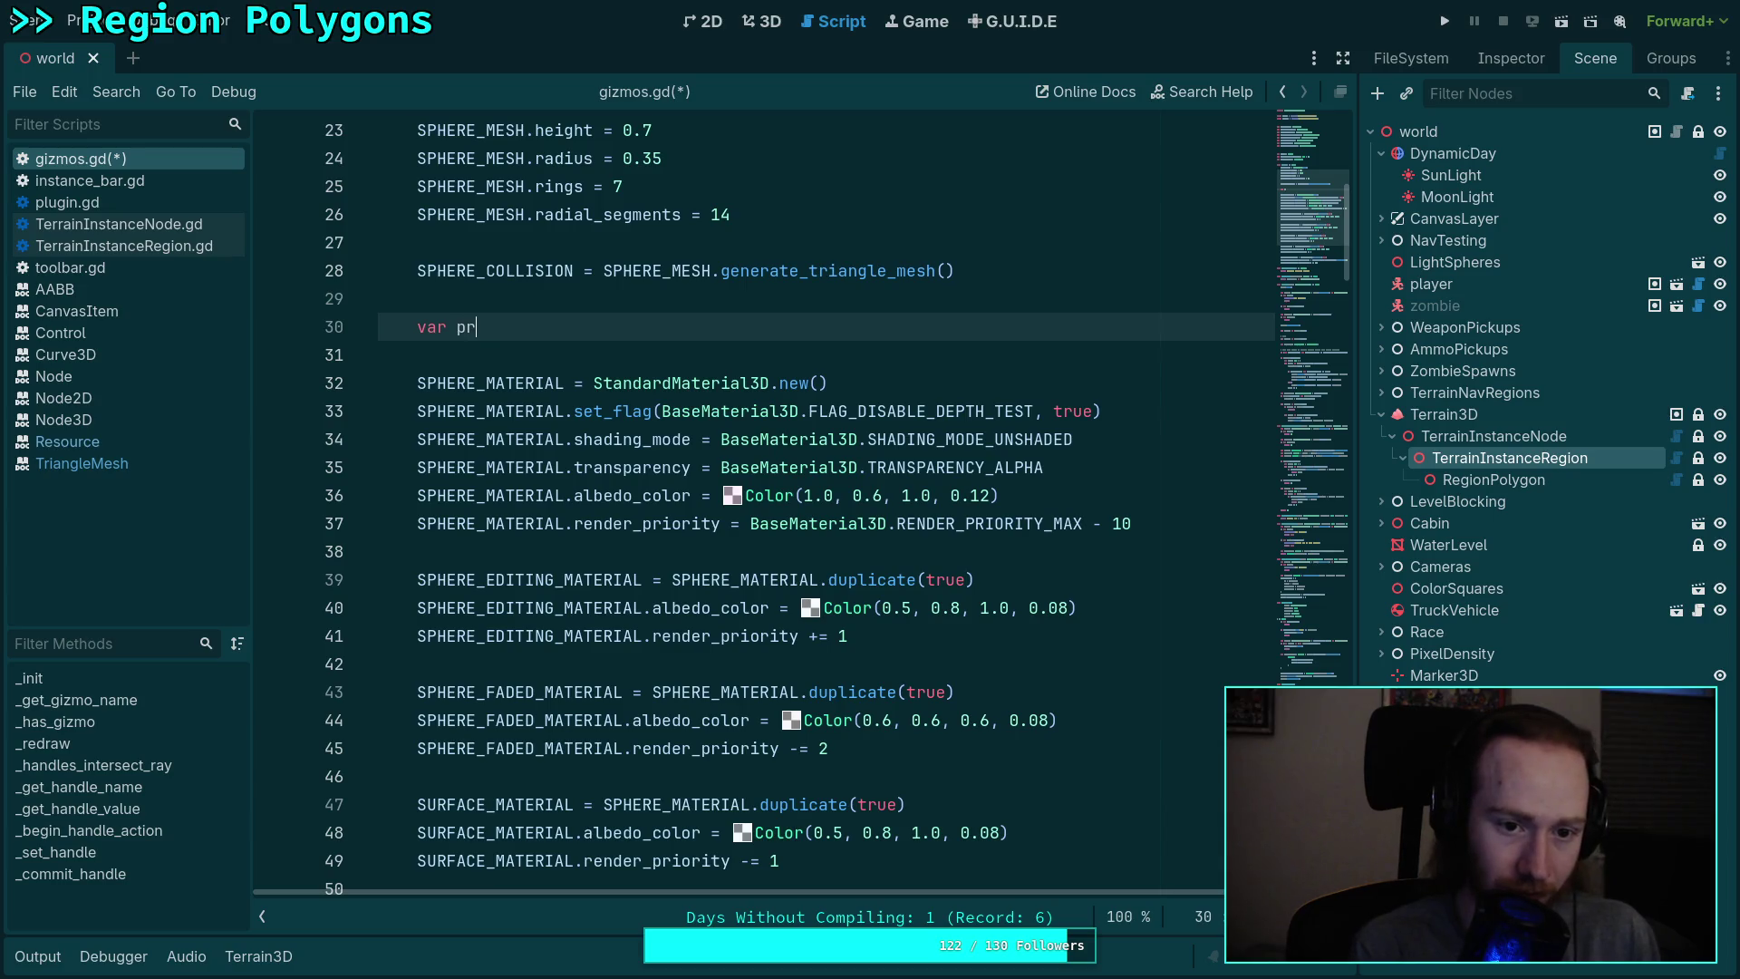
type("iority")
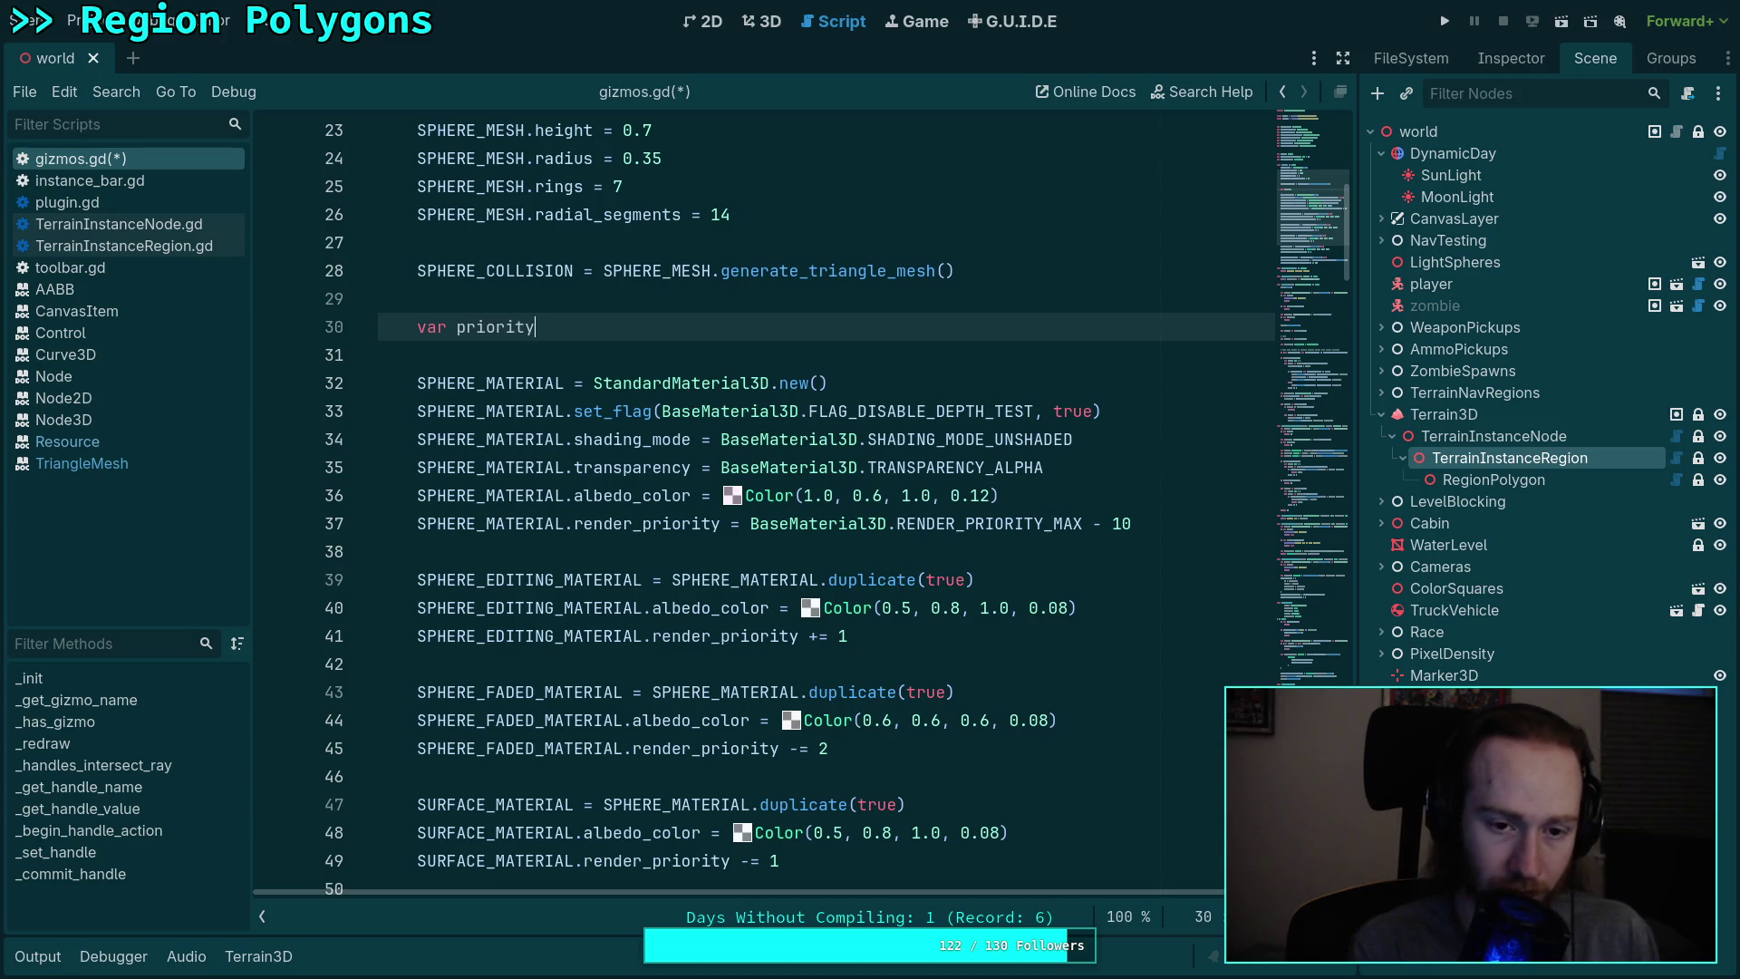
mouse_move(1132, 523)
left_mouse_down()
mouse_move(752, 523)
mouse_move(1131, 523)
left_mouse_up()
key("ctrl+c")
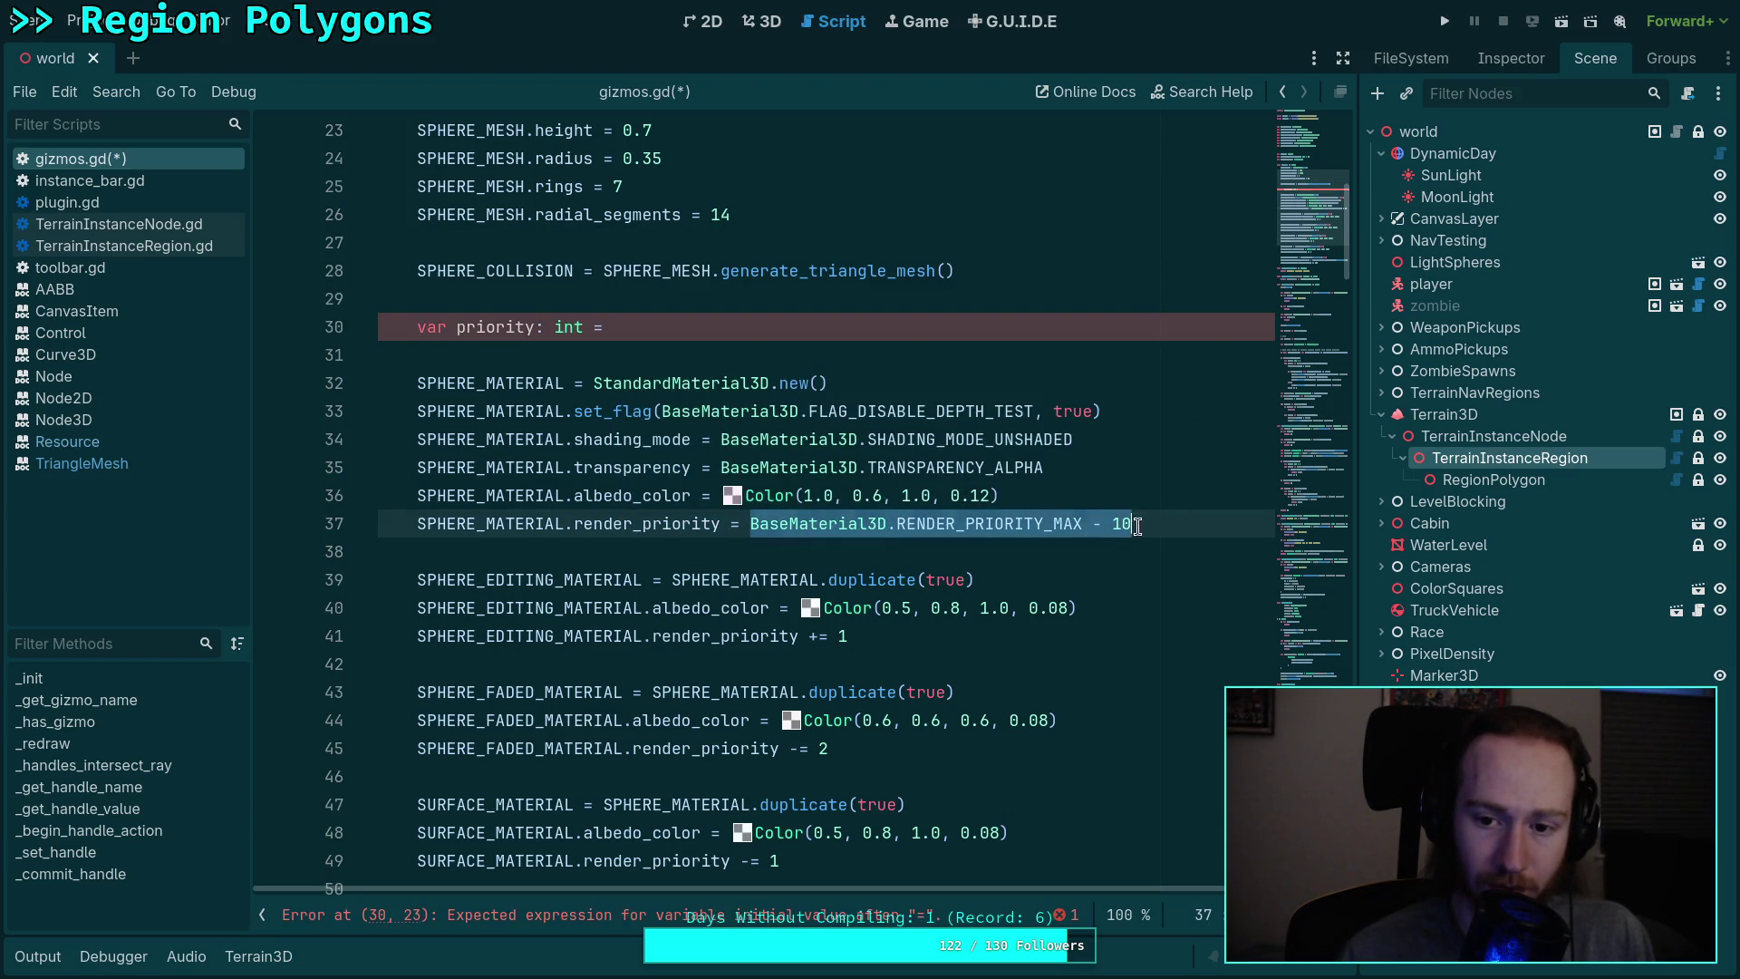
right_click(1024, 533)
left_click(1074, 602)
left_click(729, 328)
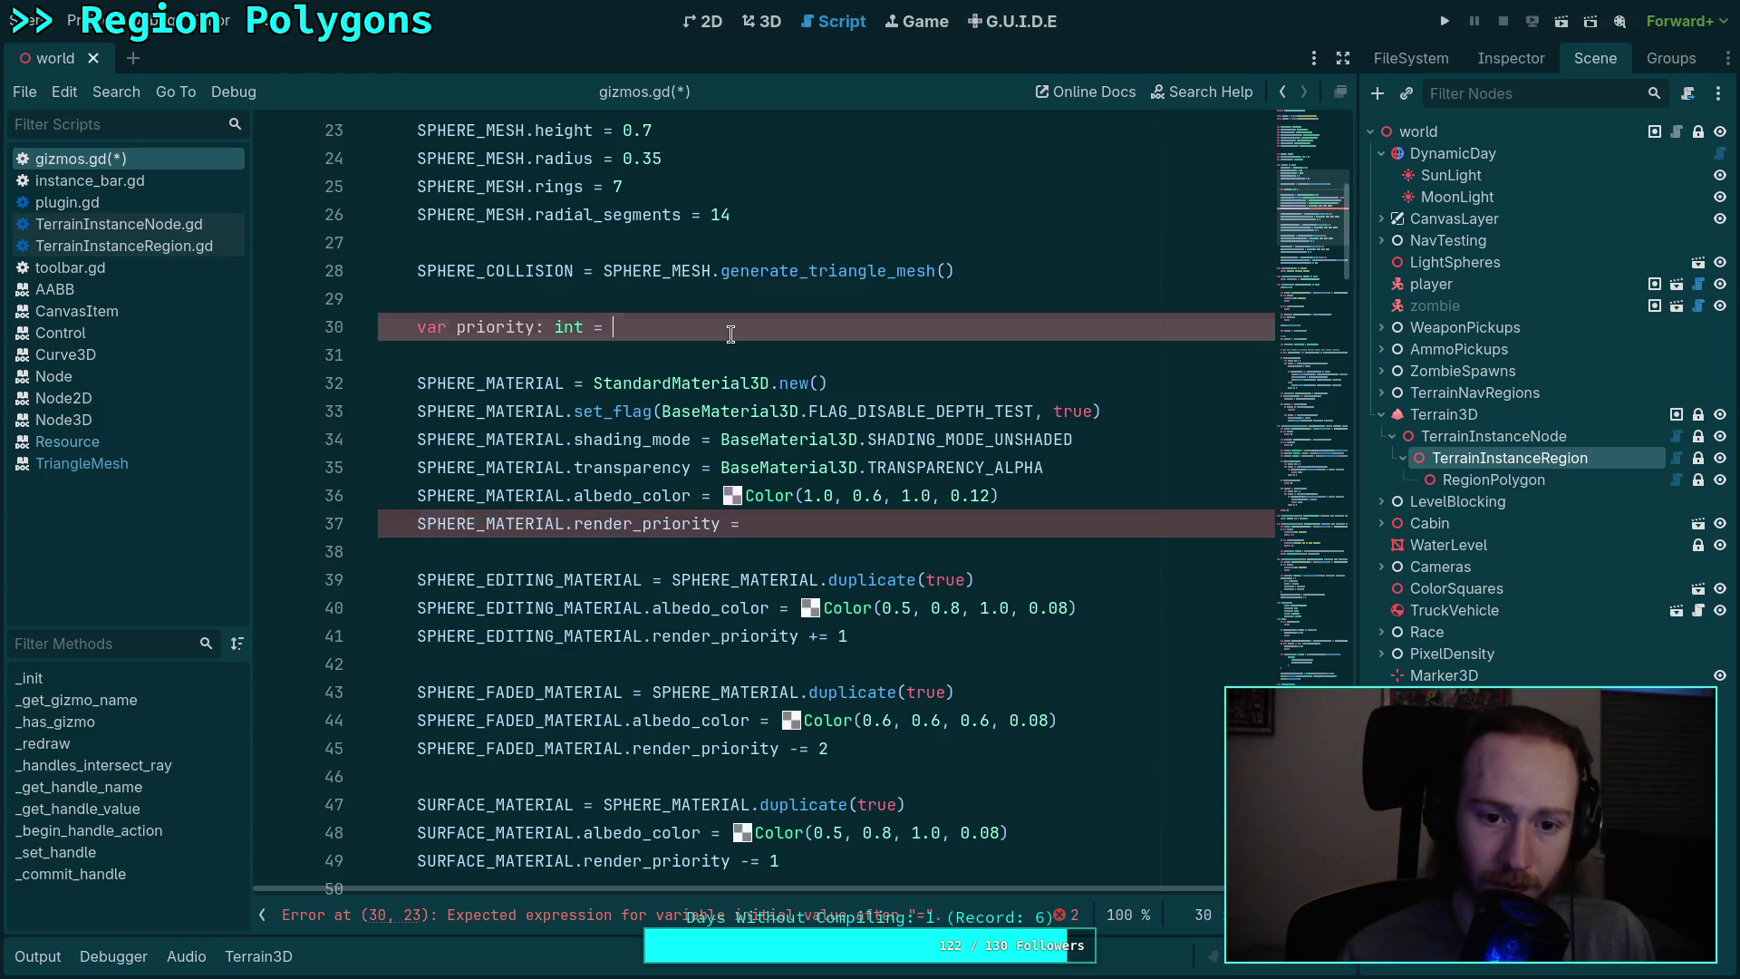
key("ctrl+v")
Step: Set the sphere and editing sphere render priorities to use priority
left_click(874, 523)
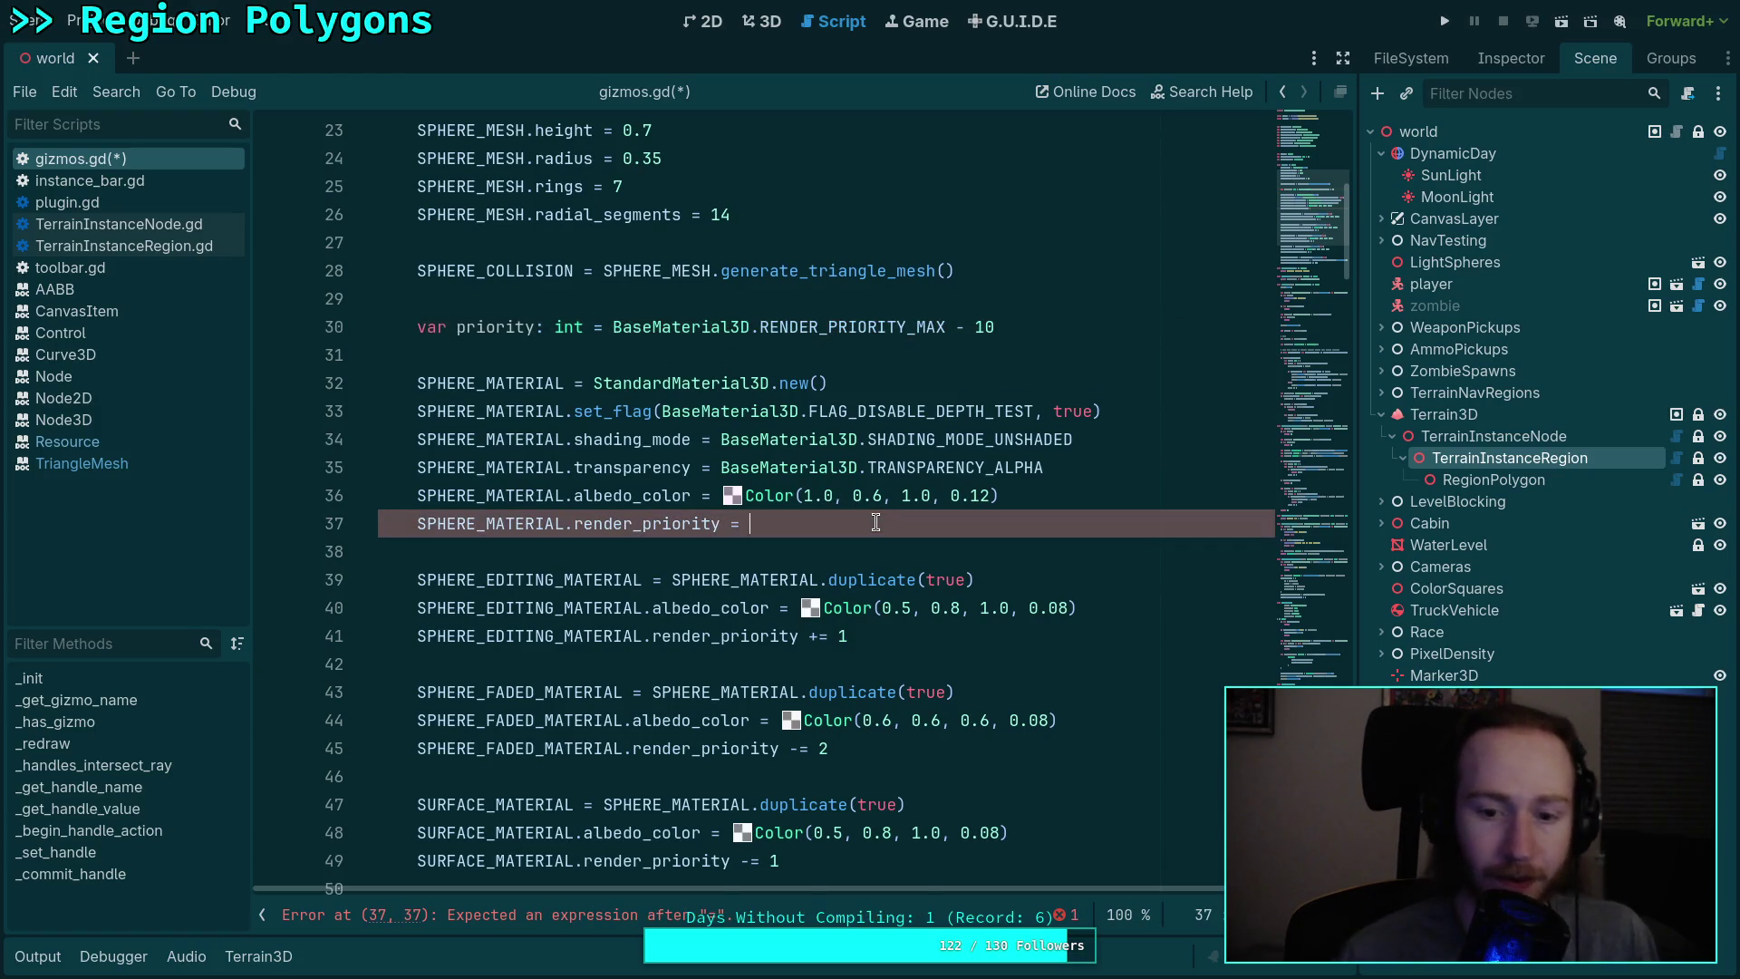
type("pr")
key("Return")
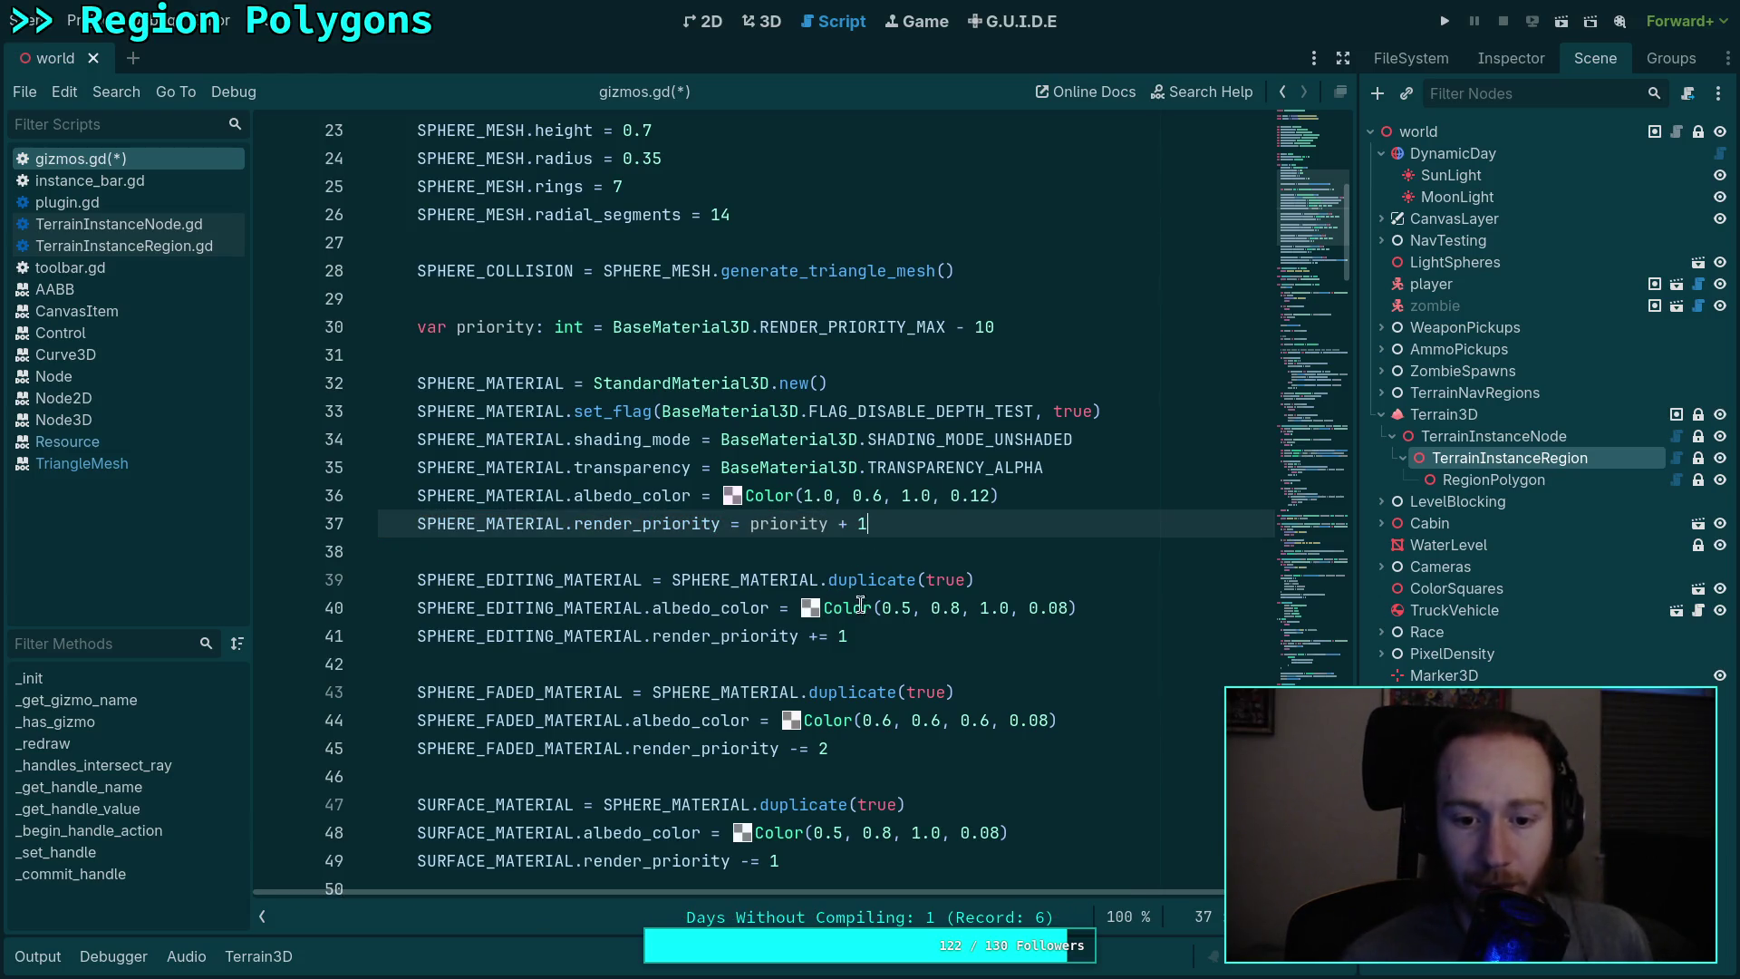
left_click(868, 636)
key("BackSpace")
key("BackSpace")
key("BackSpace")
type("= ")
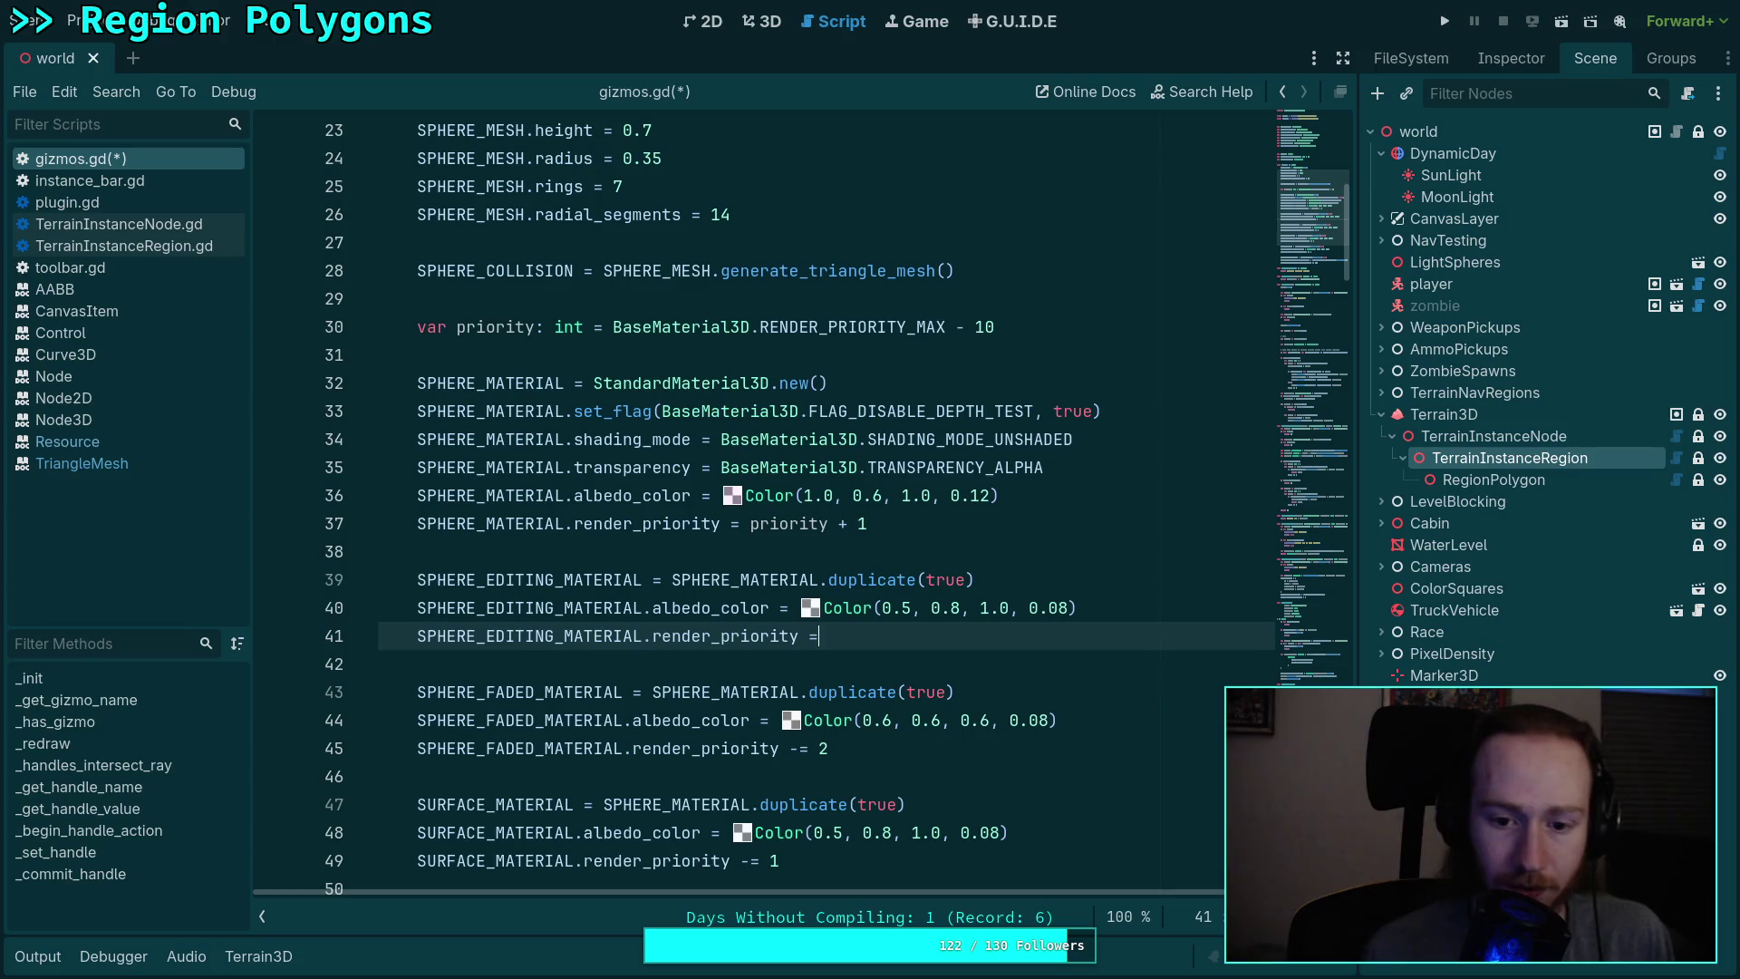
type("pr")
key("Return")
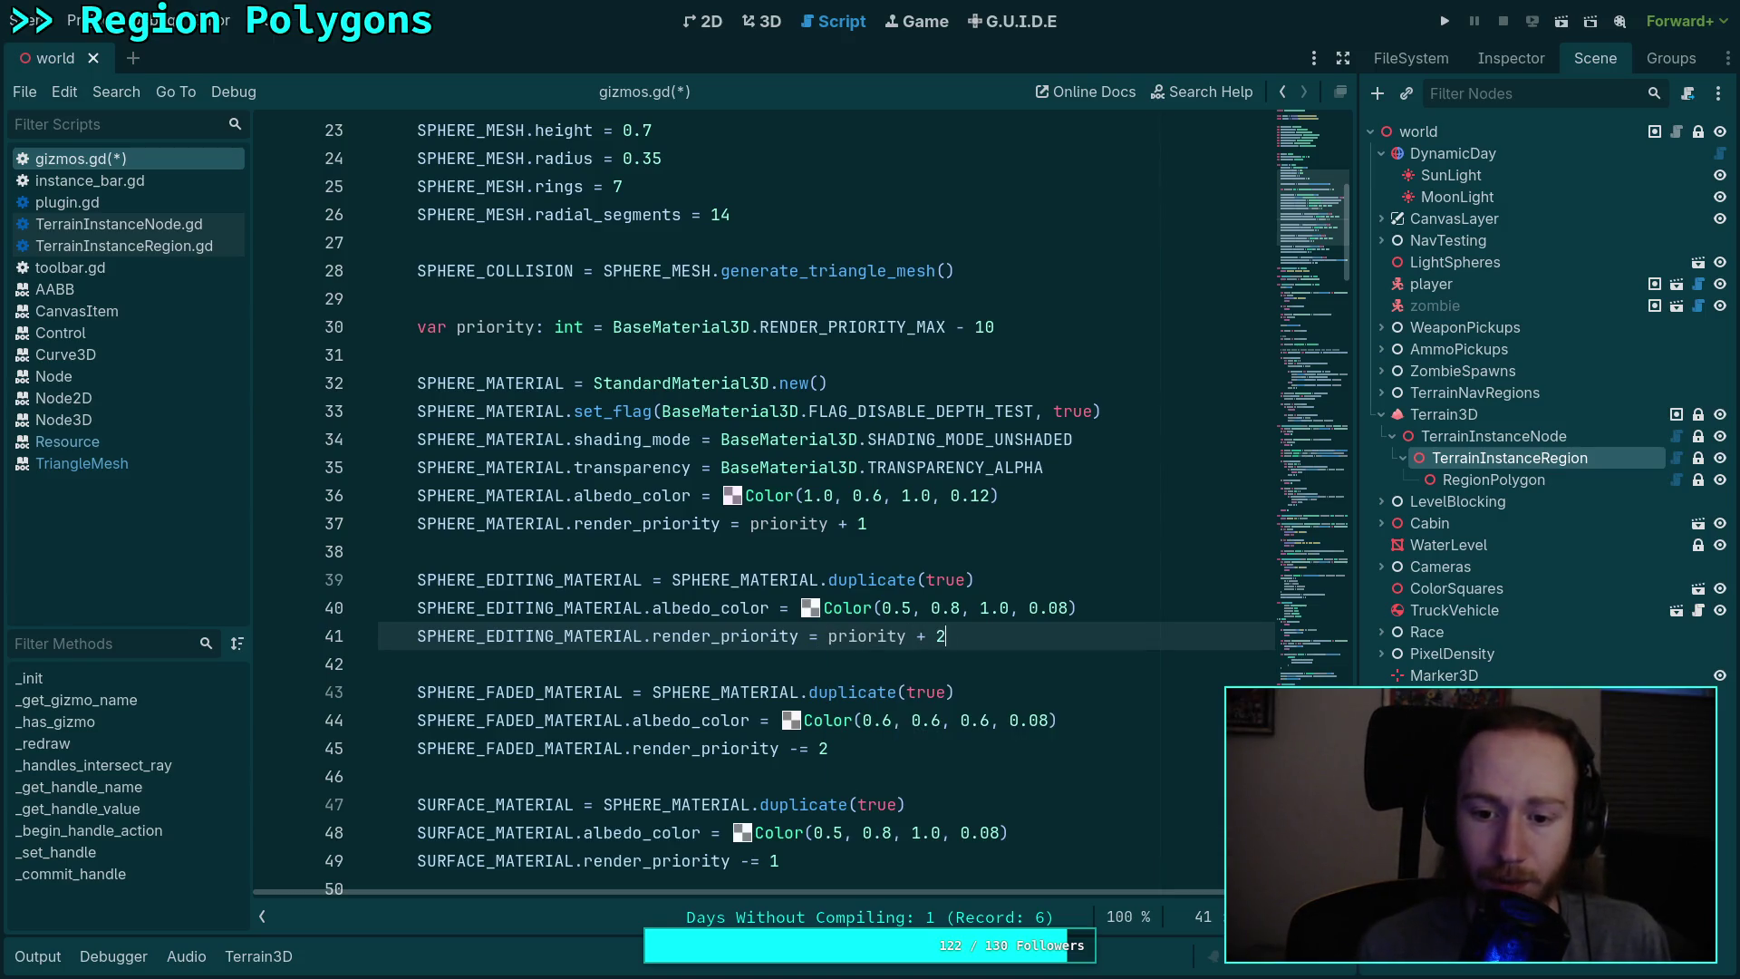
Step: Replace the faded sphere's old -= 2 offset with a priority-based value
scroll(749, 644, "down", 1)
left_click(867, 664)
key("BackSpace")
key("BackSpace")
key("BackSpace")
type("=")
type(" pr")
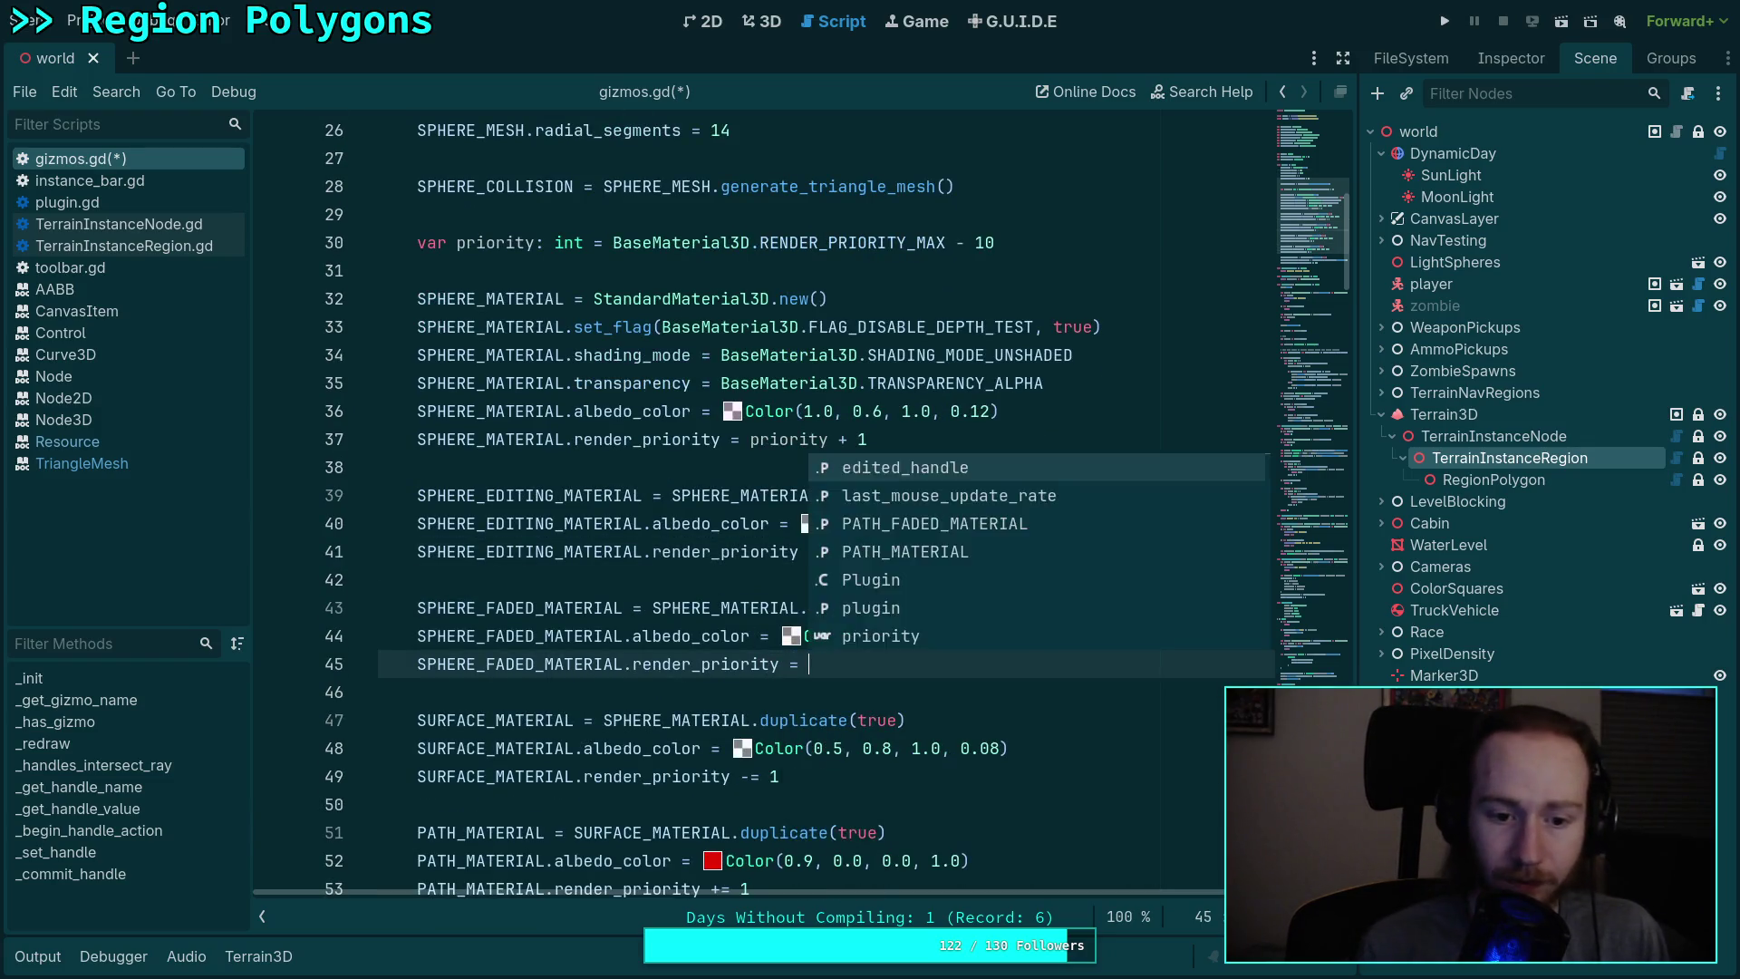
key("Return")
type("1")
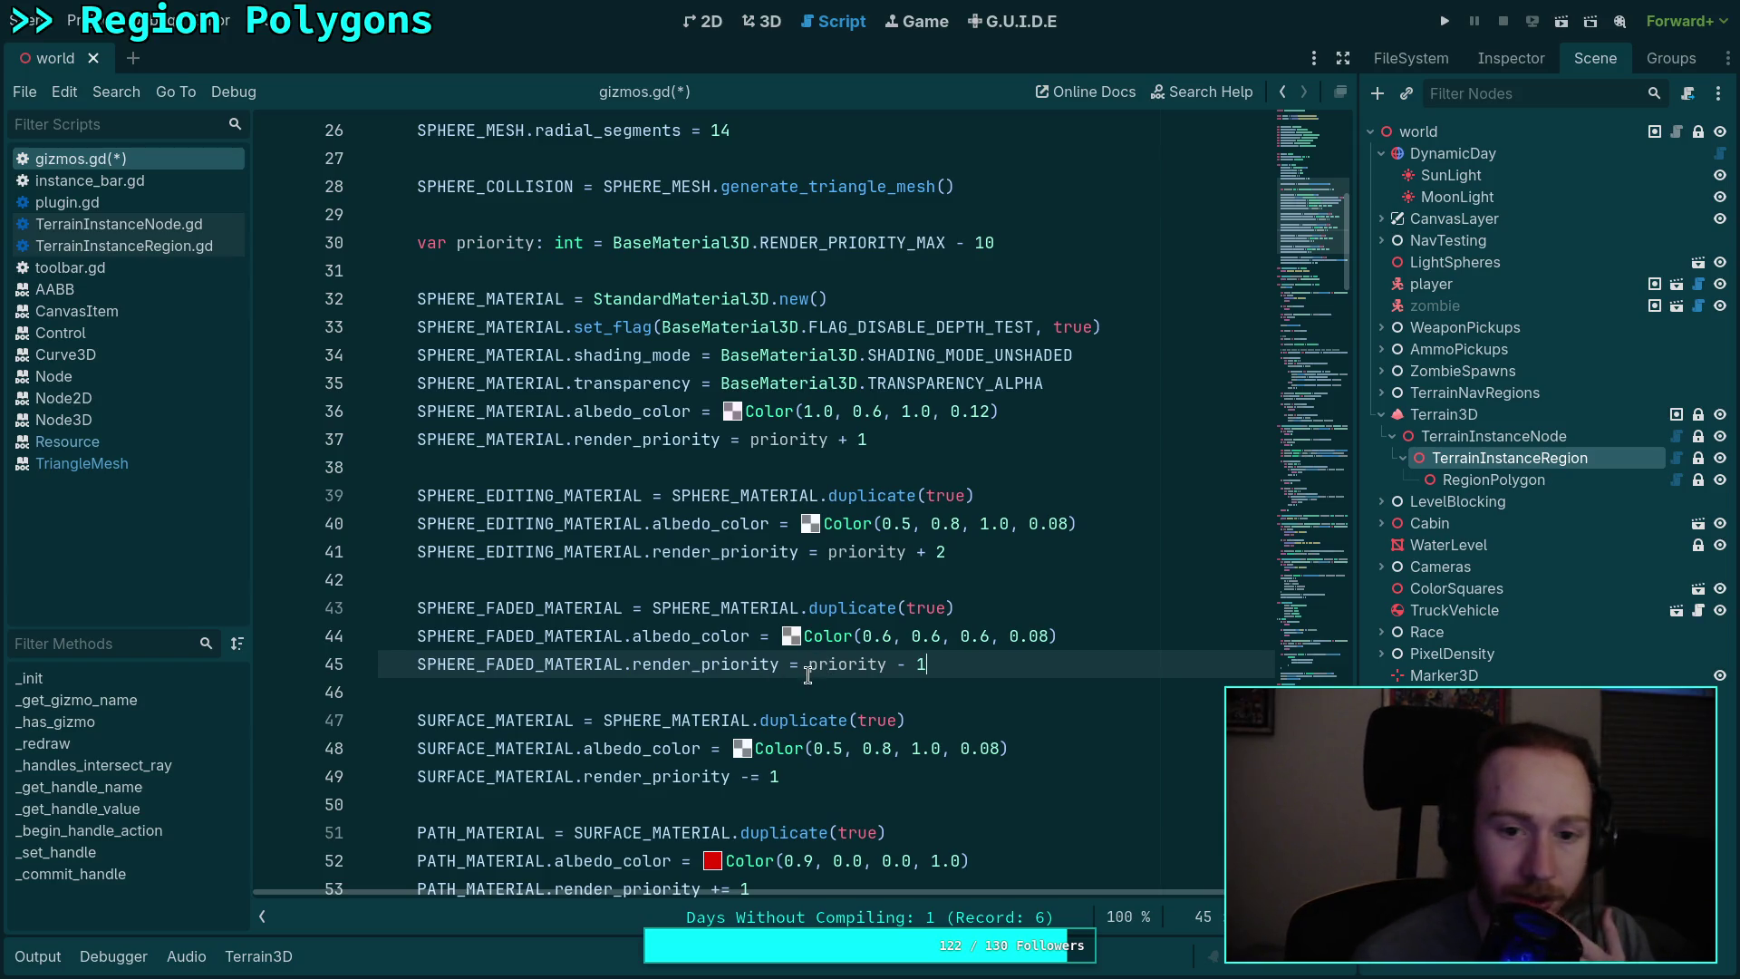
Step: Set the path and surface material render priorities to use priority
scroll(852, 640, "down", 1)
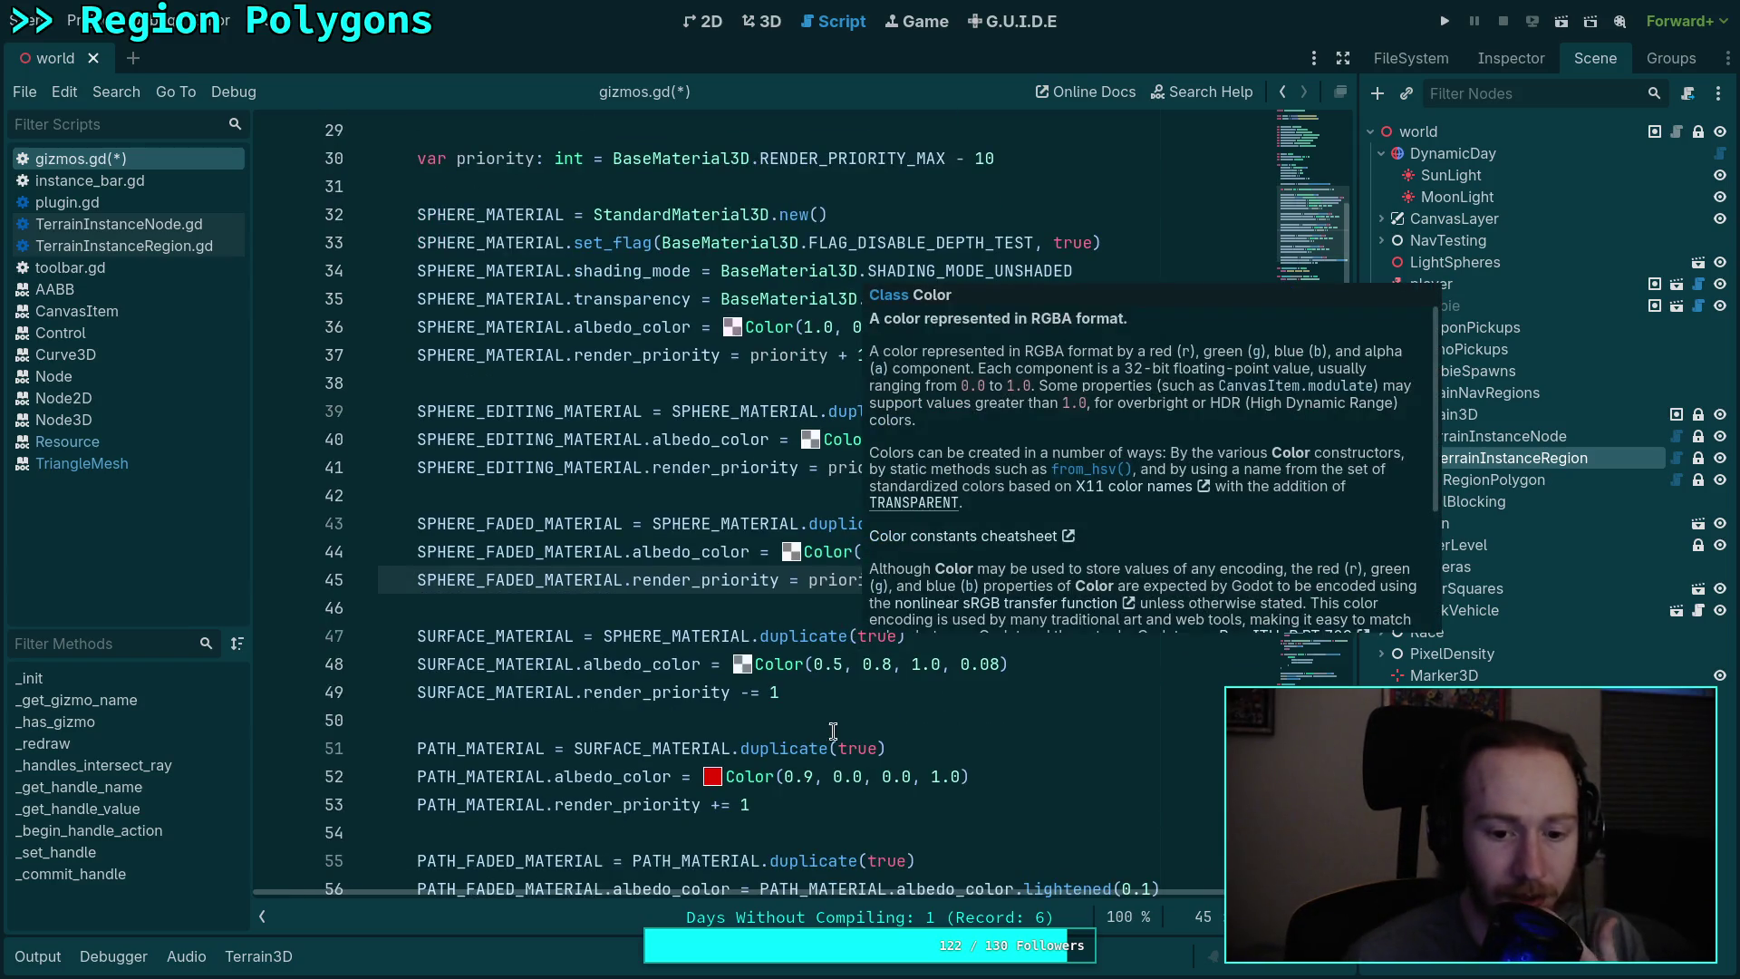
left_click(766, 805)
key("BackSpace")
key("BackSpace")
key("BackSpace")
type("= pr")
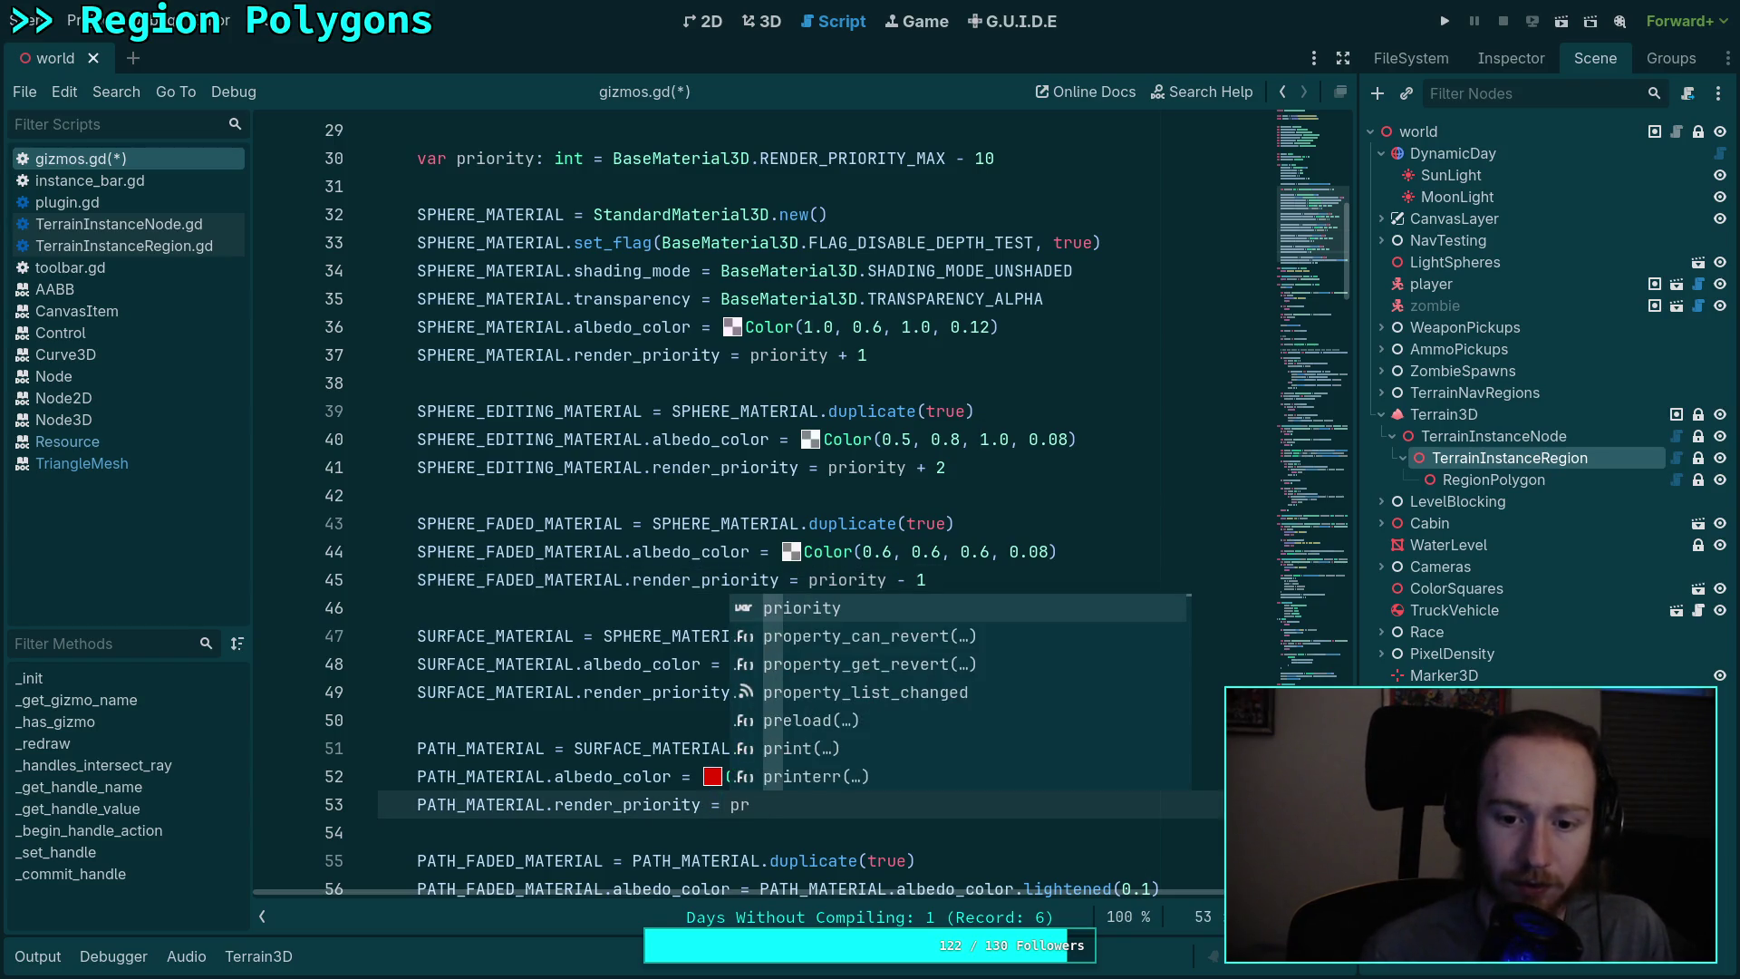
key("Return")
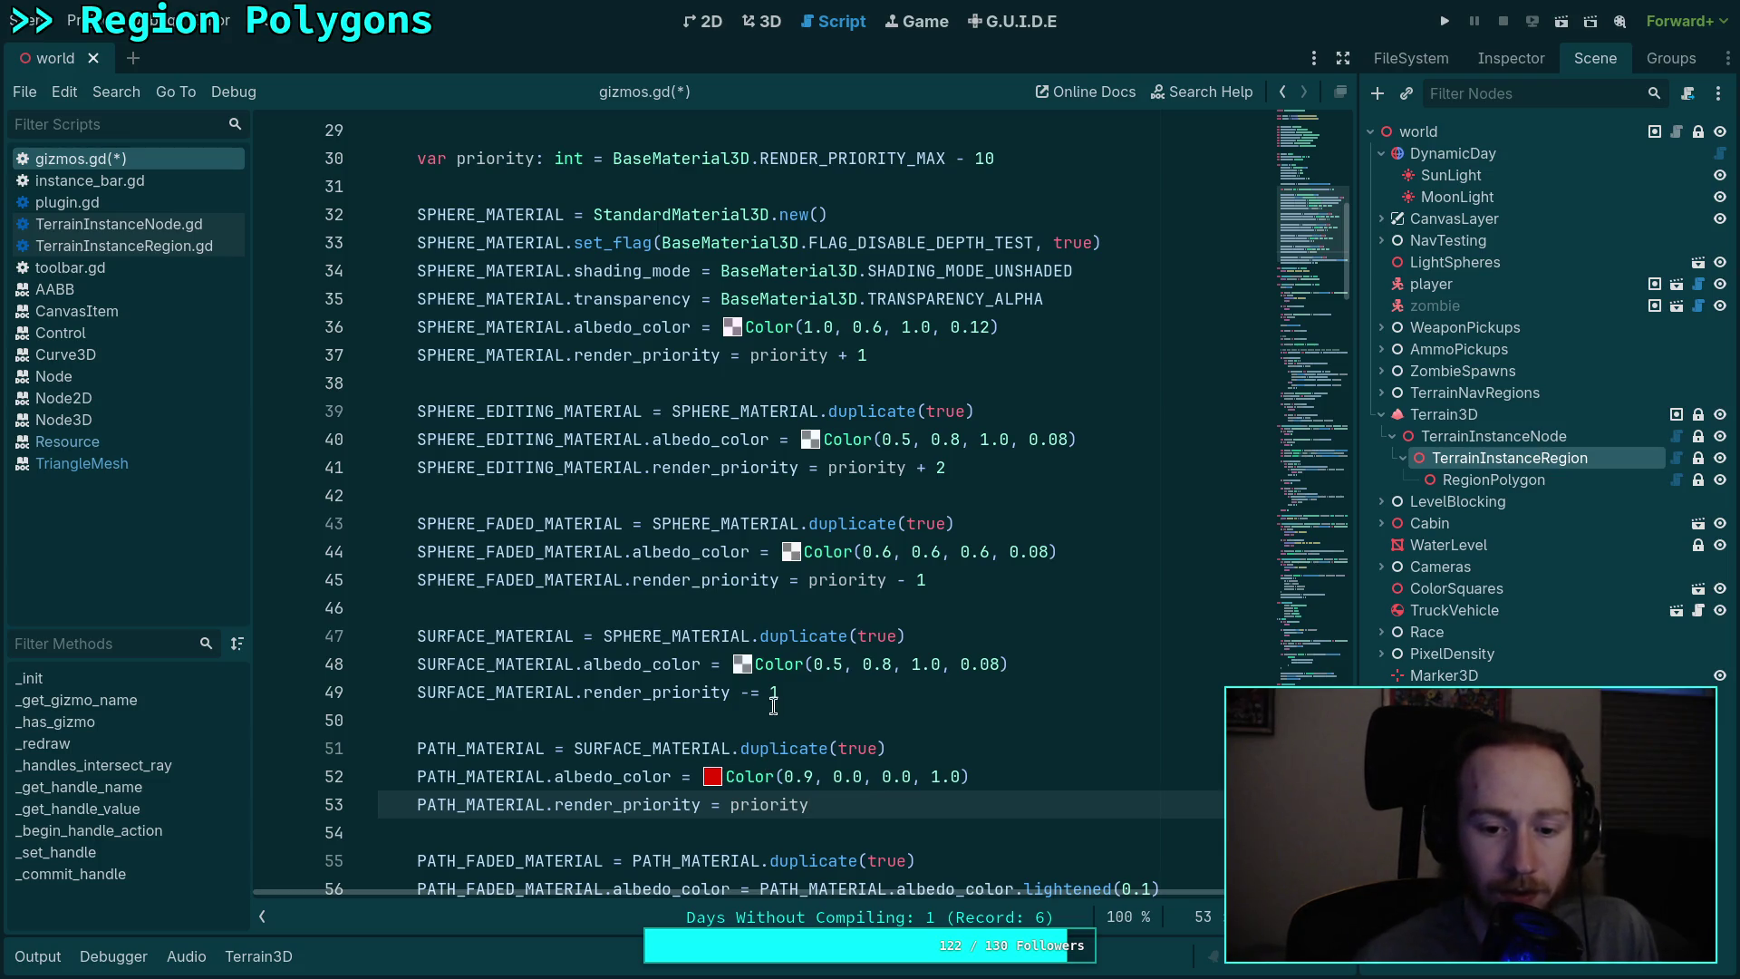
left_click(792, 698)
key("BackSpace")
key("BackSpace")
key("BackSpace")
type("= pr")
key("Return")
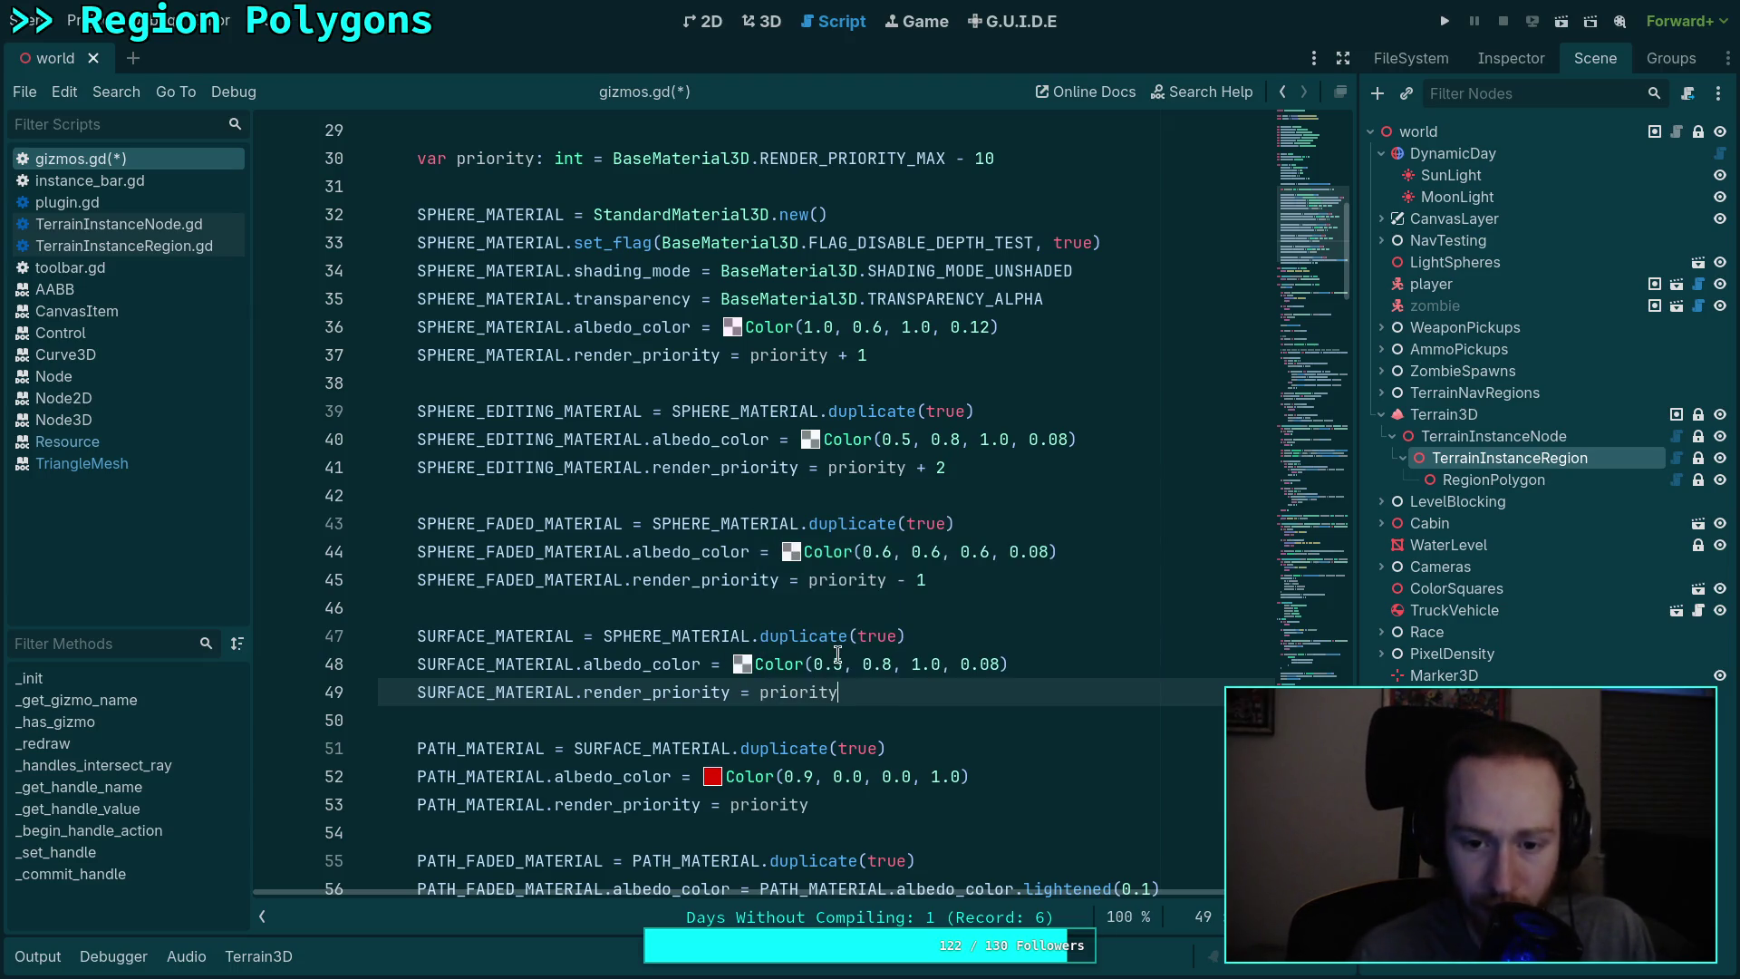
Step: Give the sphere material offset 1 and editing sphere offset 2, and set path green to 0
double_click(861, 354)
type("2")
left_click(941, 466)
type("3")
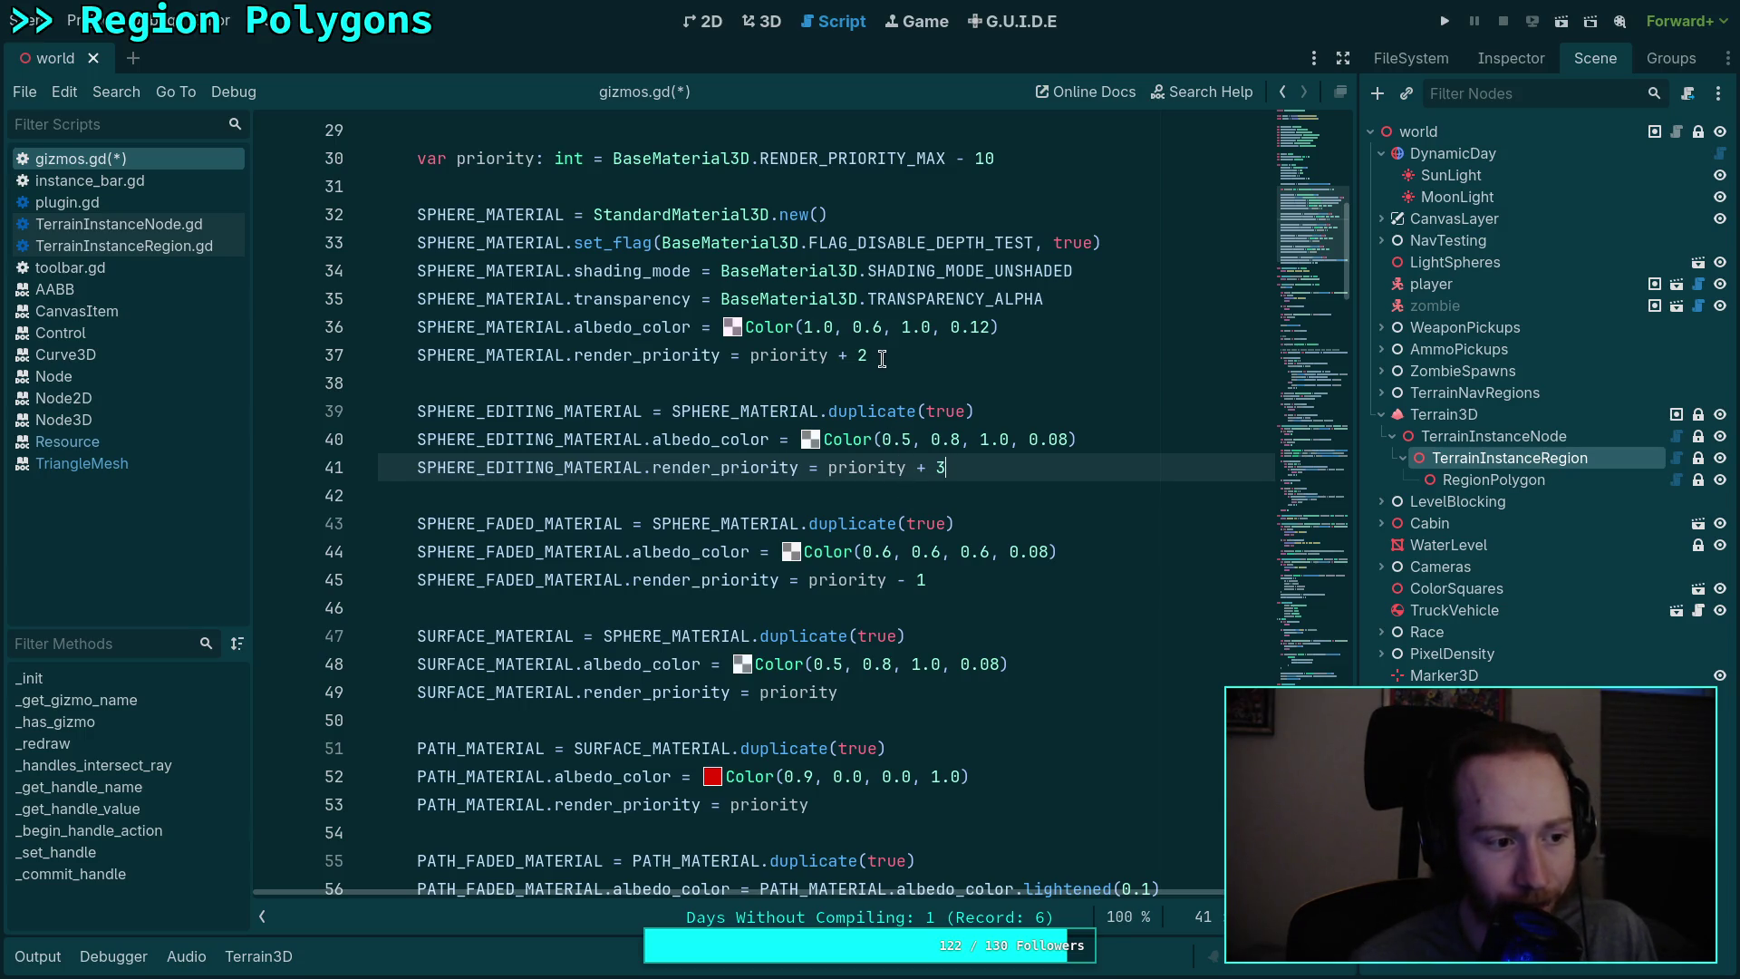
double_click(862, 354)
type("1")
double_click(943, 467)
type("2")
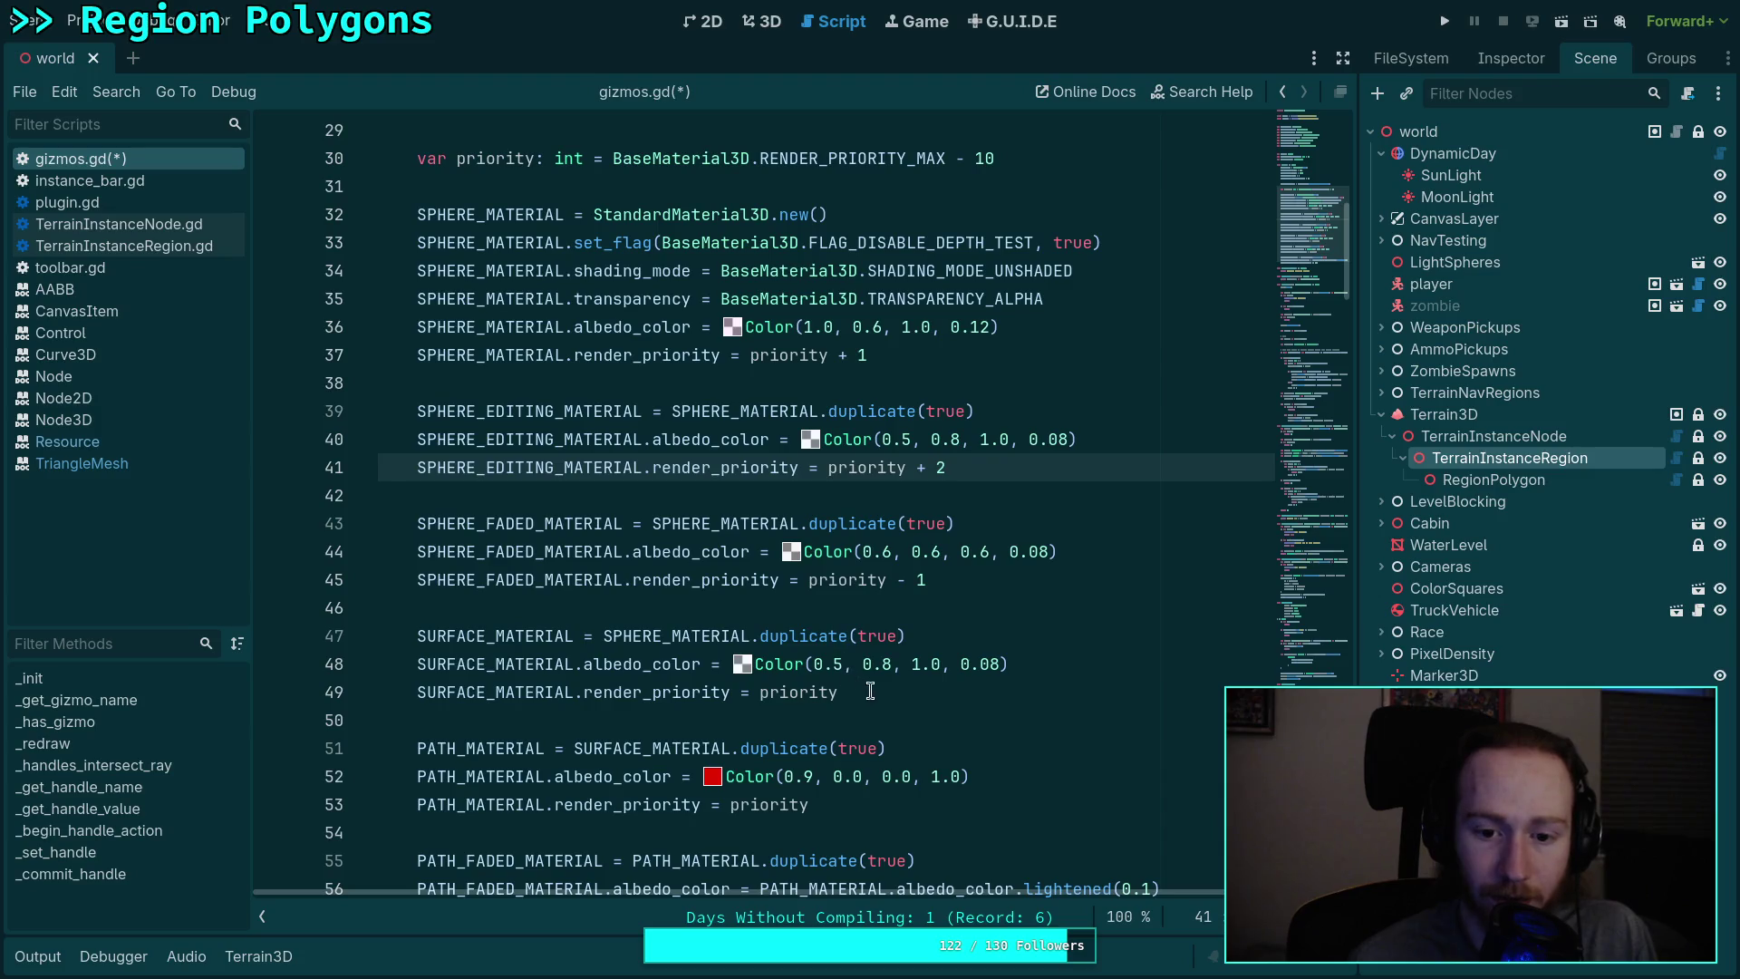
double_click(859, 776)
type("0")
key("Down")
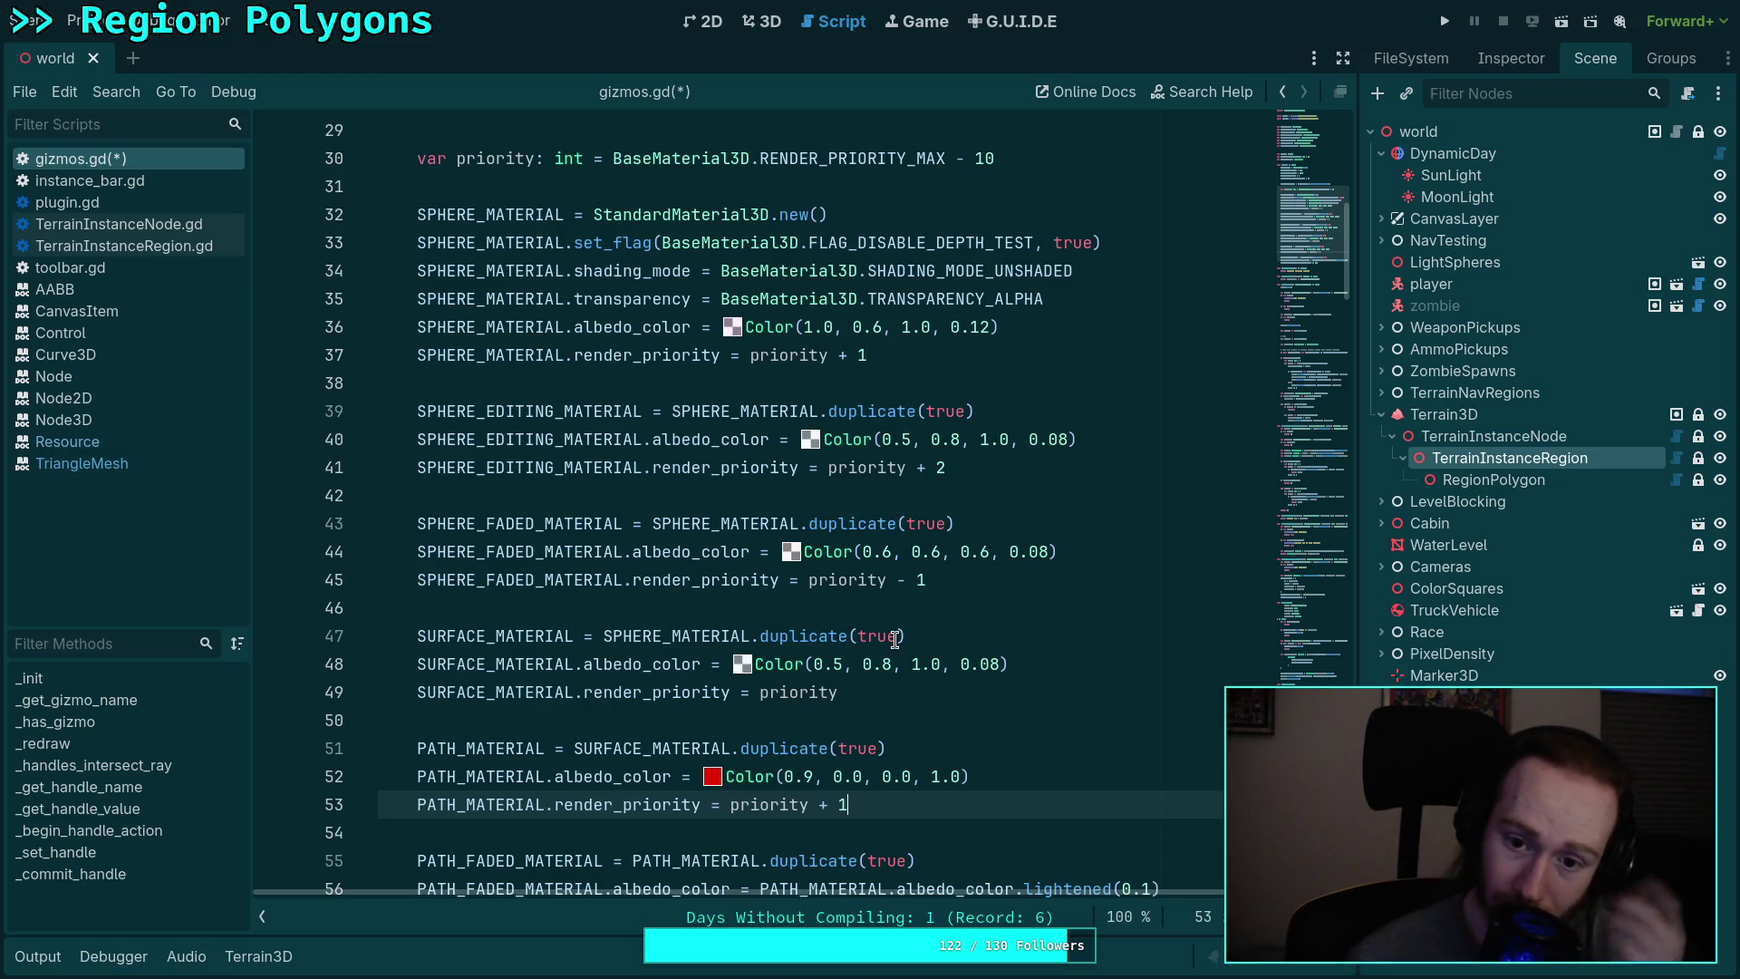
Step: Add PATH_FADED_MATERIAL.render_priority = priority - 1 after the faded path alpha line
scroll(893, 639, "down", 1)
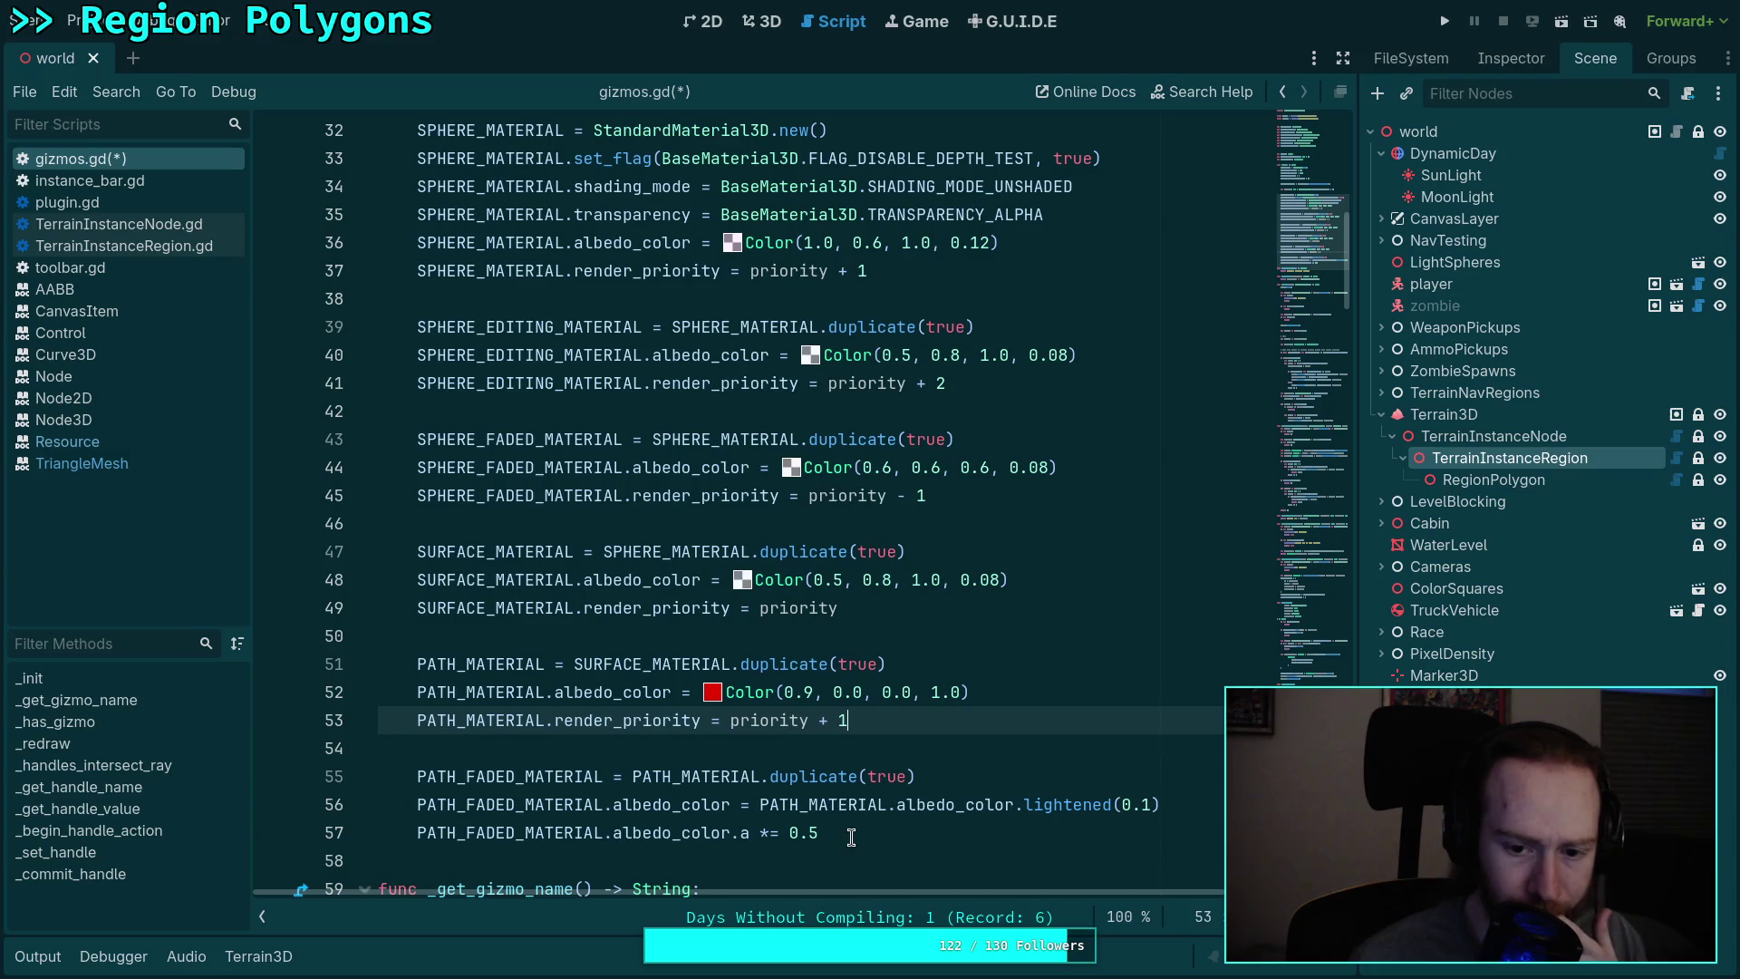
left_click(1203, 818)
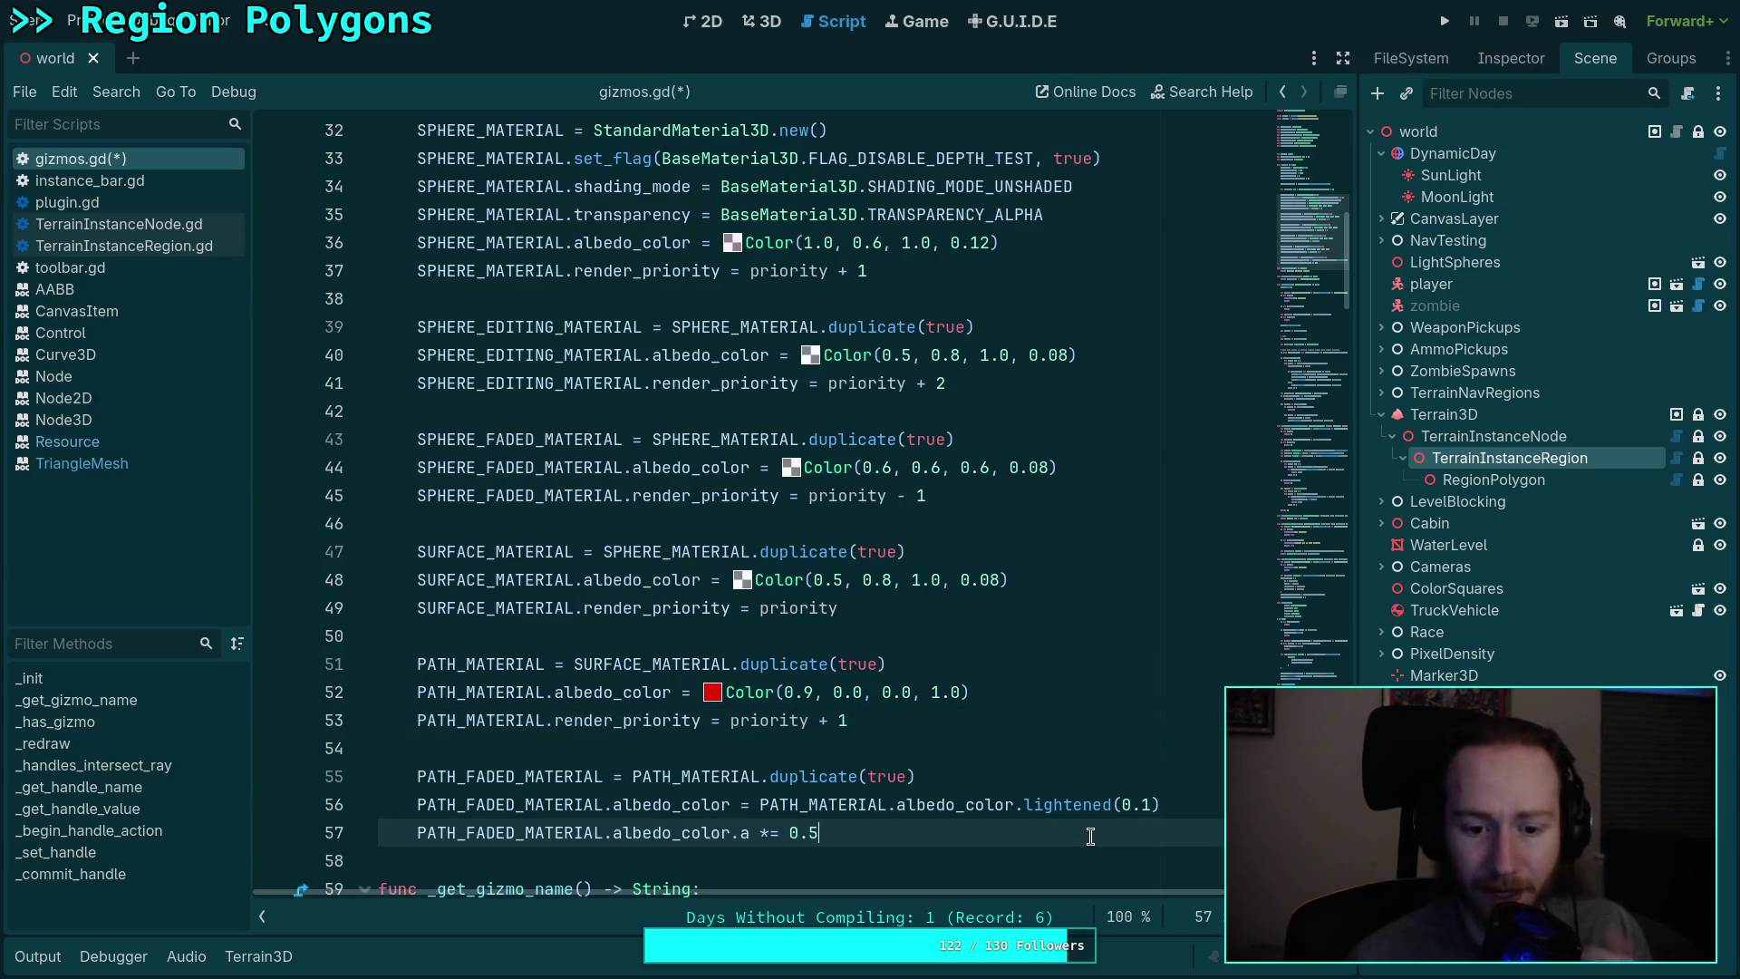
key("Return")
type("PATH_F")
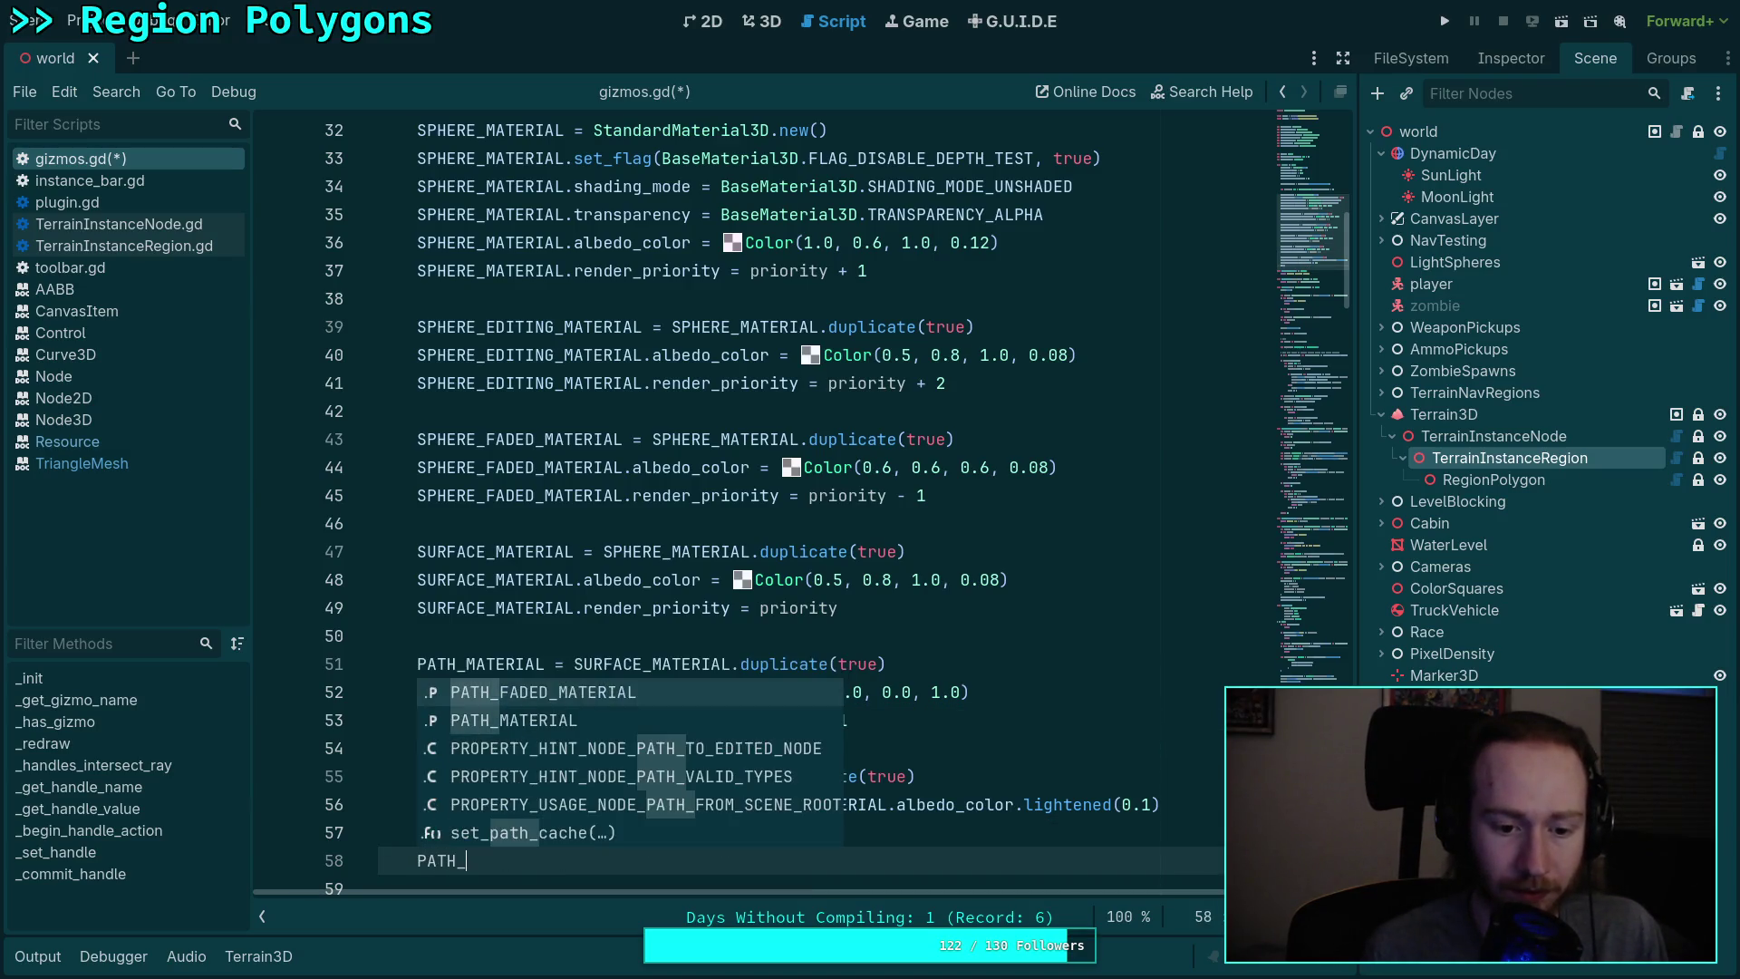
key("Return")
type(".rend")
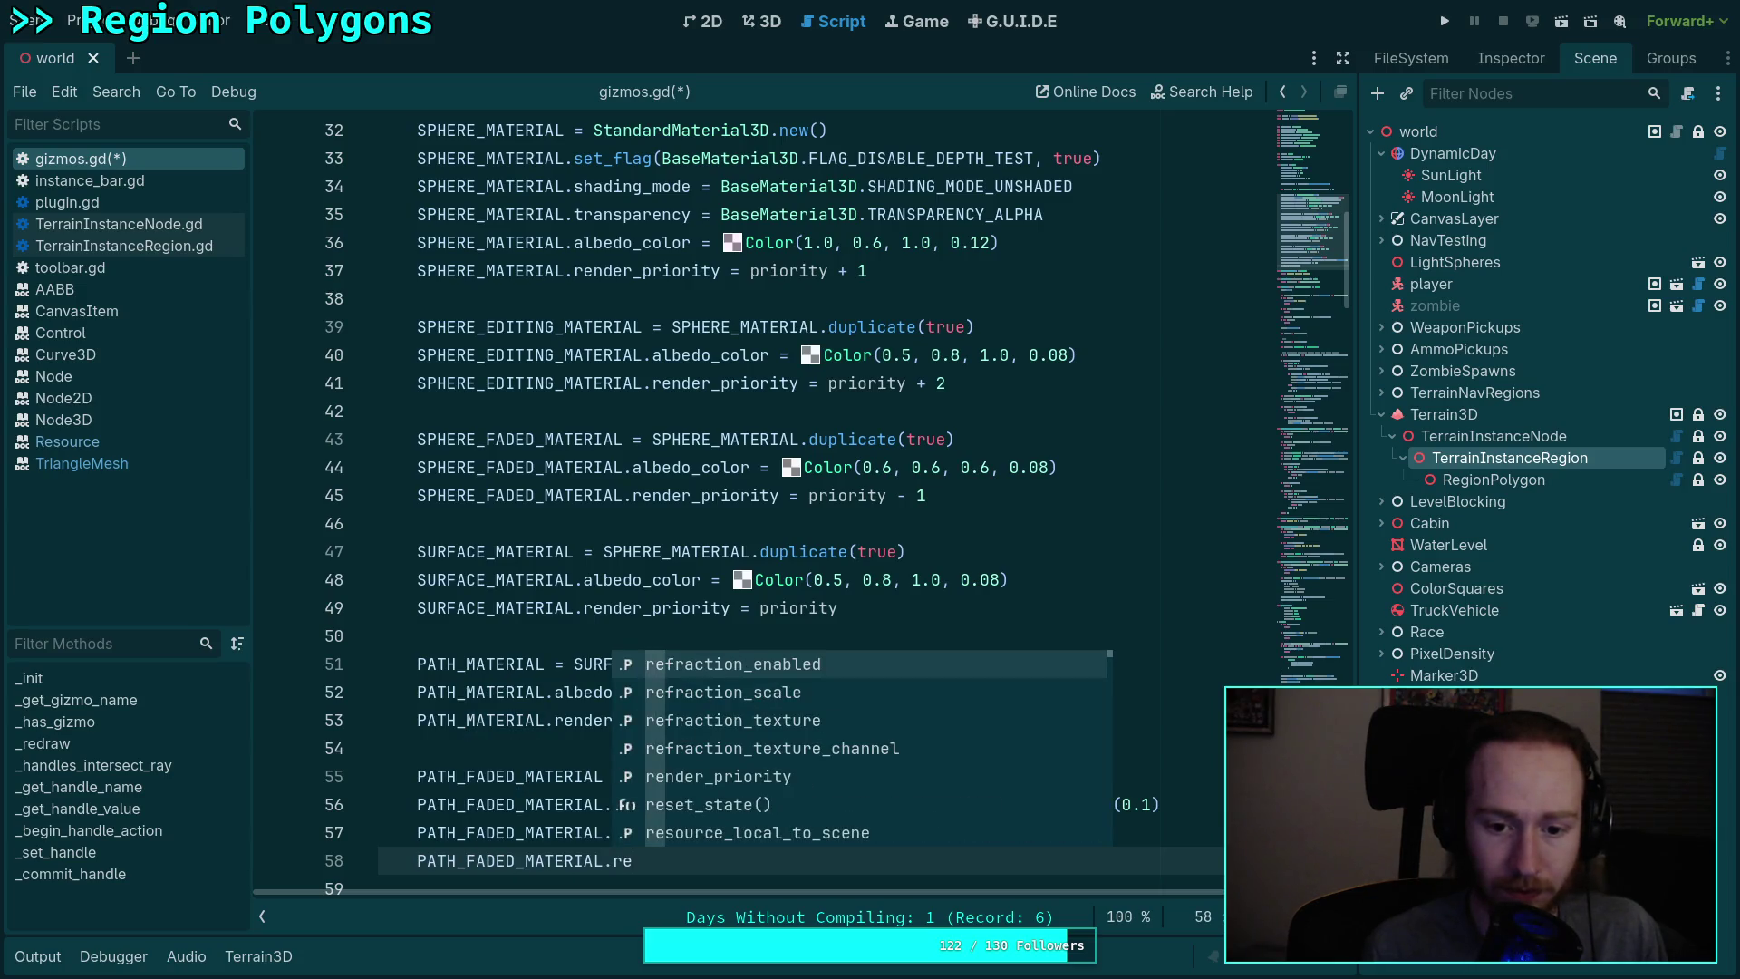
key("Return")
type("= priority - ")
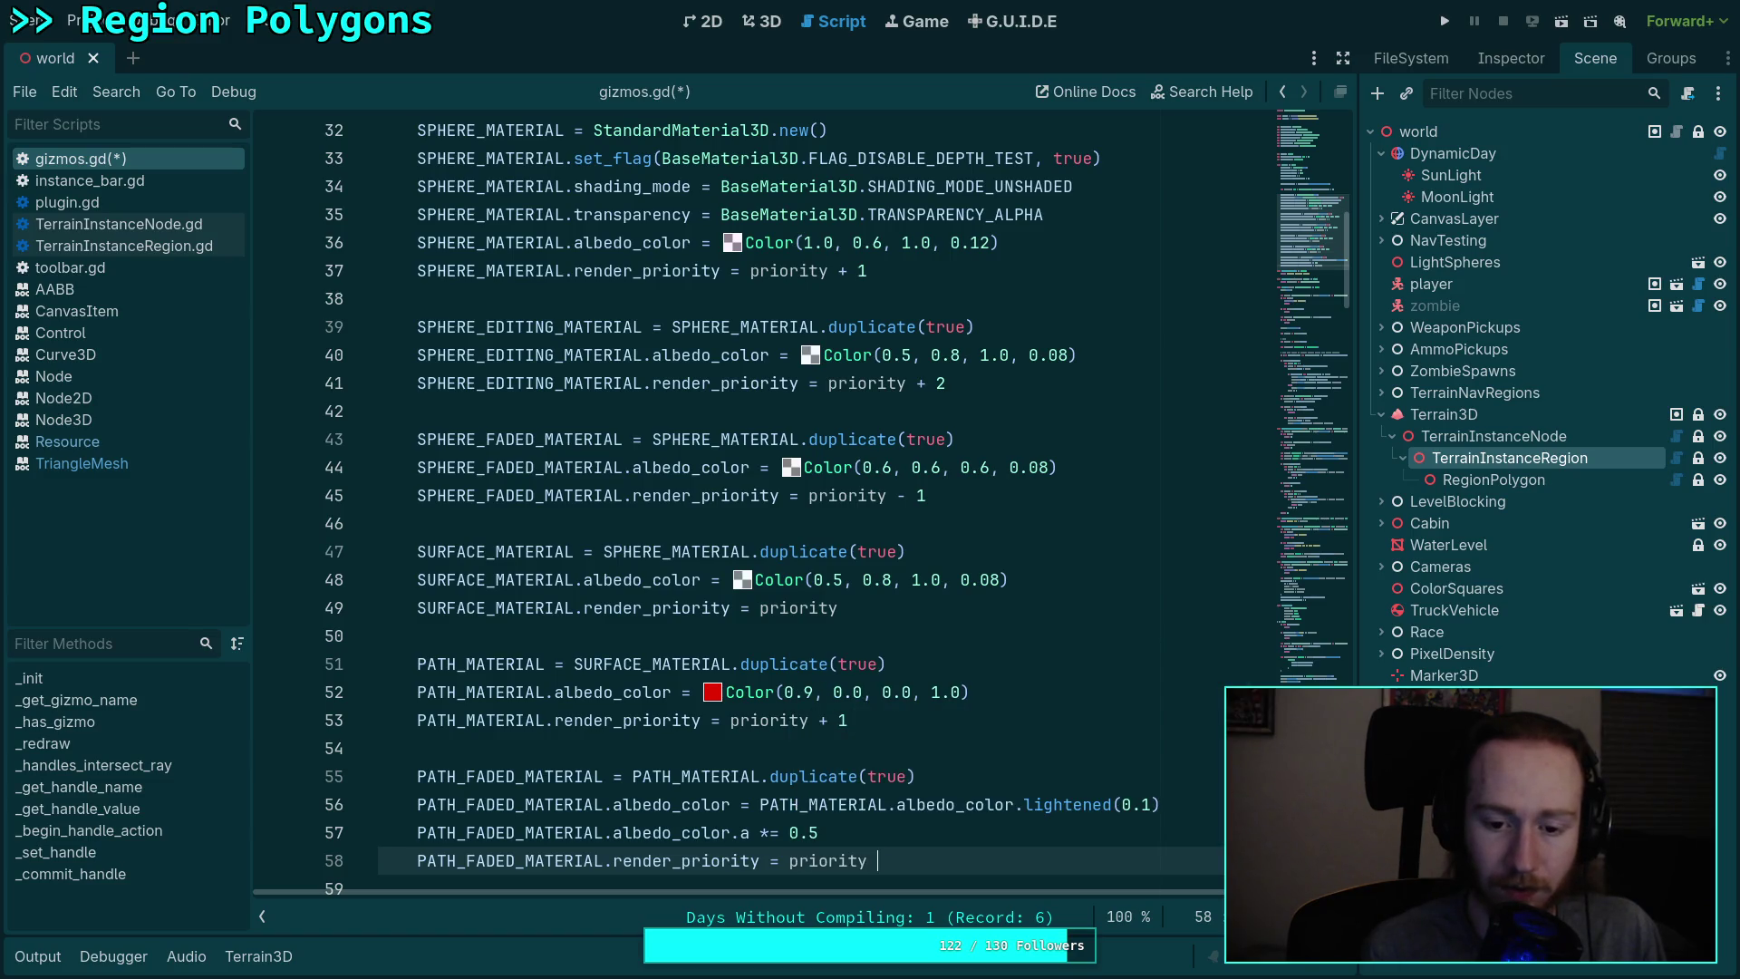
type("1")
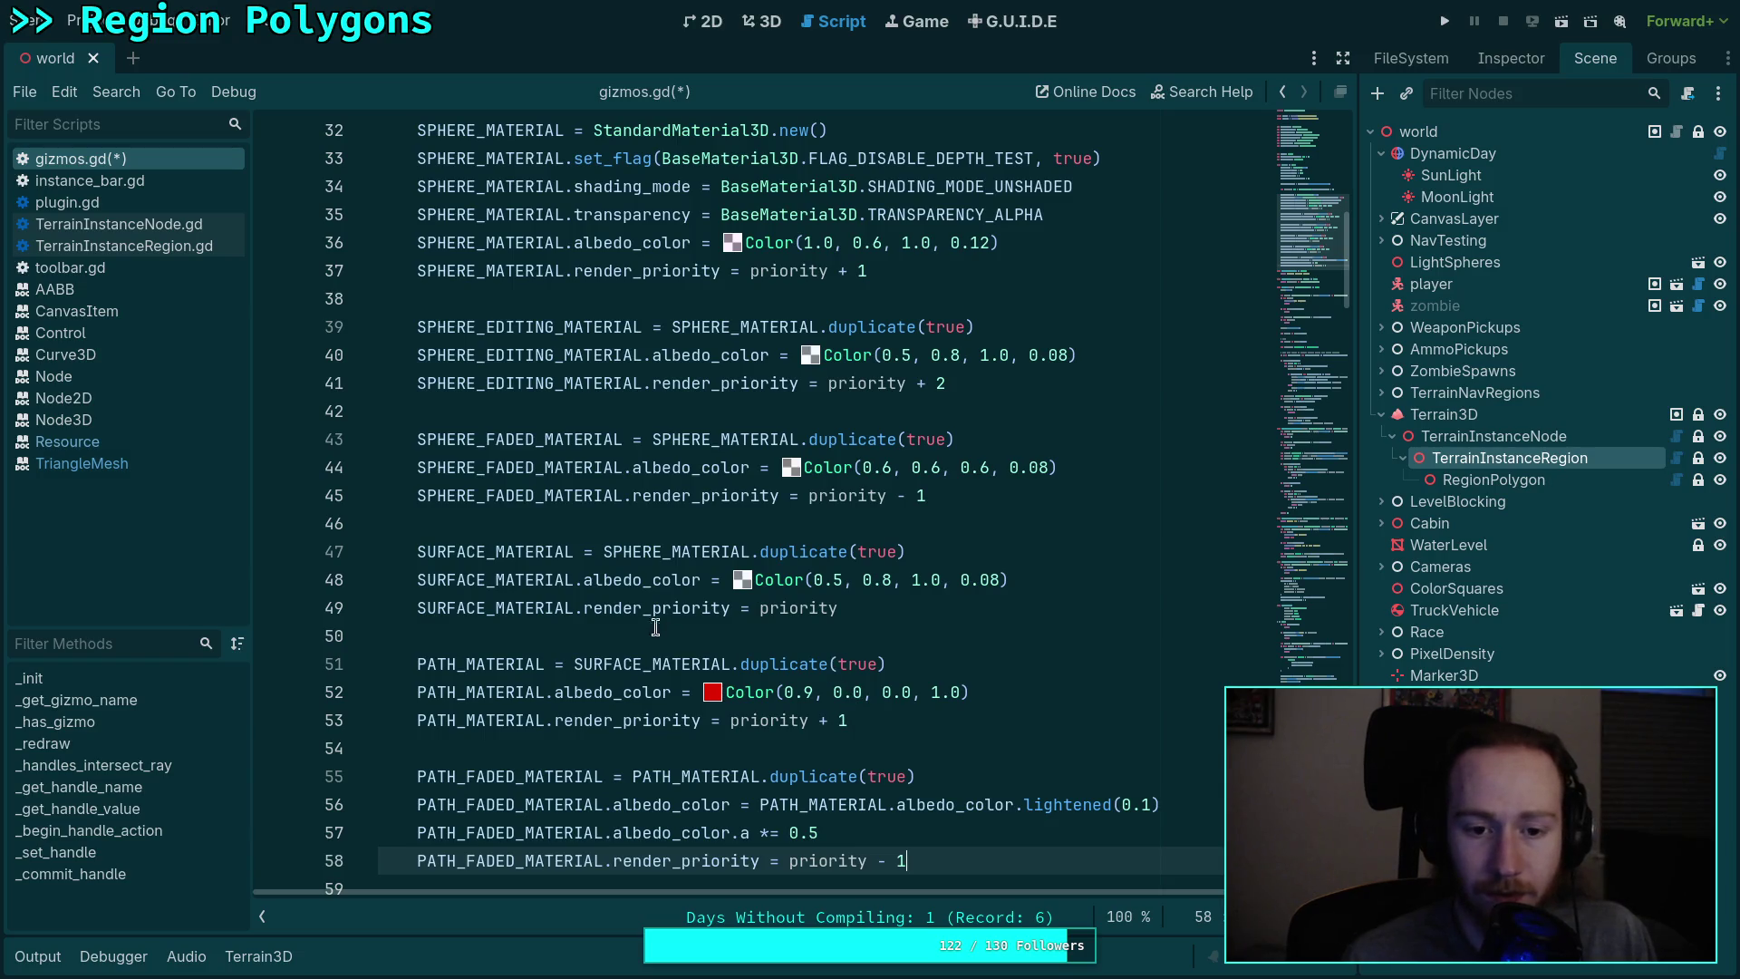
Step: Change the path material's priority offset to 3 and the faded sphere's to 2
left_click(952, 494)
double_click(917, 496)
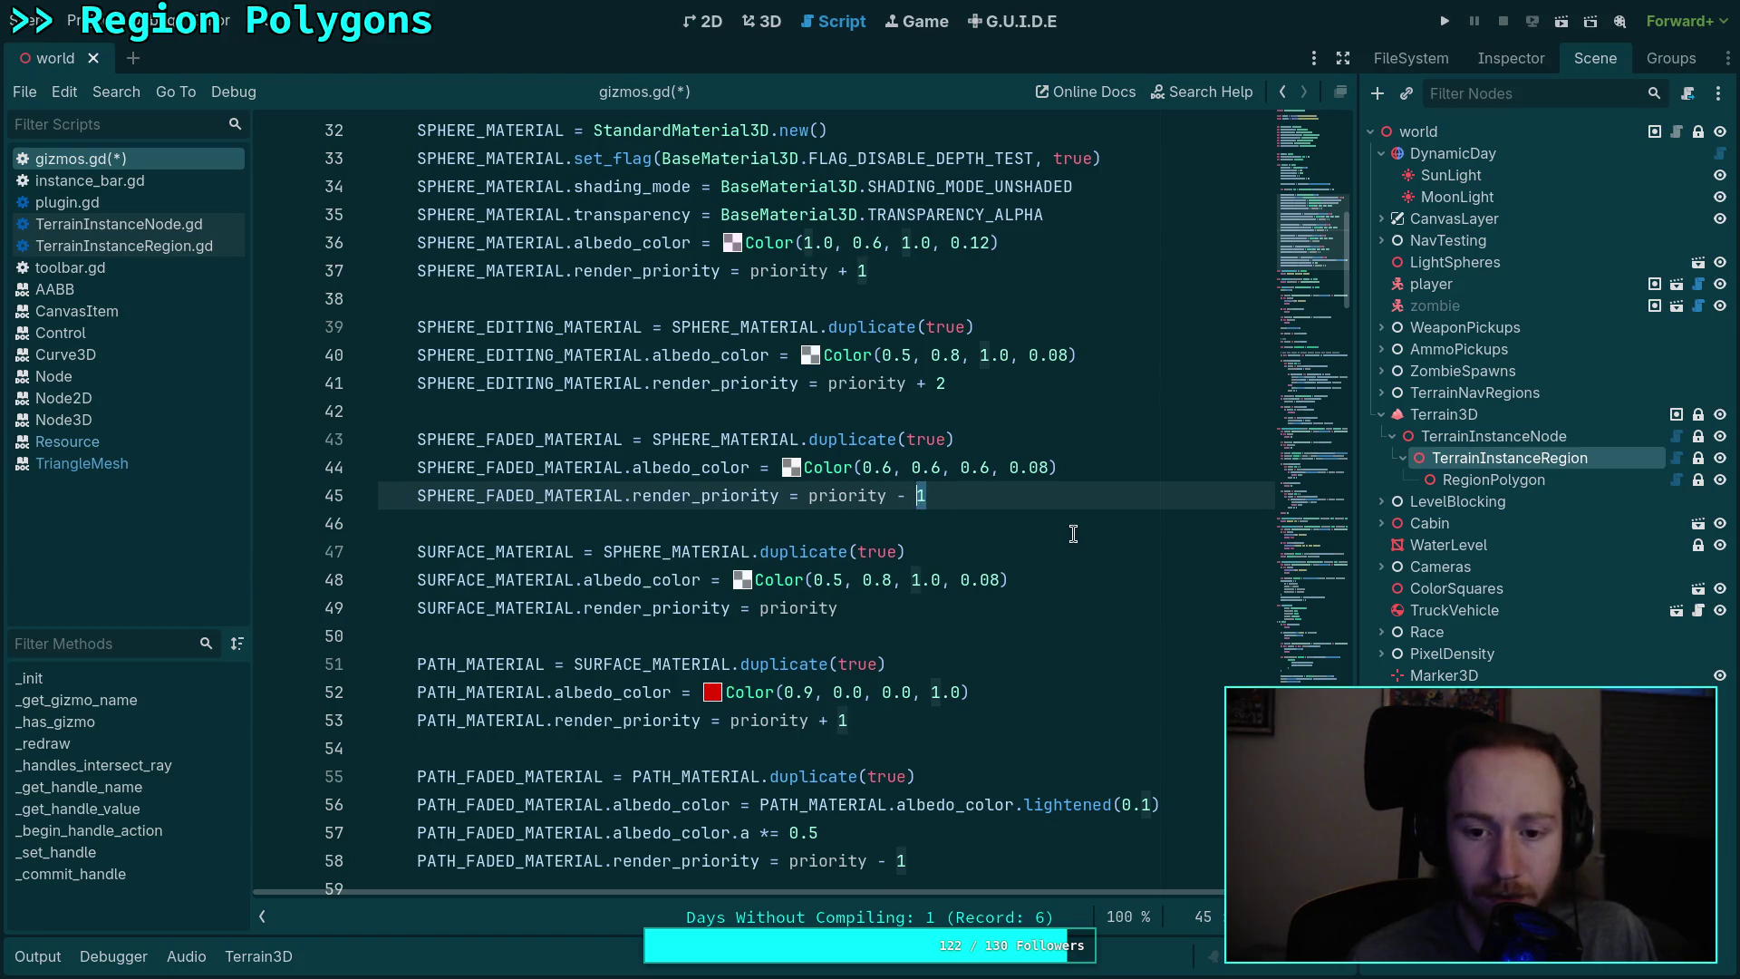
double_click(842, 720)
type("3")
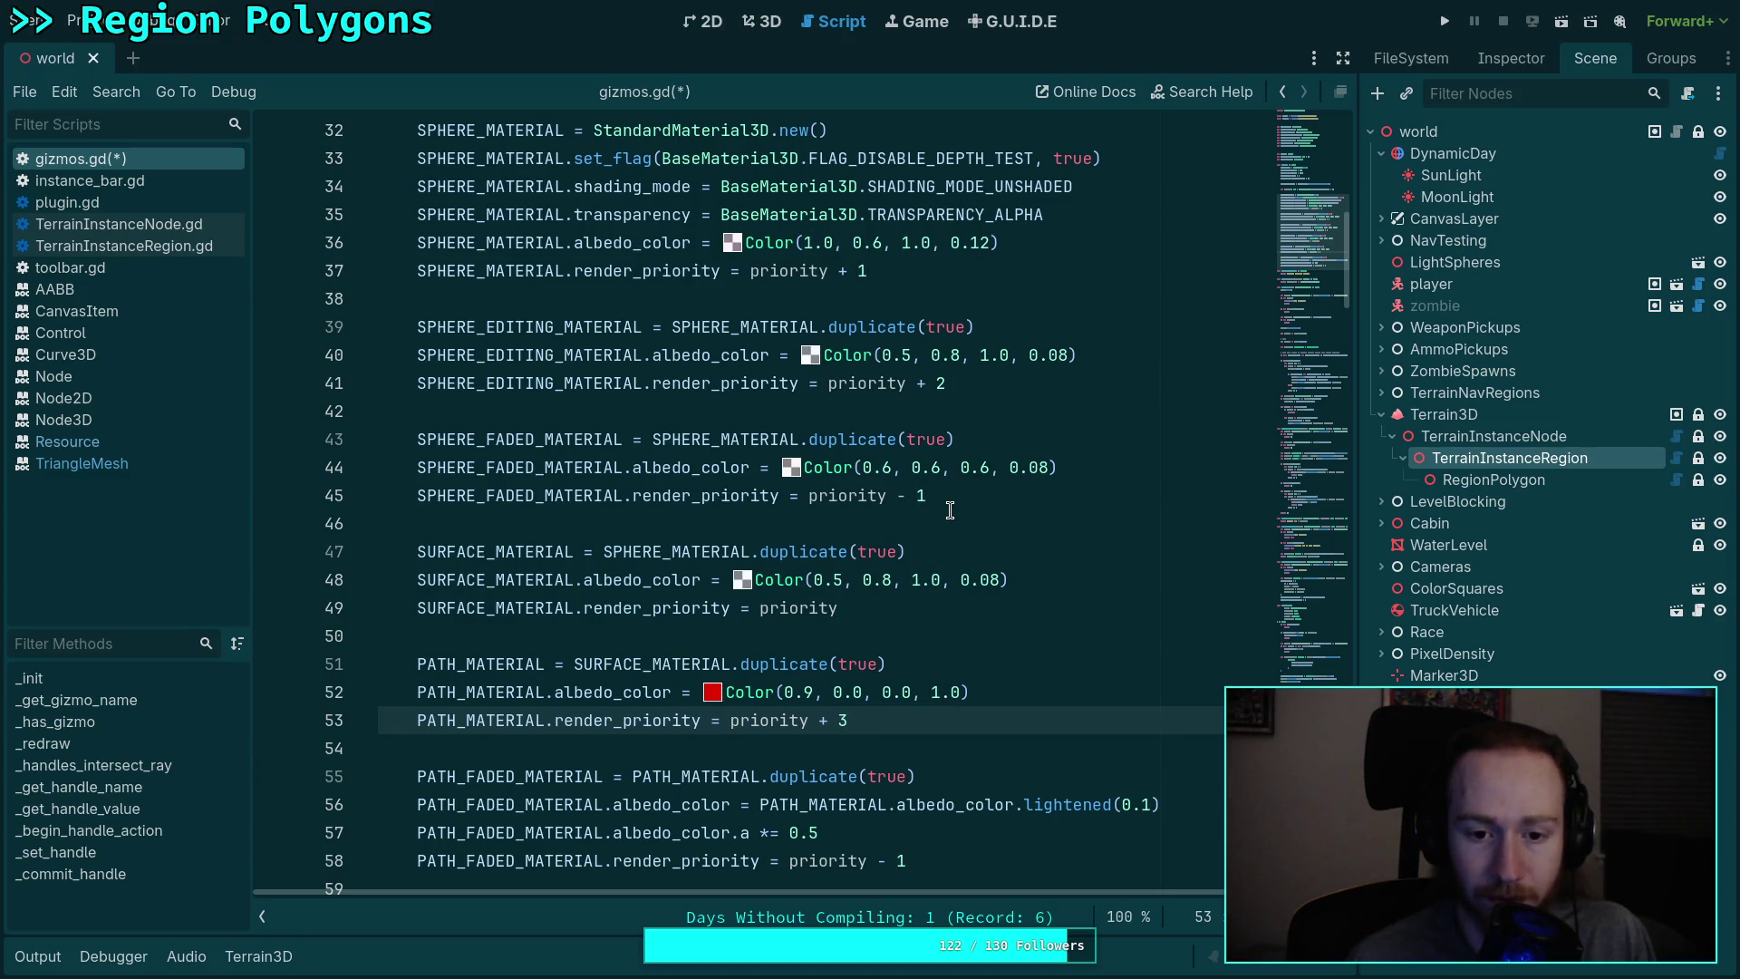
left_click(951, 495)
double_click(917, 495)
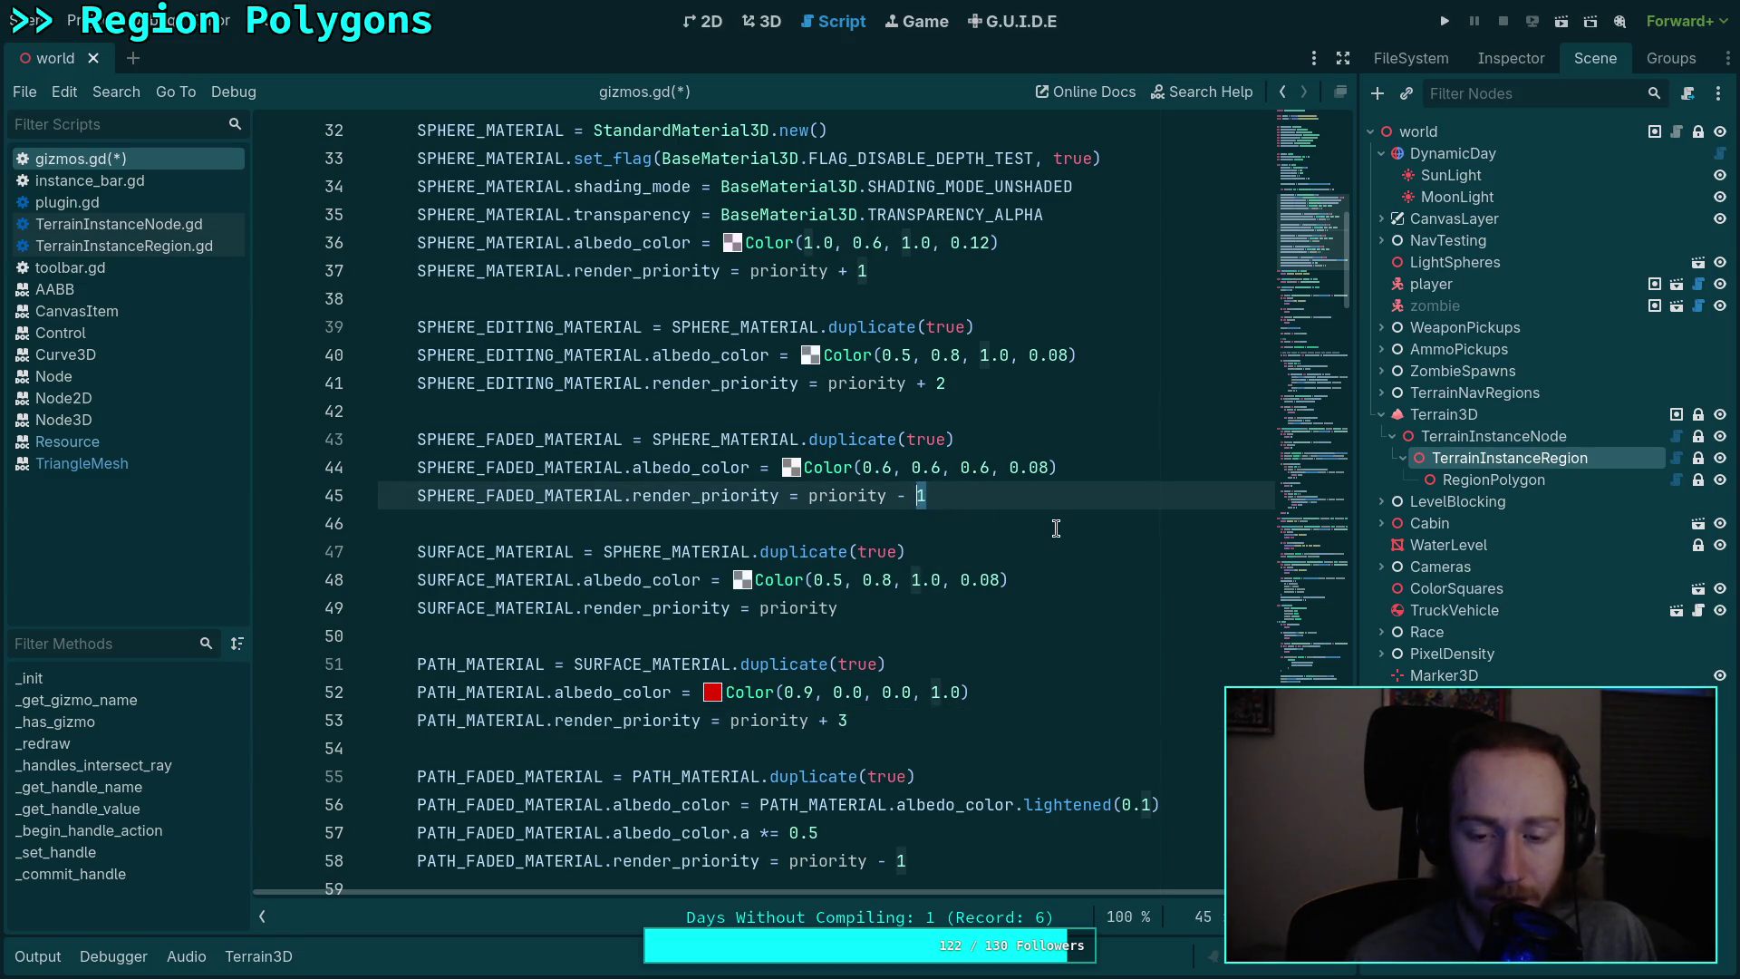
type("2")
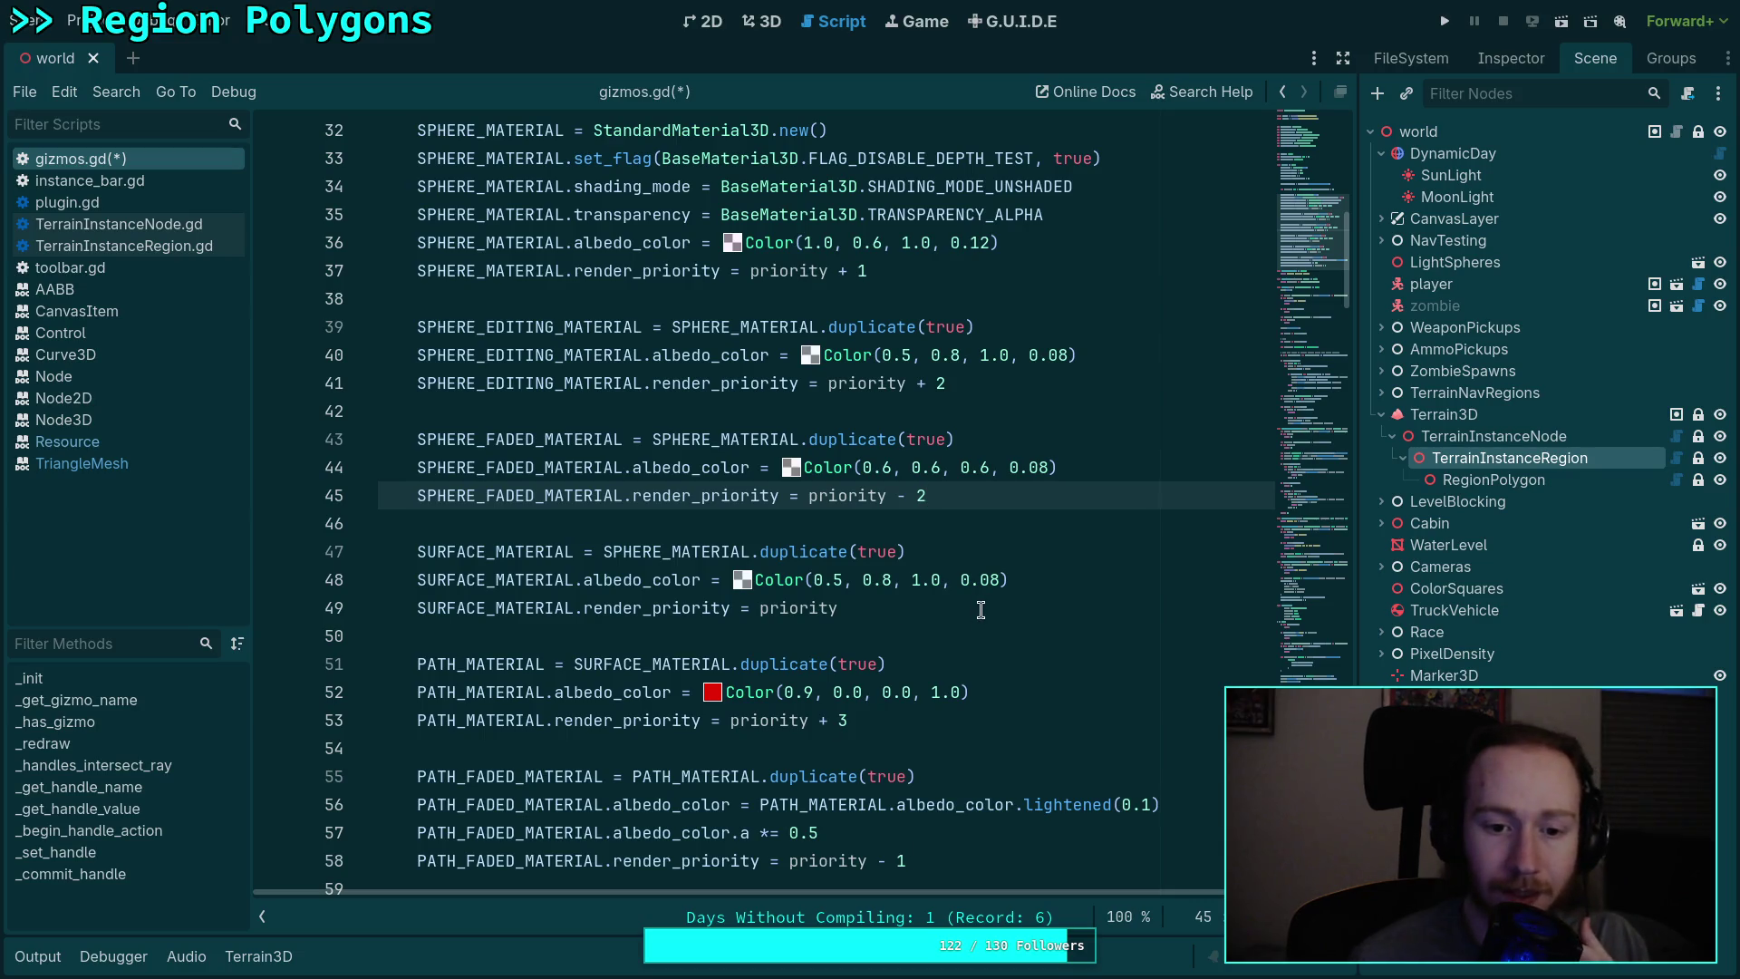
scroll(981, 609, "up", 10)
Step: Duplicate the SURFACE_MATERIAL declaration as SURFACE_FADED_MATERIAL and save the script
left_click(900, 451)
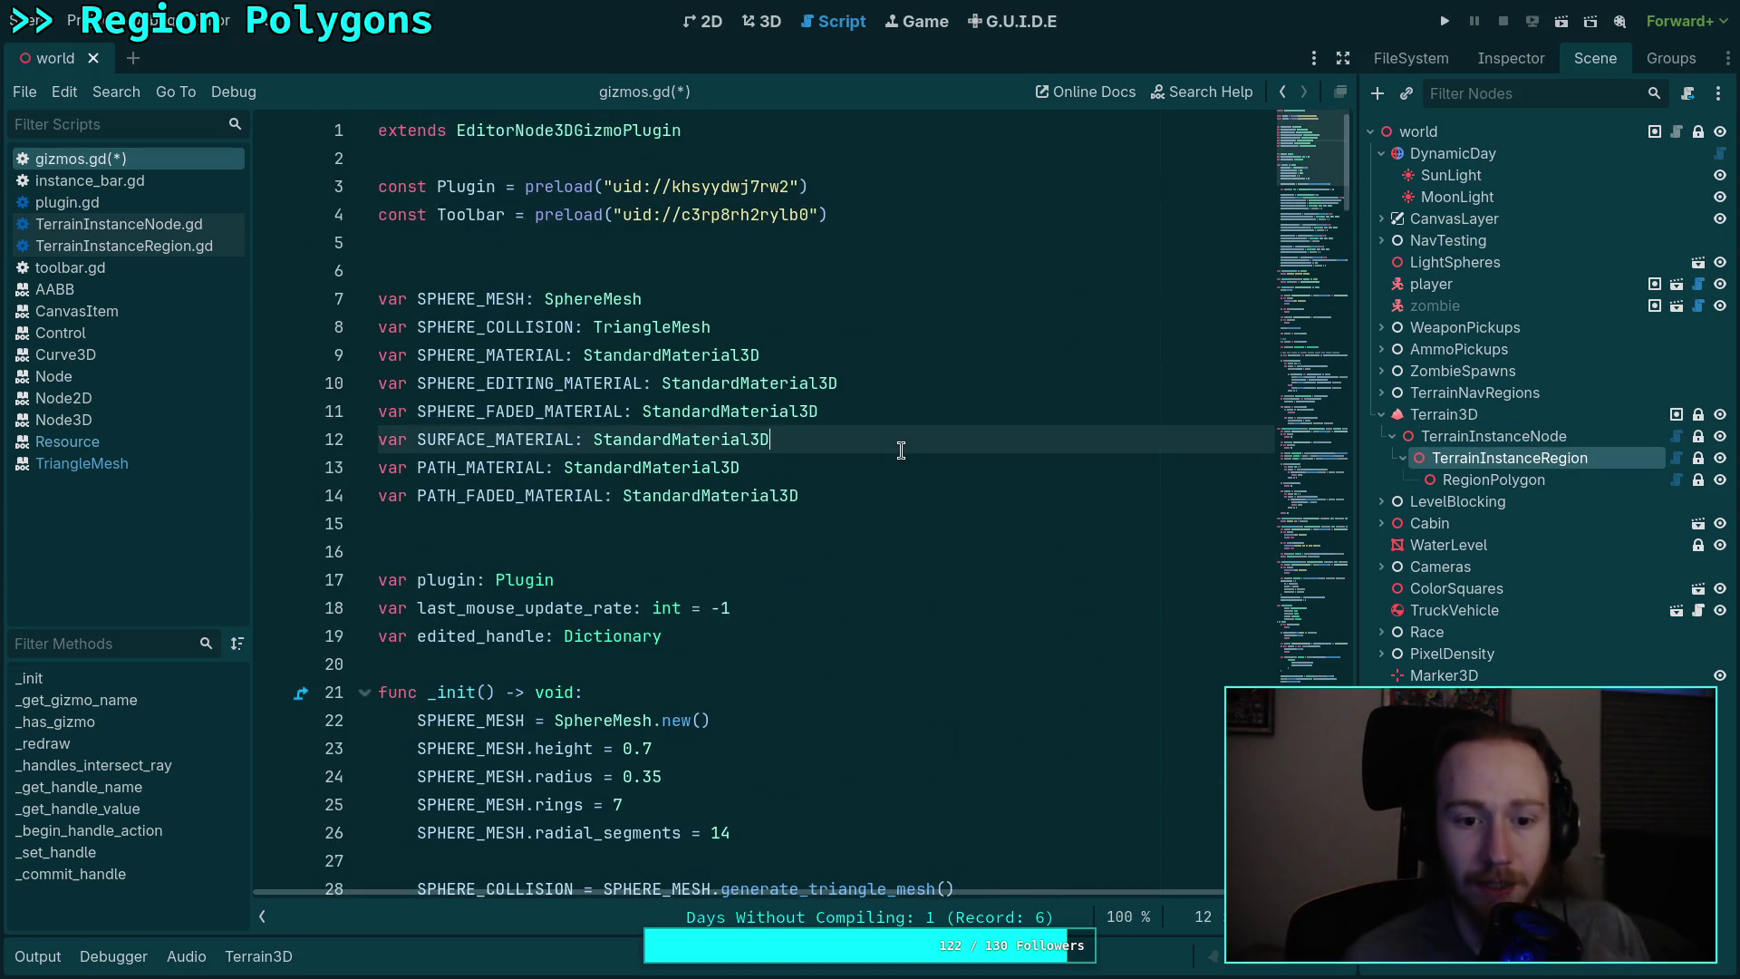
key("ctrl+shift+d")
key("ctrl+w")
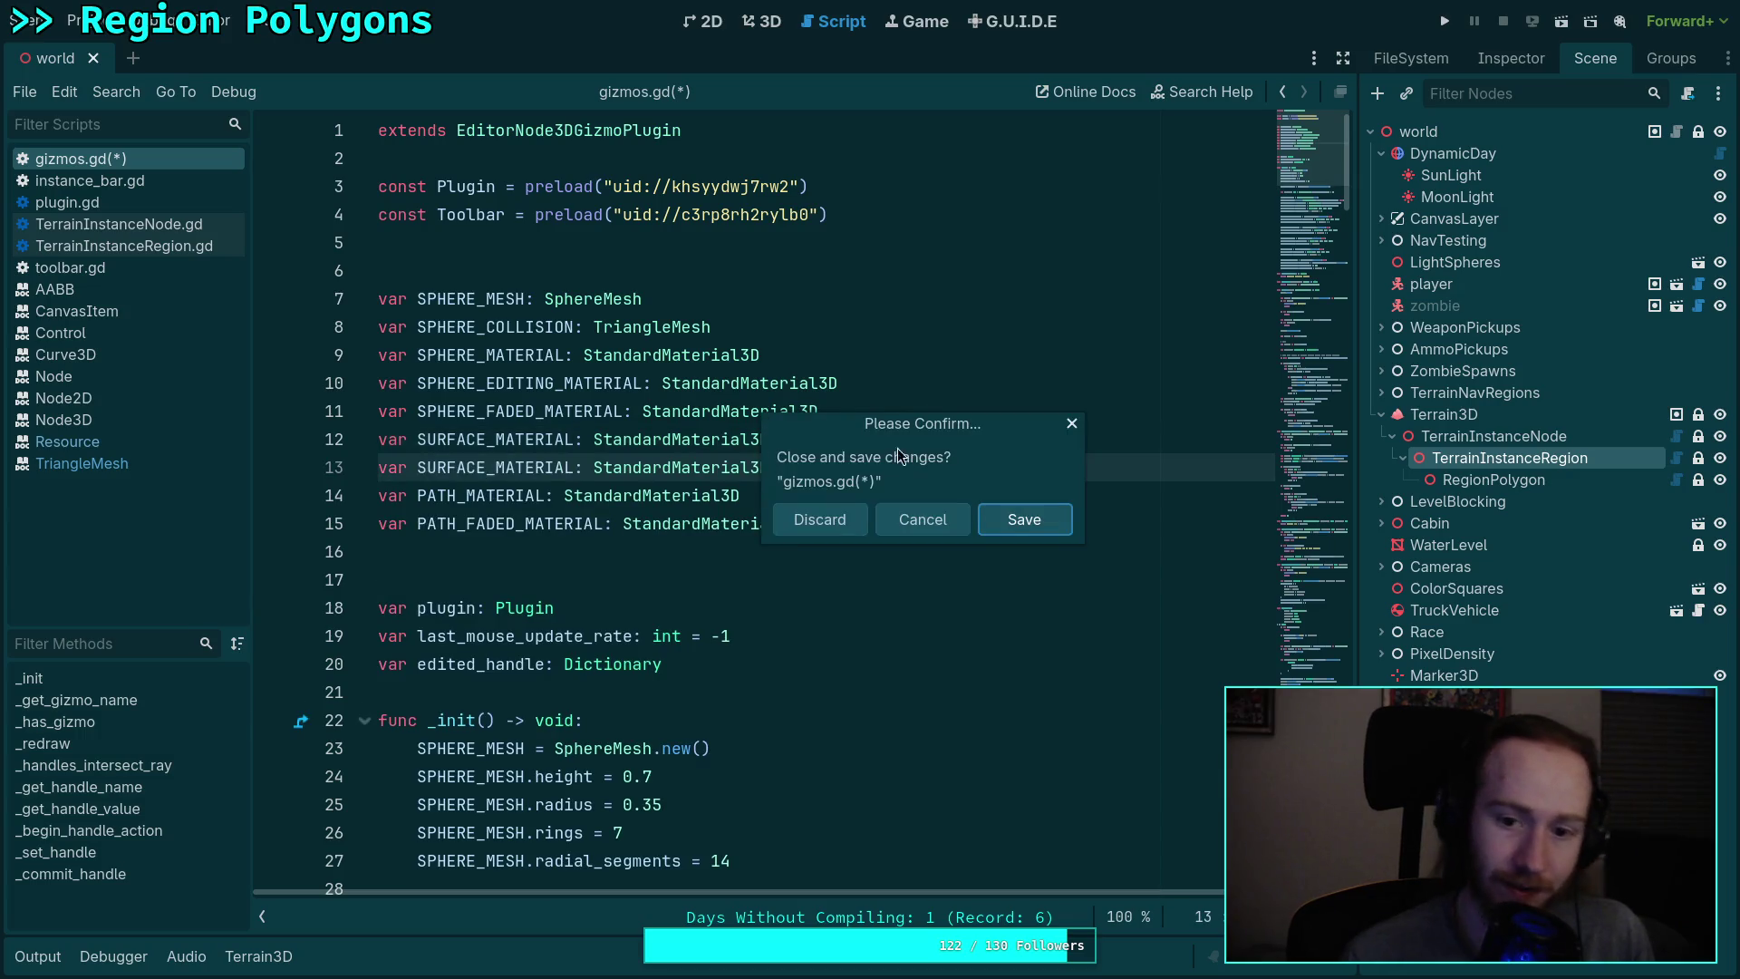
key("Escape")
left_click(497, 467)
type("FADED")
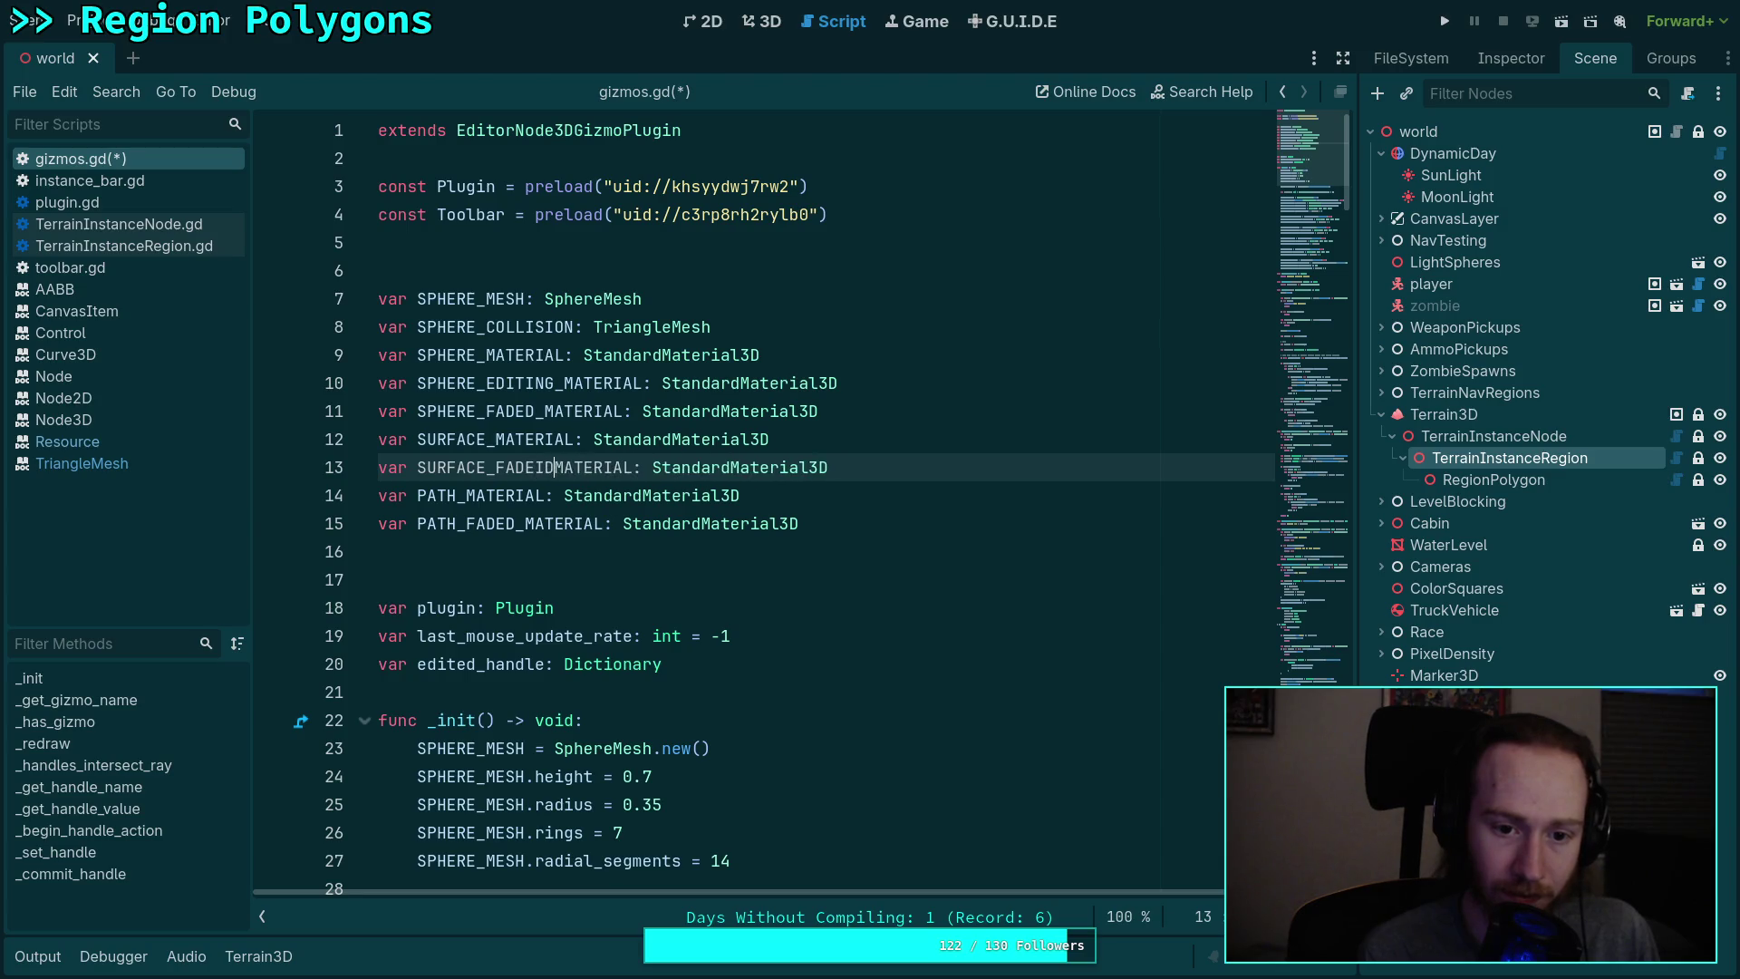
key("ctrl+s")
Step: In _init, assign SURFACE_FADED_MATERIAL = SURFACE_MATERIAL.duplicate(true)
scroll(536, 625, "down", 10)
scroll(537, 626, "down", 1)
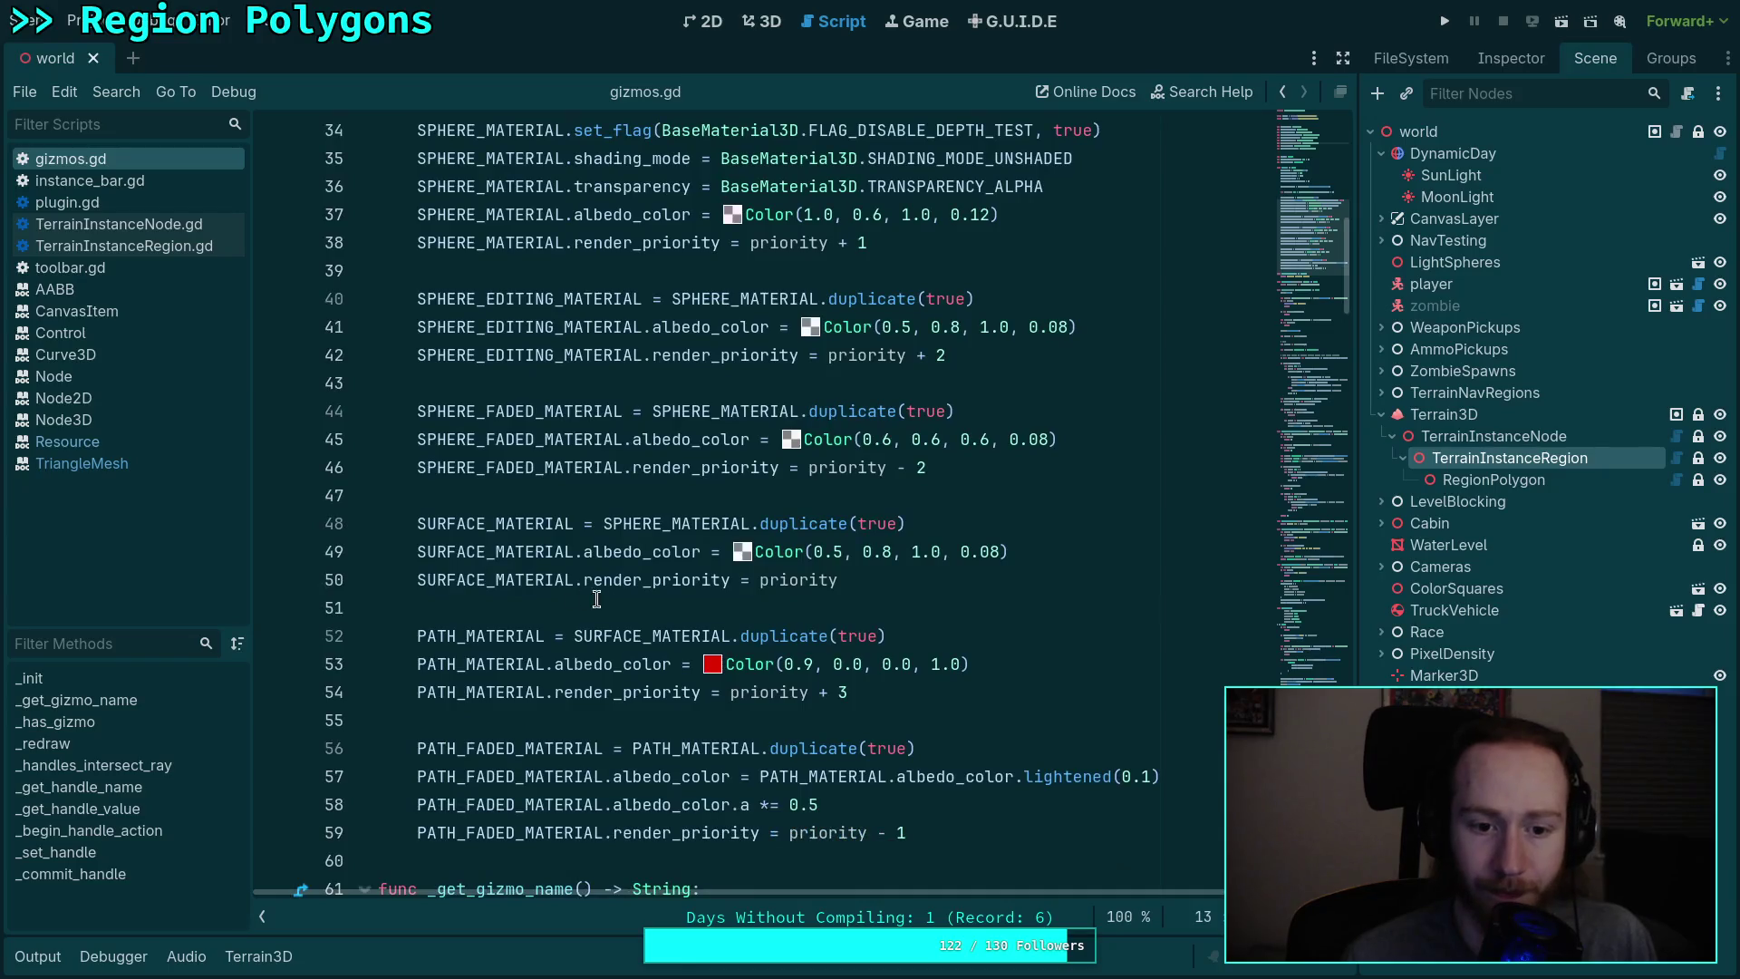
left_click(910, 579)
key("Return")
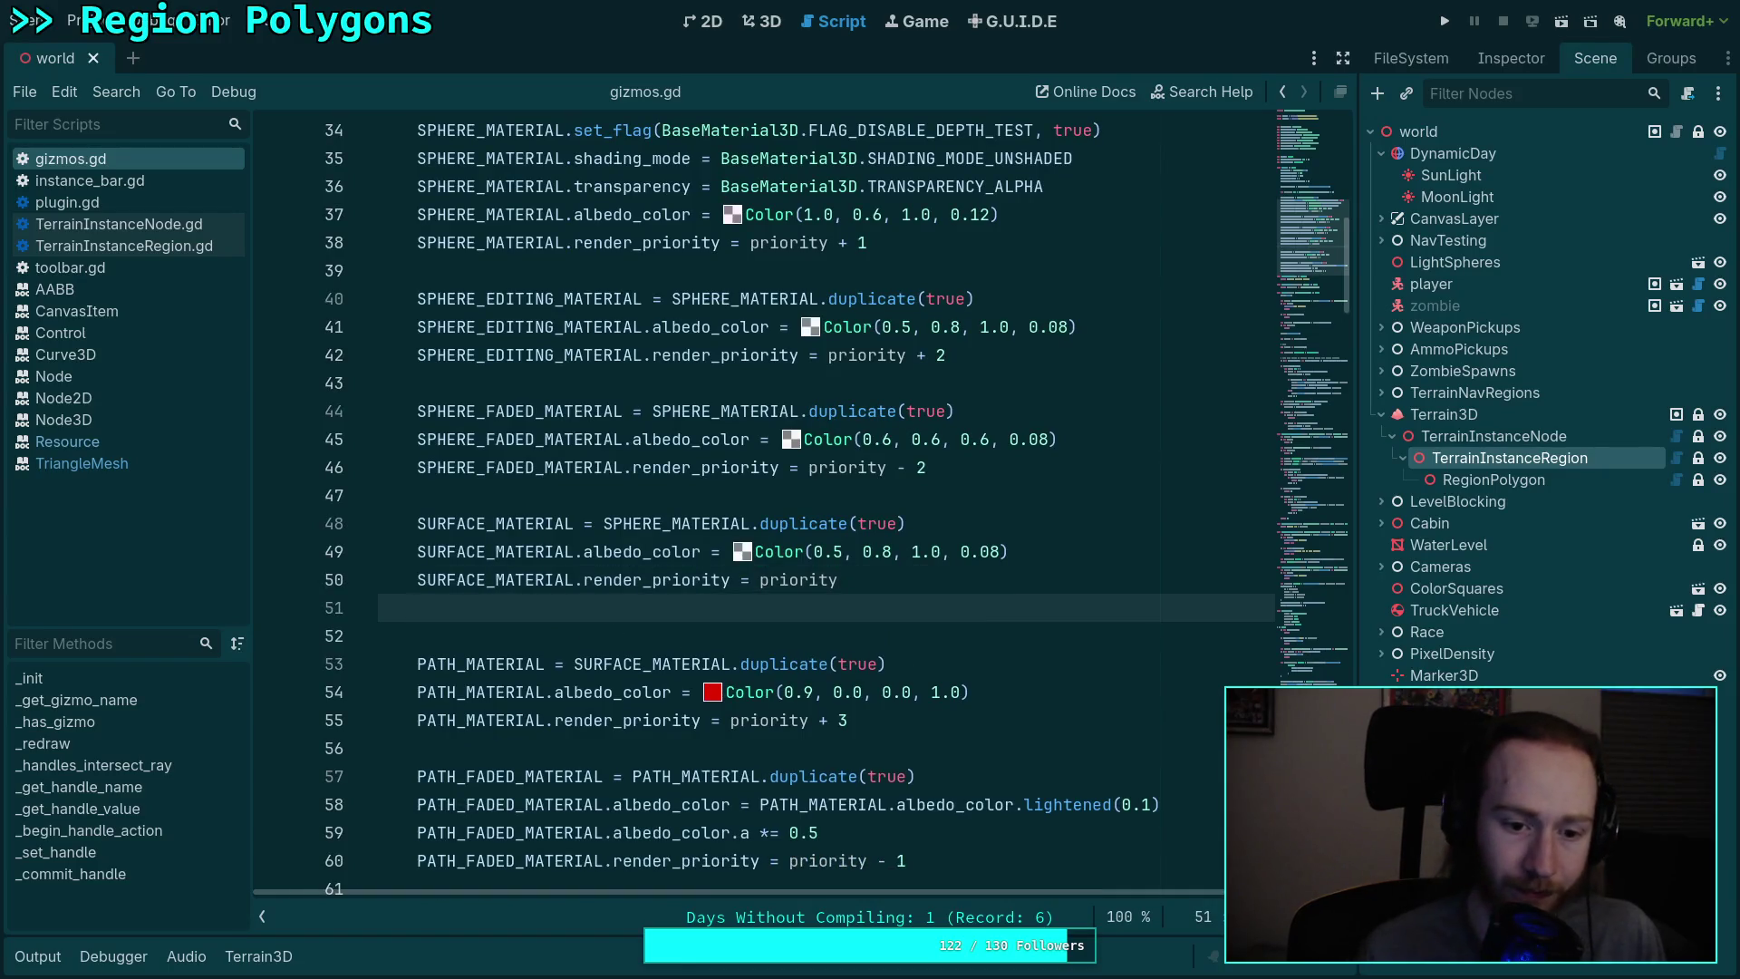
type("SER")
key("BackSpace")
key("BackSpace")
type("UR")
key("Return")
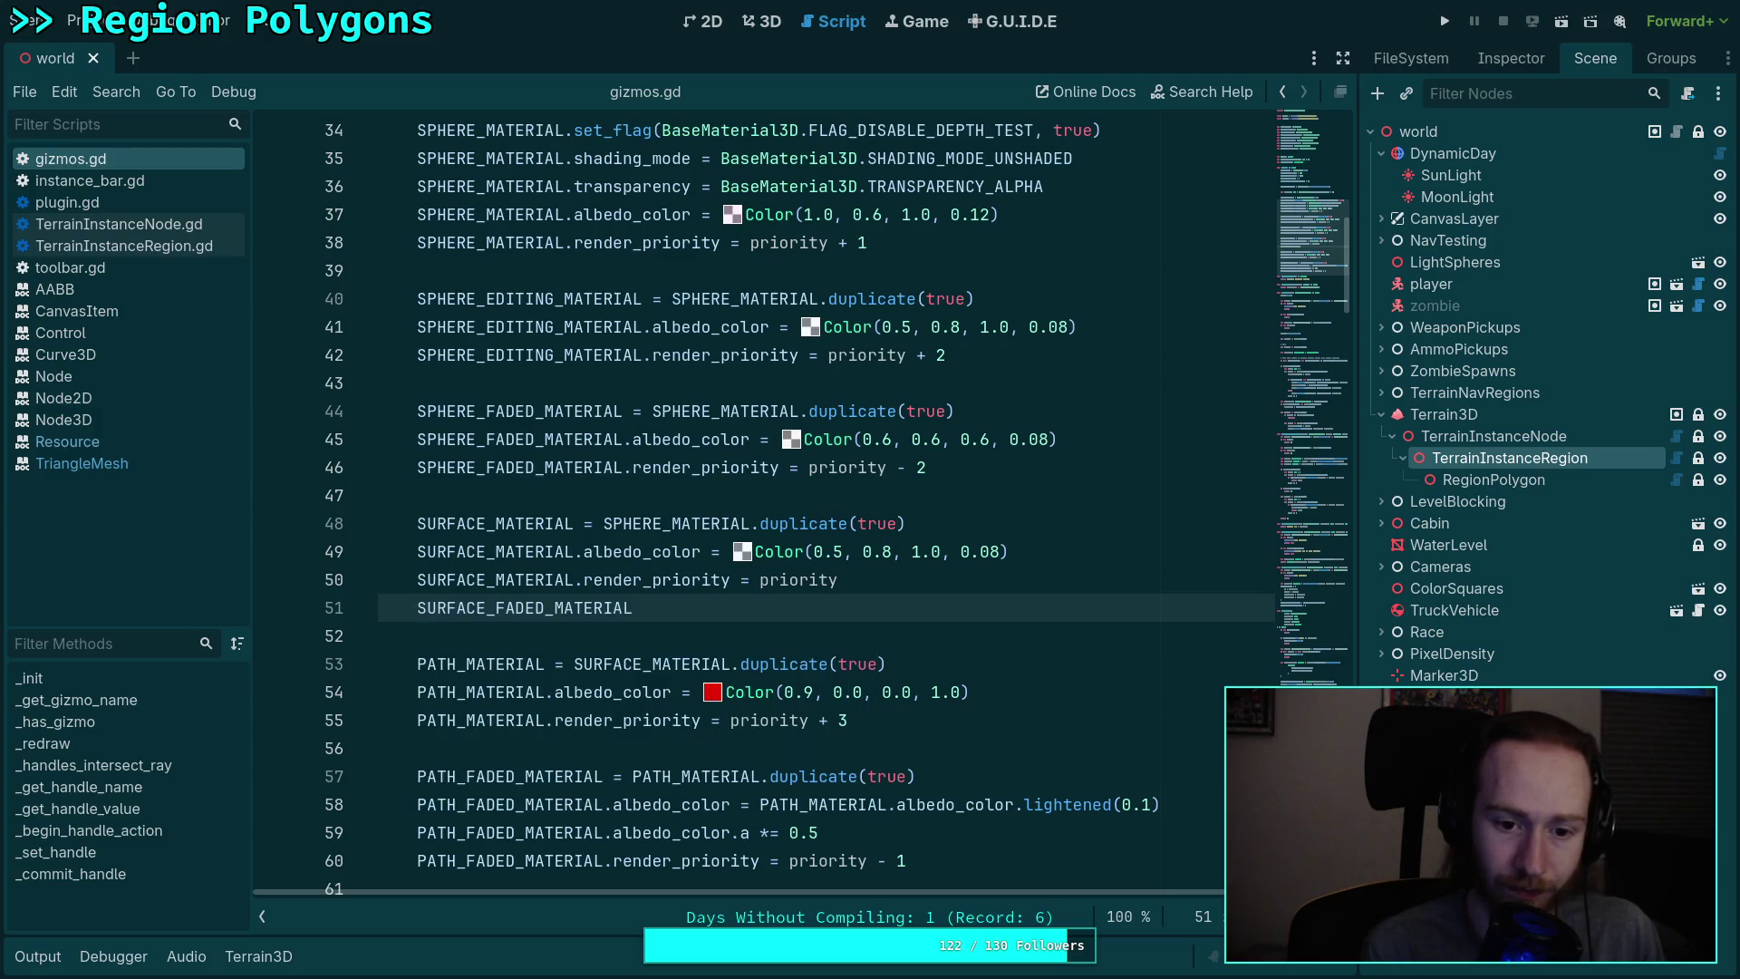
type(" = SE")
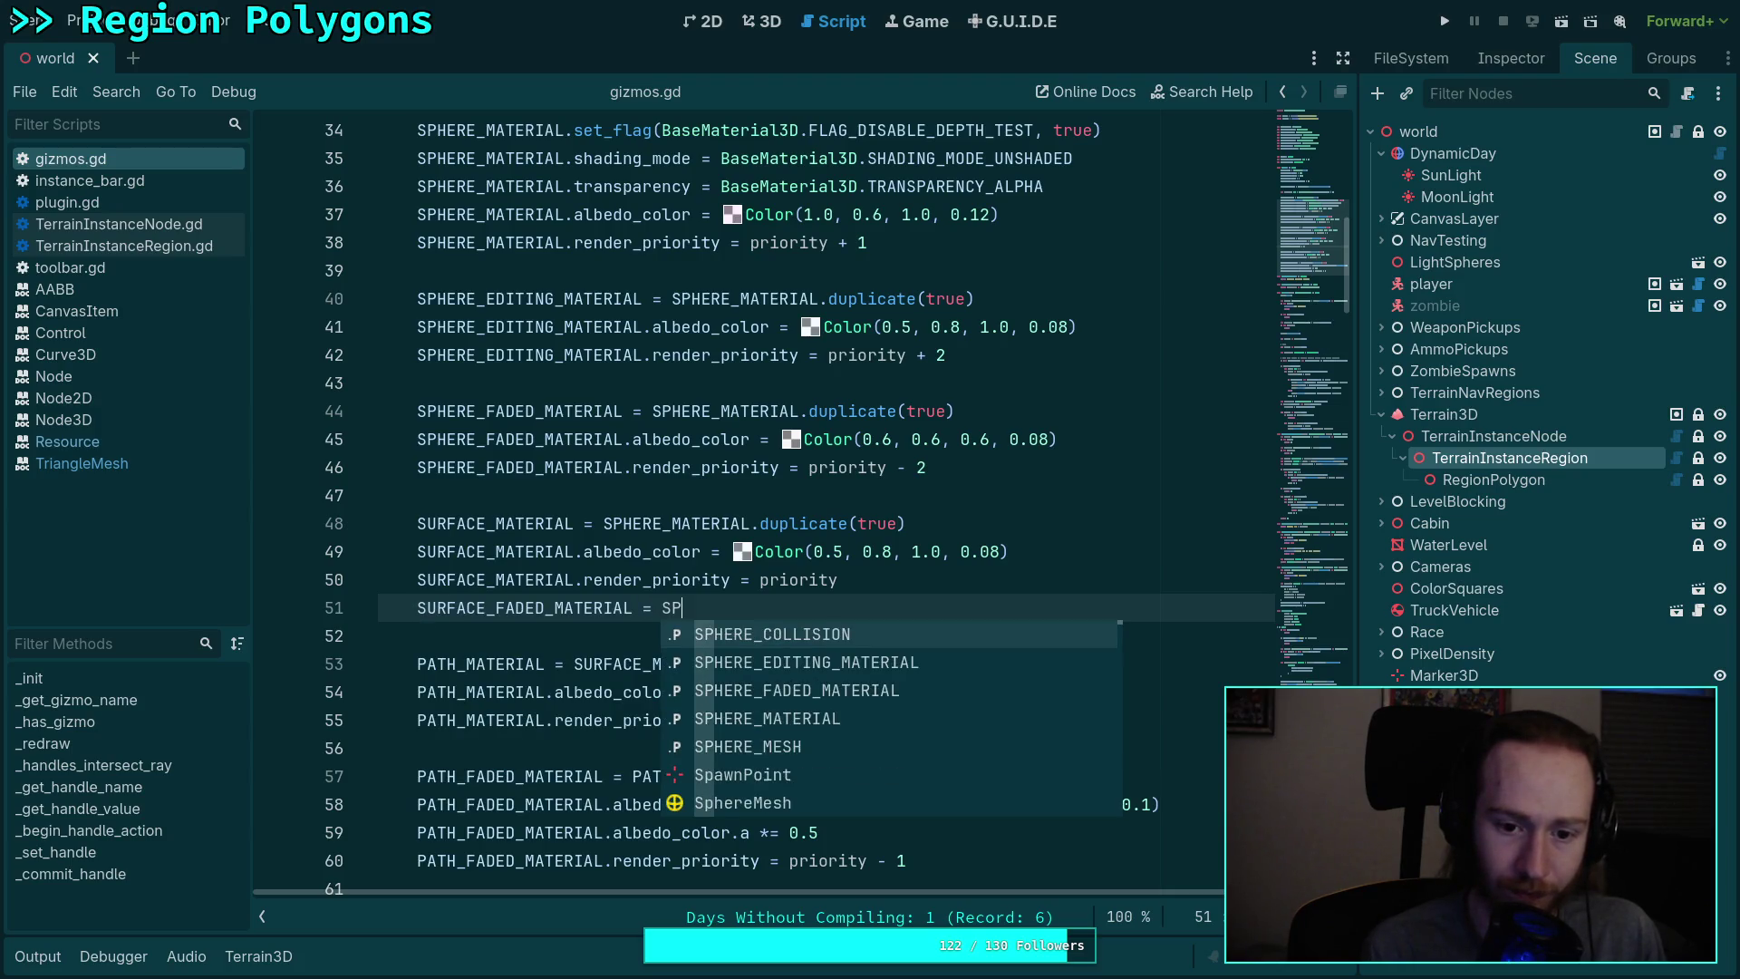
key("BackSpace")
type("UR")
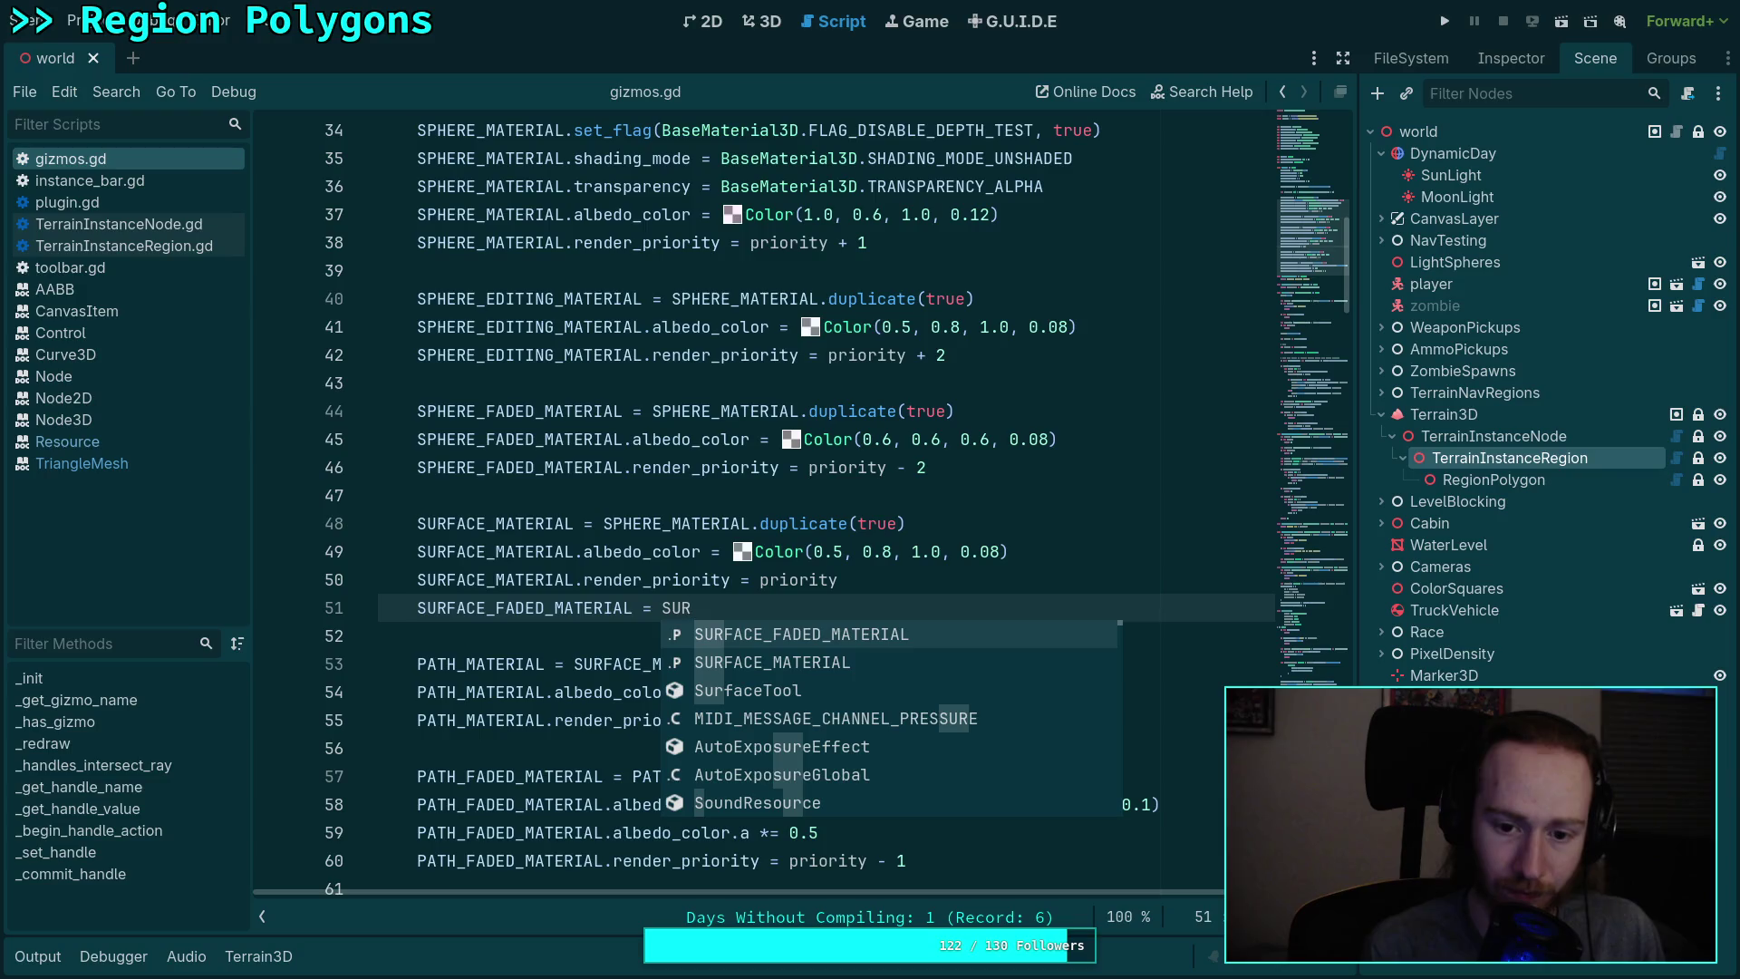
key("Down")
key("Return")
type(".dup")
key("Return")
type("true")
key("ctrl+shift+Return")
Step: Copy the three faded path property lines and paste them below the new surface faded line
scroll(827, 507, "down", 1)
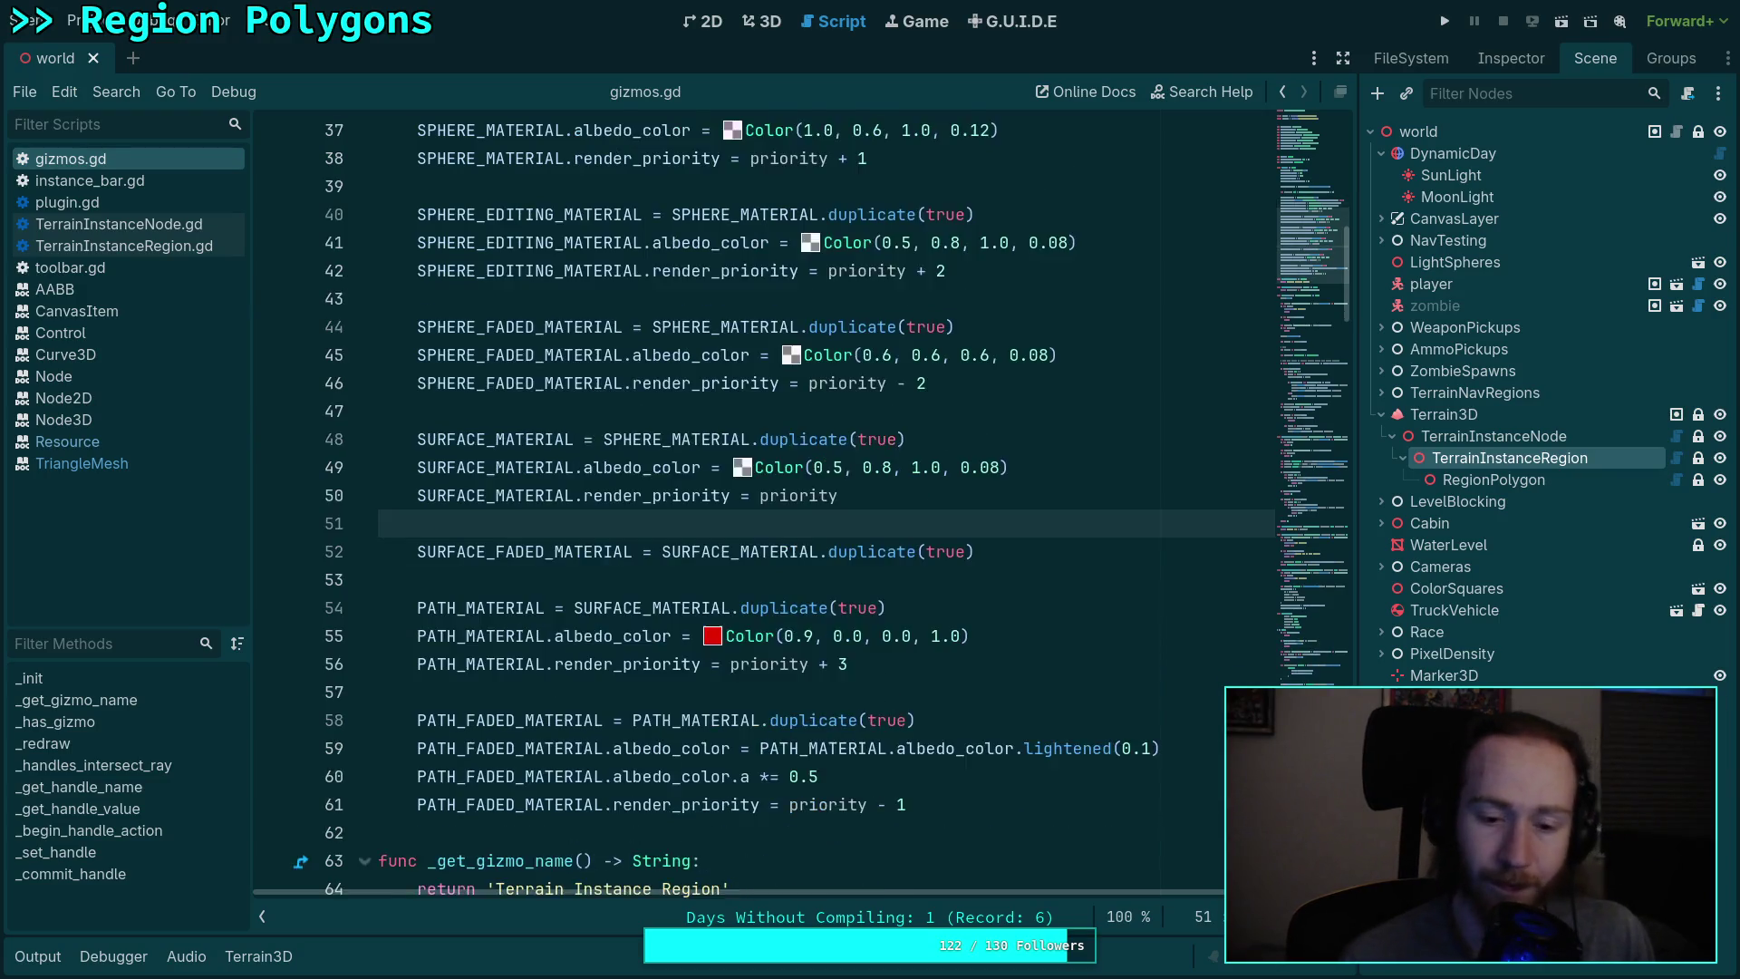
scroll(905, 690, "down", 1)
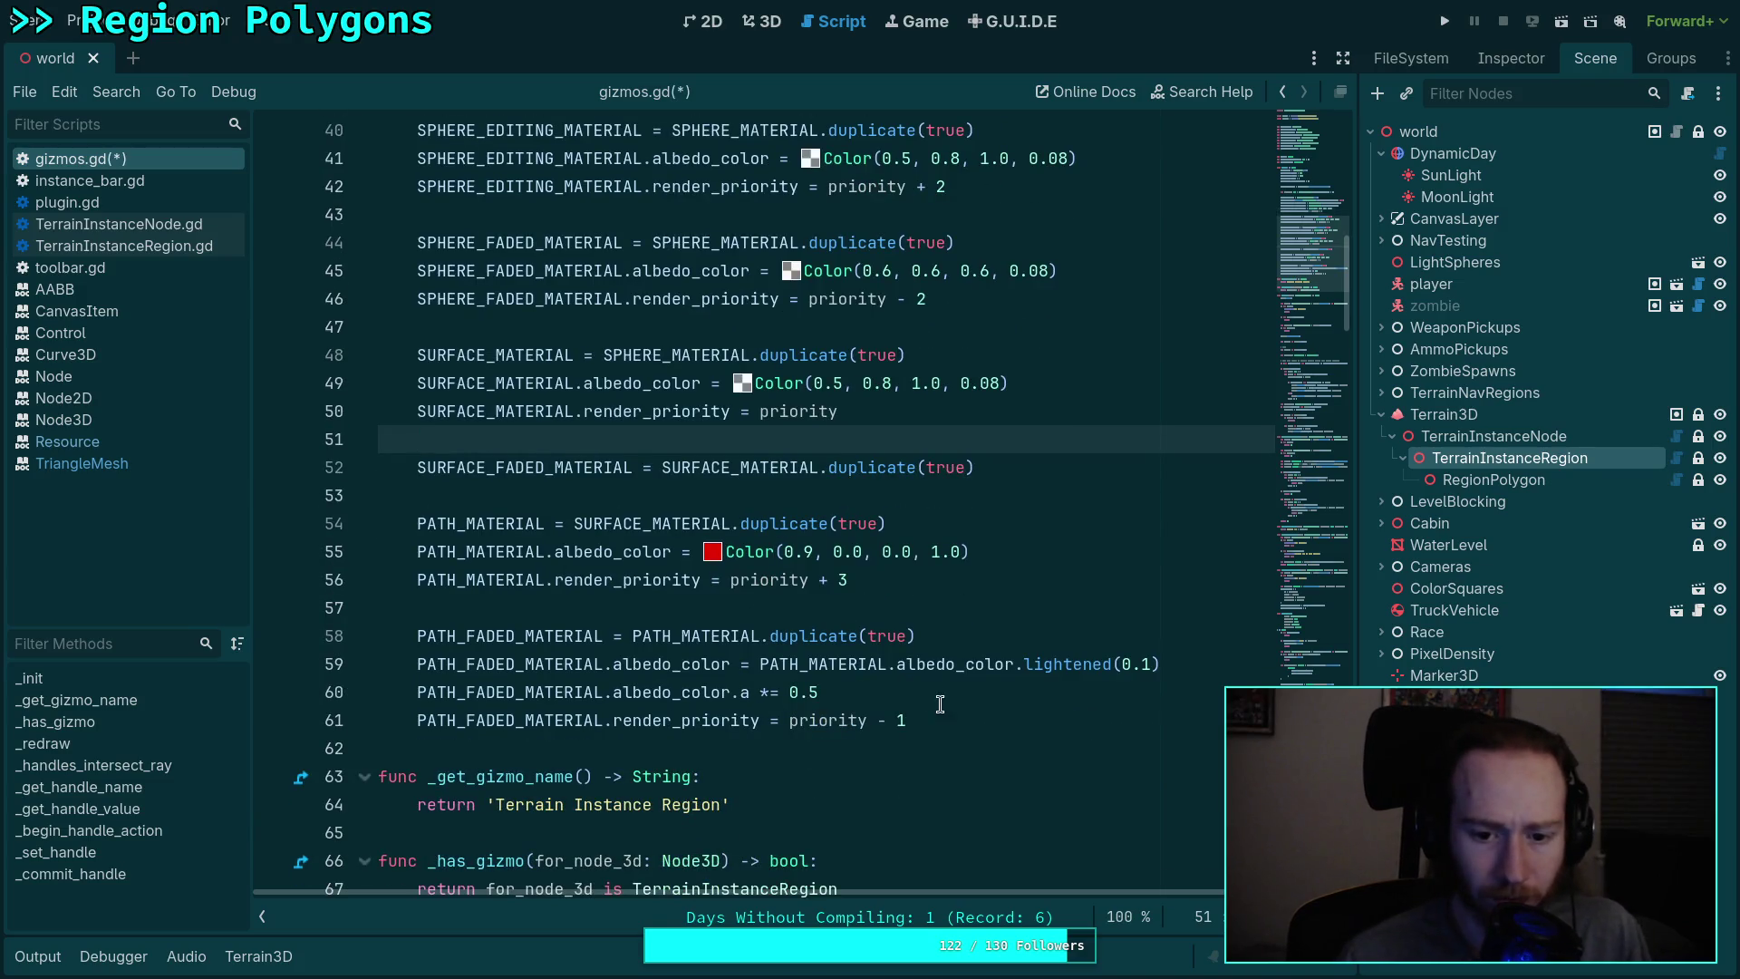
left_click_drag(894, 695, 416, 656)
left_click_drag(906, 720, 419, 659)
right_click(420, 659)
left_click(488, 680)
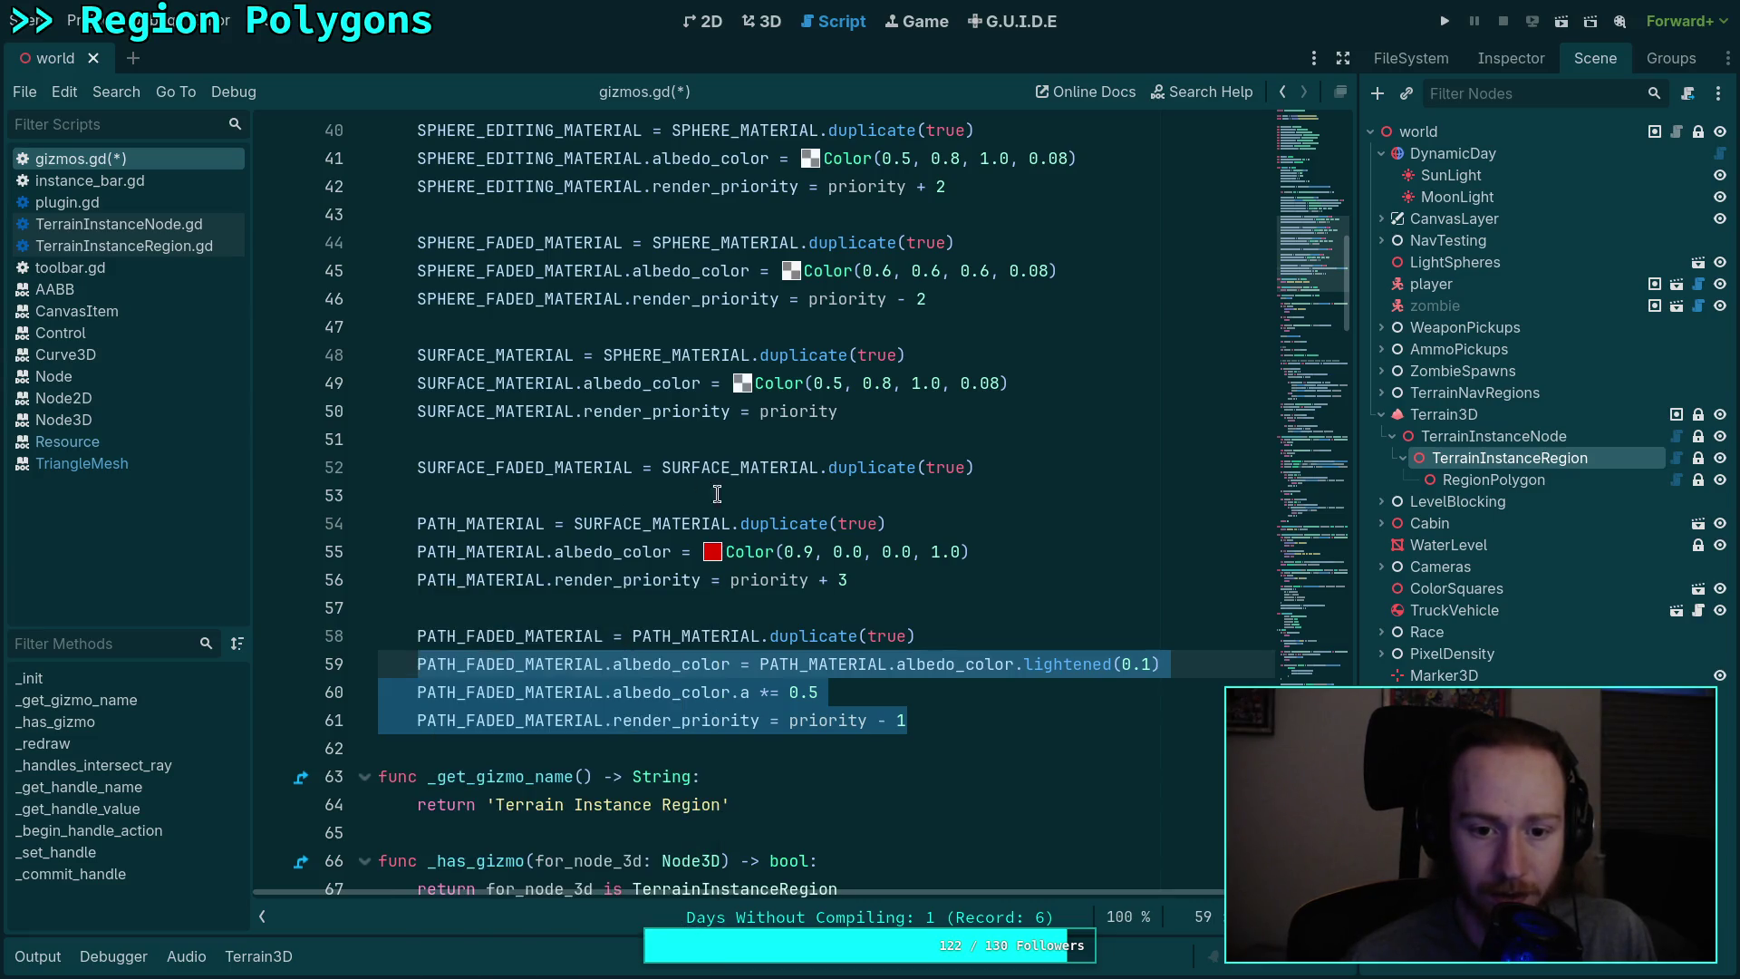
left_click(716, 494)
key("Return")
key("ctrl+v")
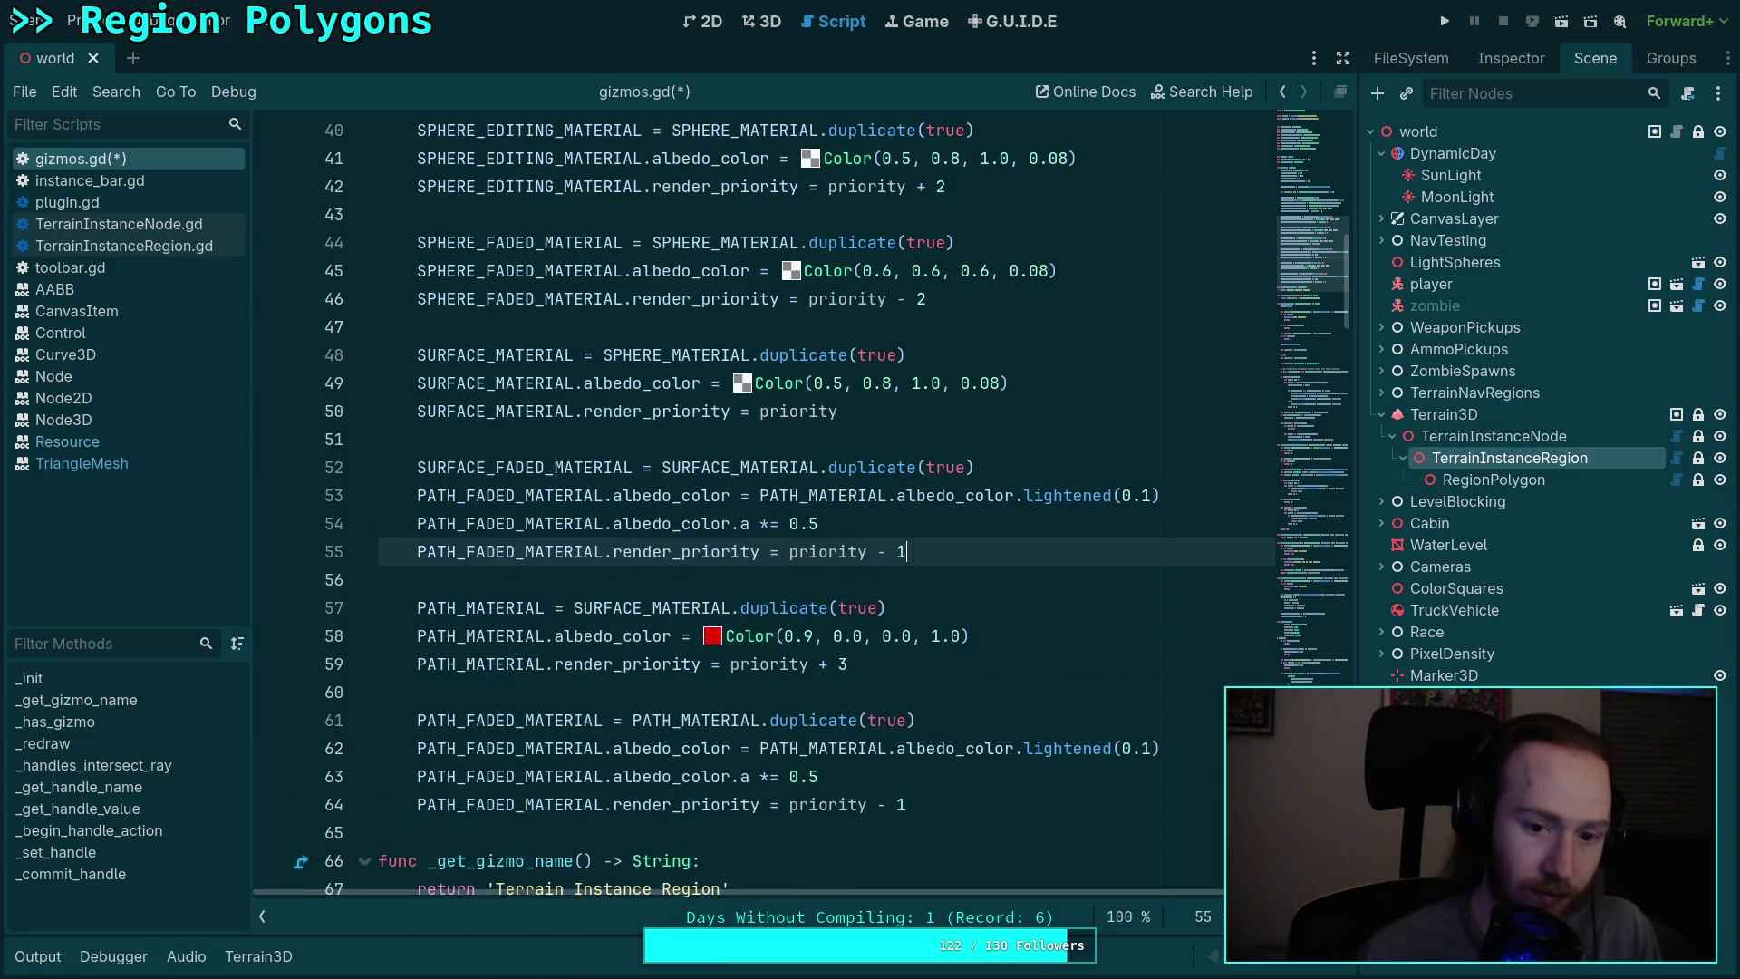
Step: Replace PATH_FADED_MATERIAL with SURFACE_FADED_MATERIAL on all three pasted lines
double_click(525, 467)
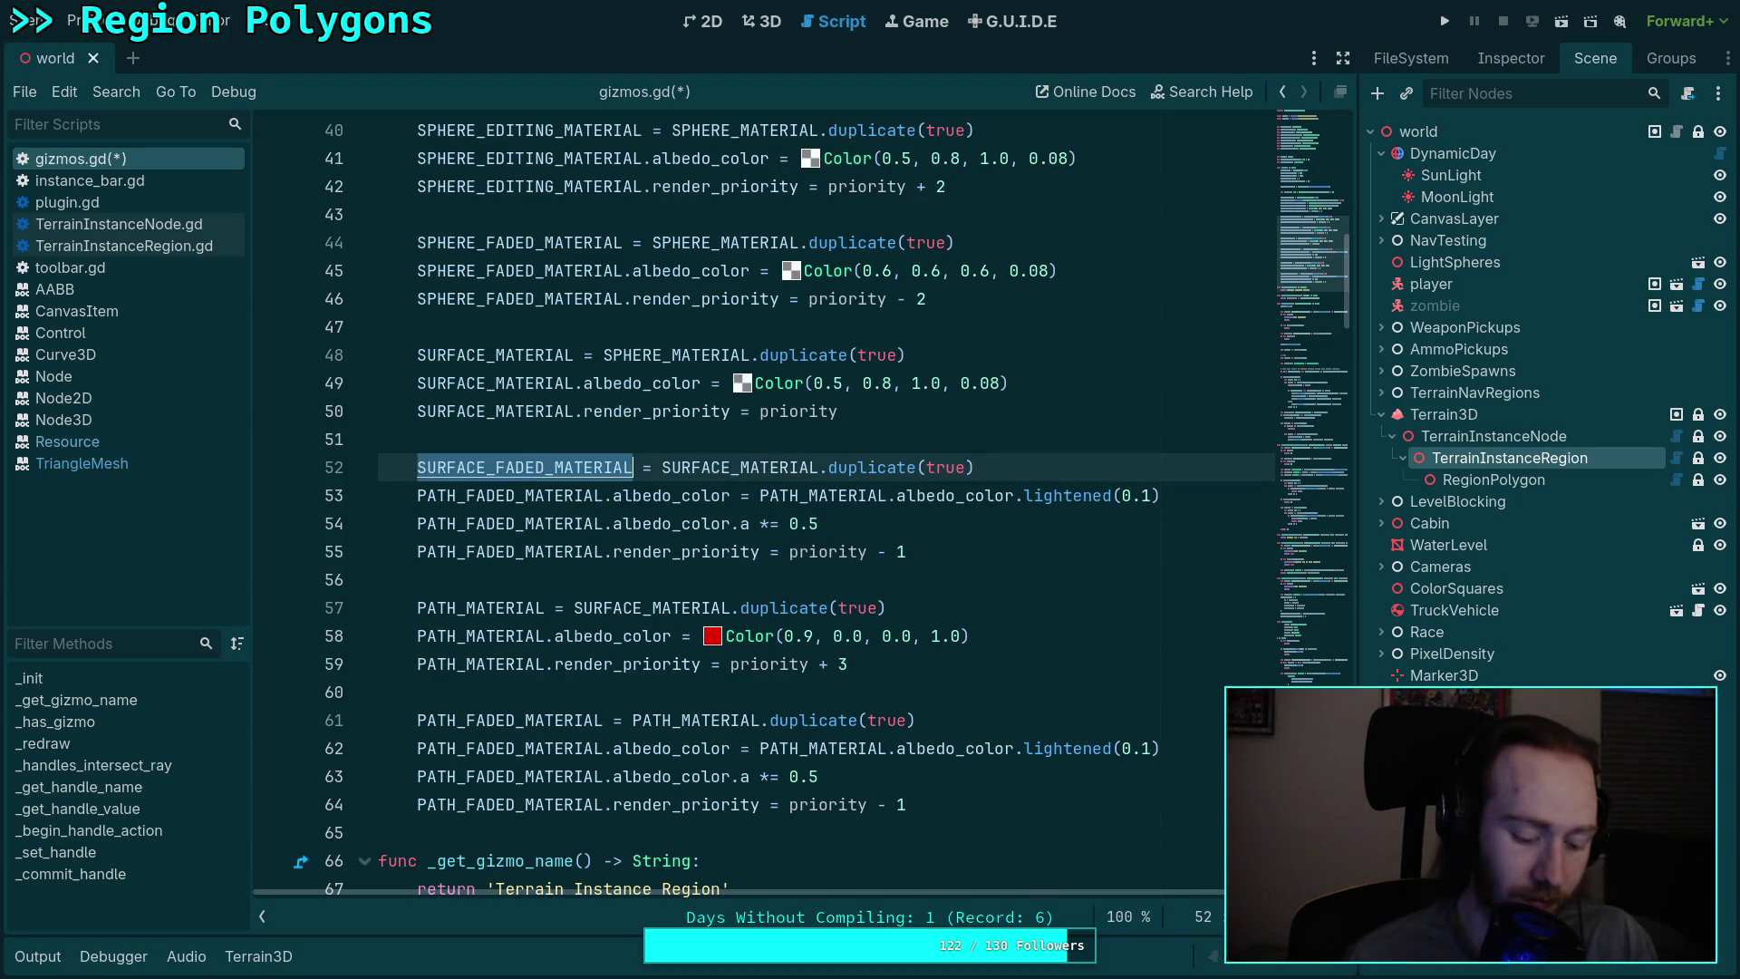
key("ctrl+r")
double_click(509, 496)
key("Escape")
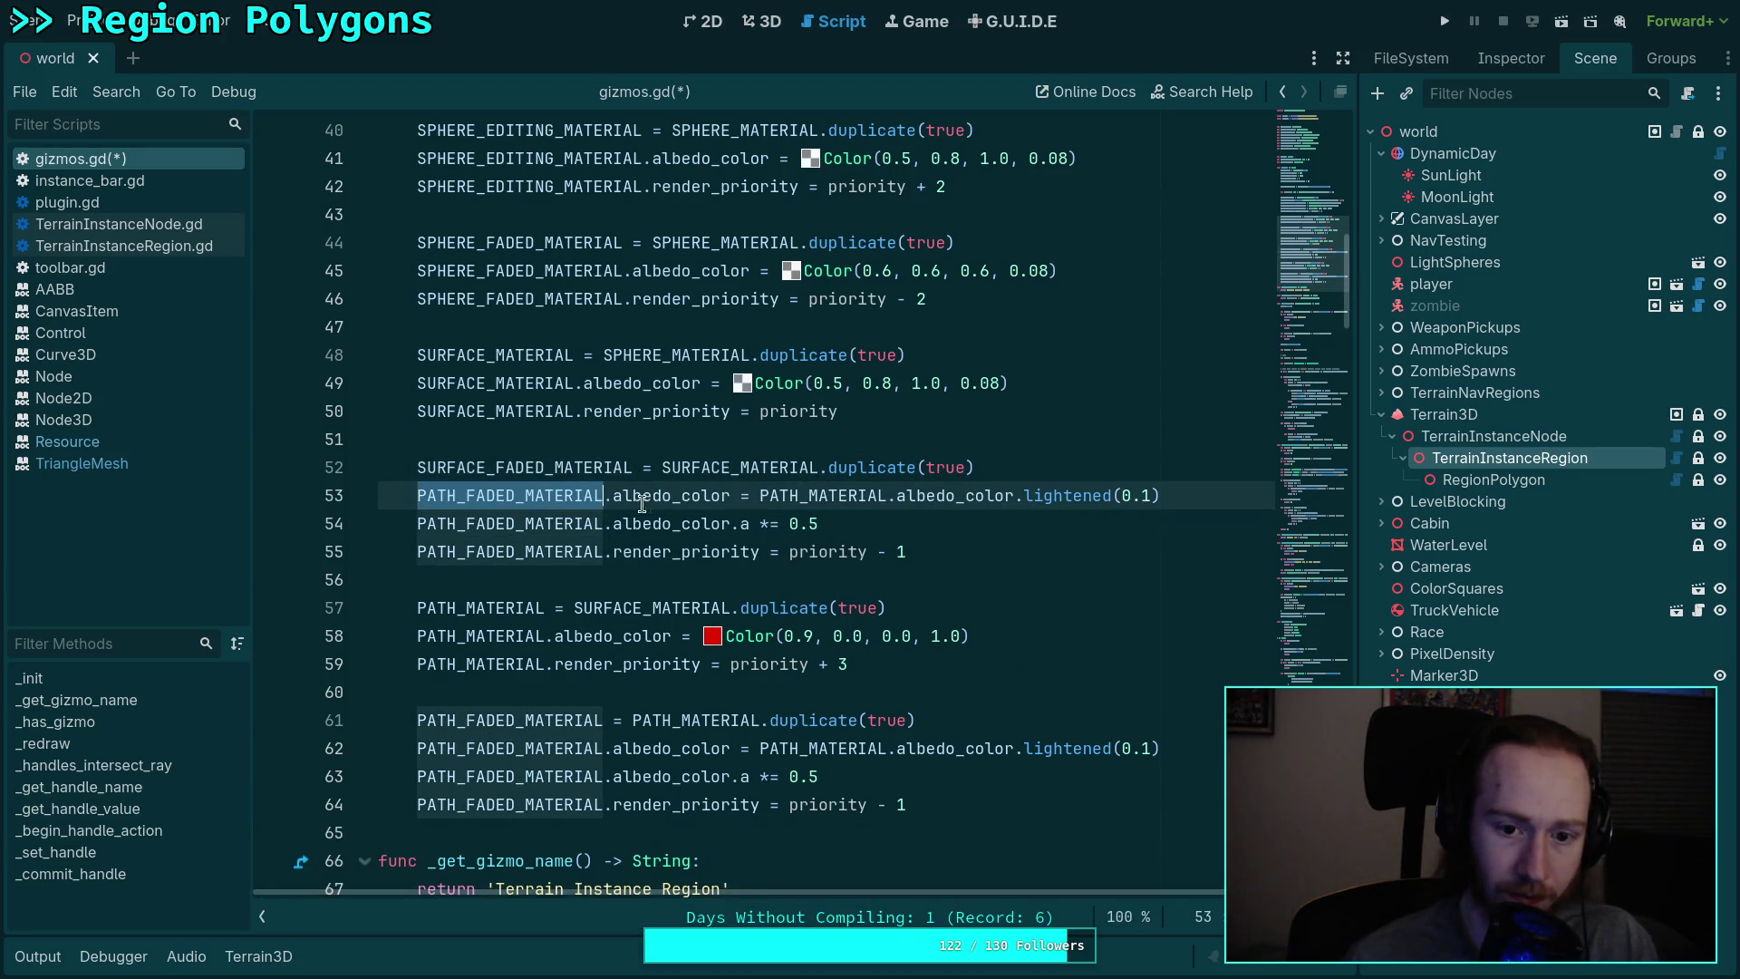
double_click(524, 467)
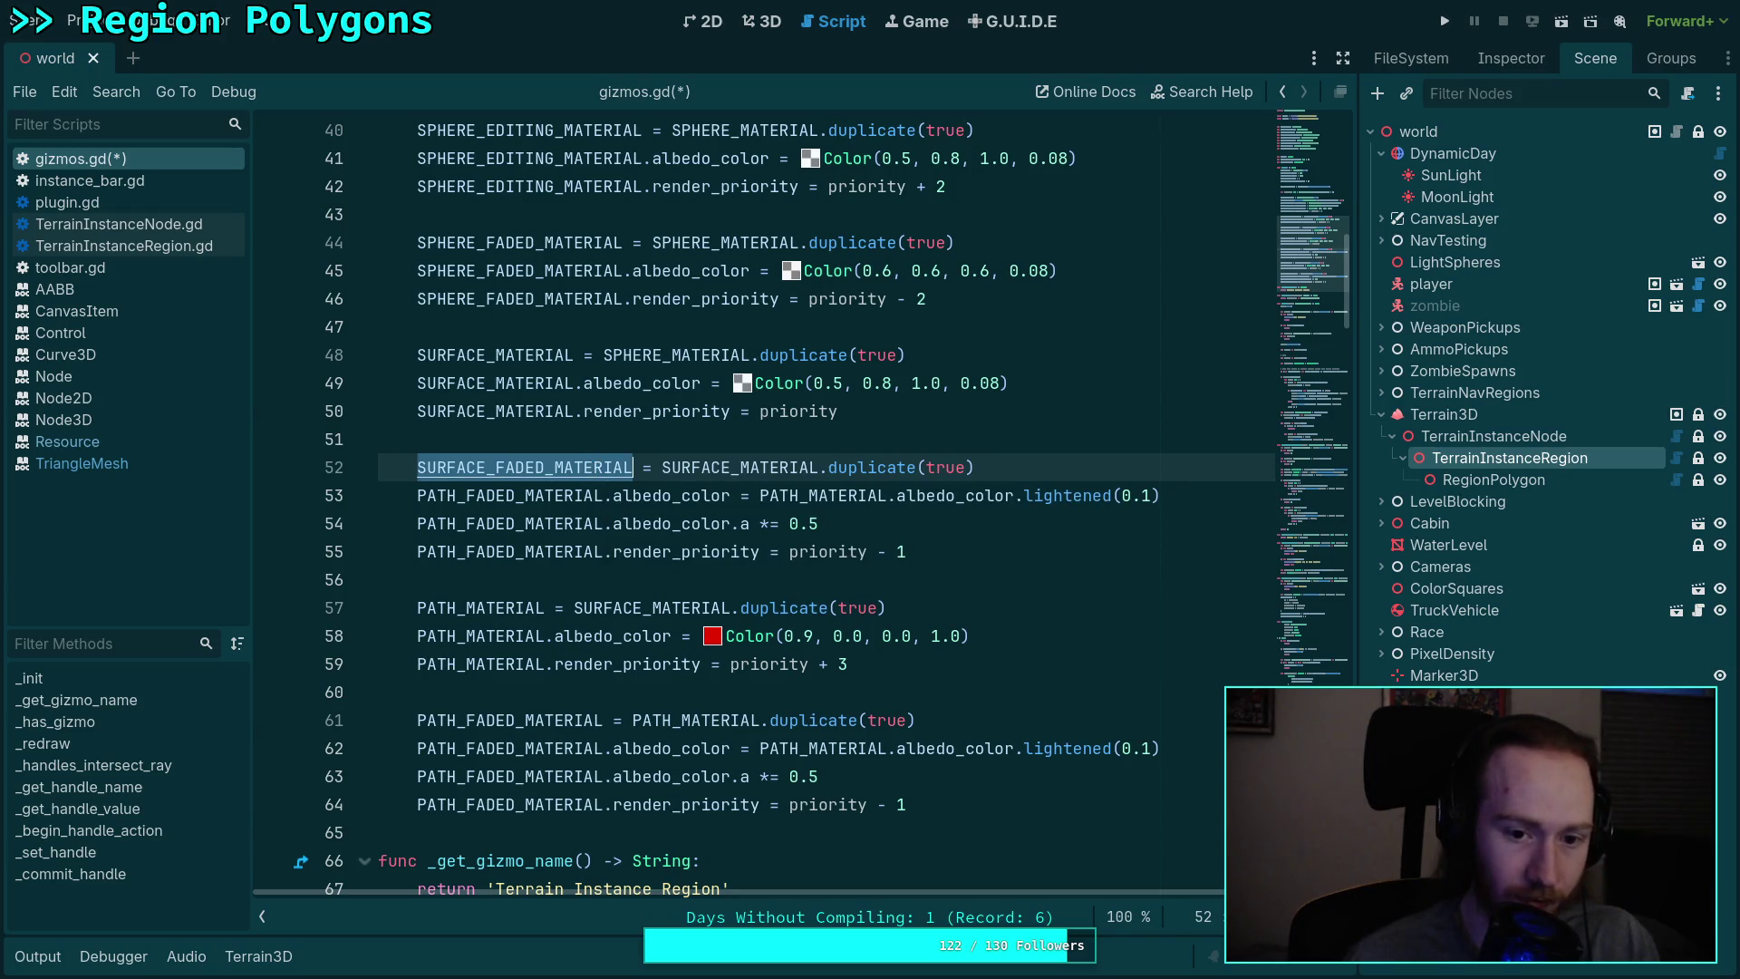
double_click(509, 496)
key("ctrl+v")
left_click(547, 514)
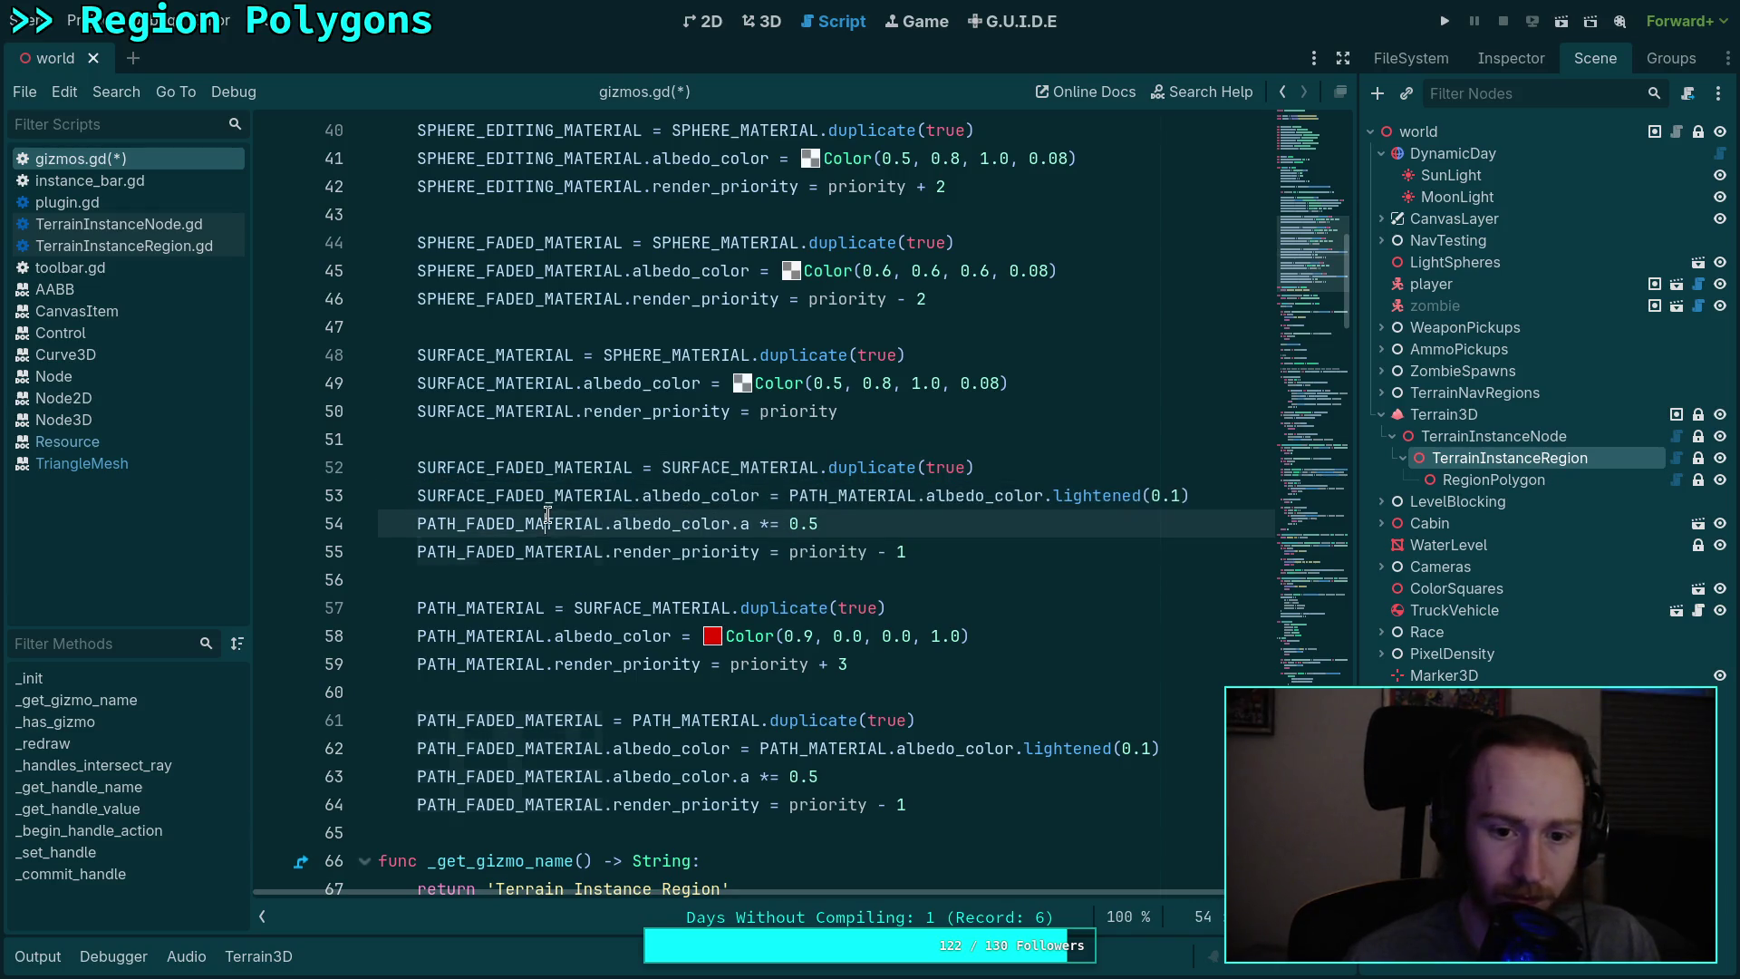
double_click(547, 523)
key("ctrl+v")
double_click(555, 550)
key("ctrl+v")
Step: Set SURFACE_FADED_MATERIAL's render priority to priority - 3
left_click(932, 552)
type("2")
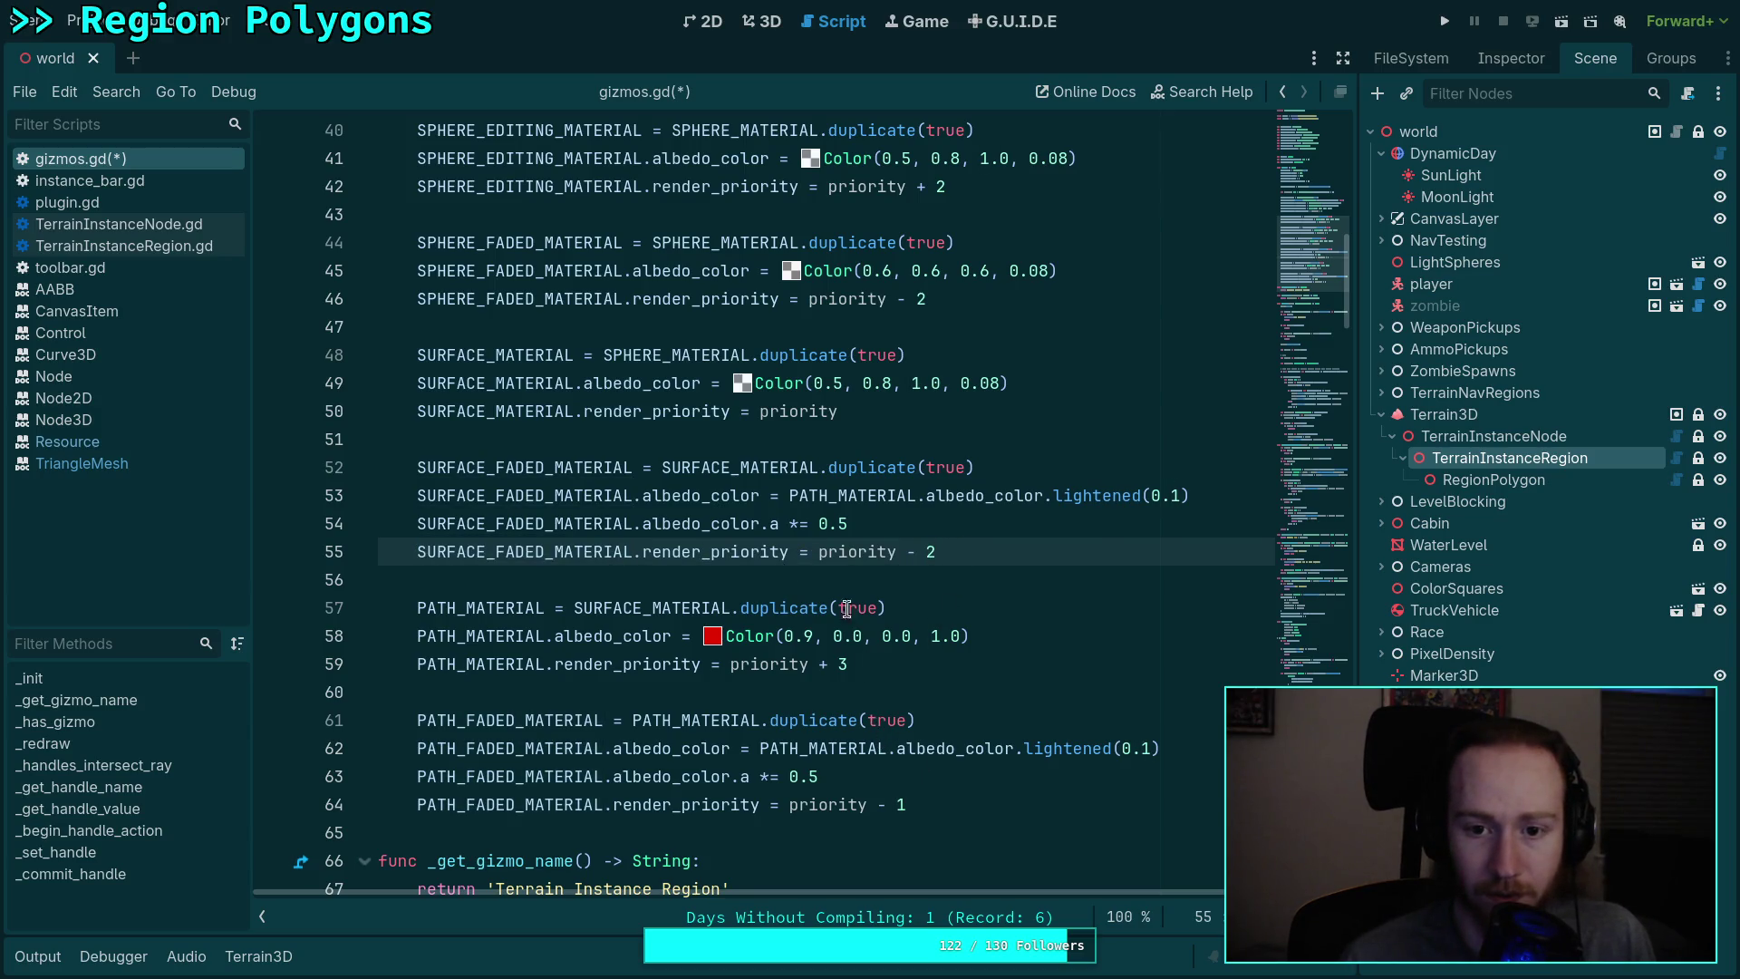
key("shift+Left")
type("3")
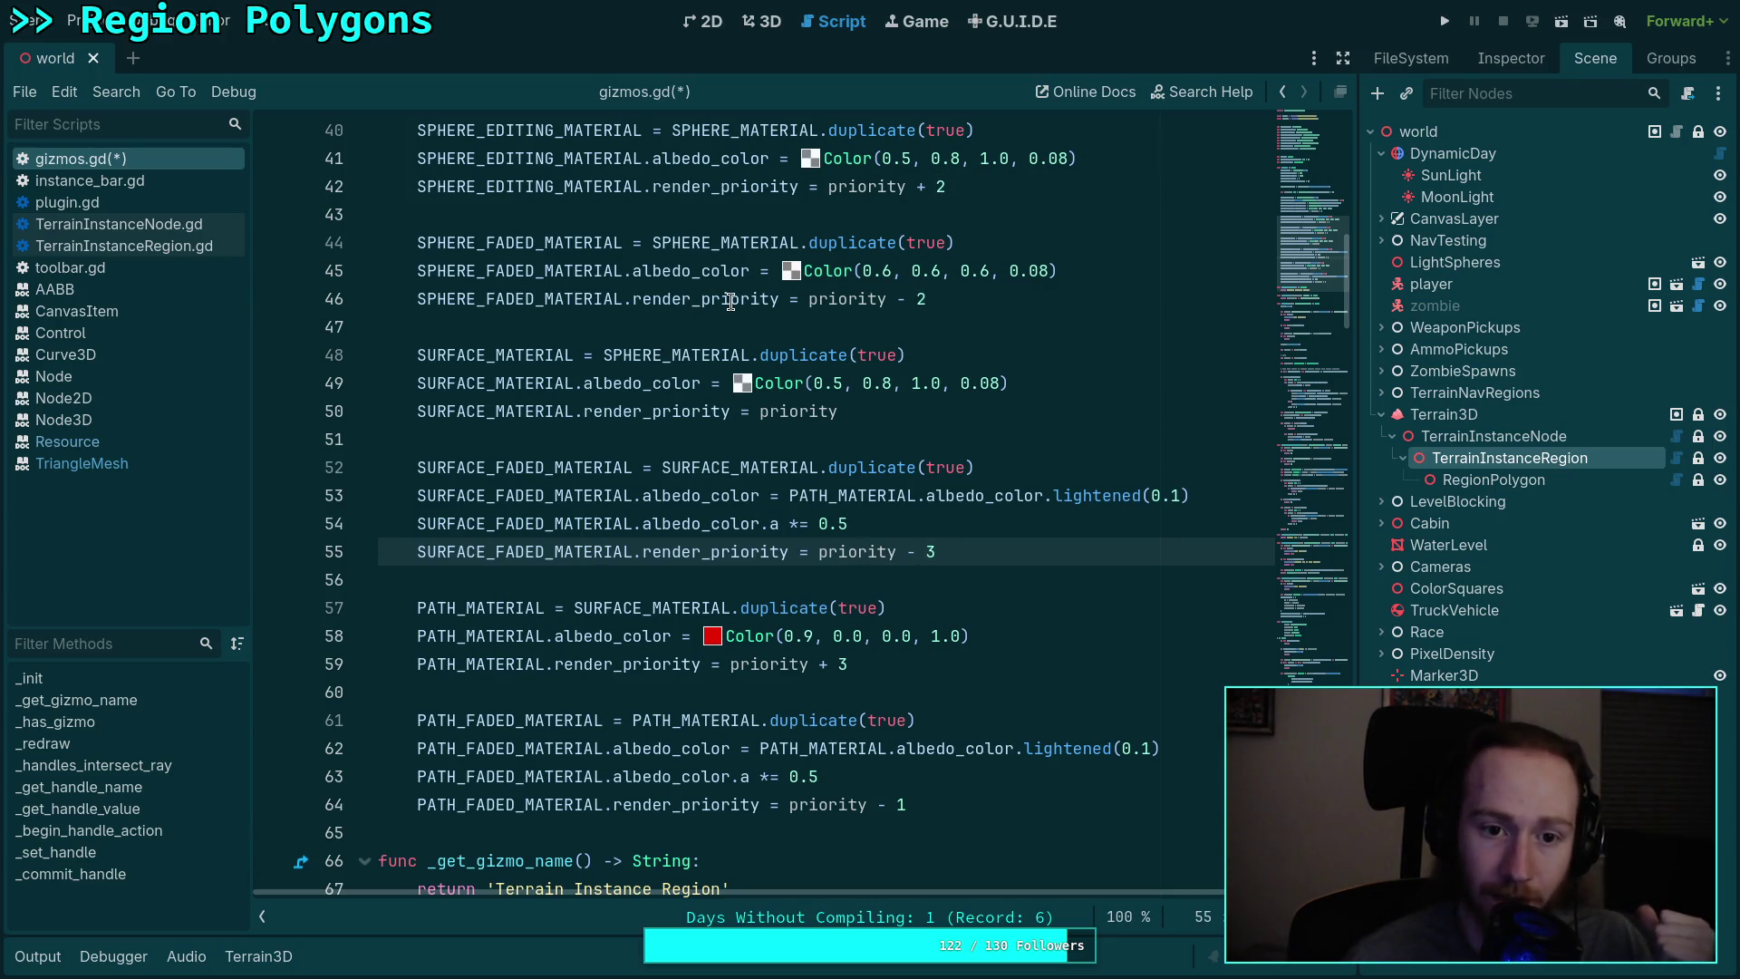
left_click(877, 805)
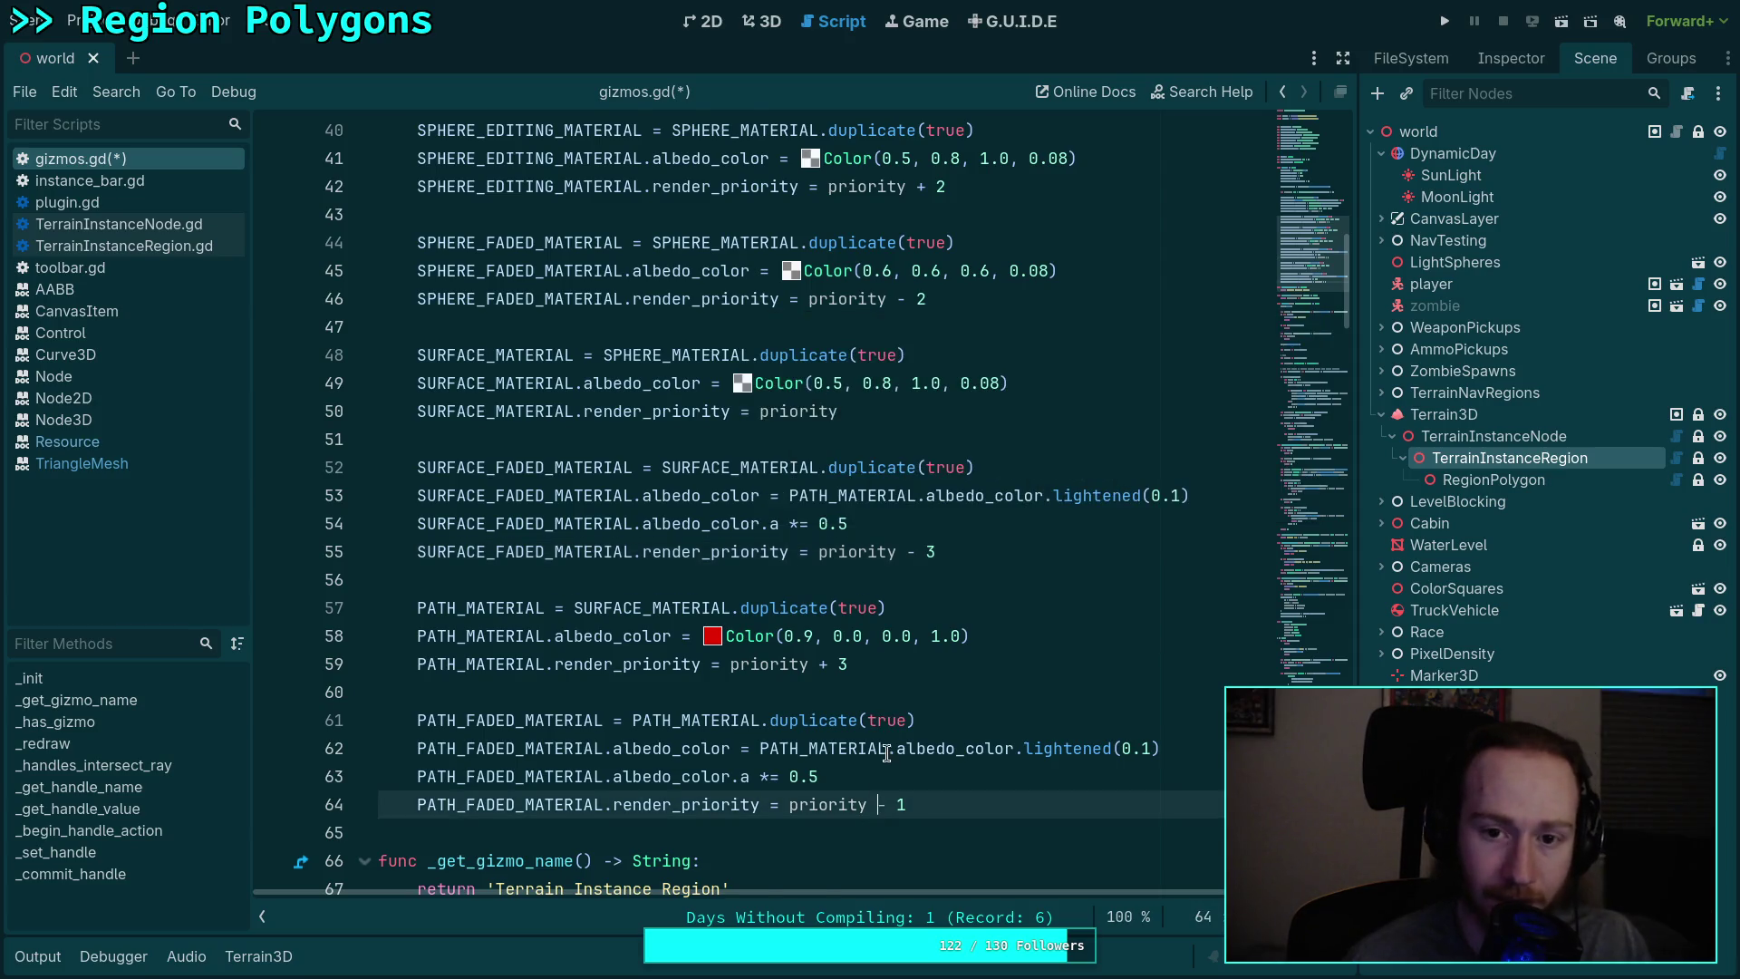
Step: Review every use of priority across the sphere, editing sphere and path material lines
scroll(886, 752, "up", 2)
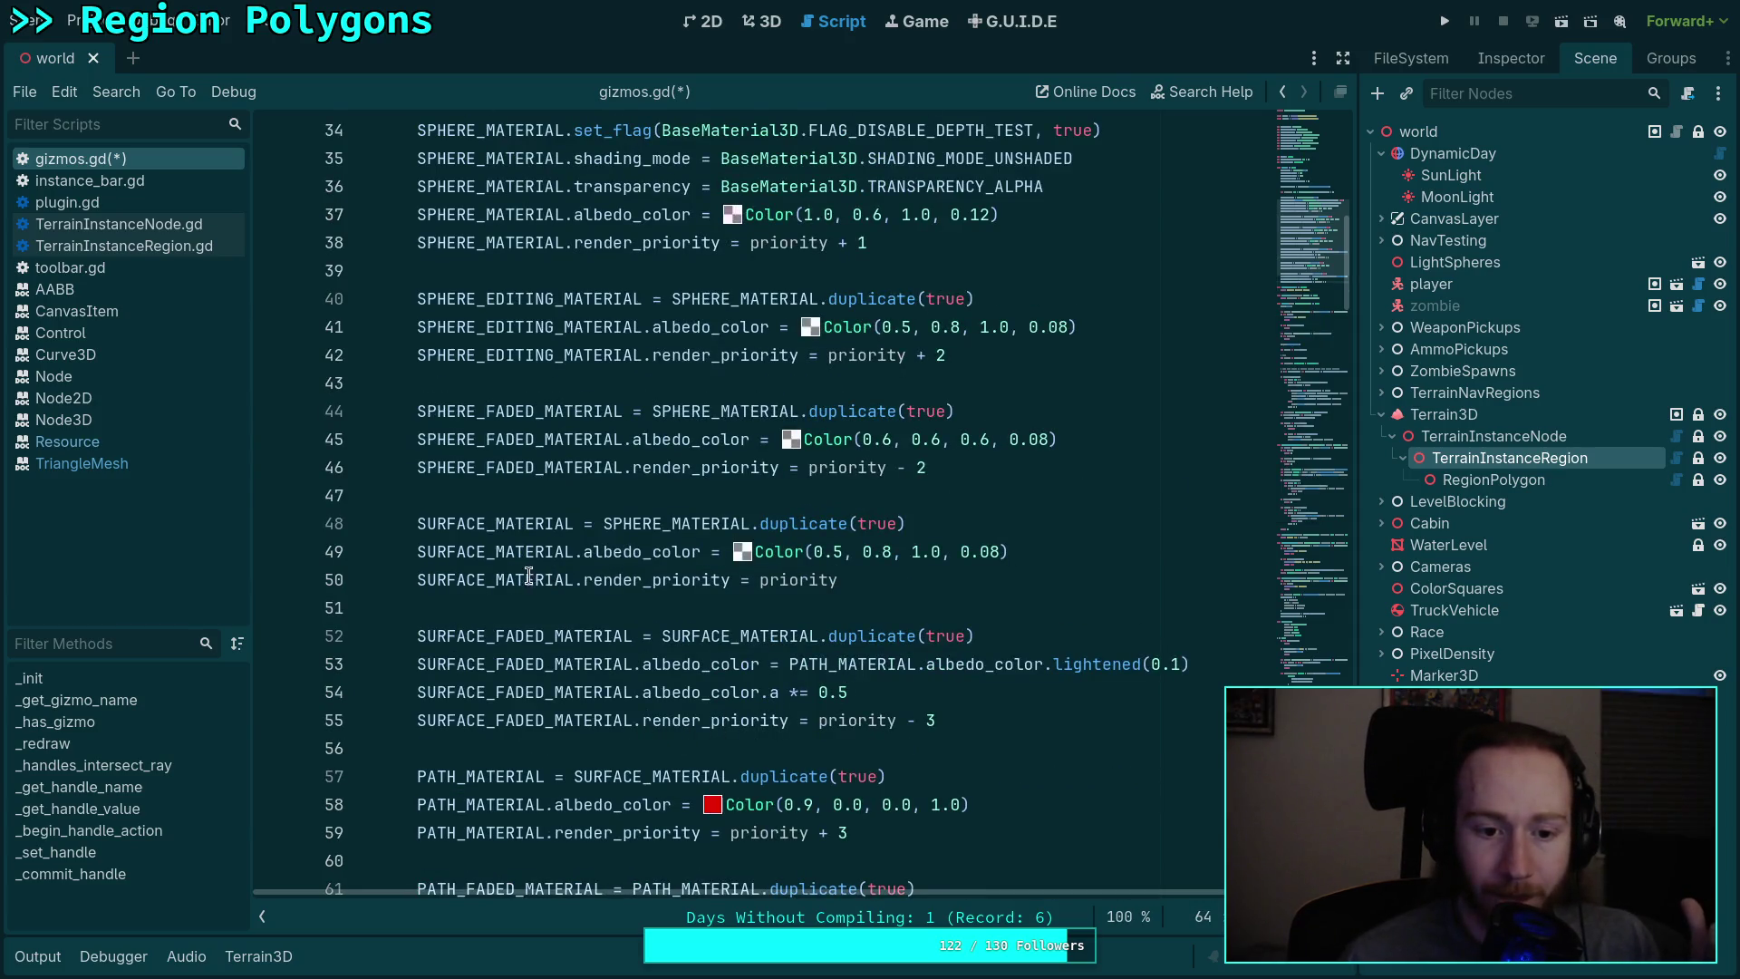
double_click(797, 580)
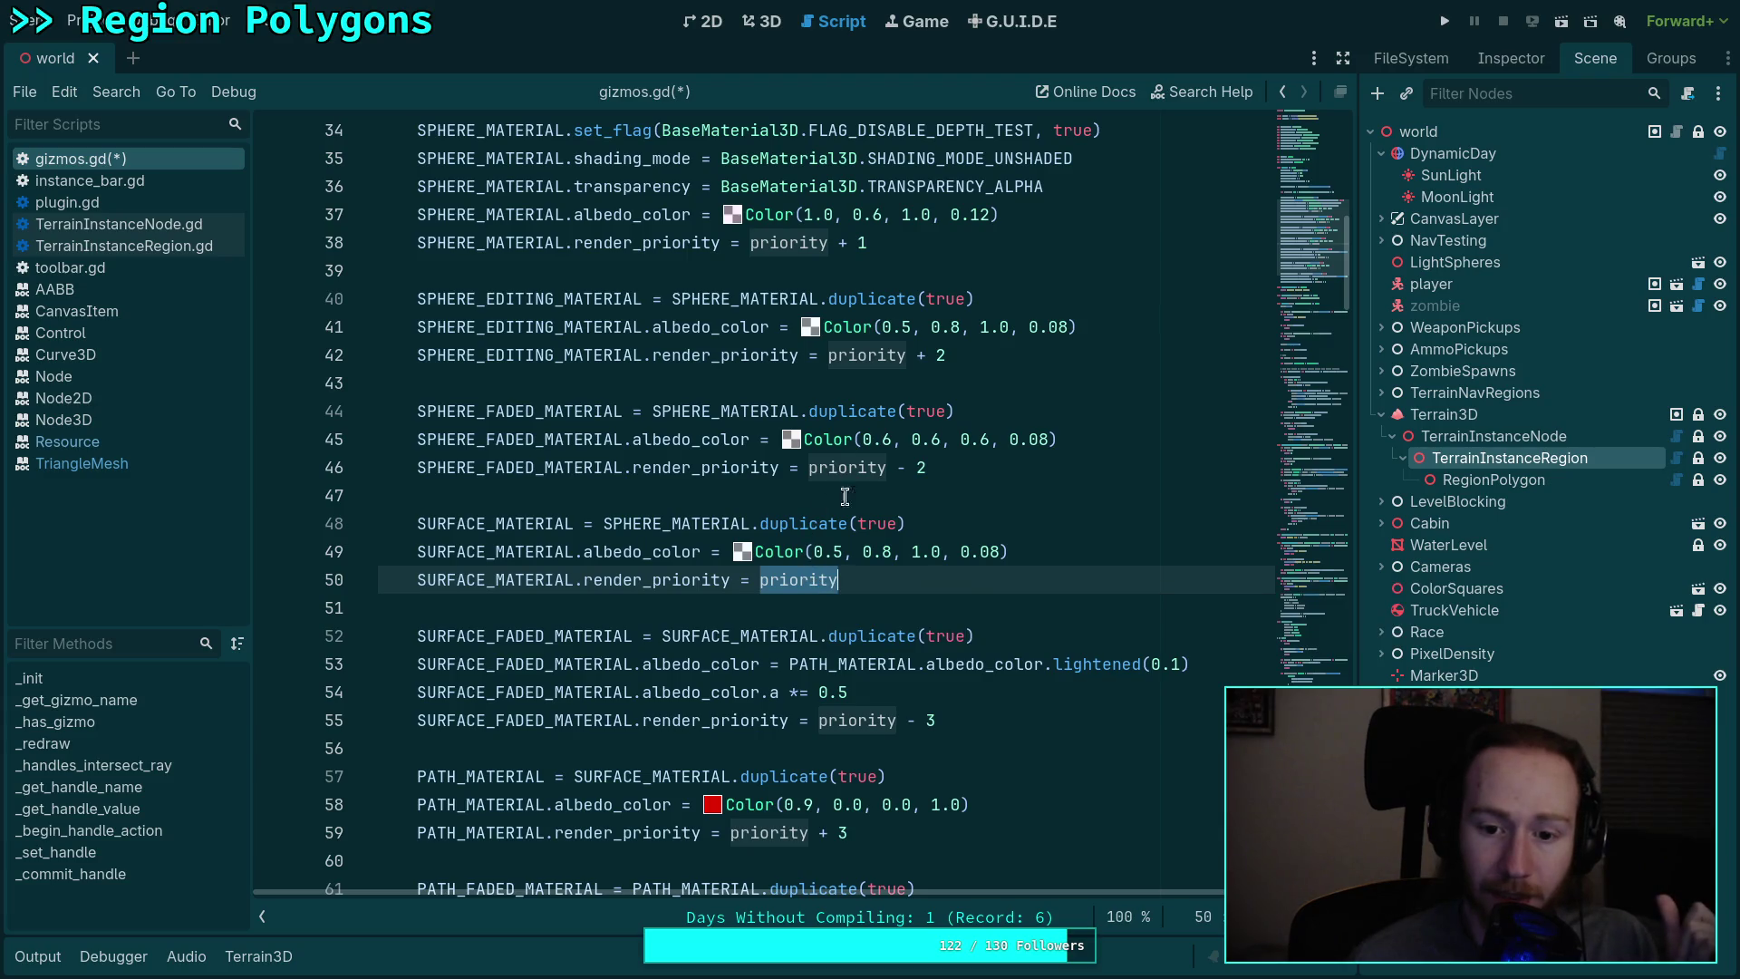
scroll(833, 471, "down", 2)
scroll(798, 381, "up", 3)
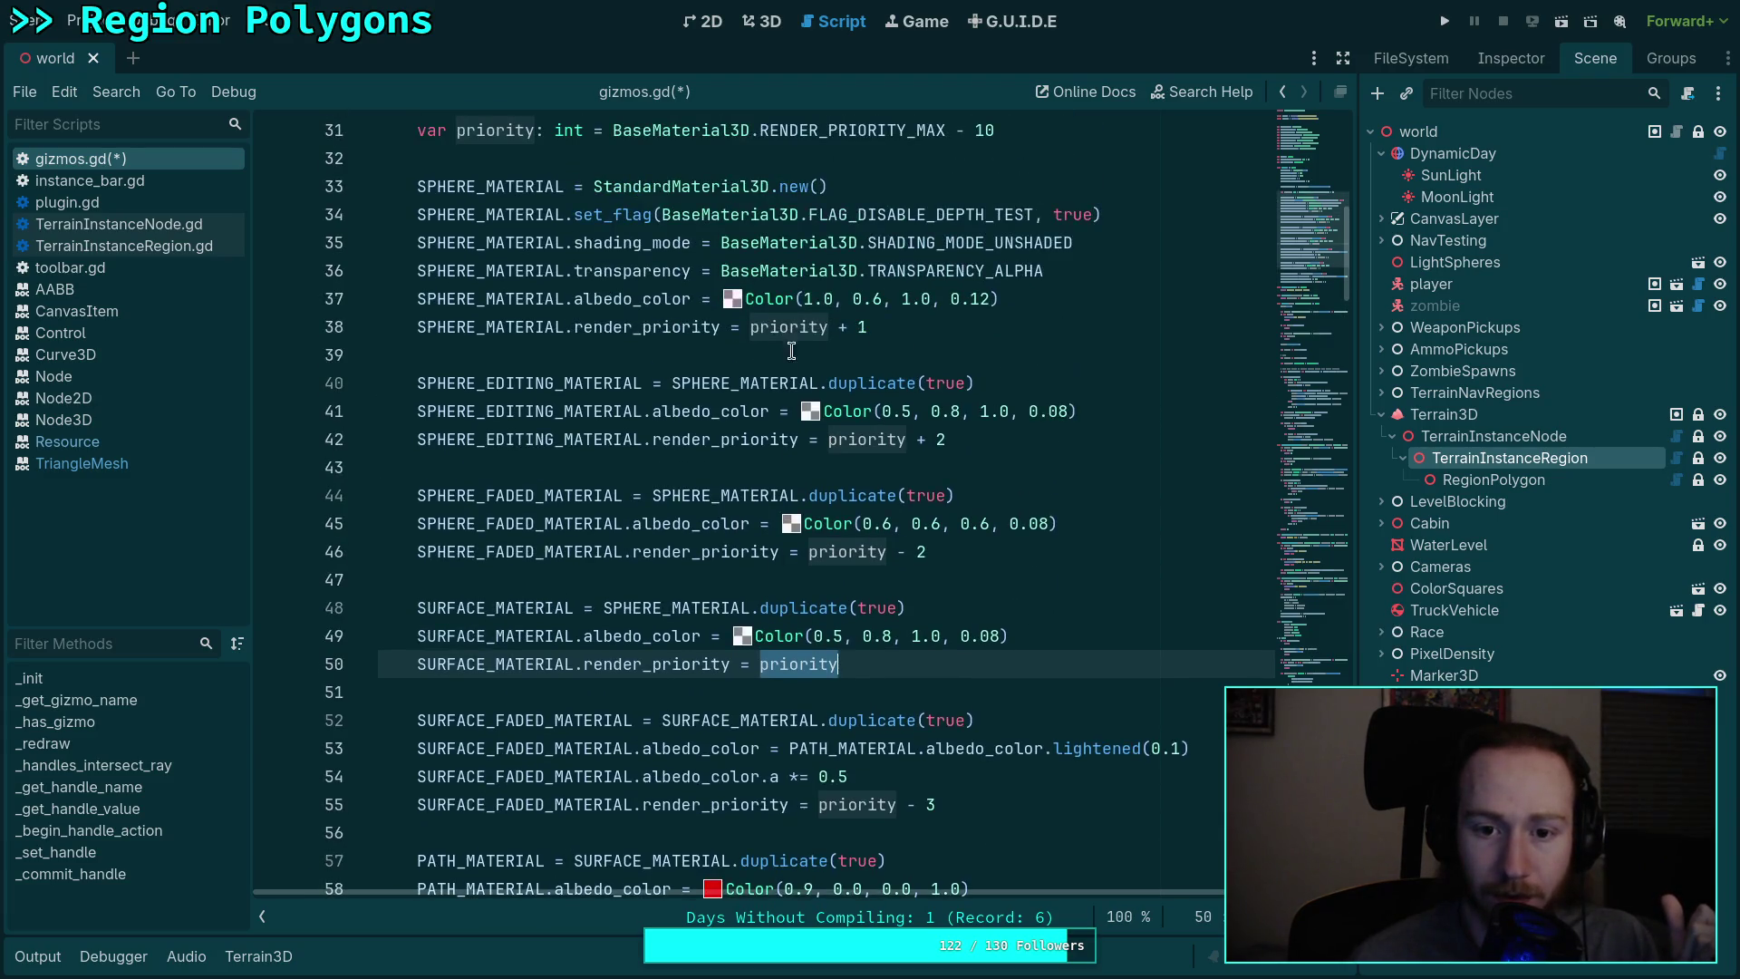
double_click(792, 327)
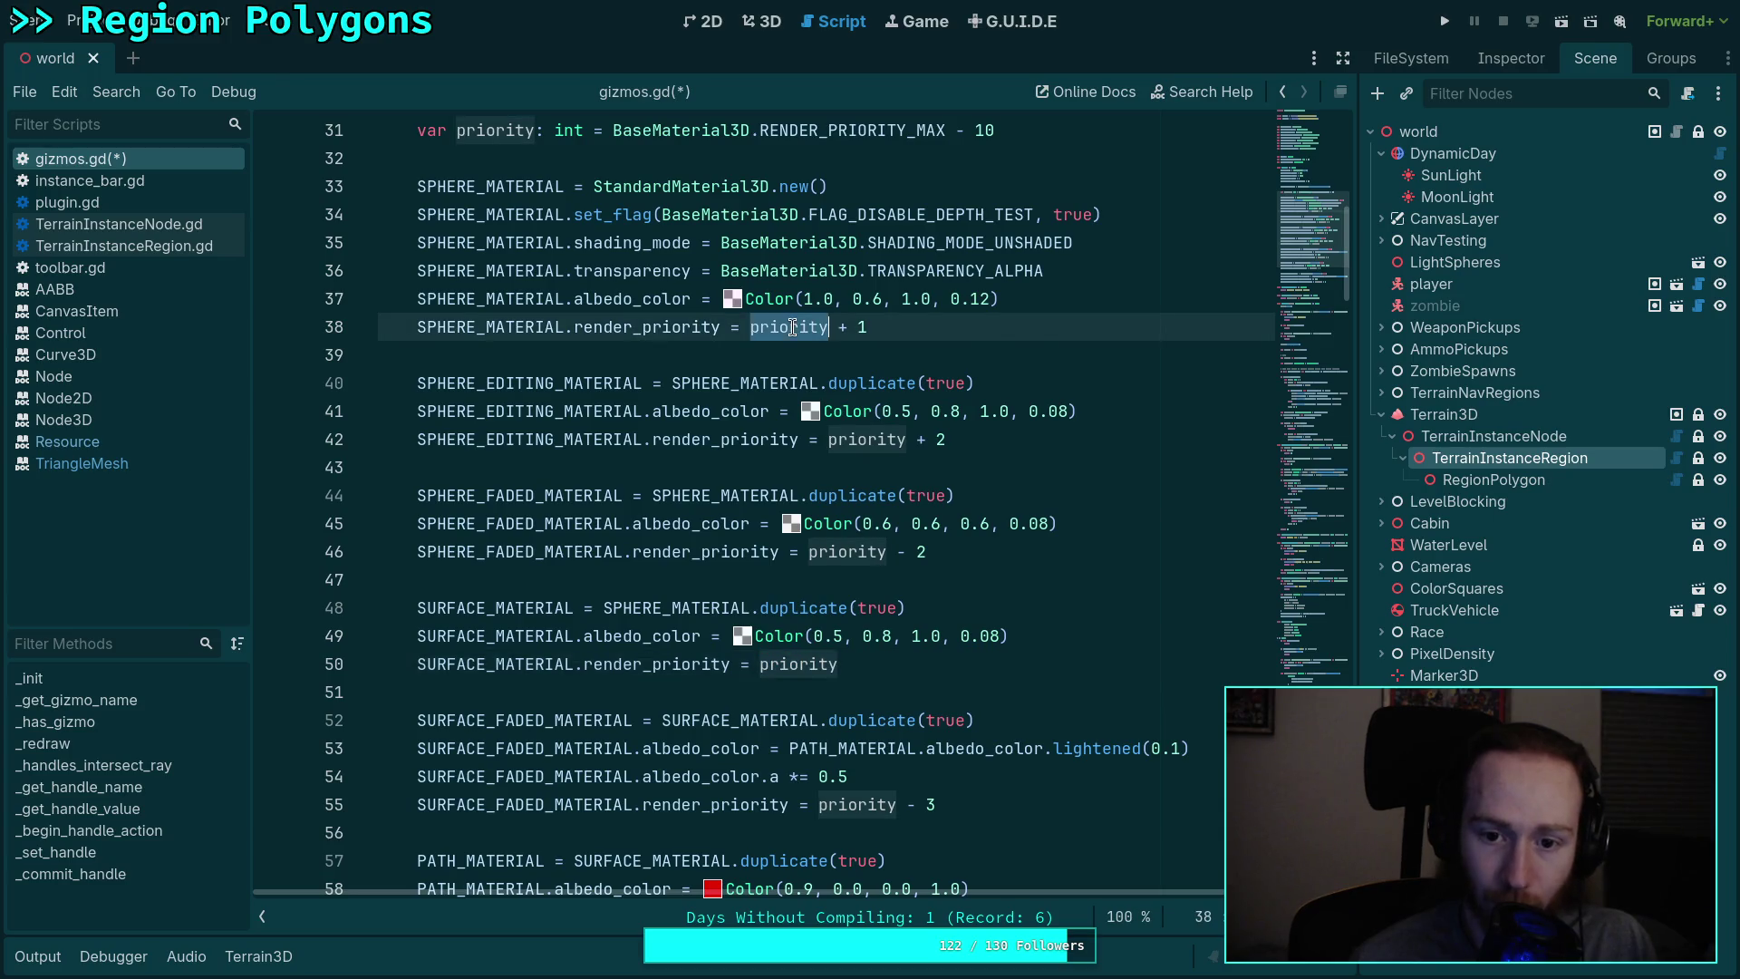
double_click(870, 440)
scroll(886, 502, "down", 2)
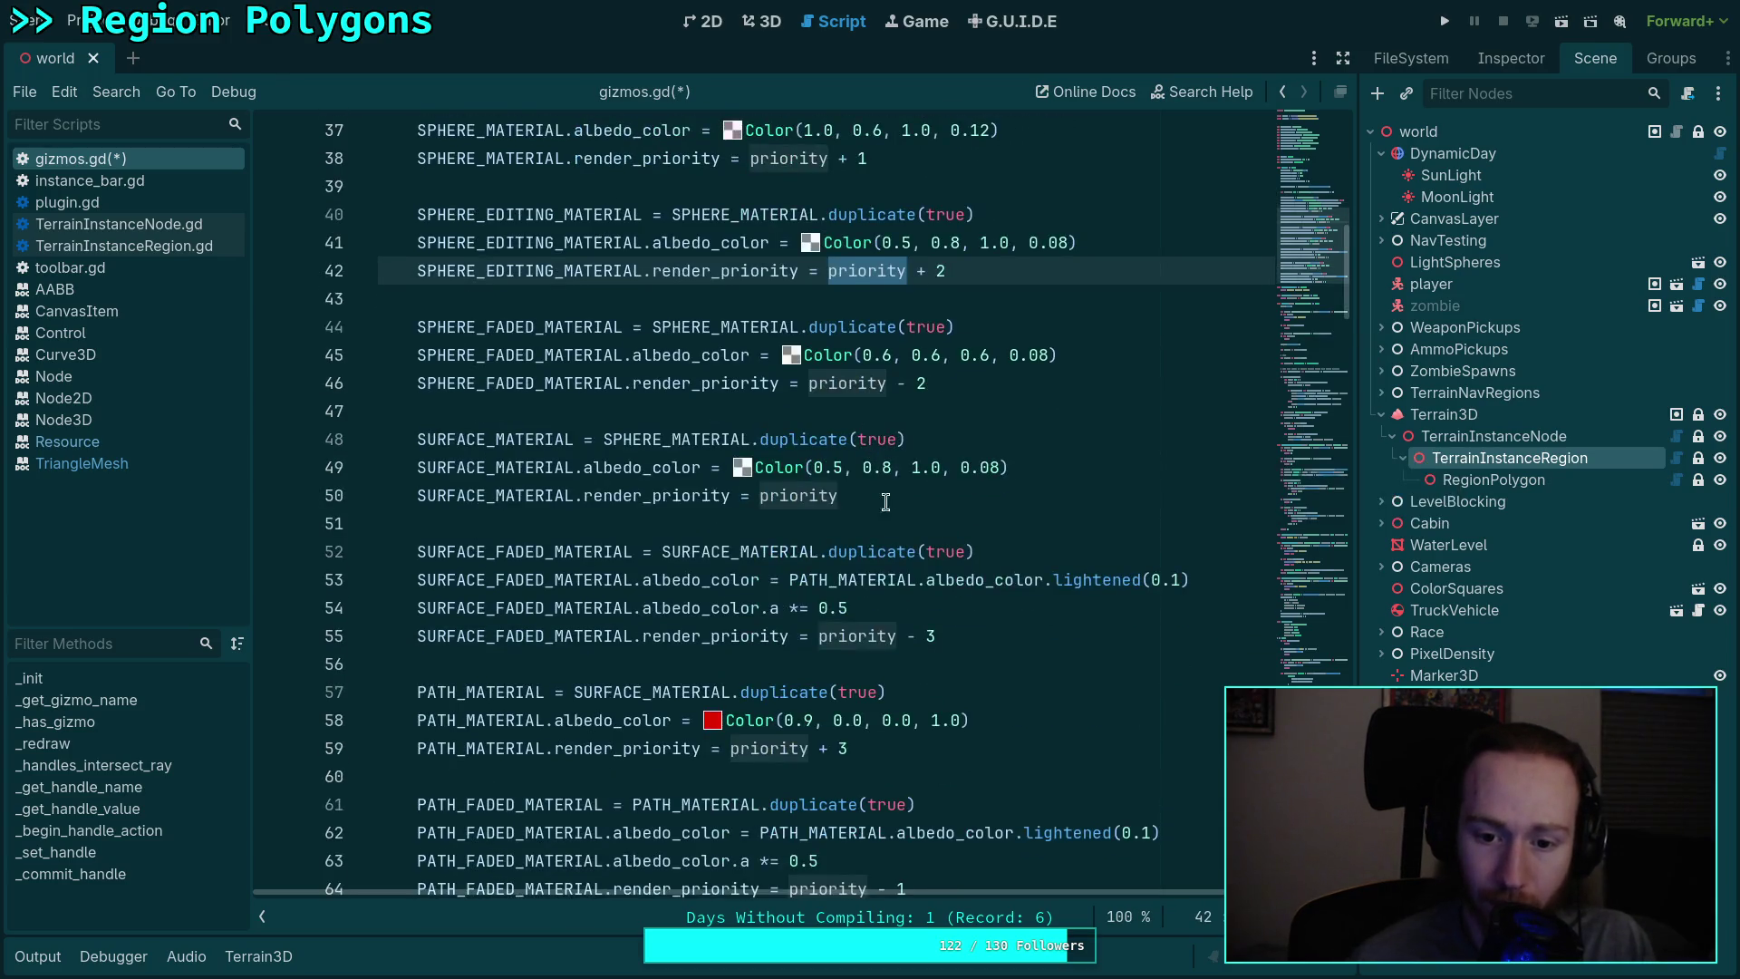
scroll(885, 502, "down", 1)
double_click(768, 664)
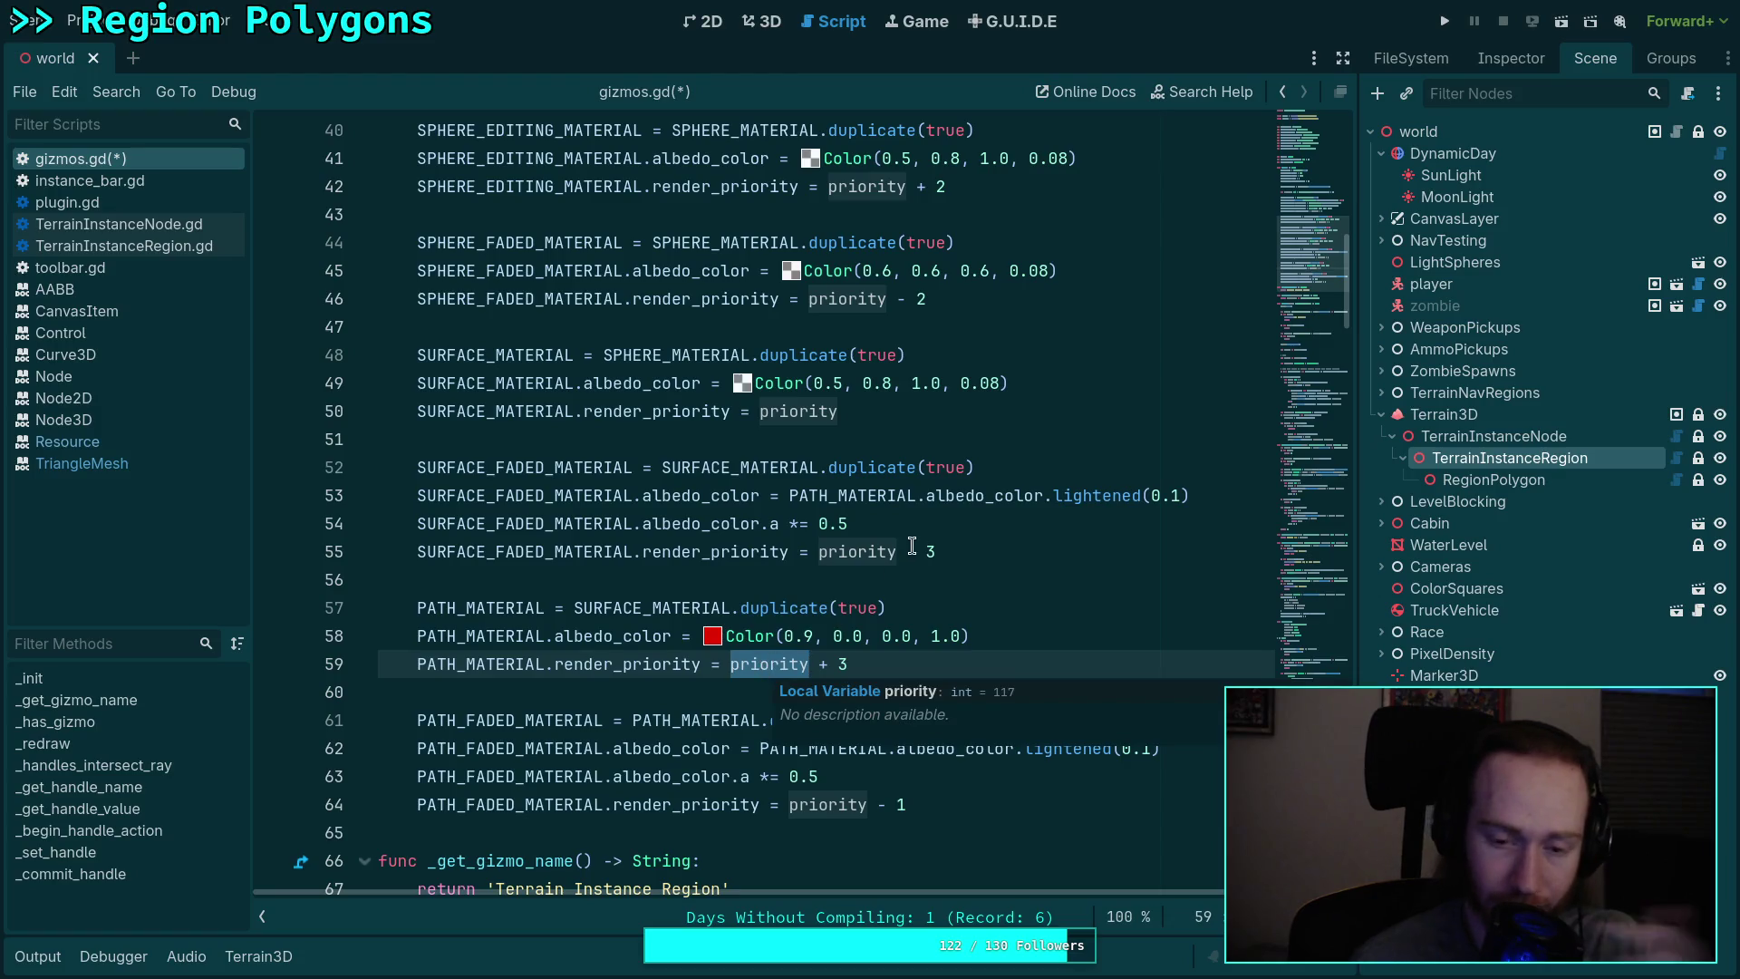
scroll(913, 511, "up", 1)
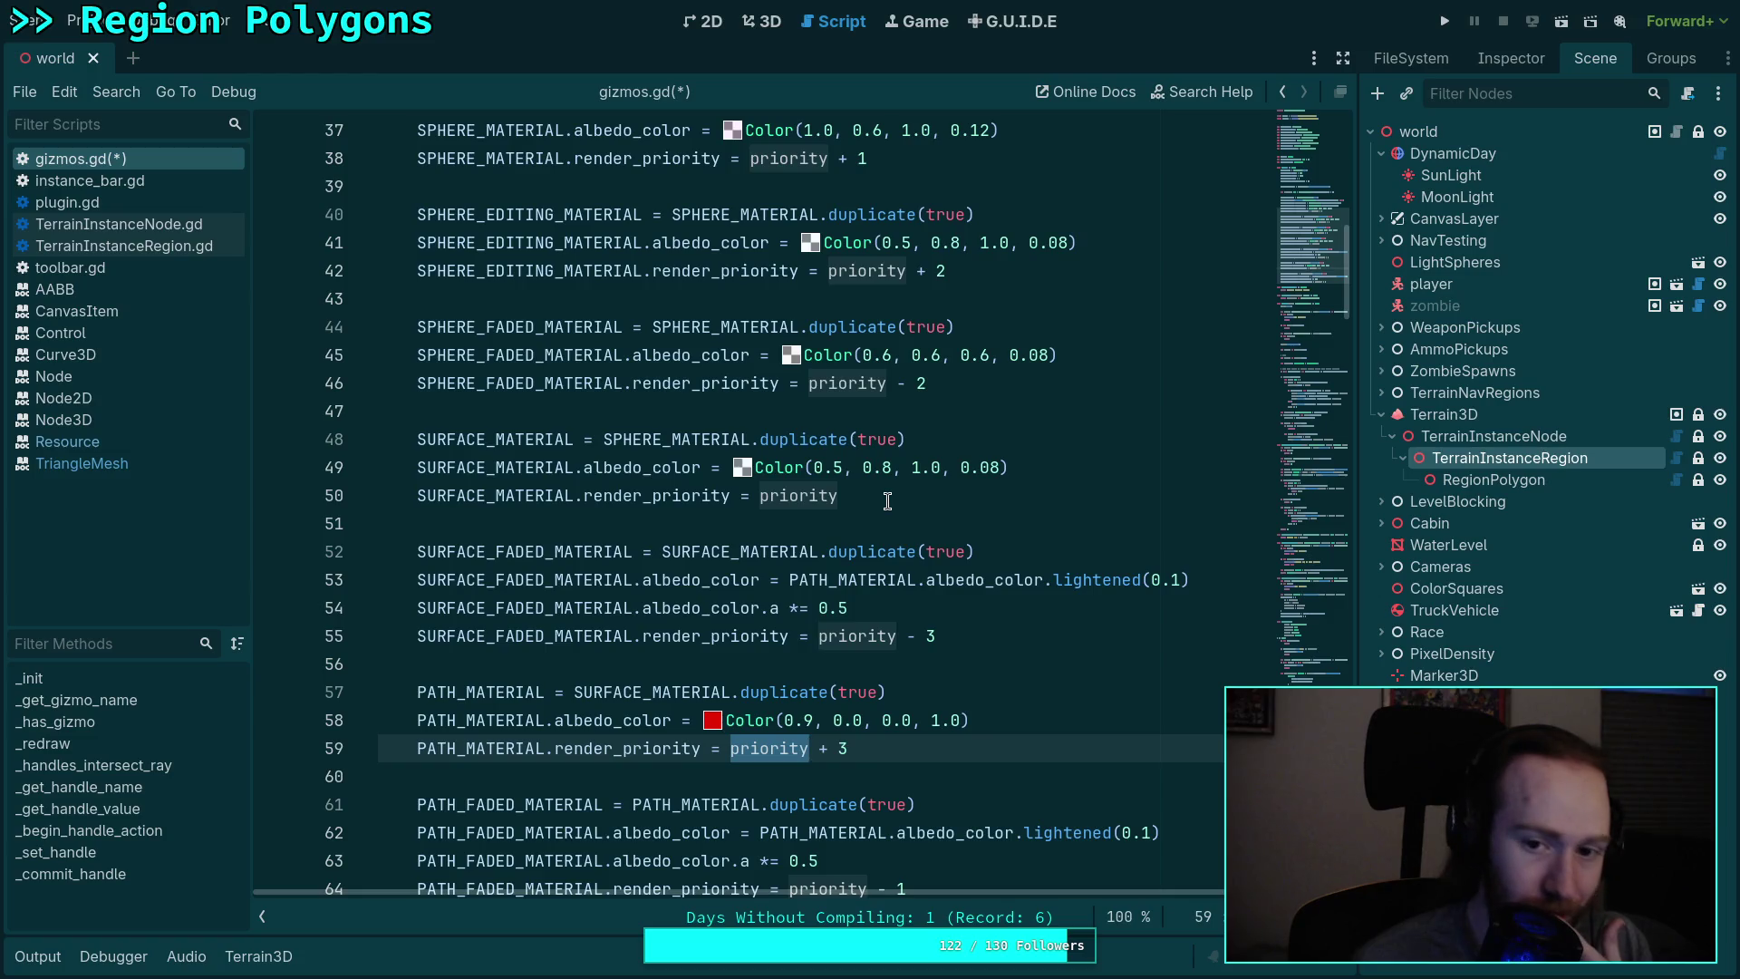
scroll(887, 501, "down", 1)
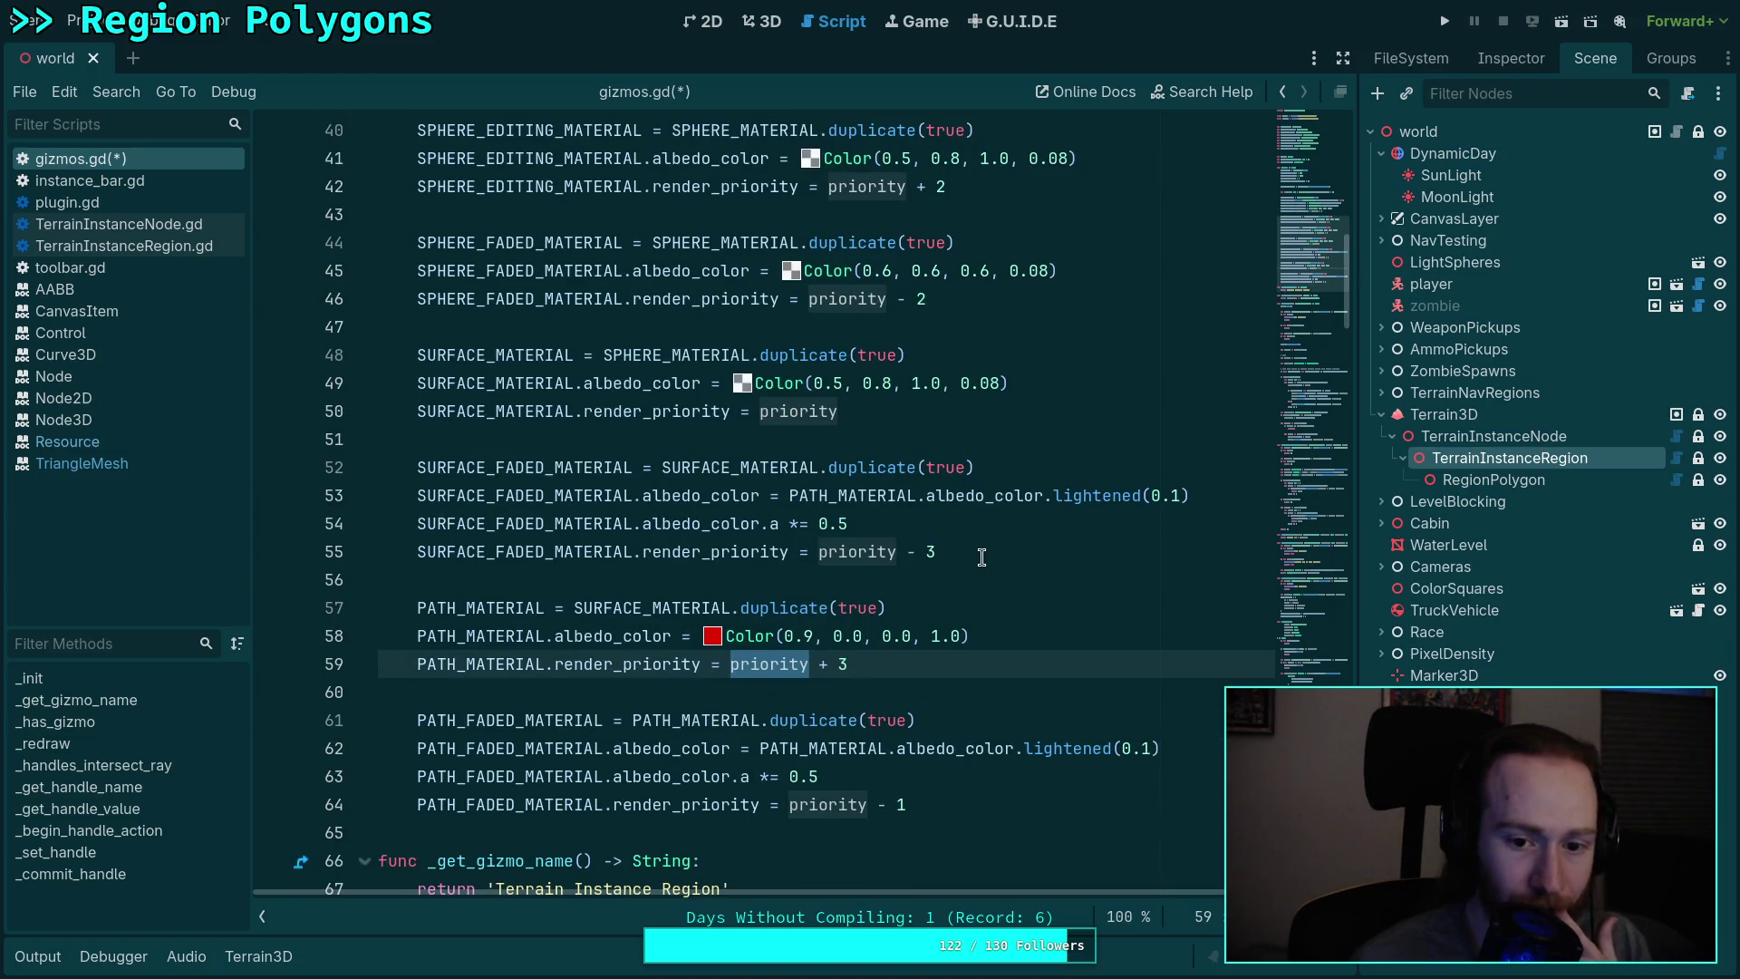
Step: Change the PATH_MATERIAL reference on line 53 to SURFACE_MATERIAL and save
double_click(843, 495)
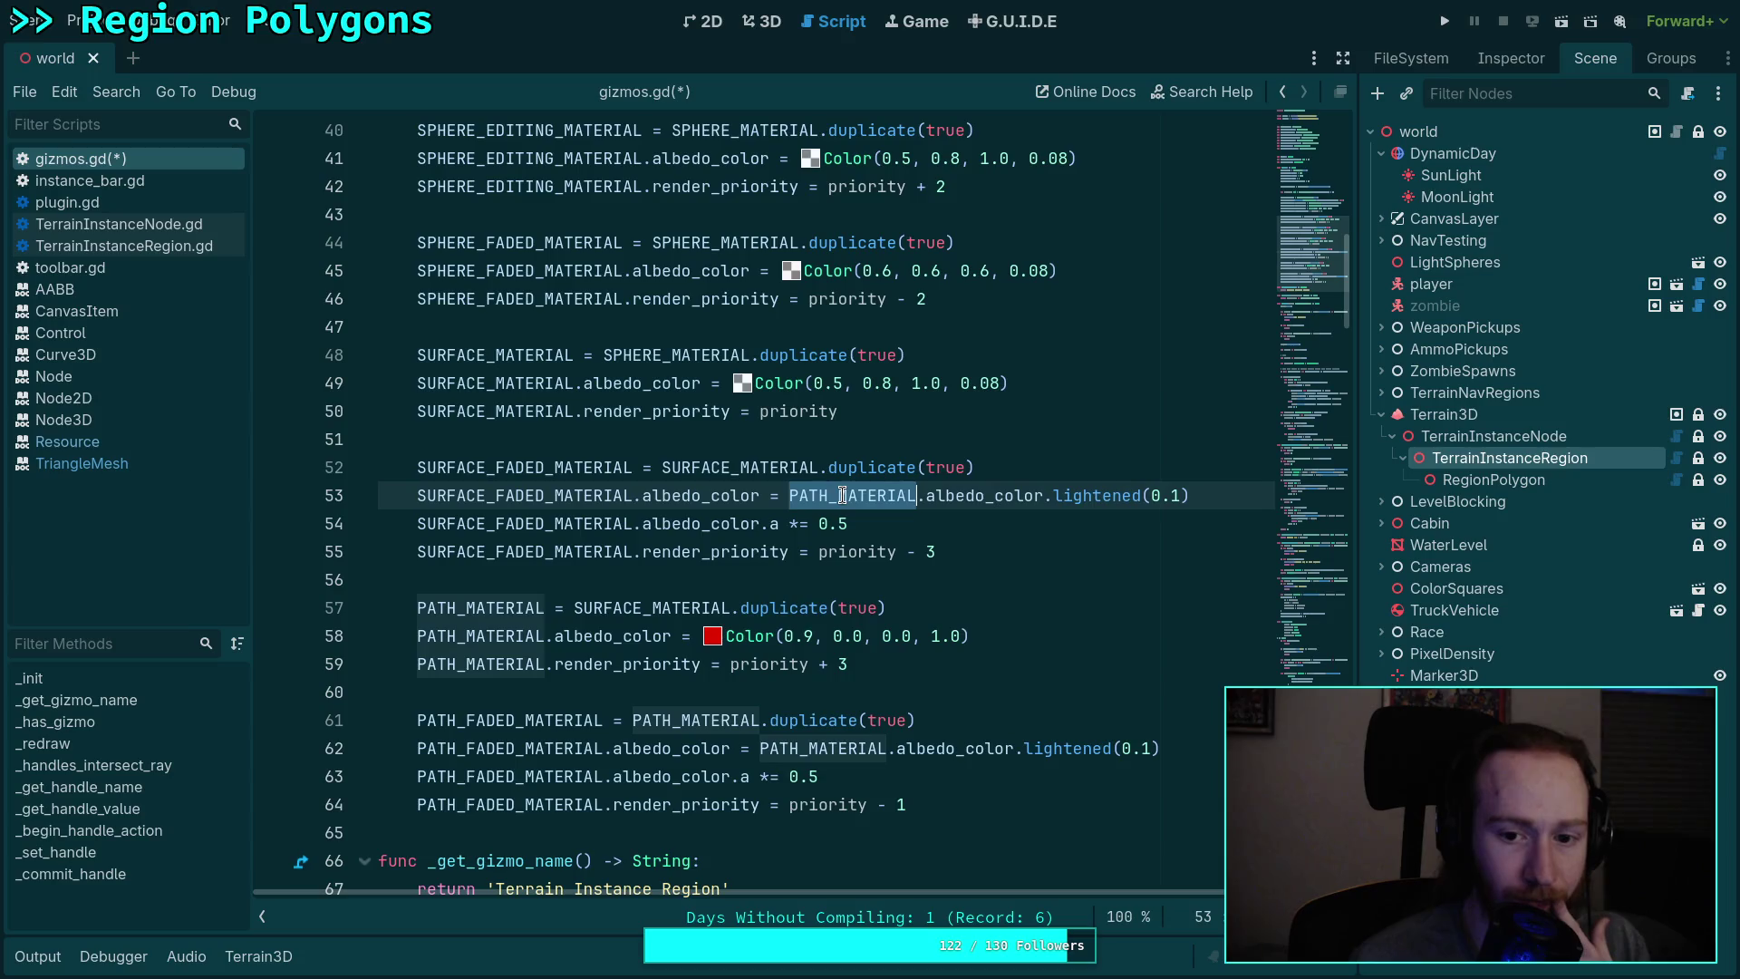
type("SUR")
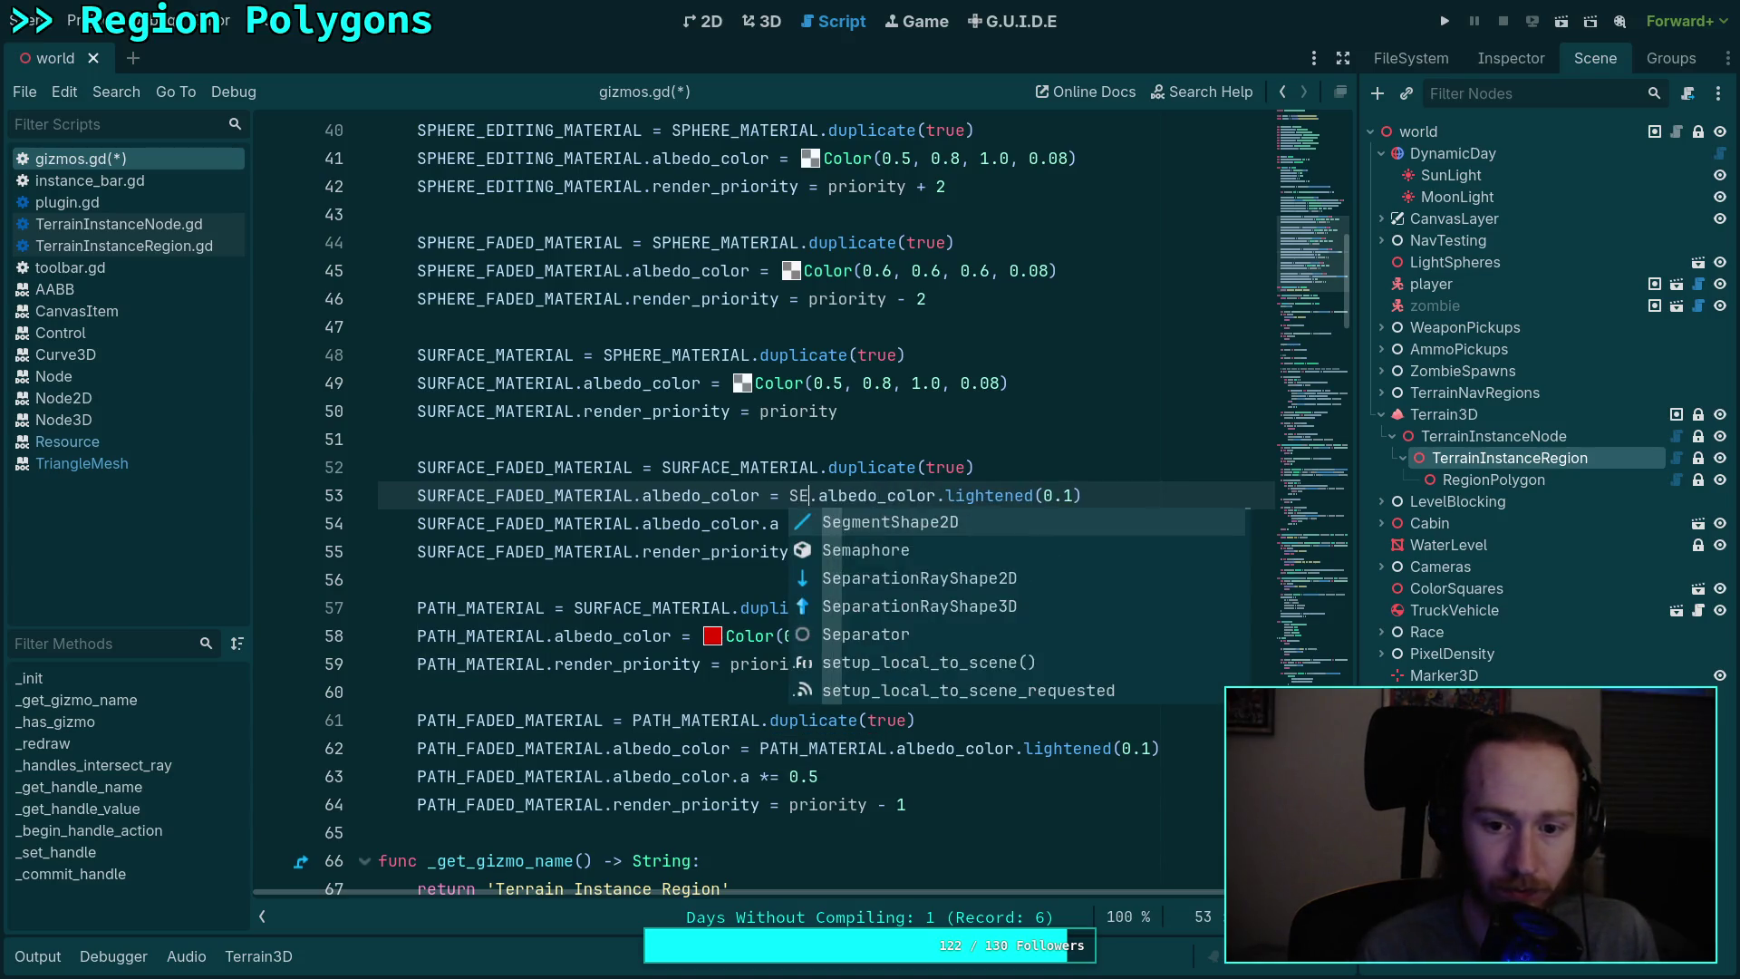
key("Down")
key("Return")
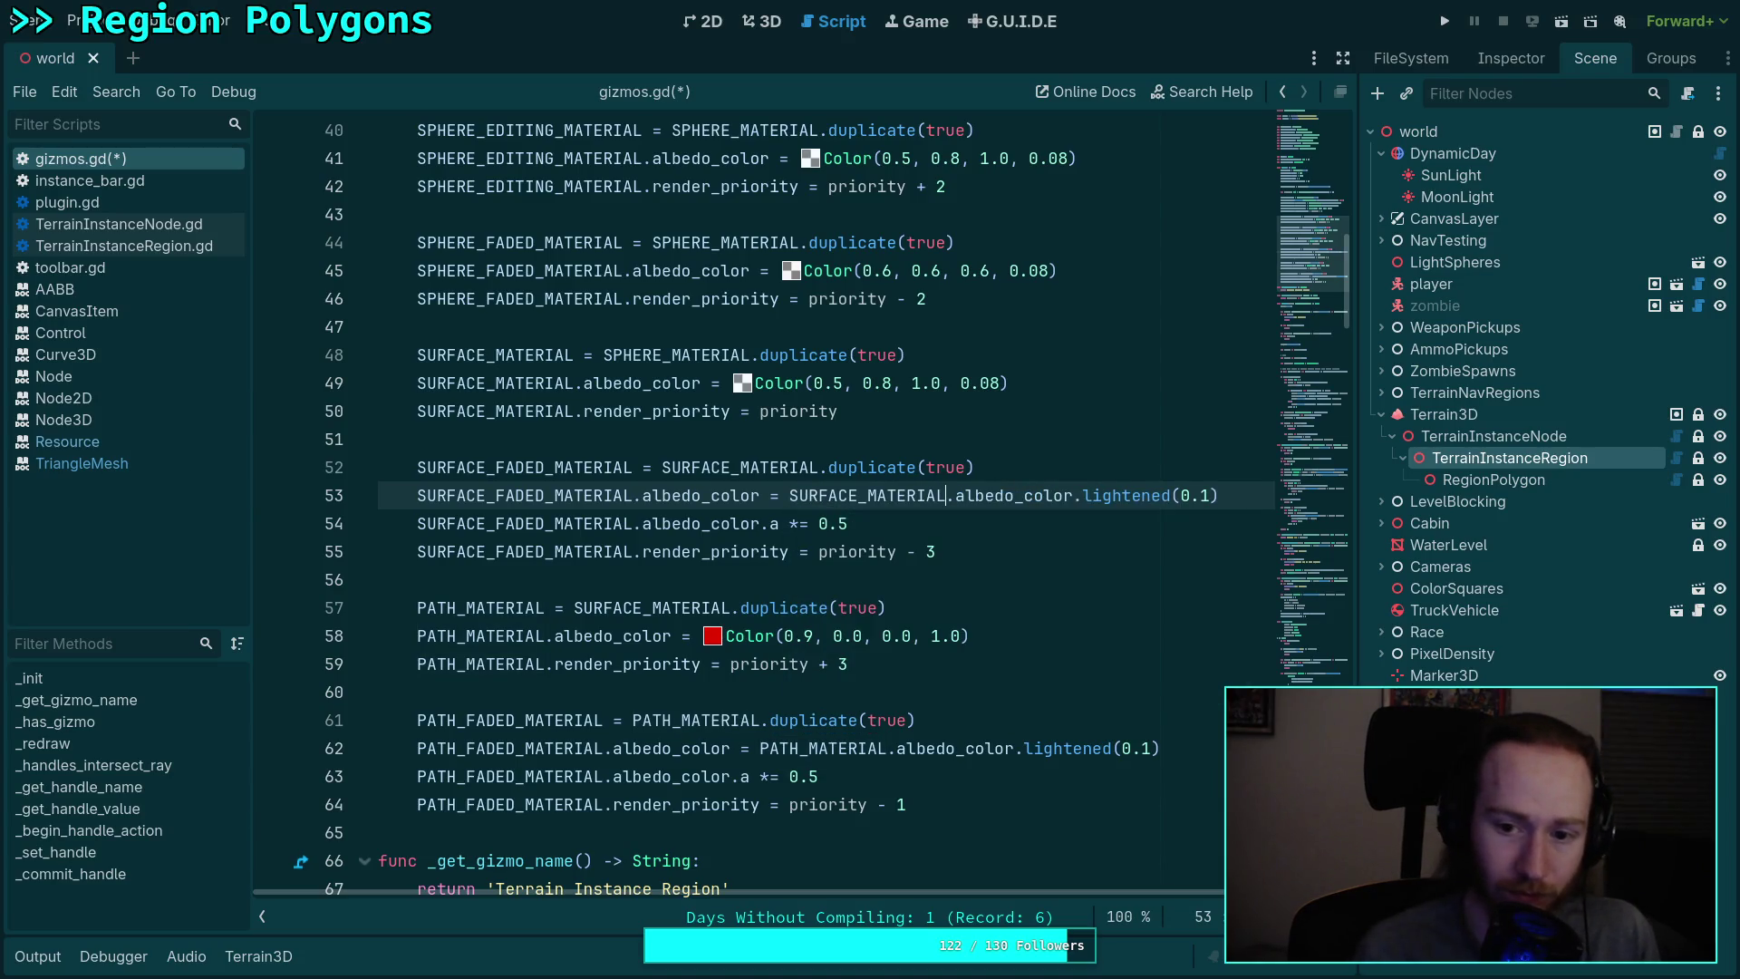
key("ctrl+s")
left_click(1017, 579)
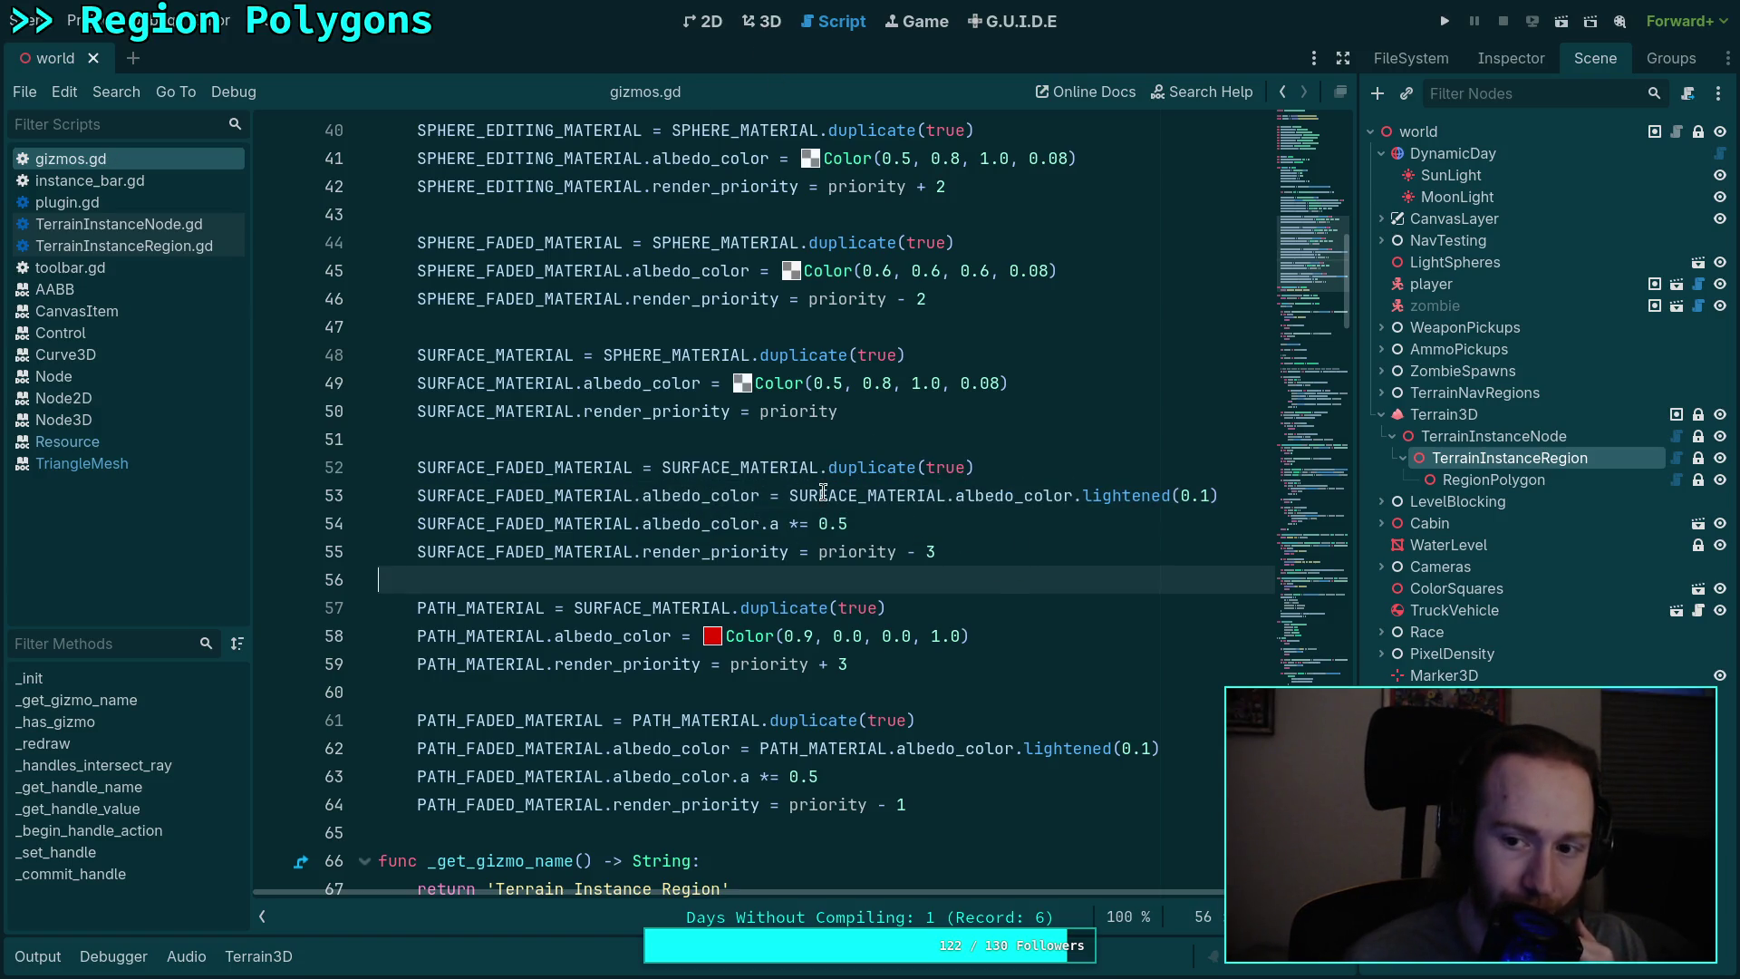
Step: Reload the current project from the 3D view so the script changes apply
left_click(767, 23)
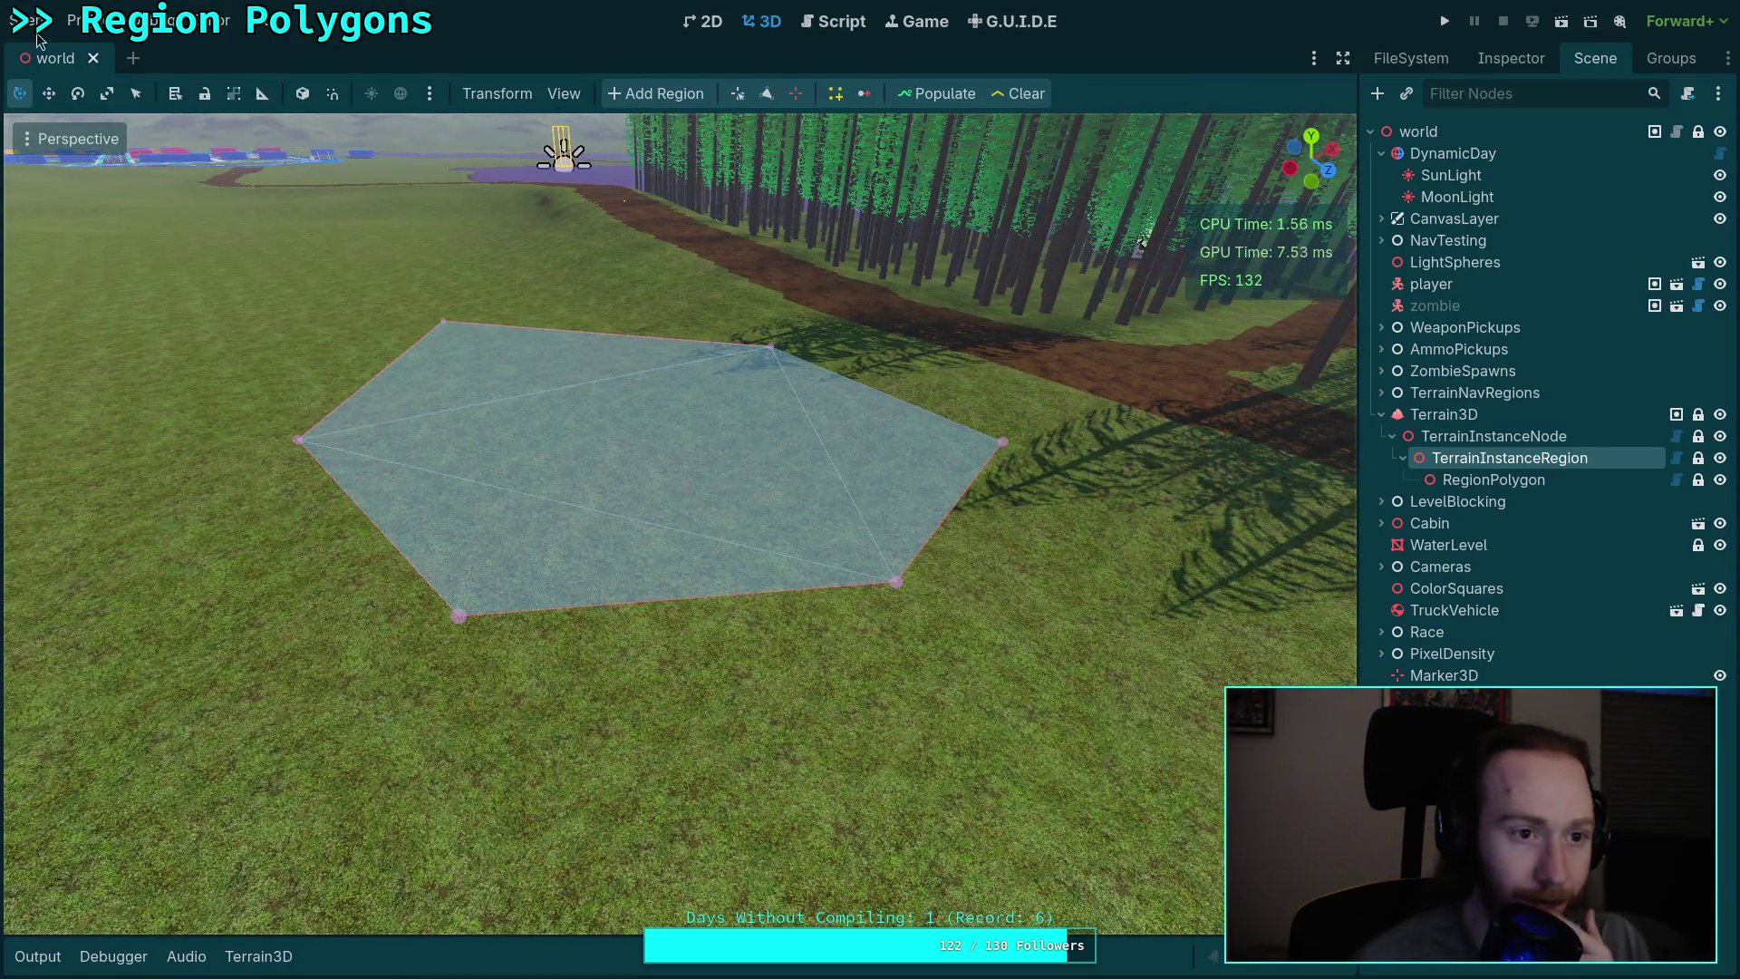
left_click(32, 20)
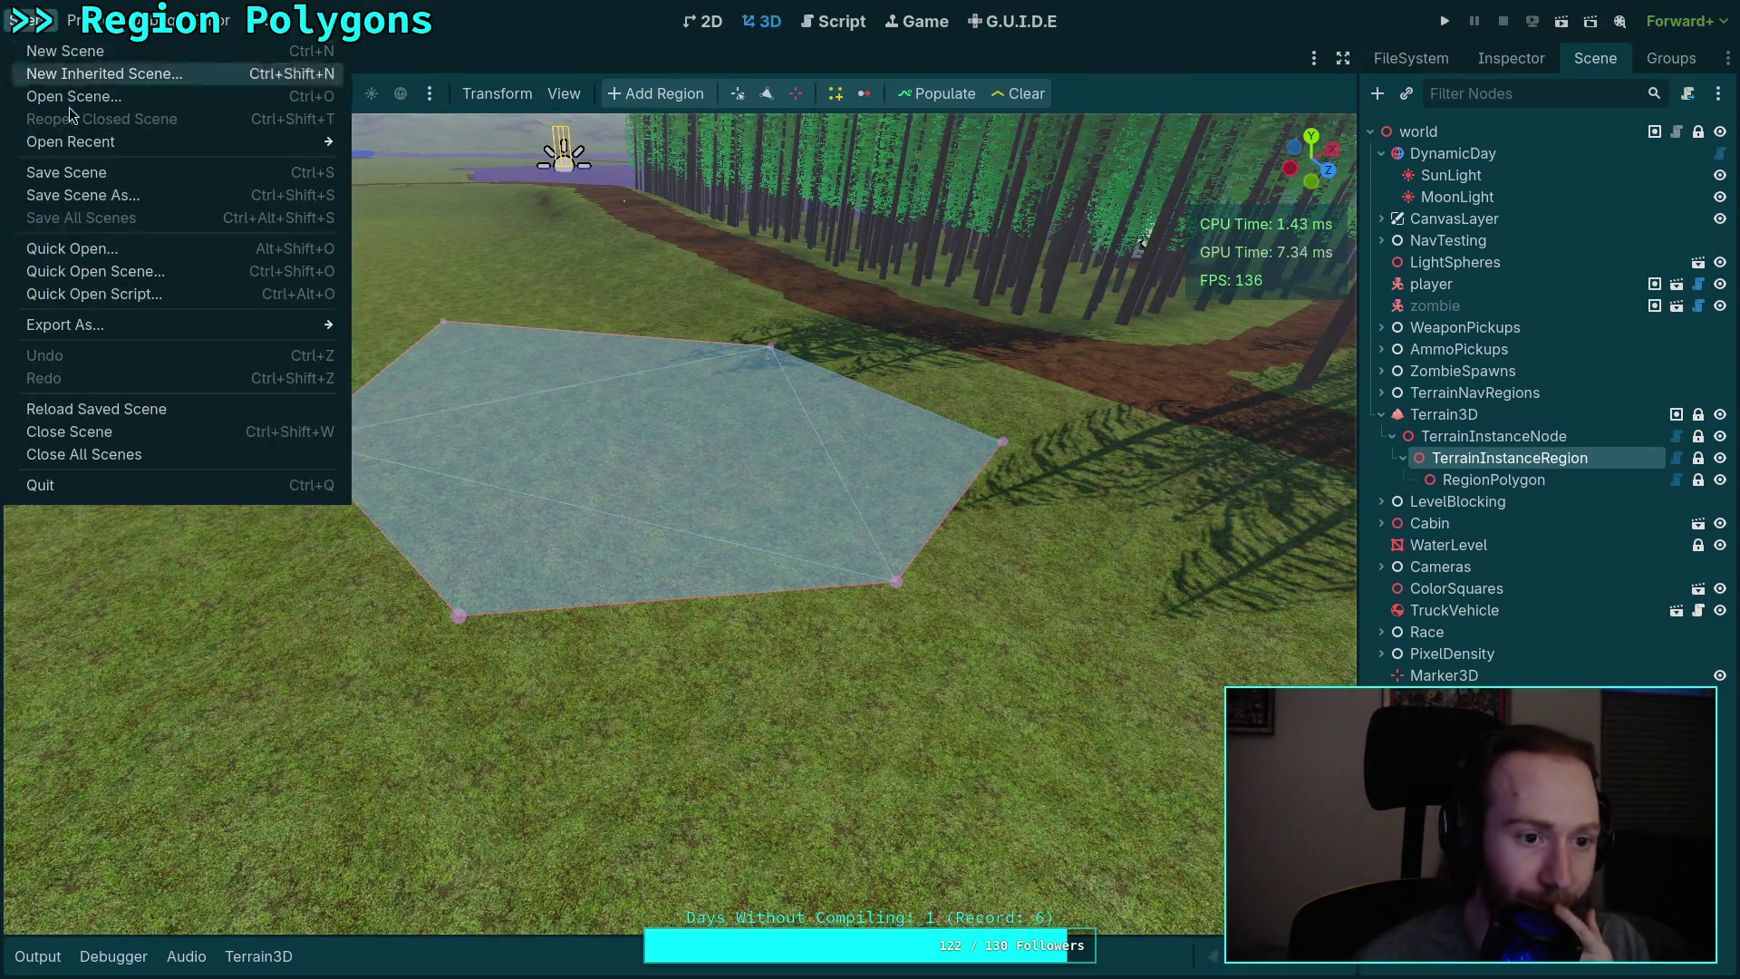
mouse_move(80, 20)
left_click(182, 258)
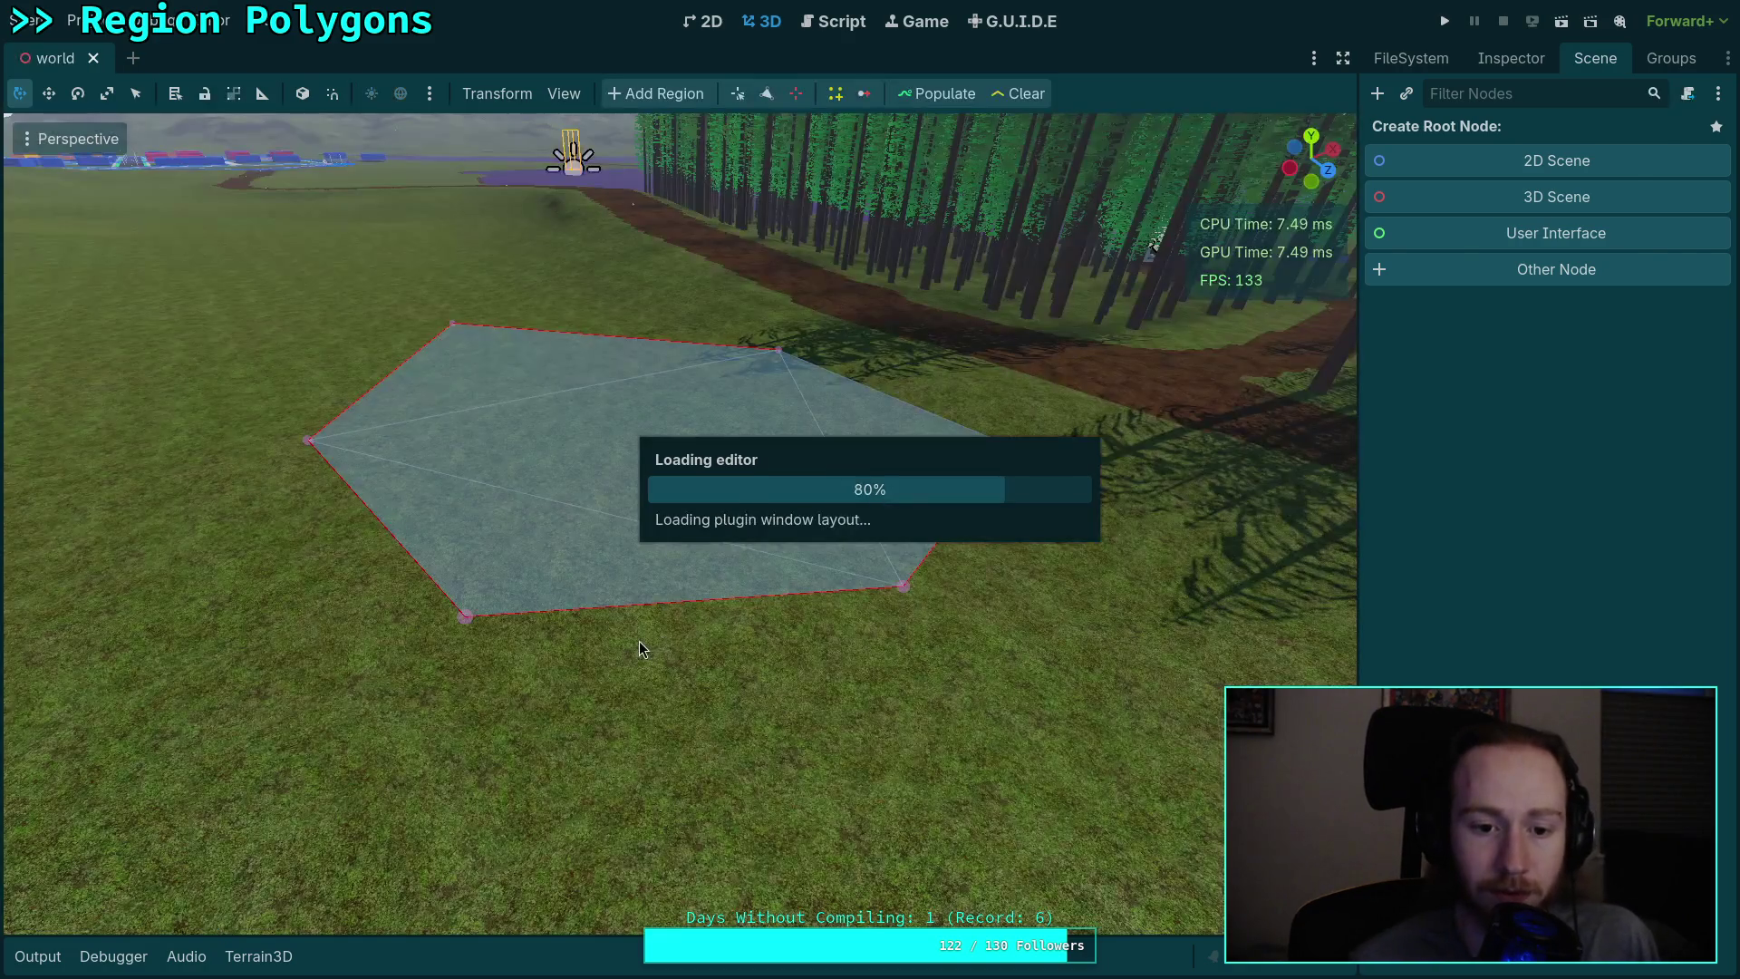
Step: Fly around the 3D view to inspect the region polygon from several angles
key("w")
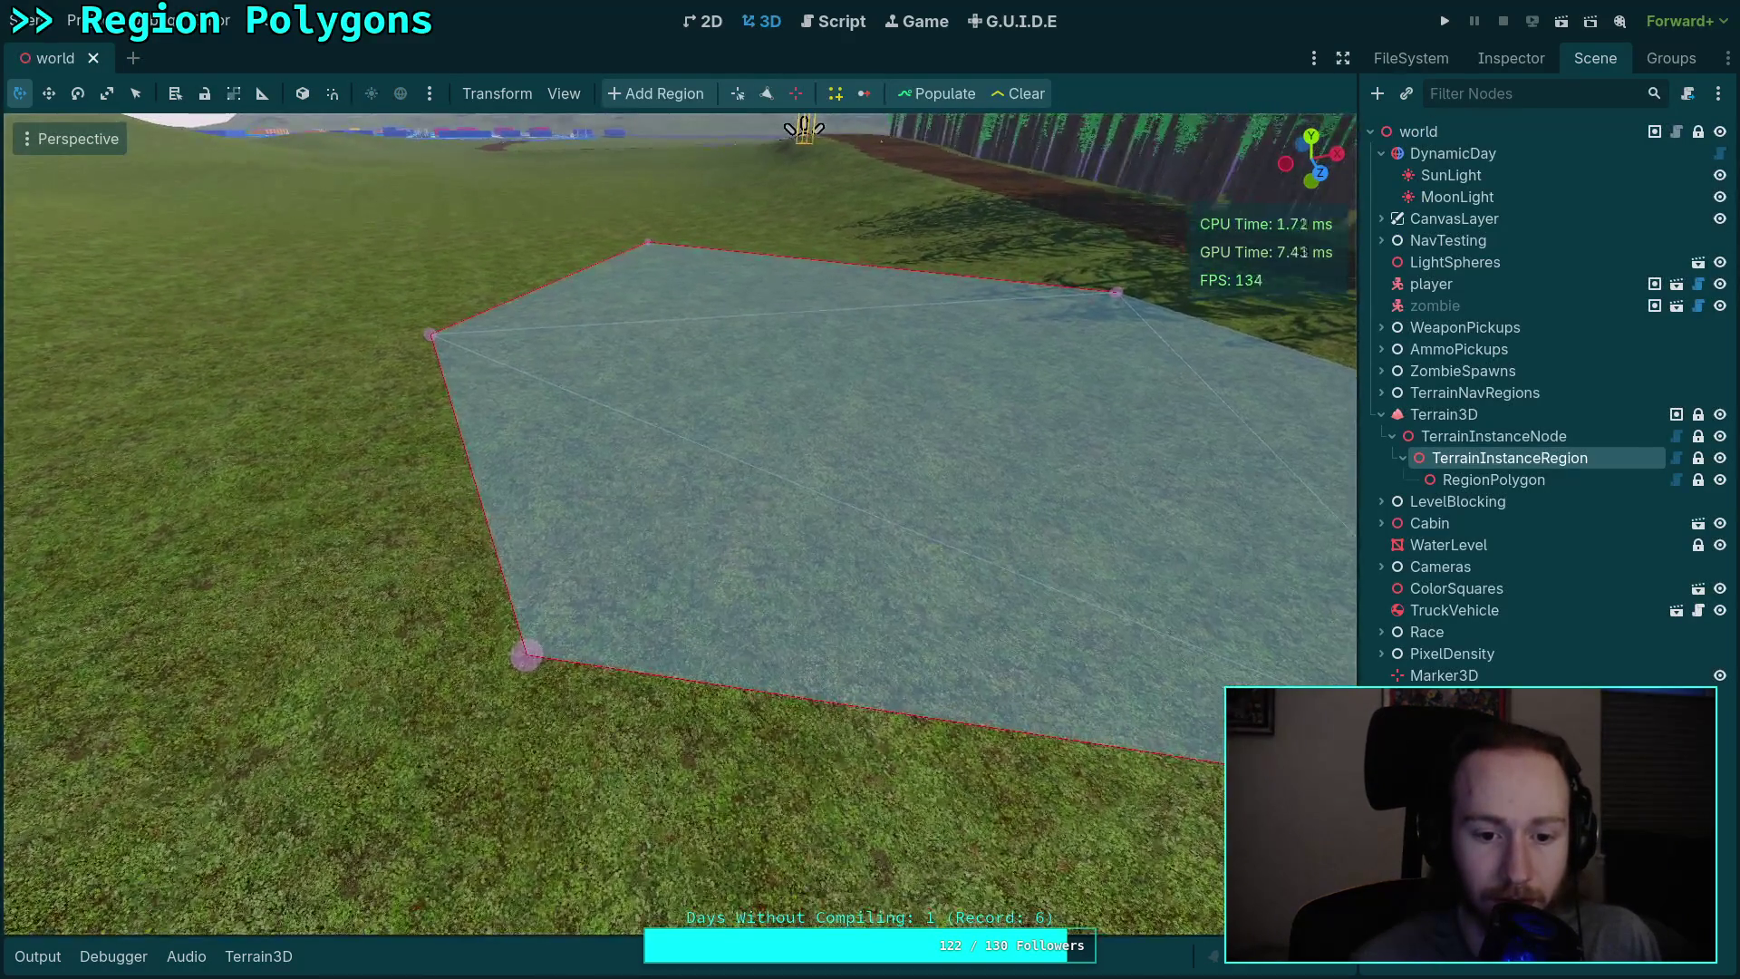
key("w")
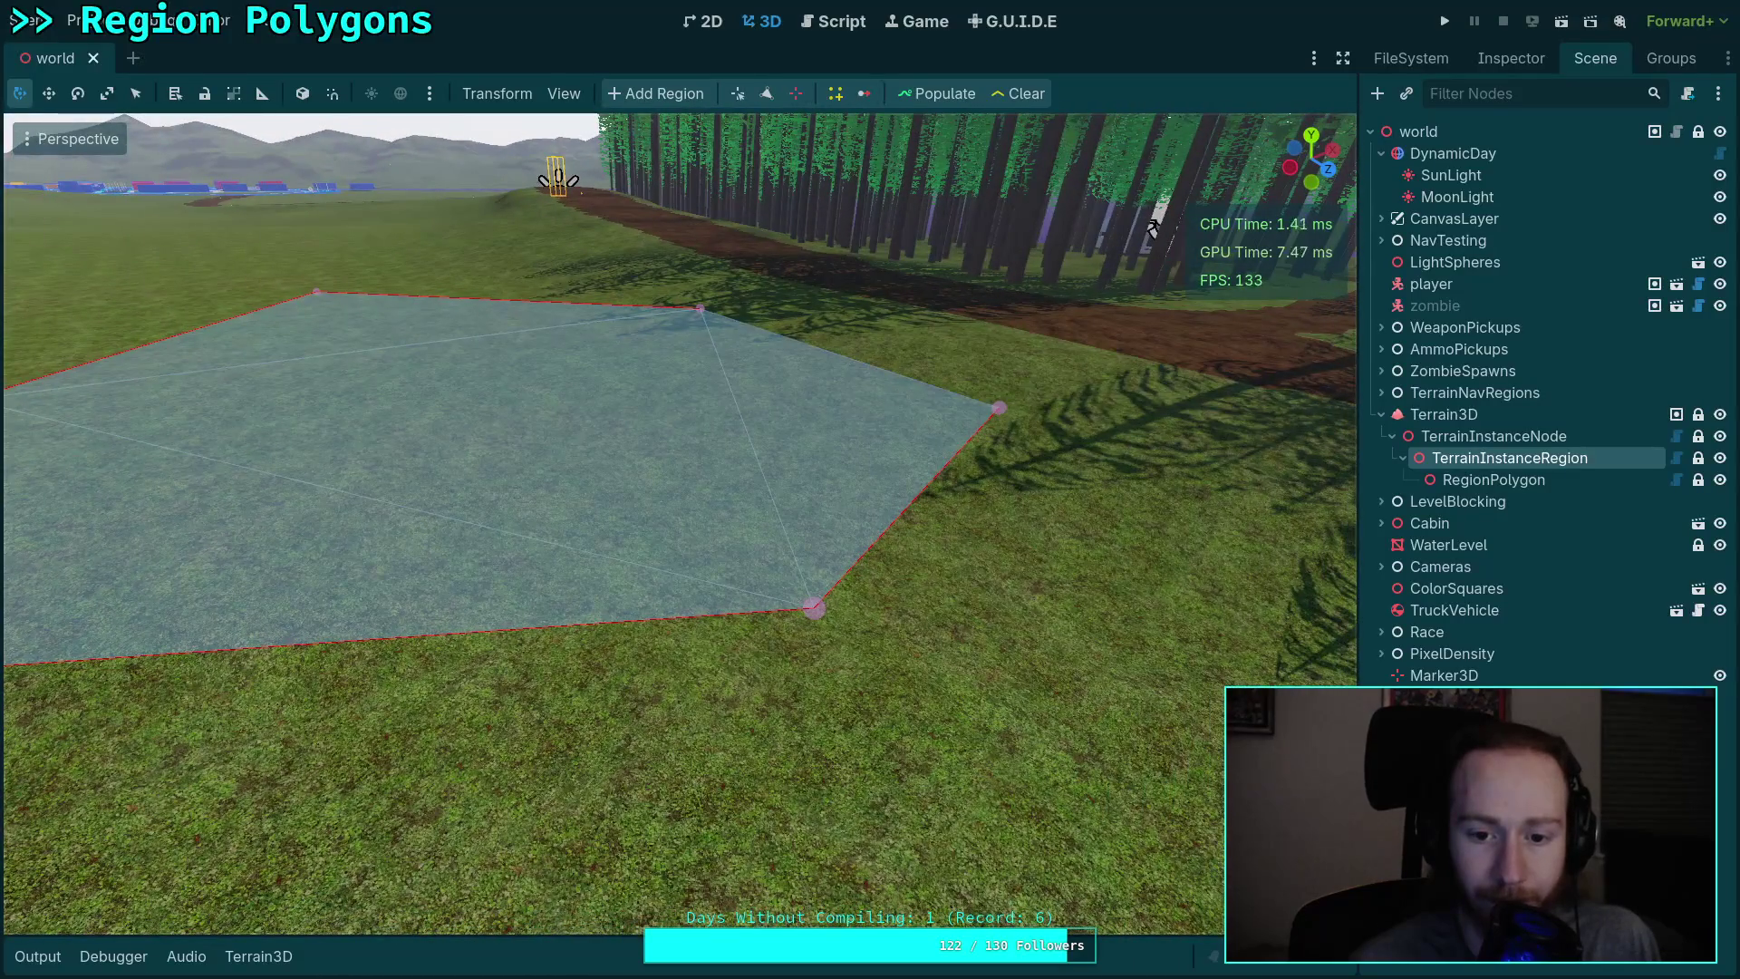
key("s")
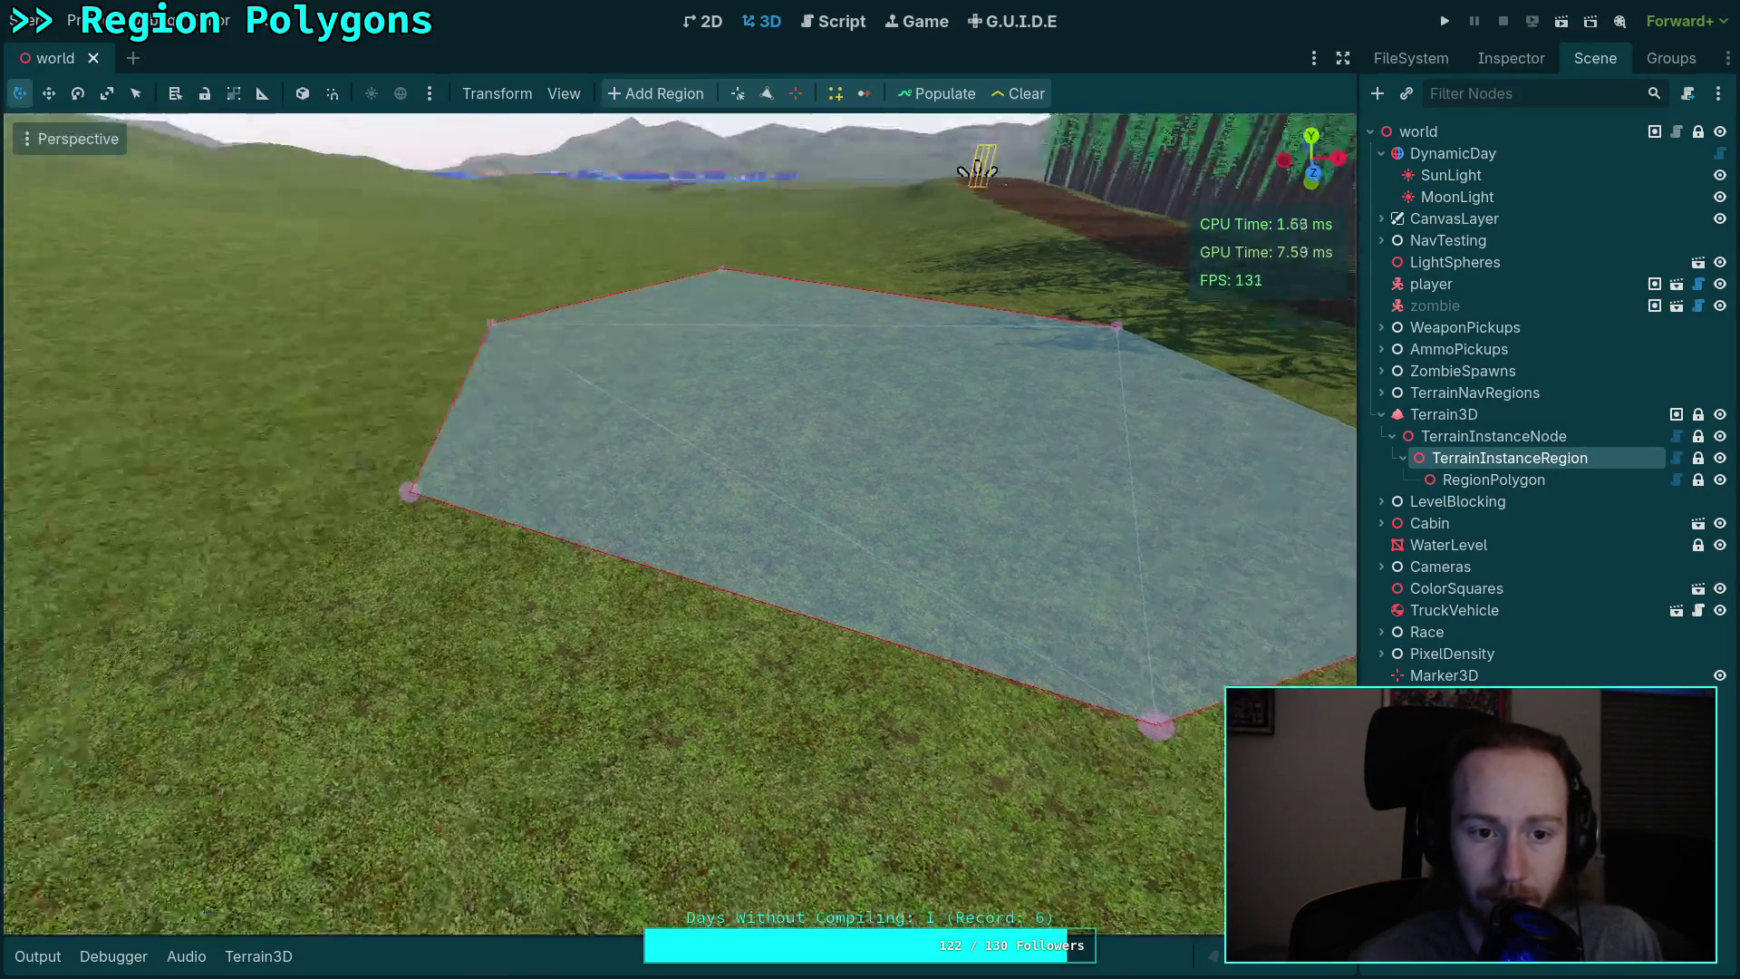
key("w")
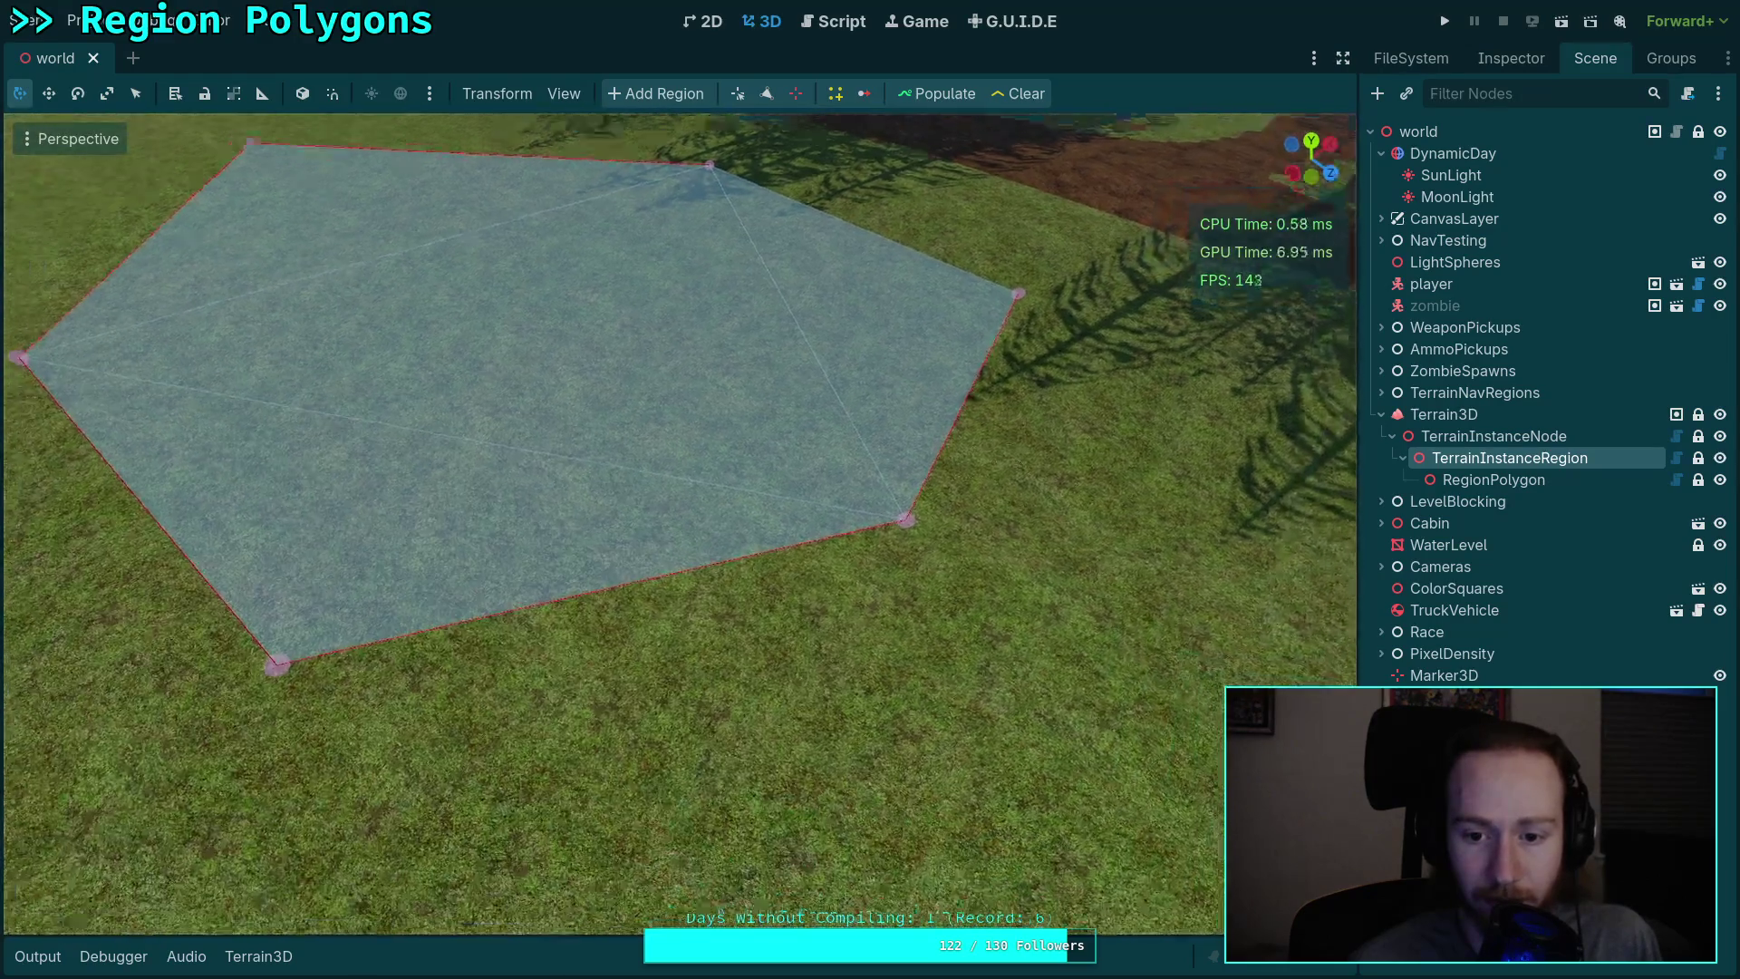
key("w")
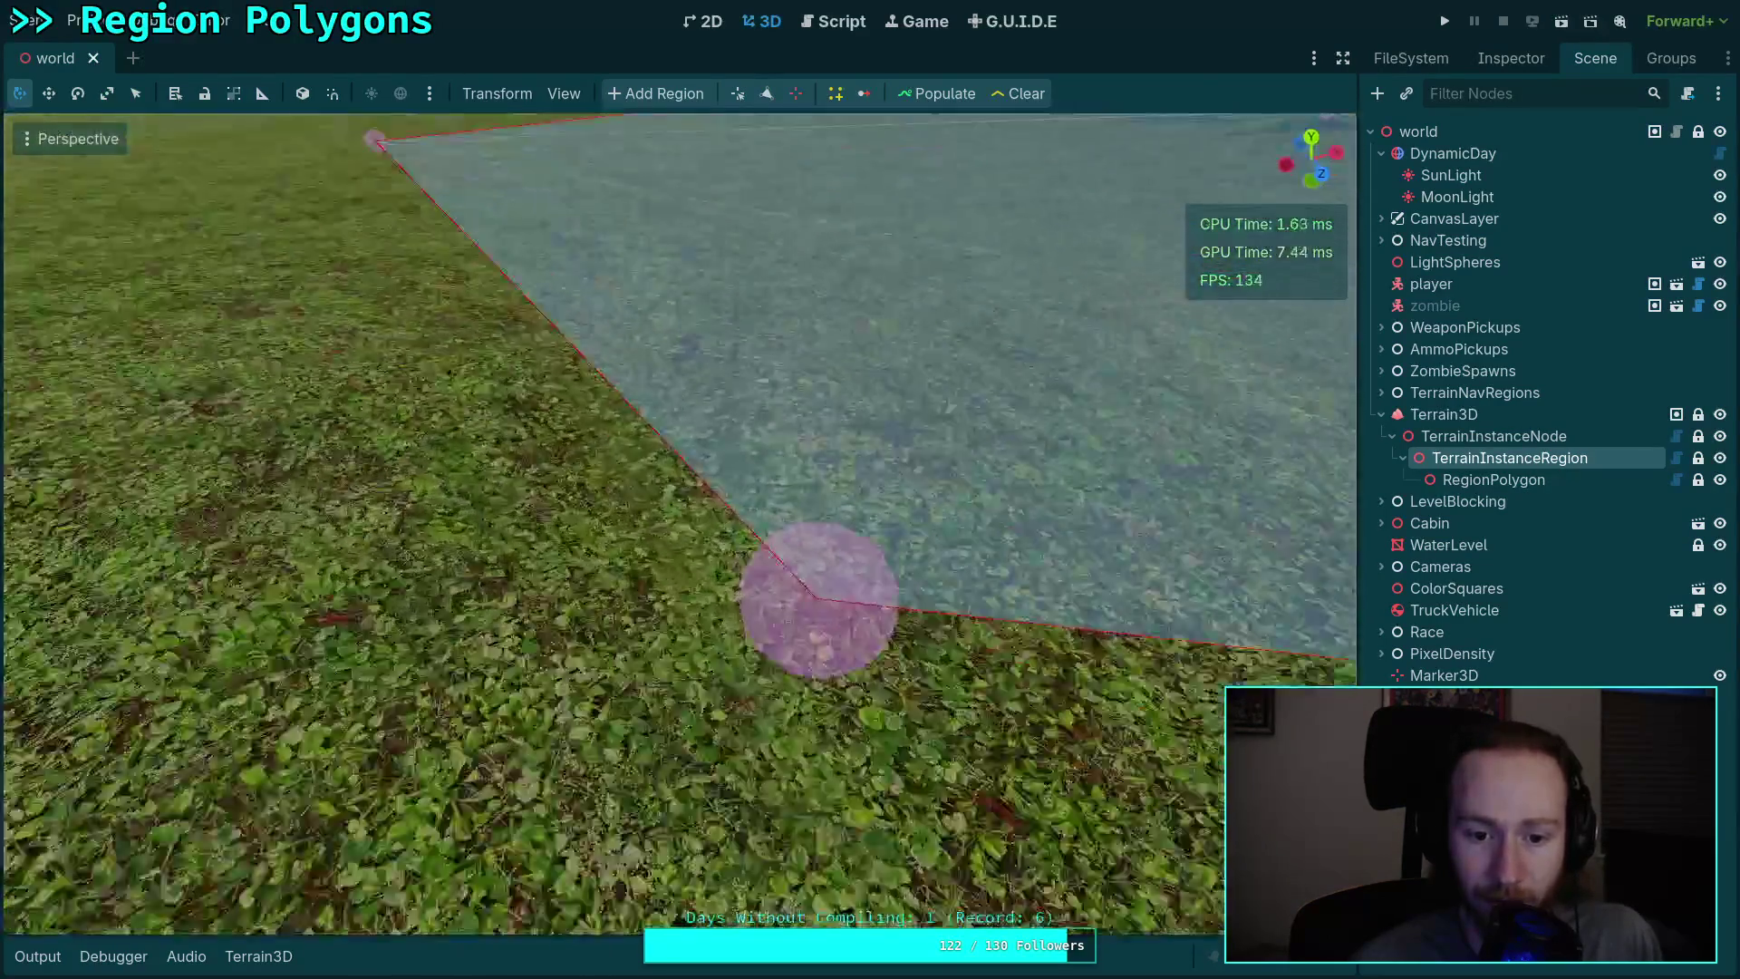
key("s")
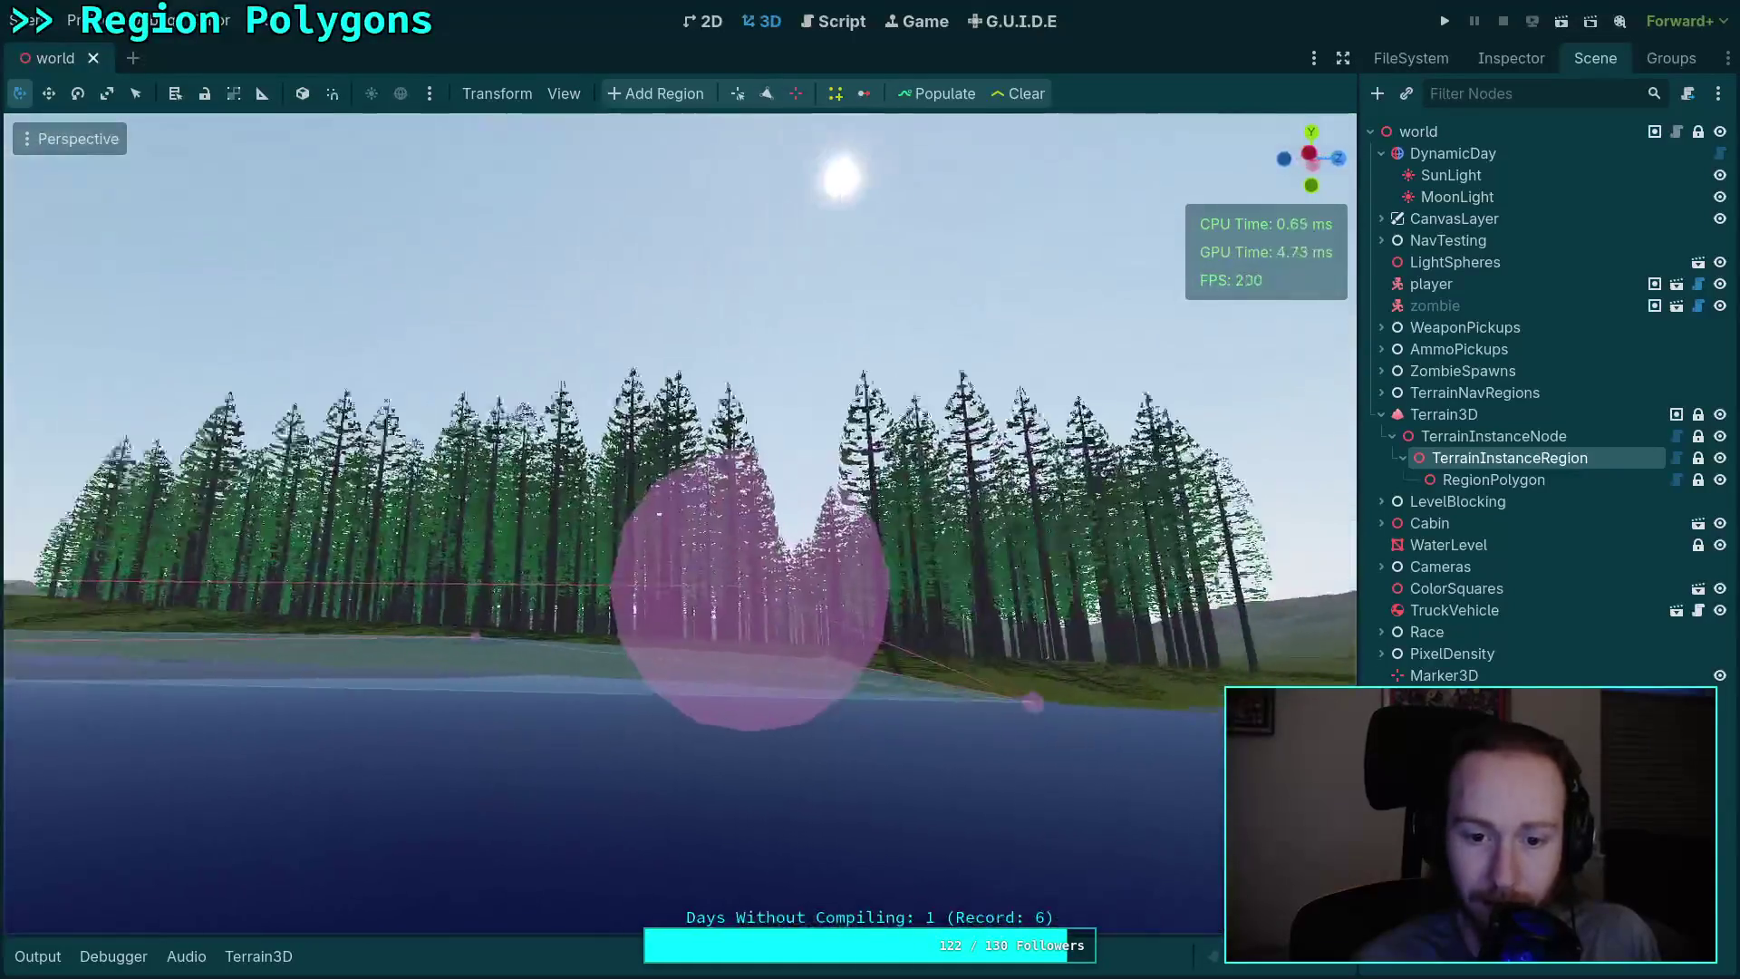
key("a")
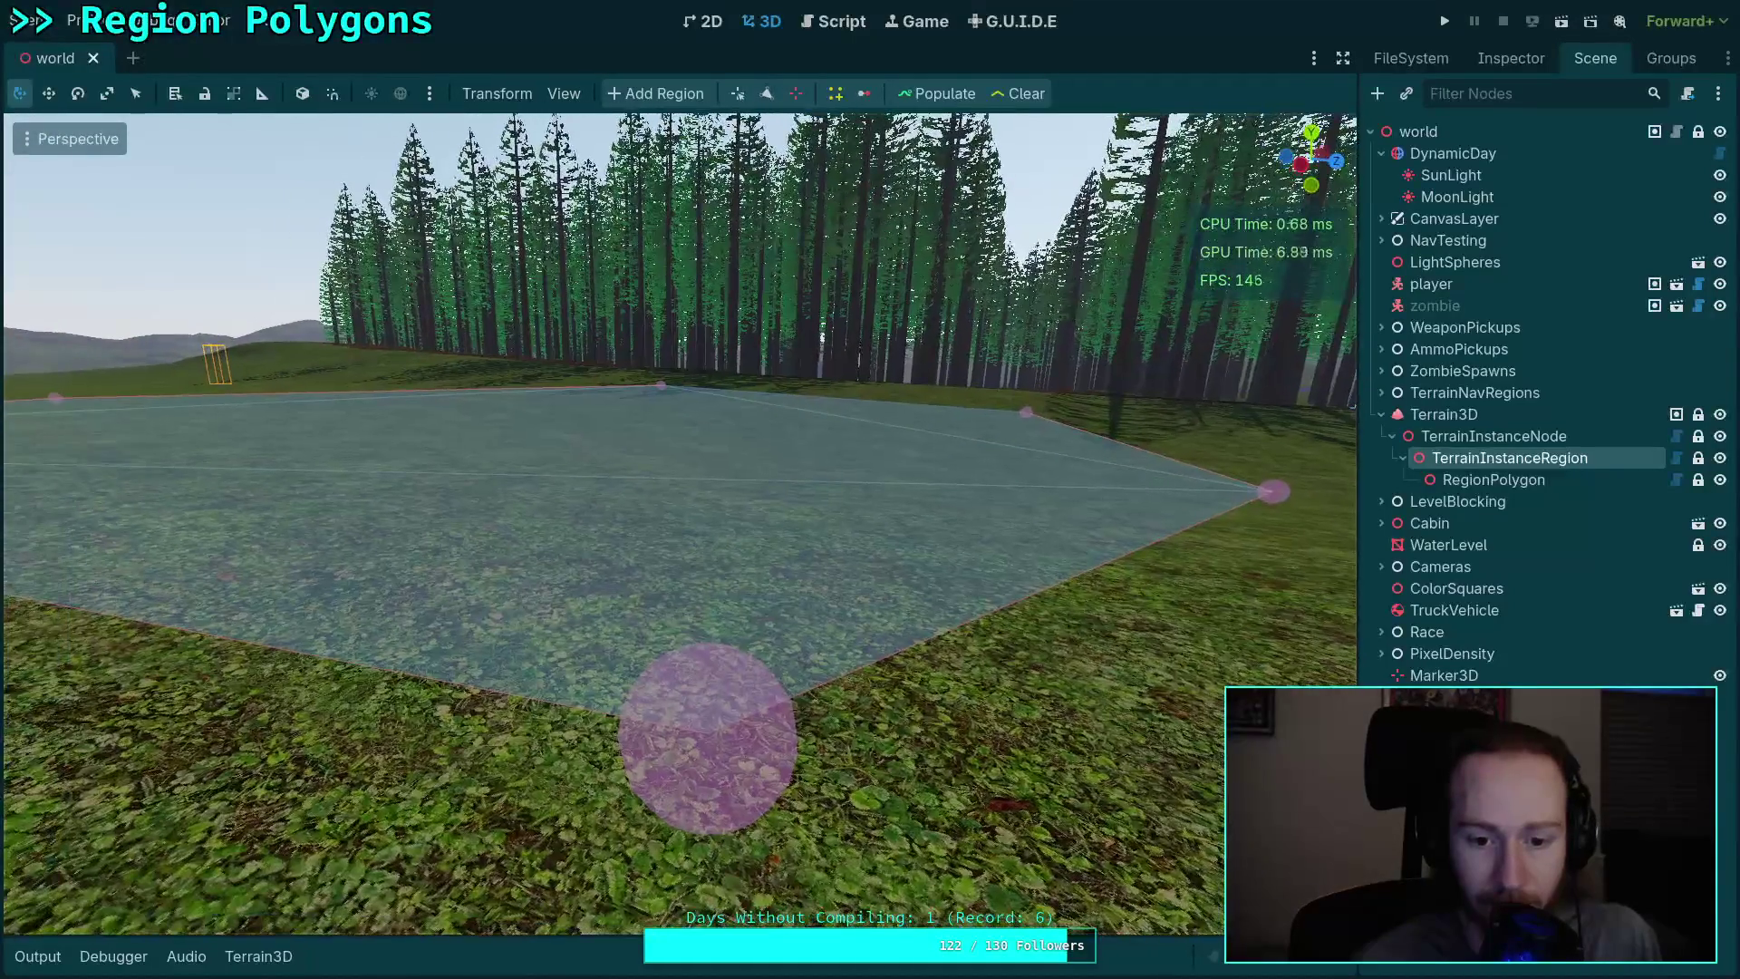
key("s")
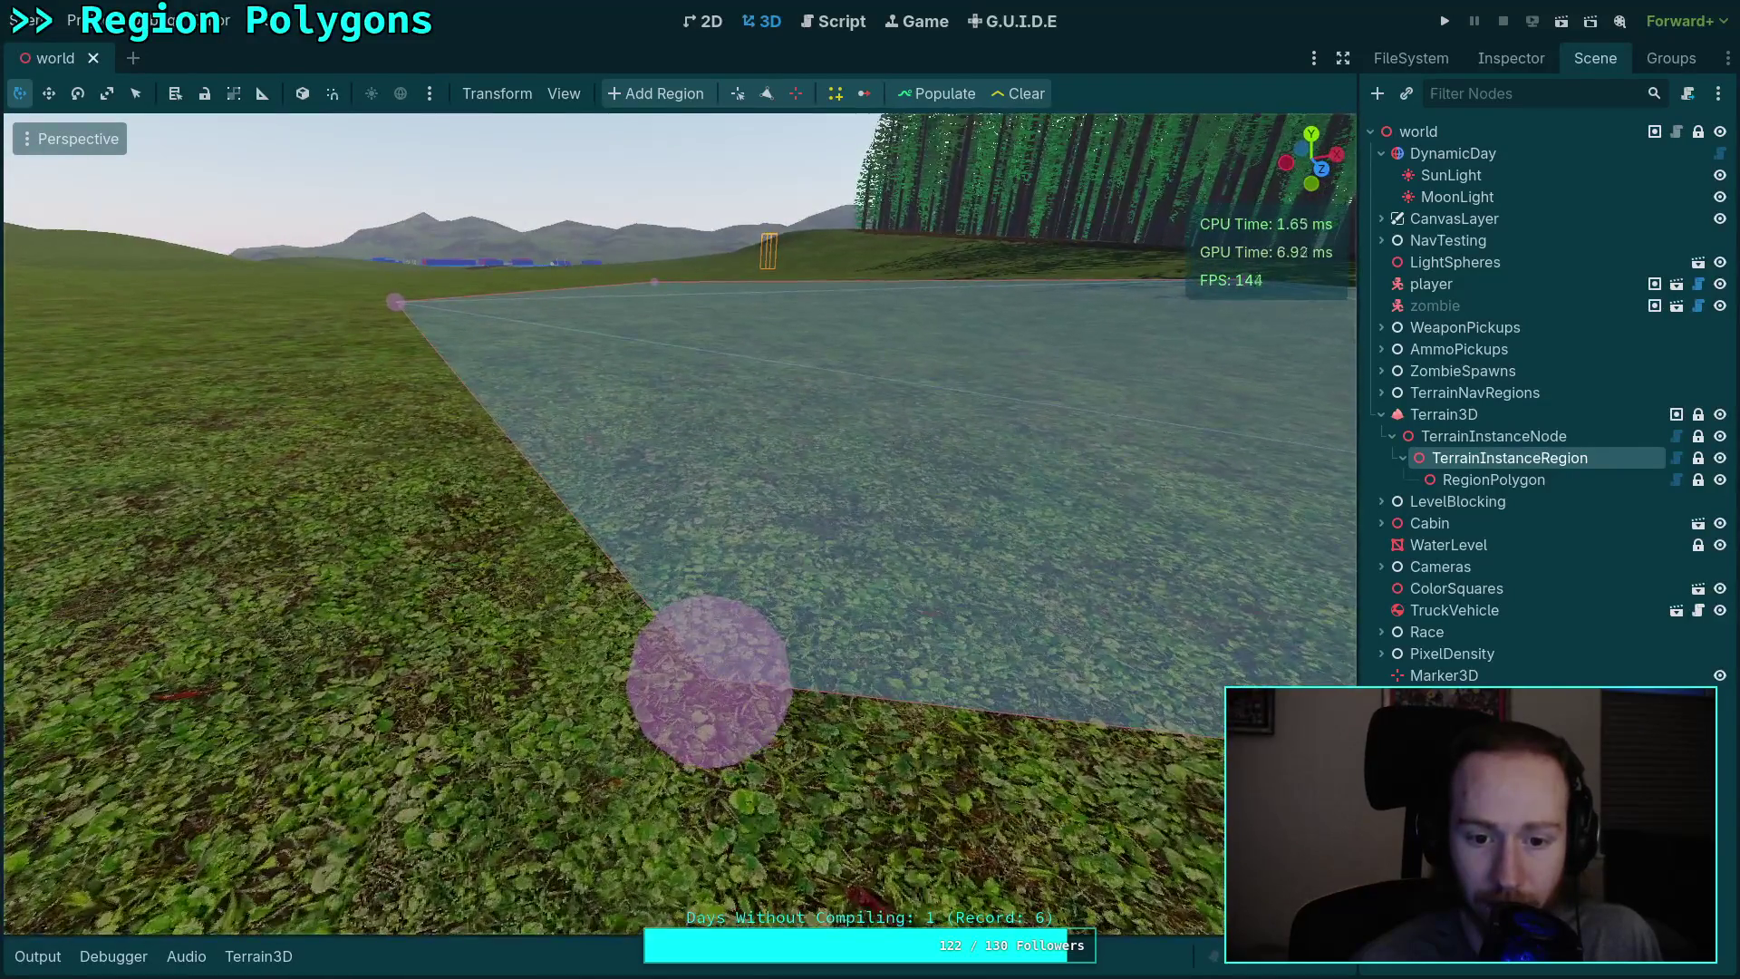
key("d")
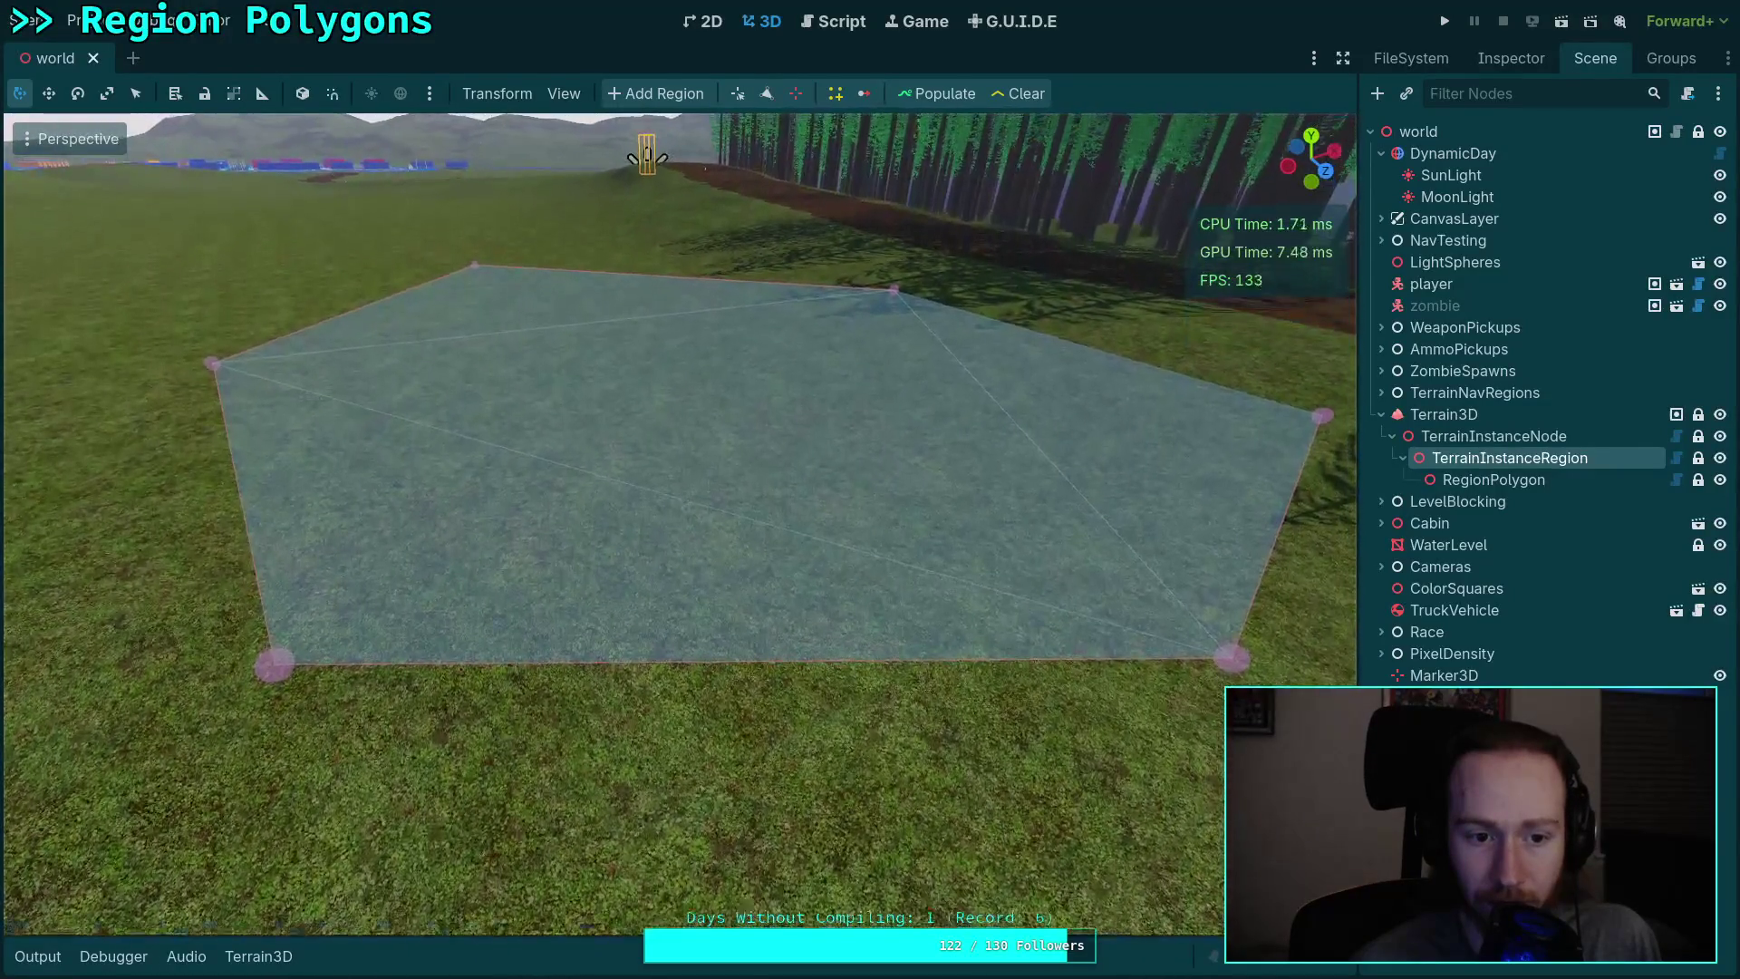
Step: Compare the polygon gizmo while switching among Cabin, RegionPolygon, TerrainInstanceNode, Terrain3D and TerrainInstanceRegion
left_click(1470, 522)
left_click(1510, 458)
key("w")
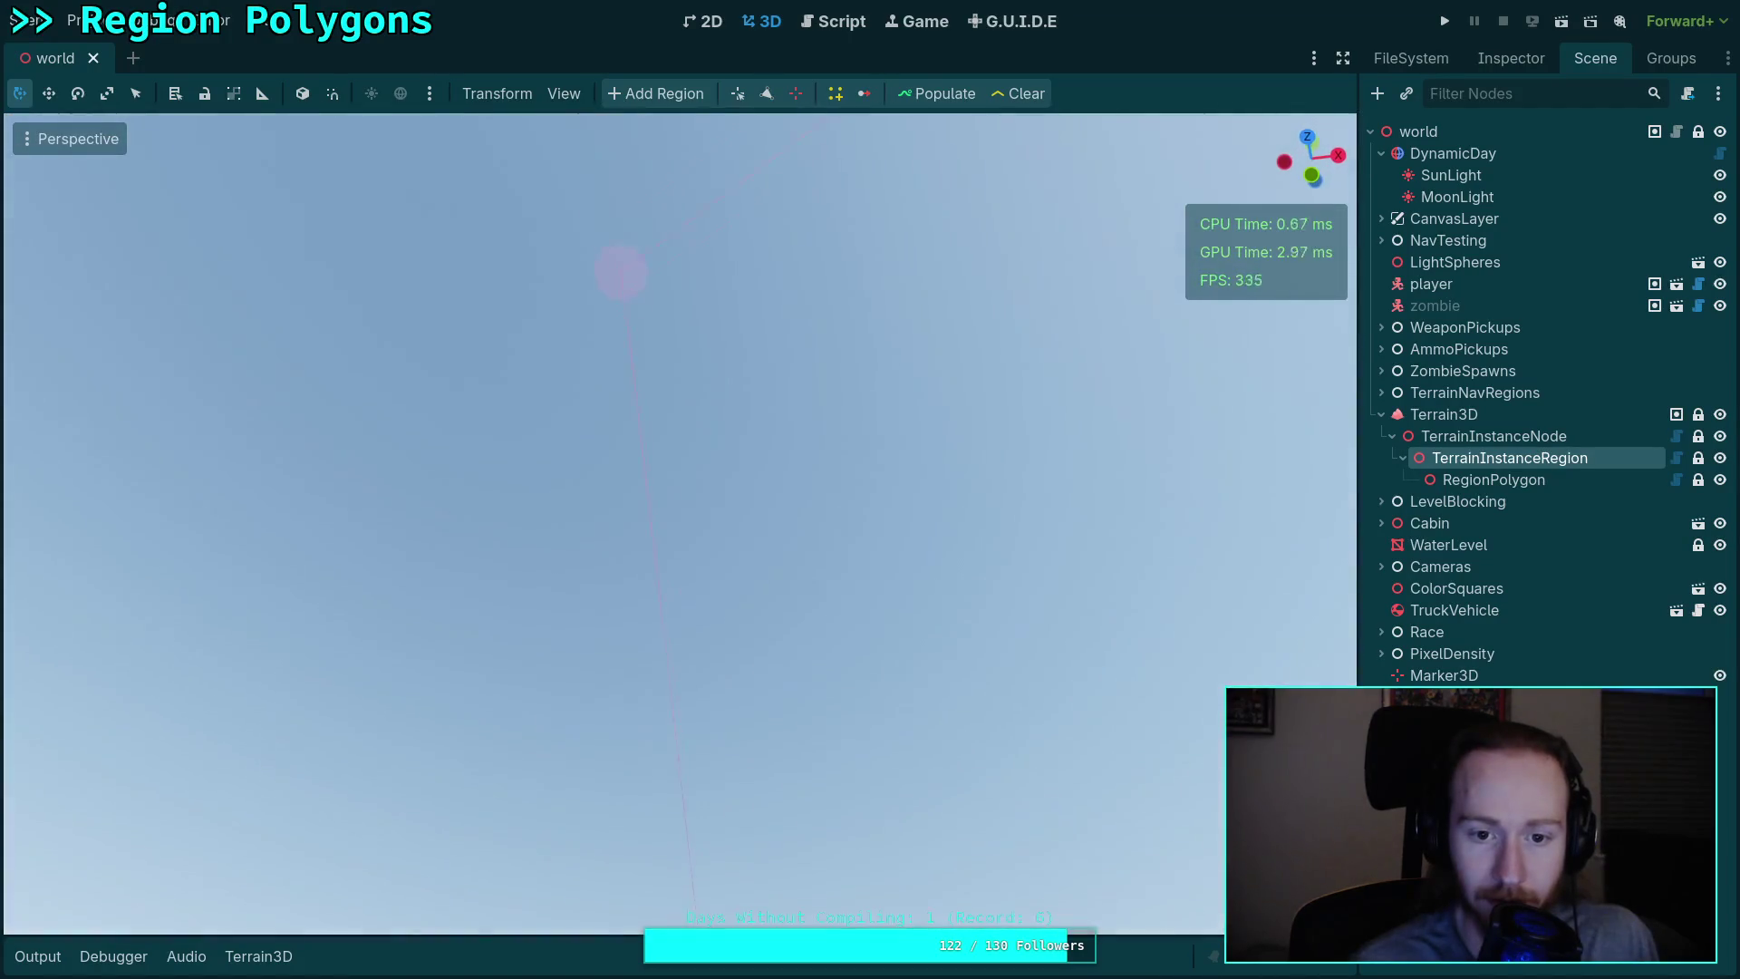
key("f")
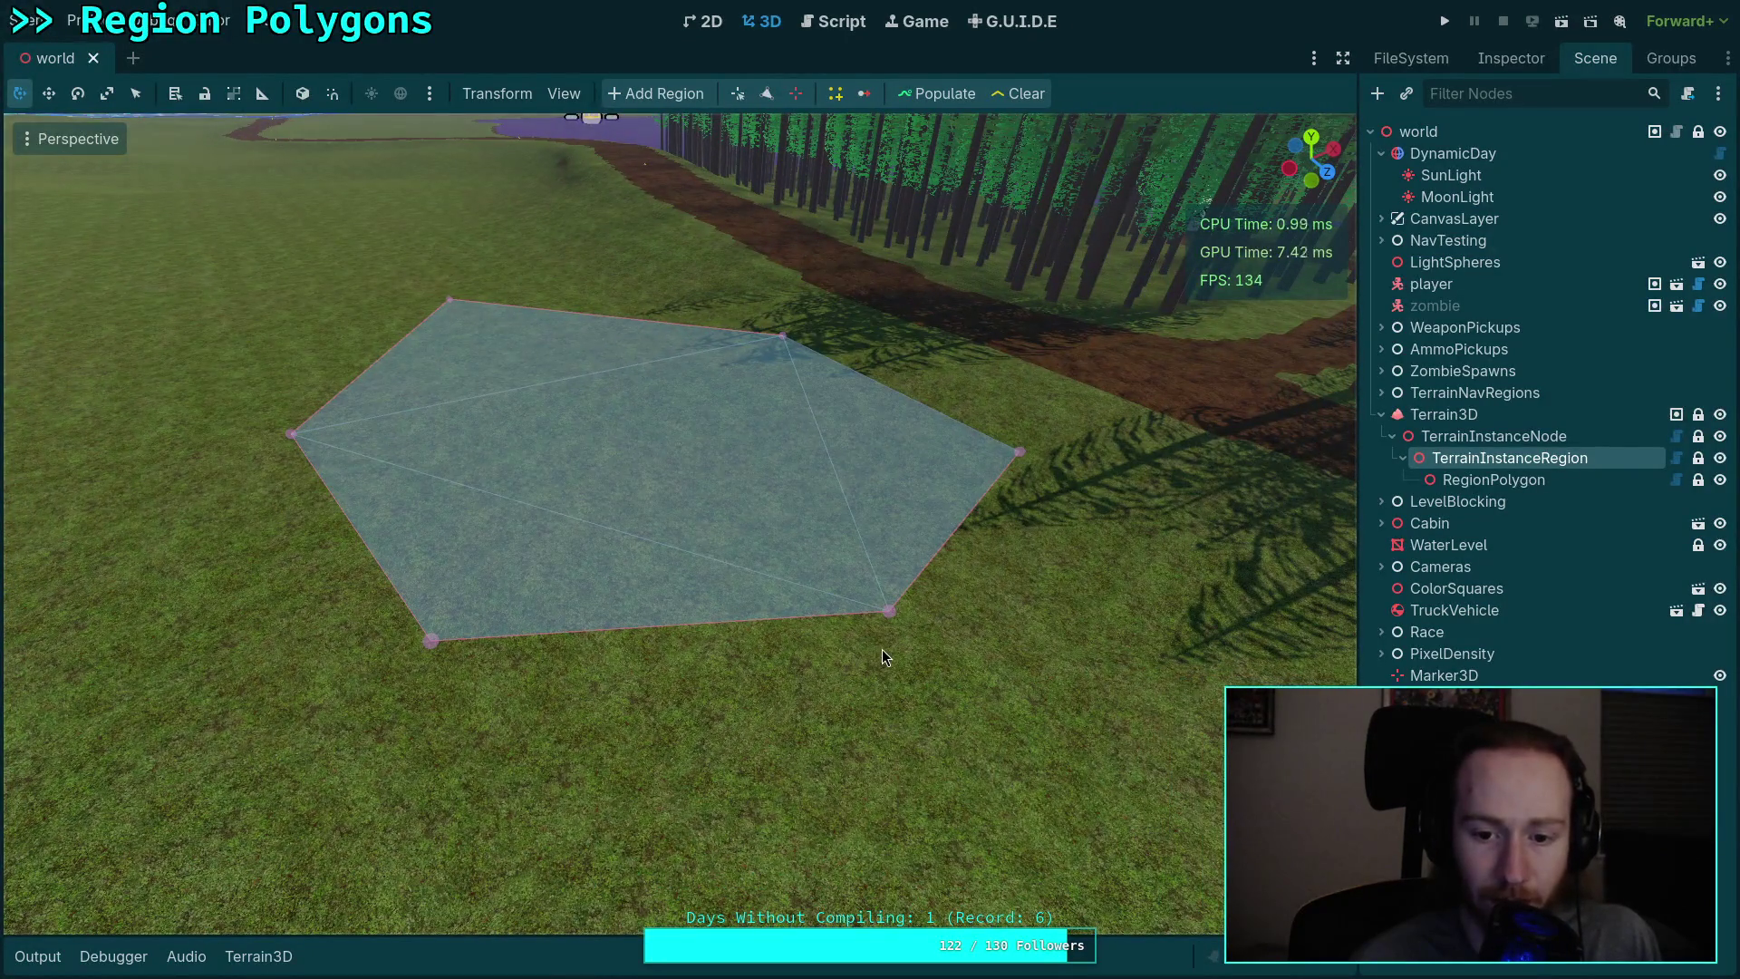
left_click(1477, 480)
left_click(1486, 460)
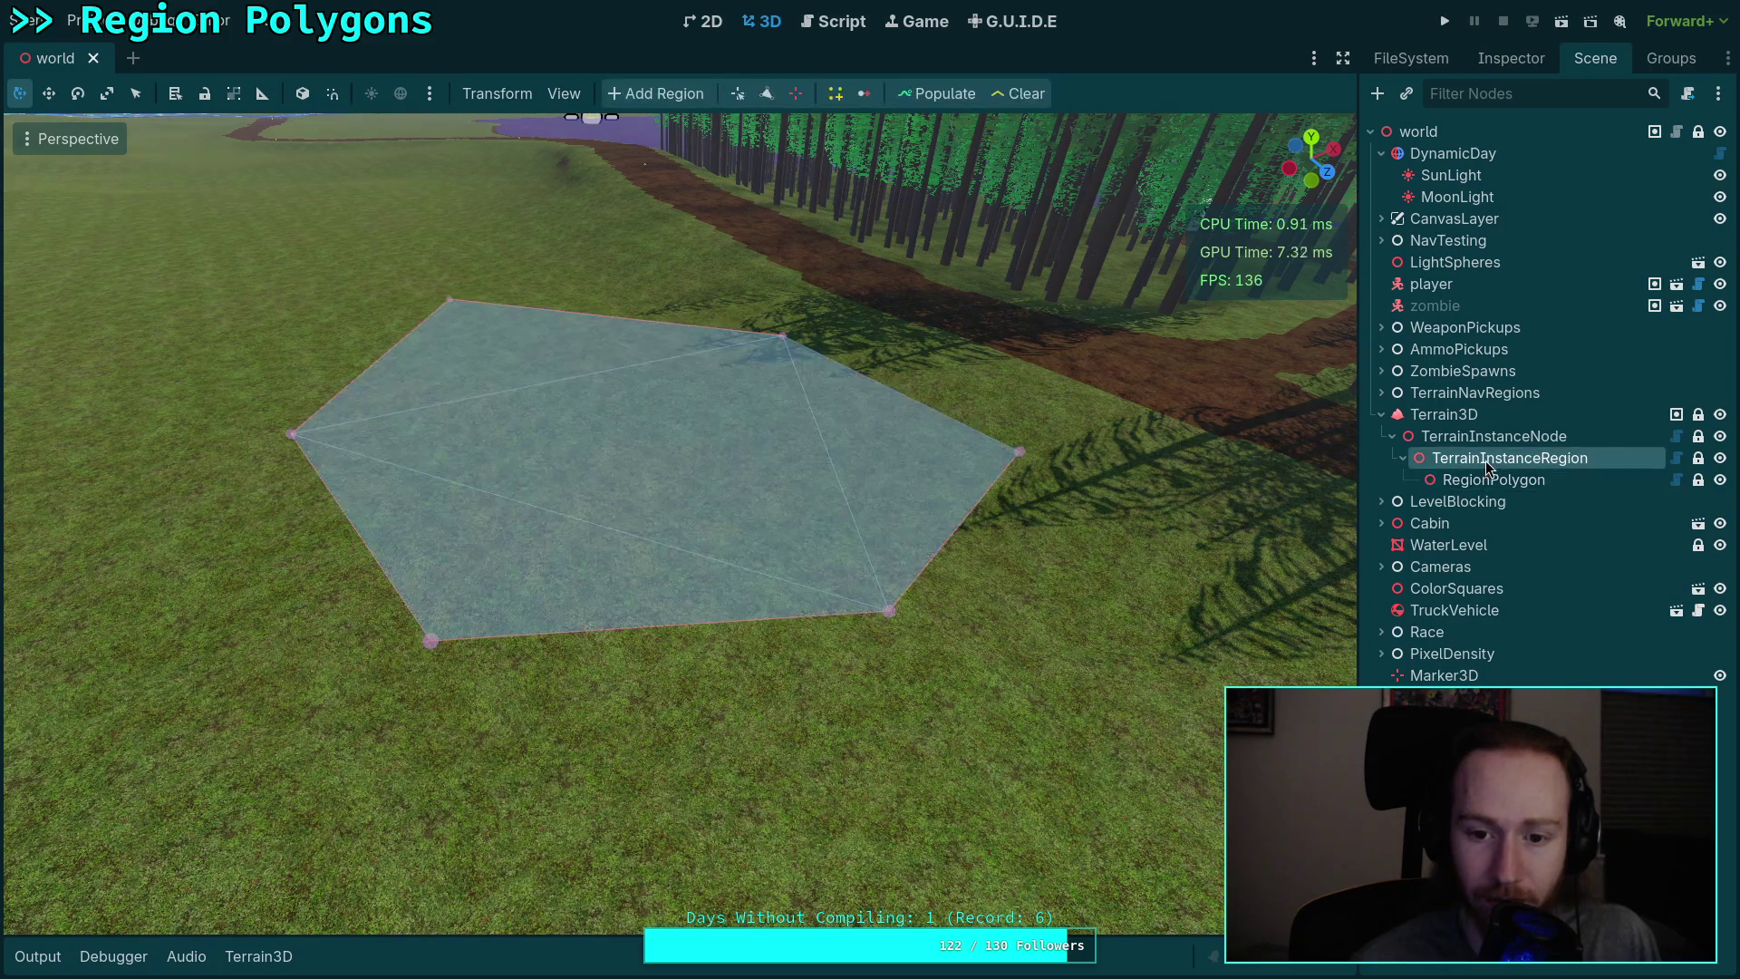
left_click(1510, 480)
left_click(1513, 460)
left_click(1510, 479)
left_click(1513, 461)
left_click(1510, 479)
left_click(1508, 460)
left_click(1496, 436)
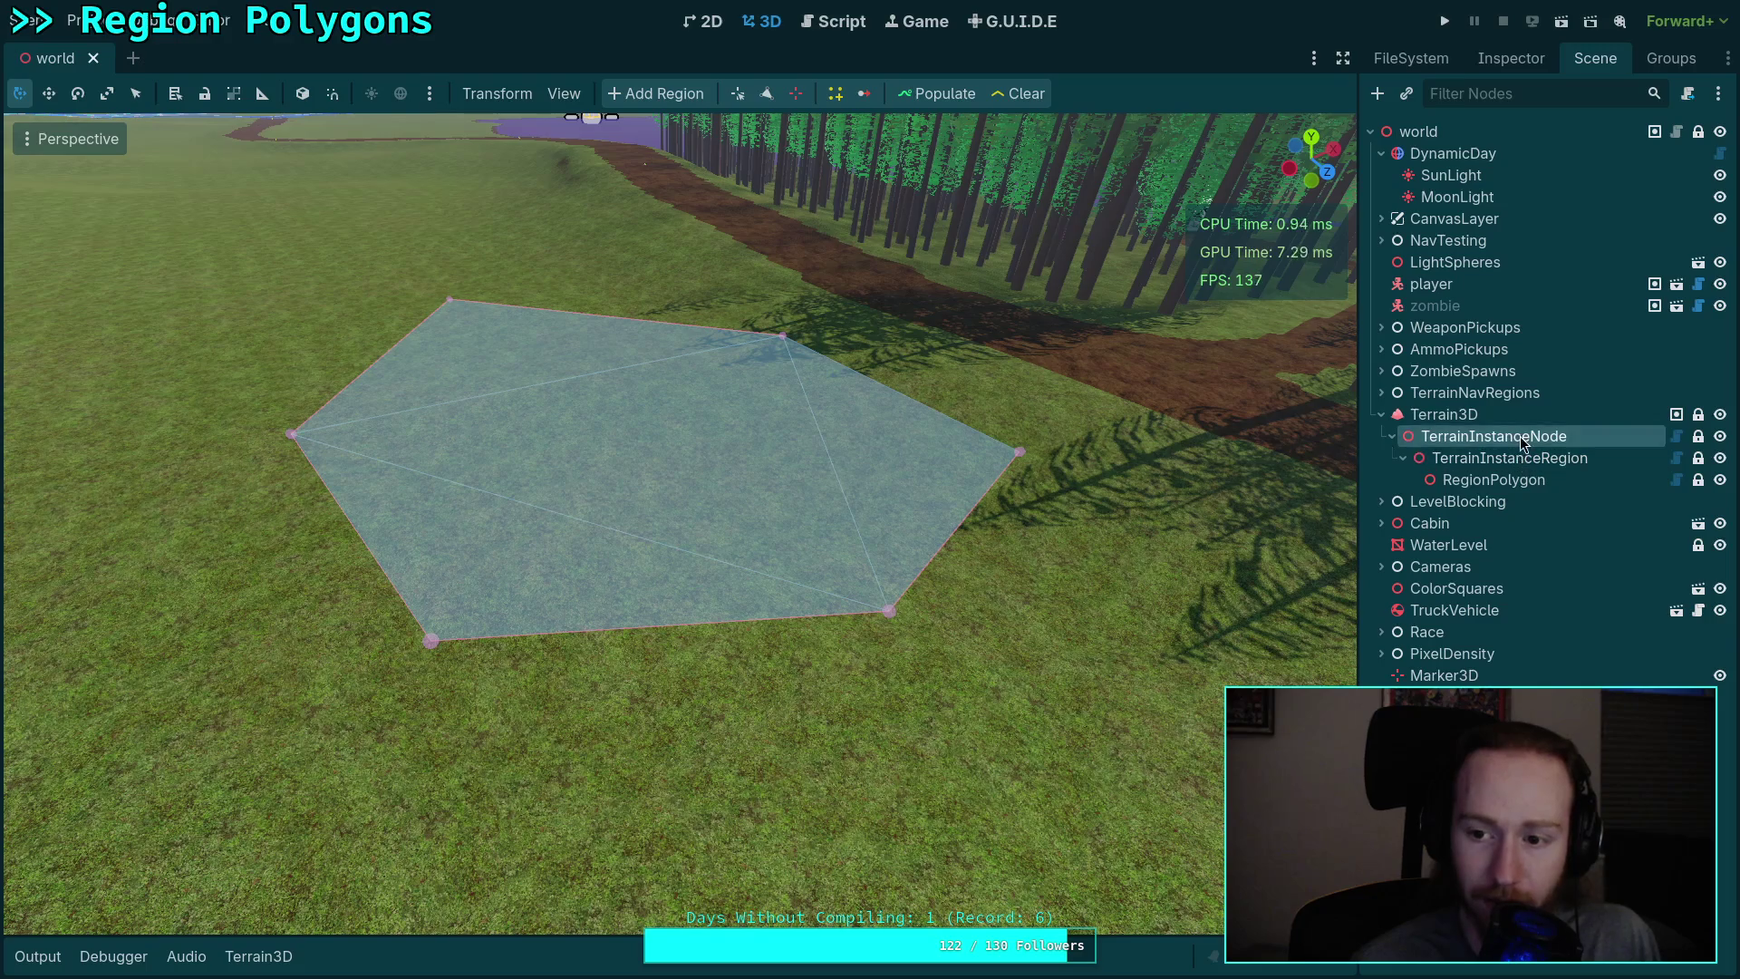
left_click(1504, 460)
left_click(1504, 409)
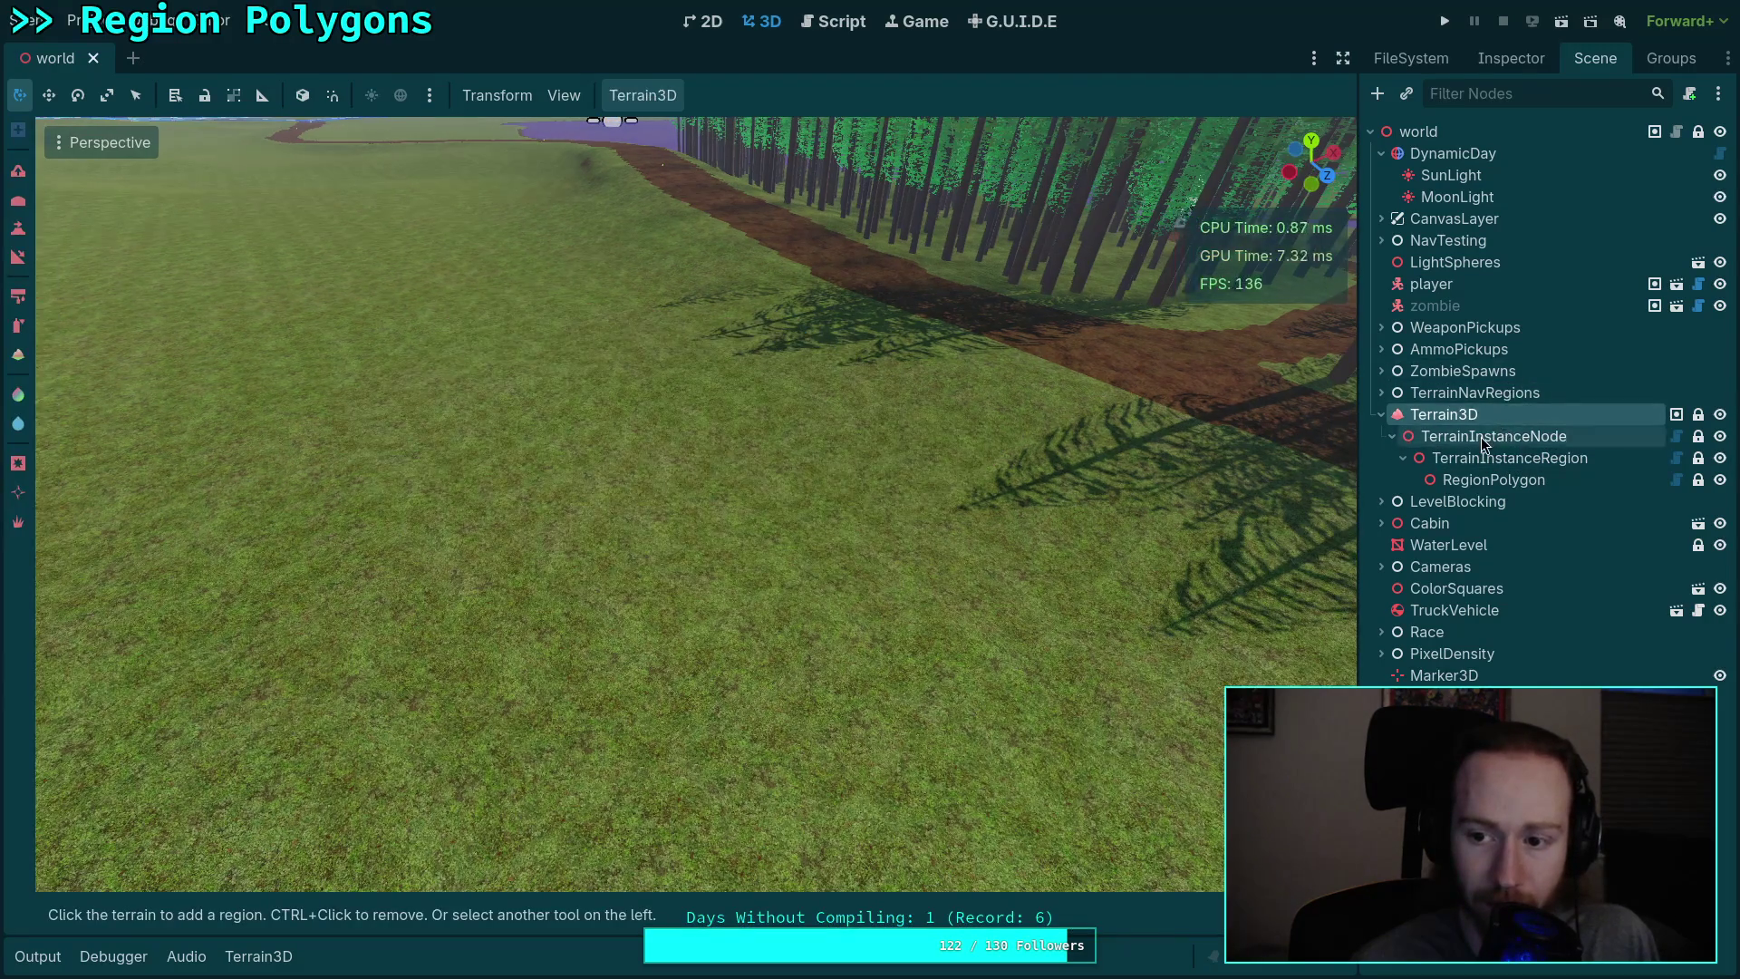
left_click(1480, 437)
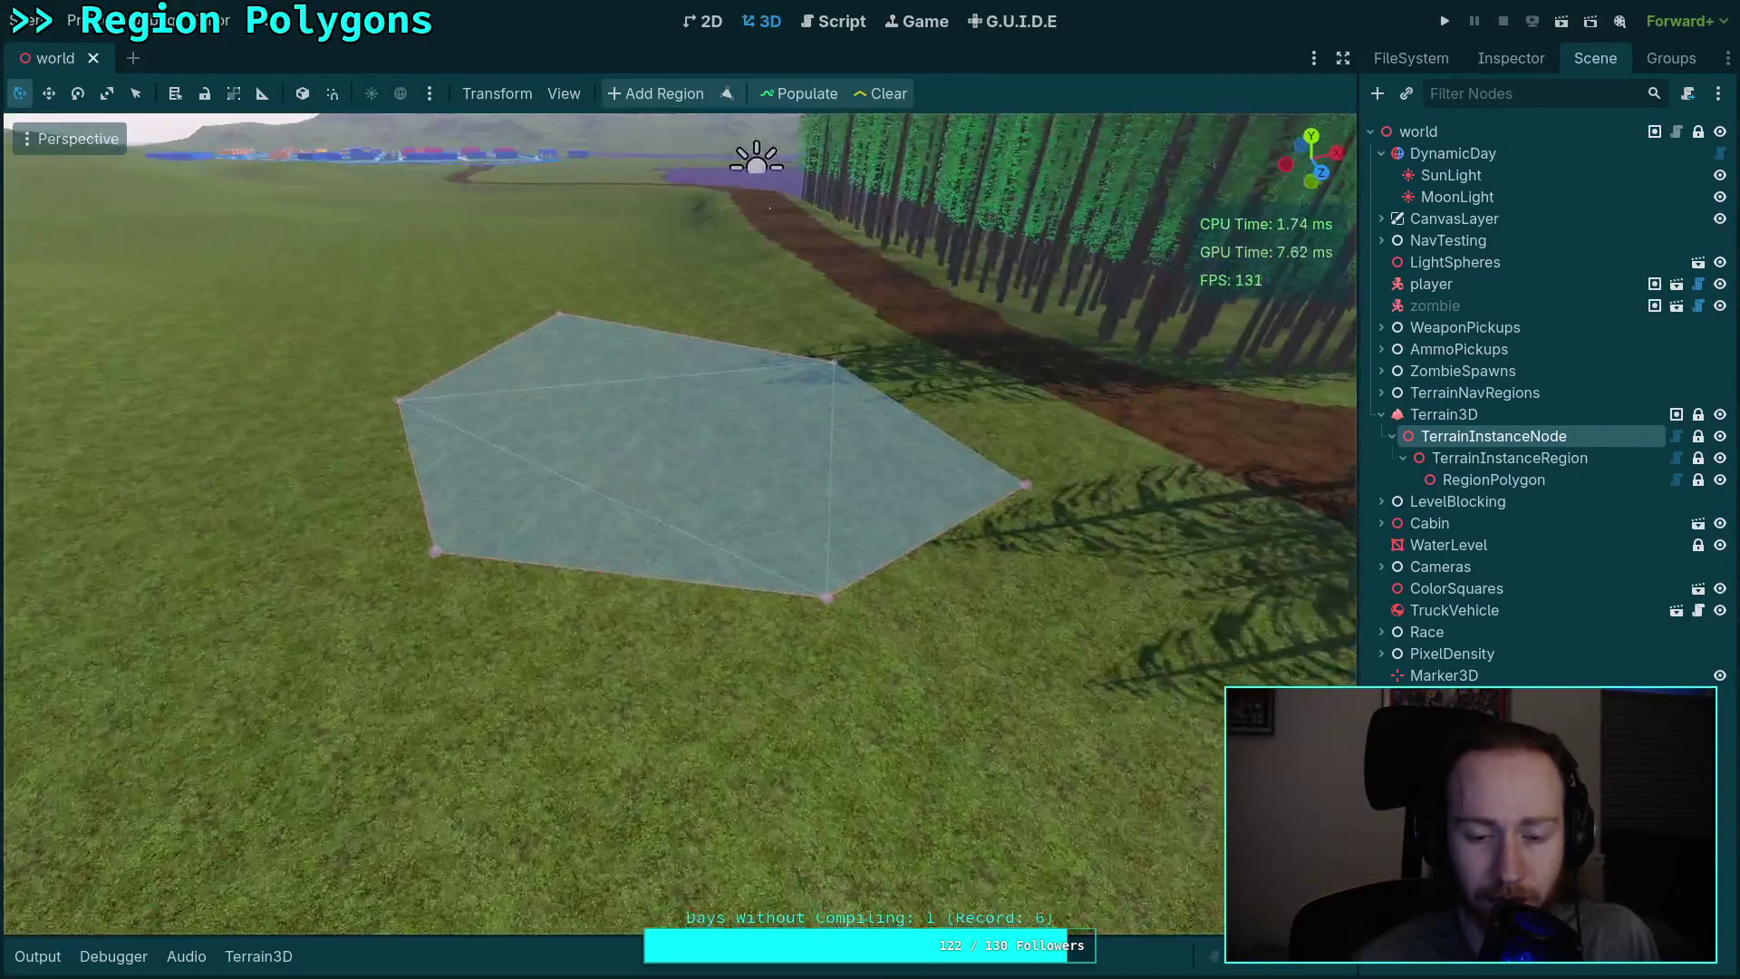
Step: Edit TerrainInstanceRegion's polygon, dragging vertex 4 down to (-278, 517)
left_click(1506, 457)
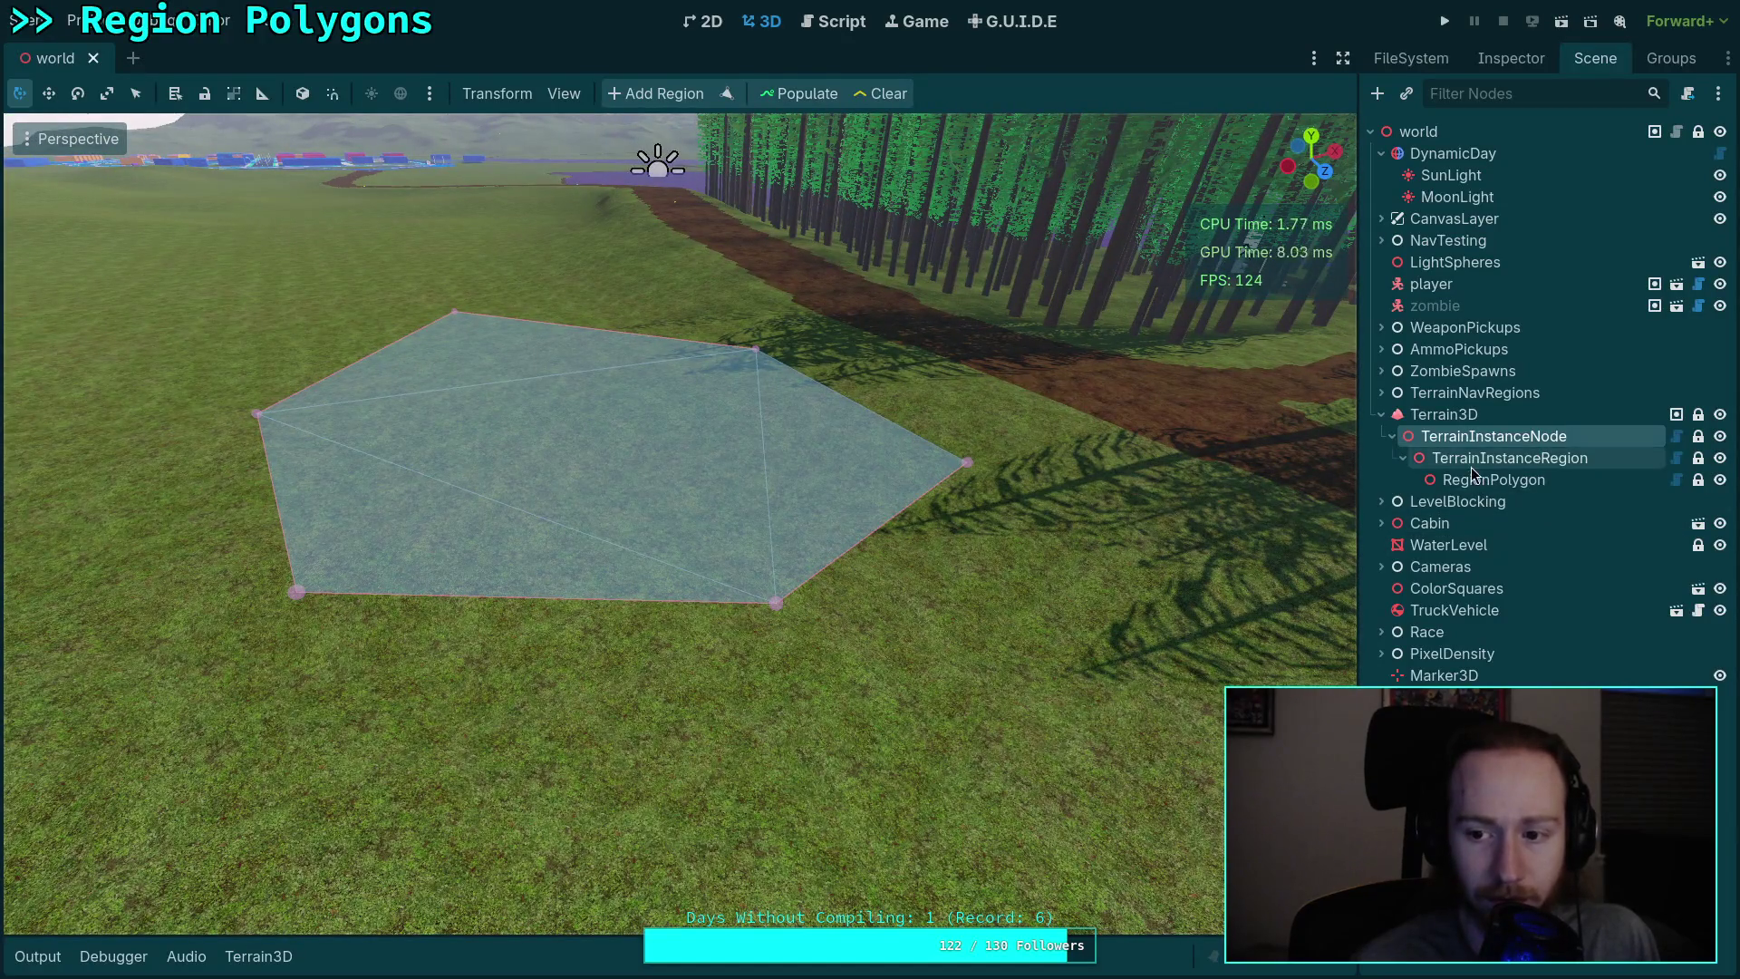
left_click(737, 93)
mouse_move(779, 600)
left_mouse_down()
mouse_move(678, 714)
mouse_move(639, 797)
left_mouse_up()
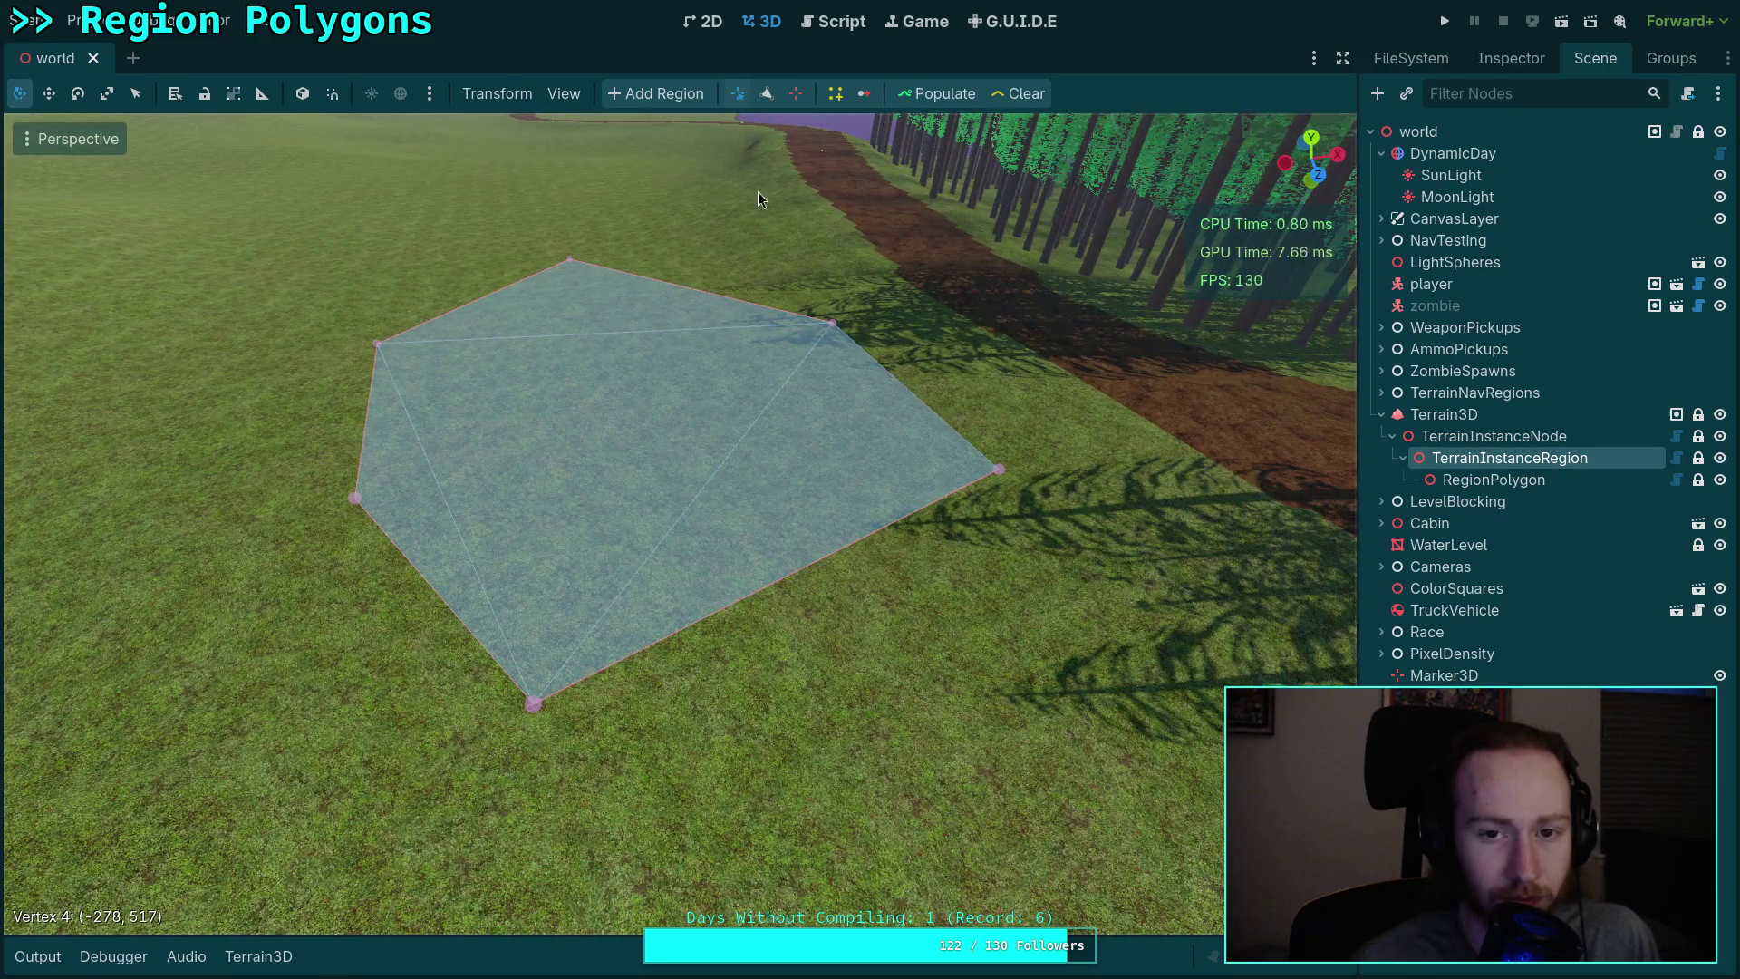
Step: Return to gizmos.gd and save it
left_click(829, 21)
scroll(821, 495, "up", 3)
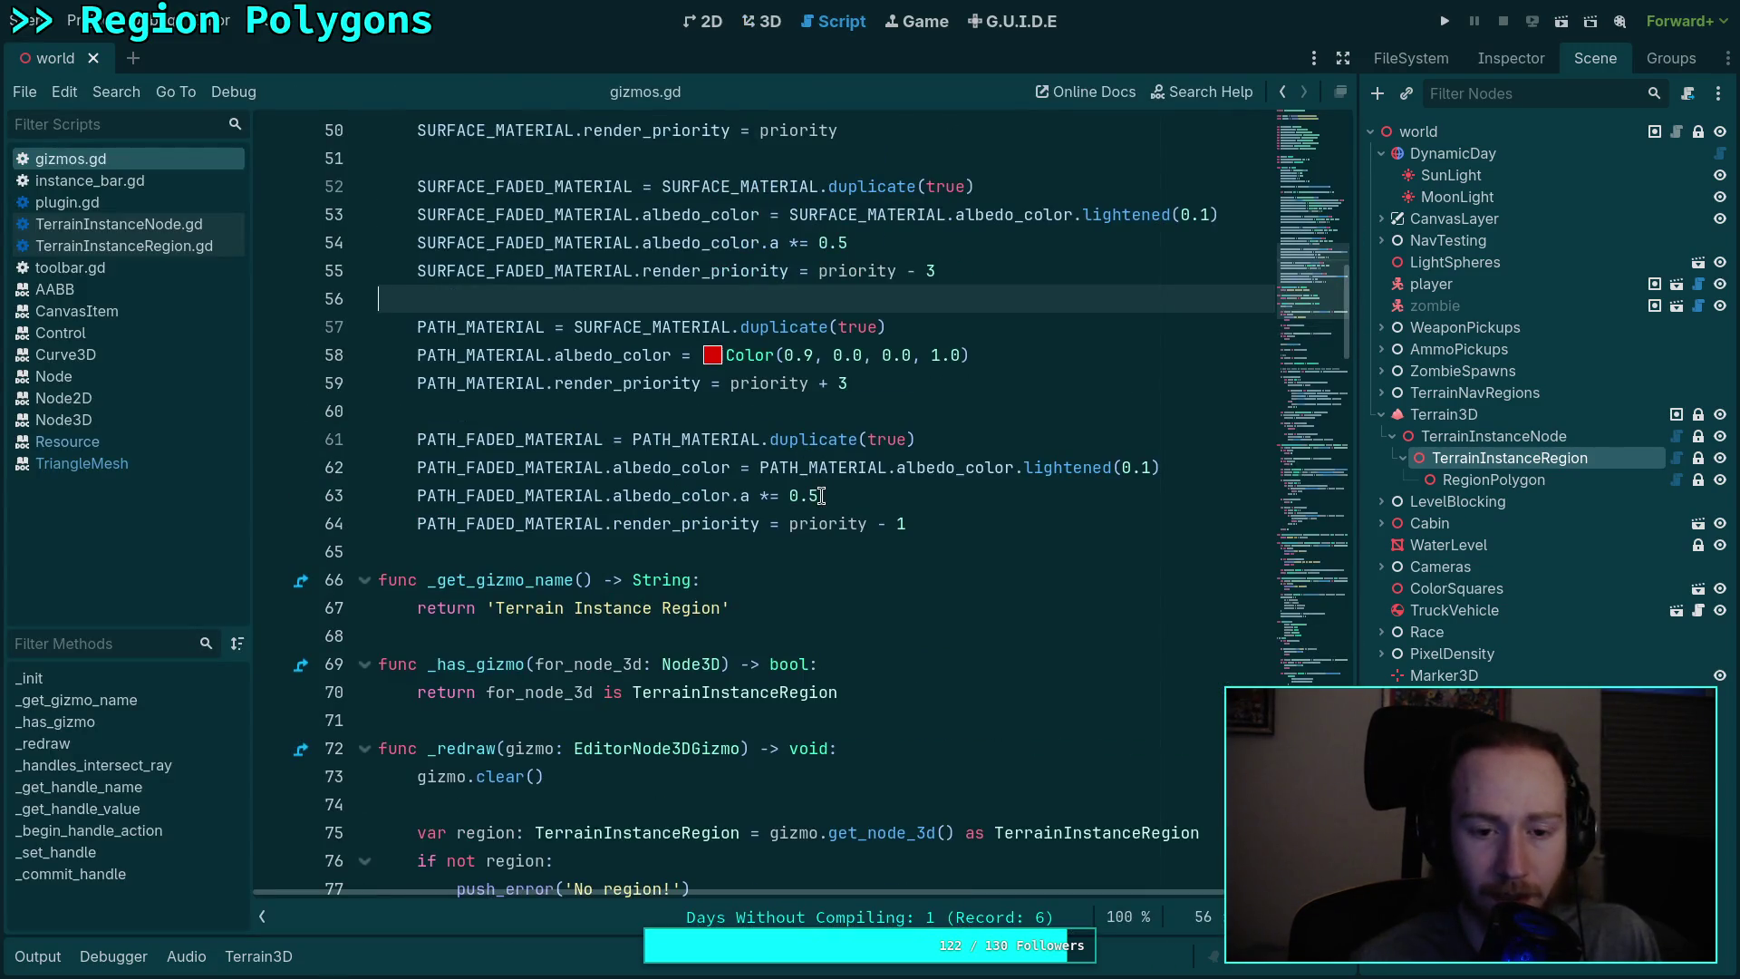
scroll(821, 496, "up", 3)
left_click(922, 547)
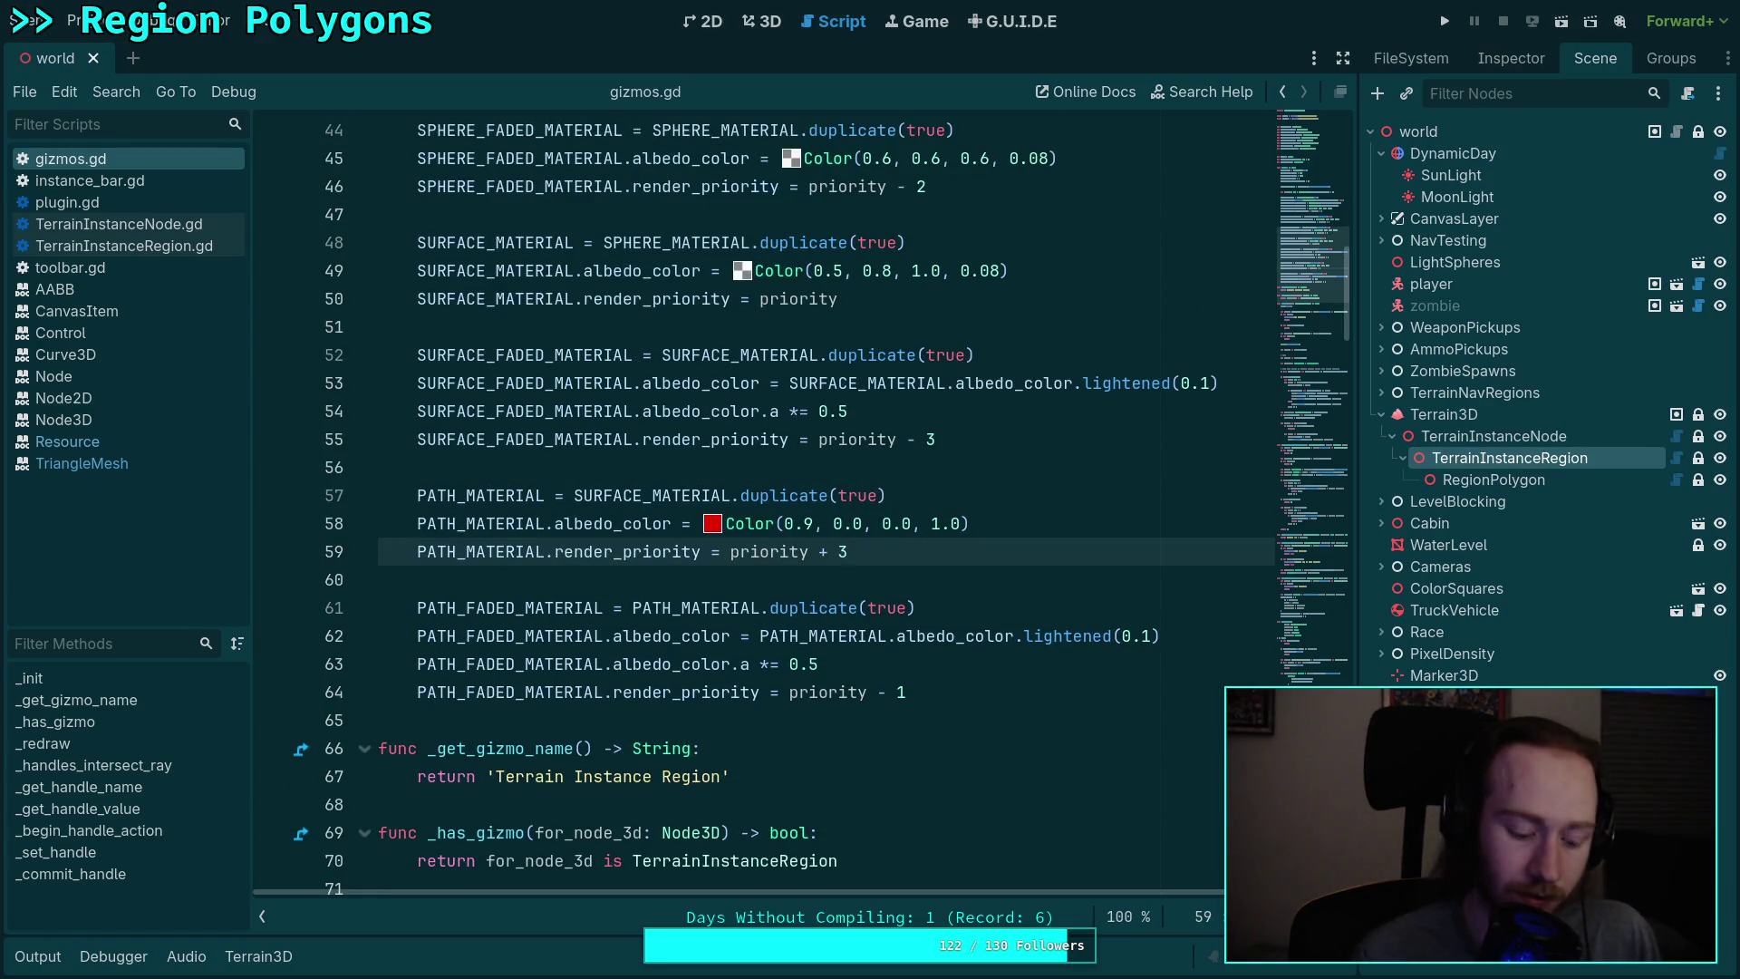
key("ctrl+s")
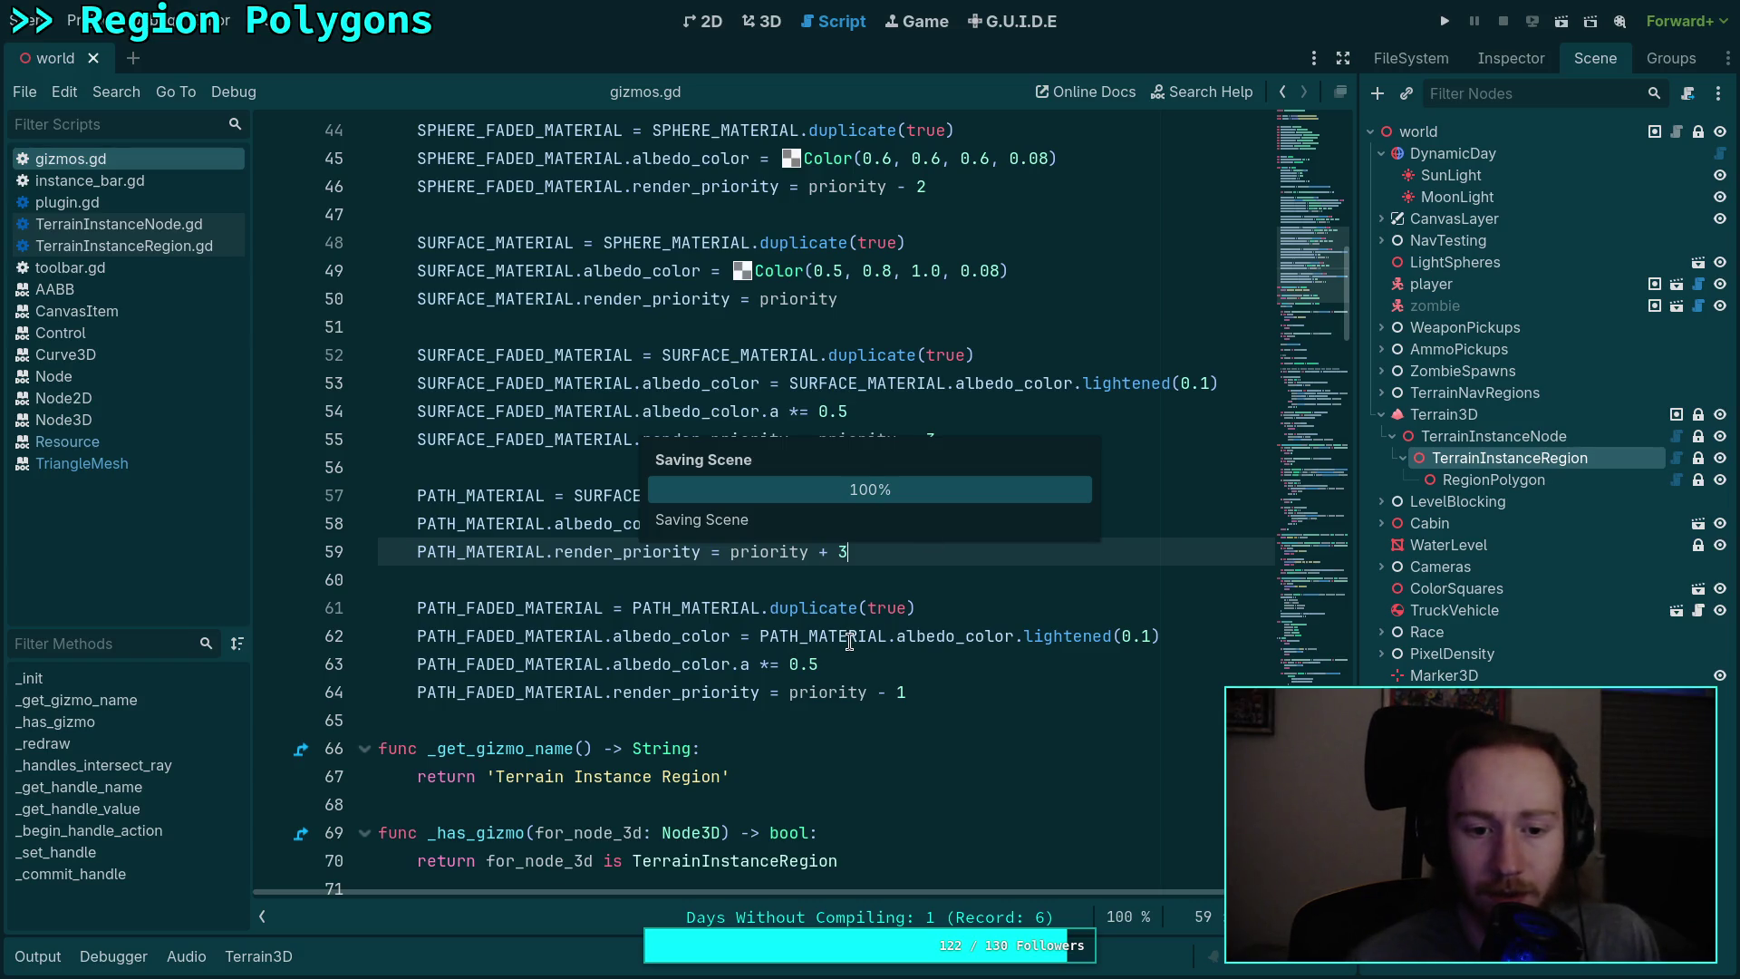
Step: Search gizmos.gd for PATH_MATERIAL, stepping through matches to its last use on line 119
double_click(504, 505)
right_click(512, 507)
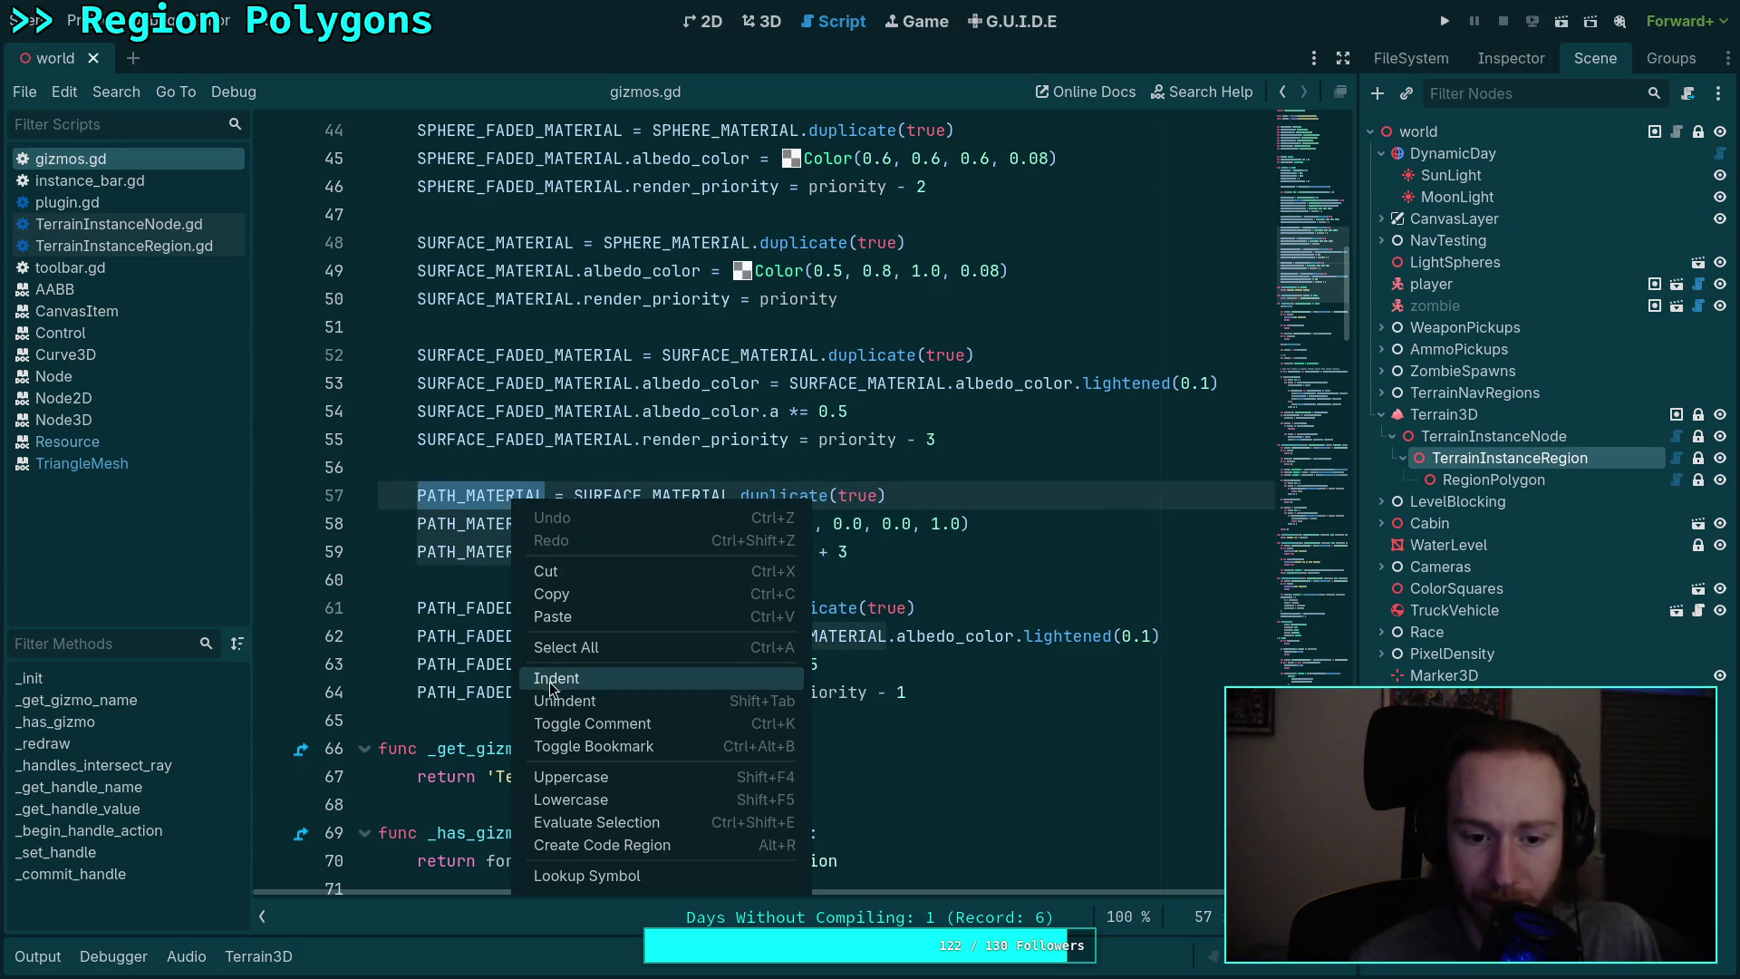
left_click(444, 502)
key("ctrl+f")
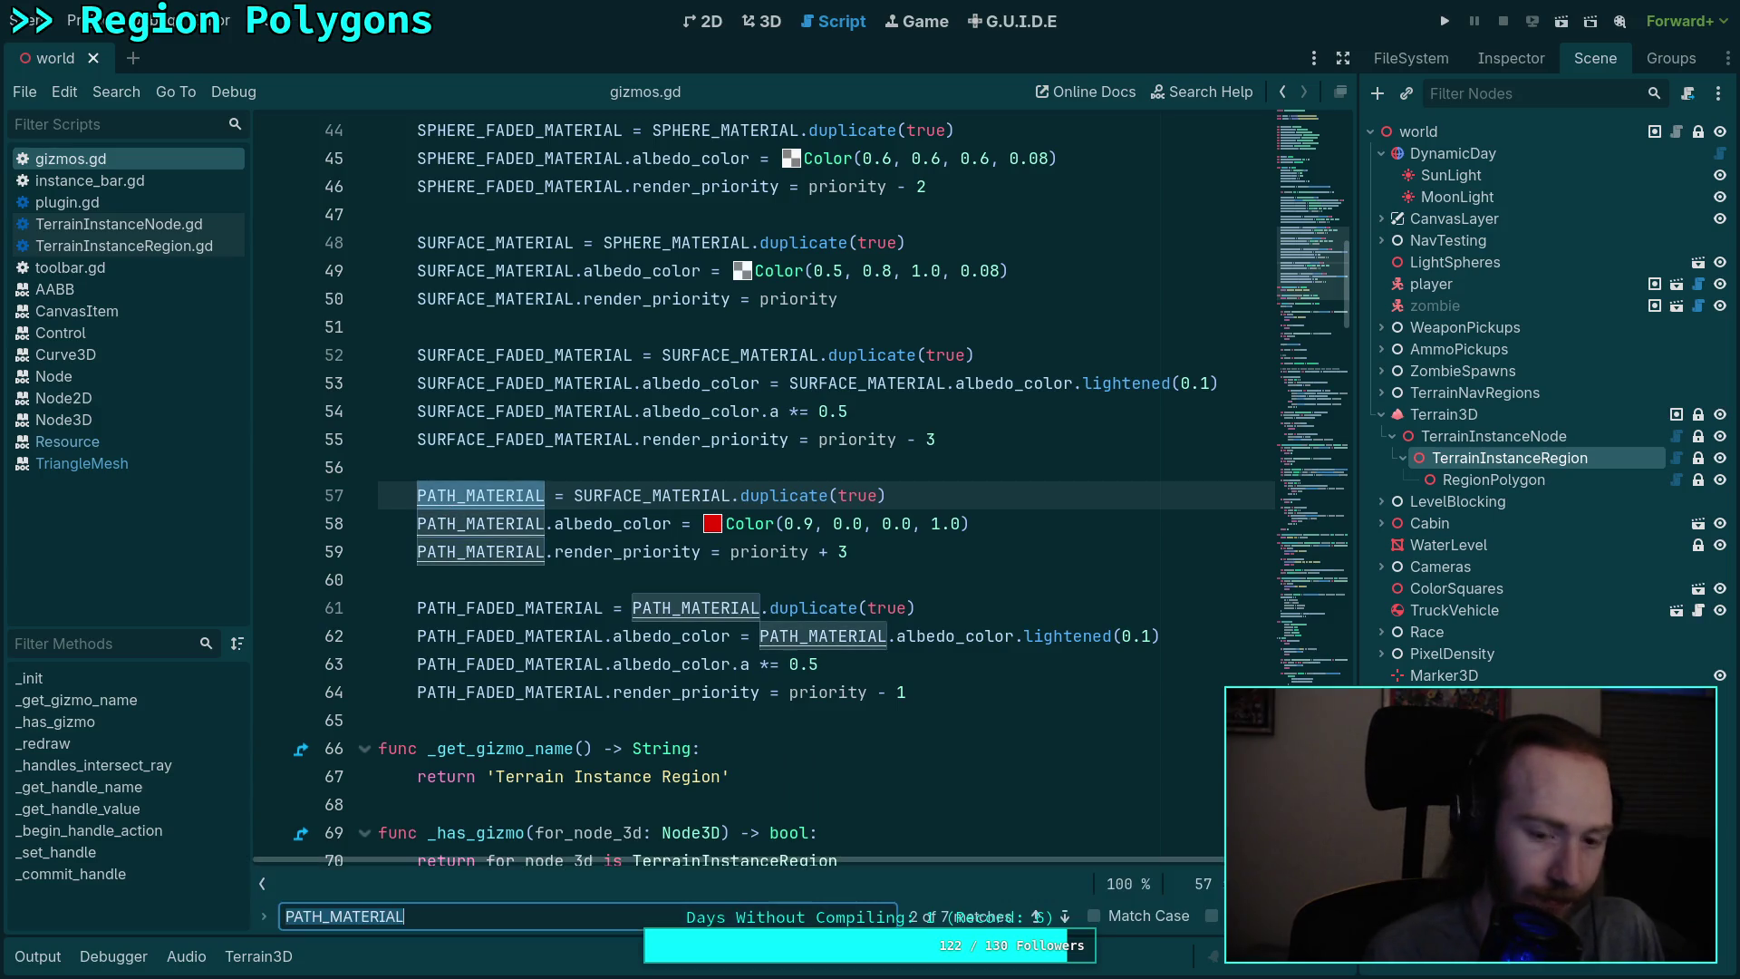
left_click(1066, 916)
left_click(1066, 916)
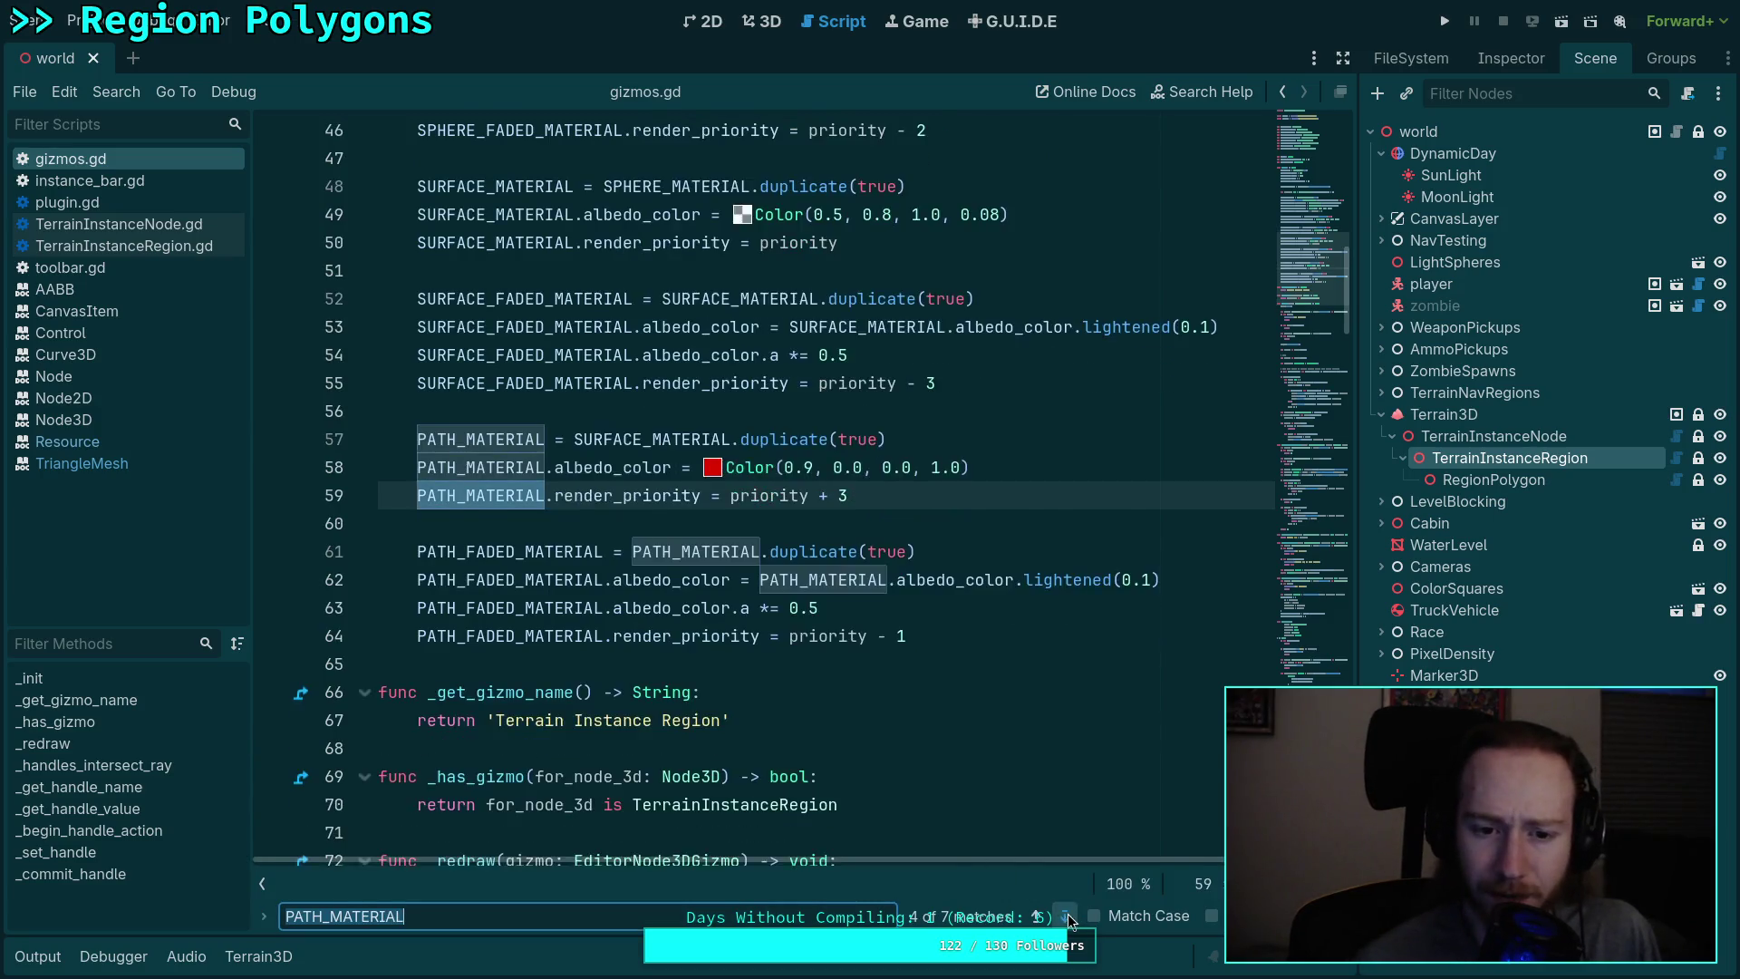
left_click(1066, 916)
left_click(1066, 916)
left_click(1068, 913)
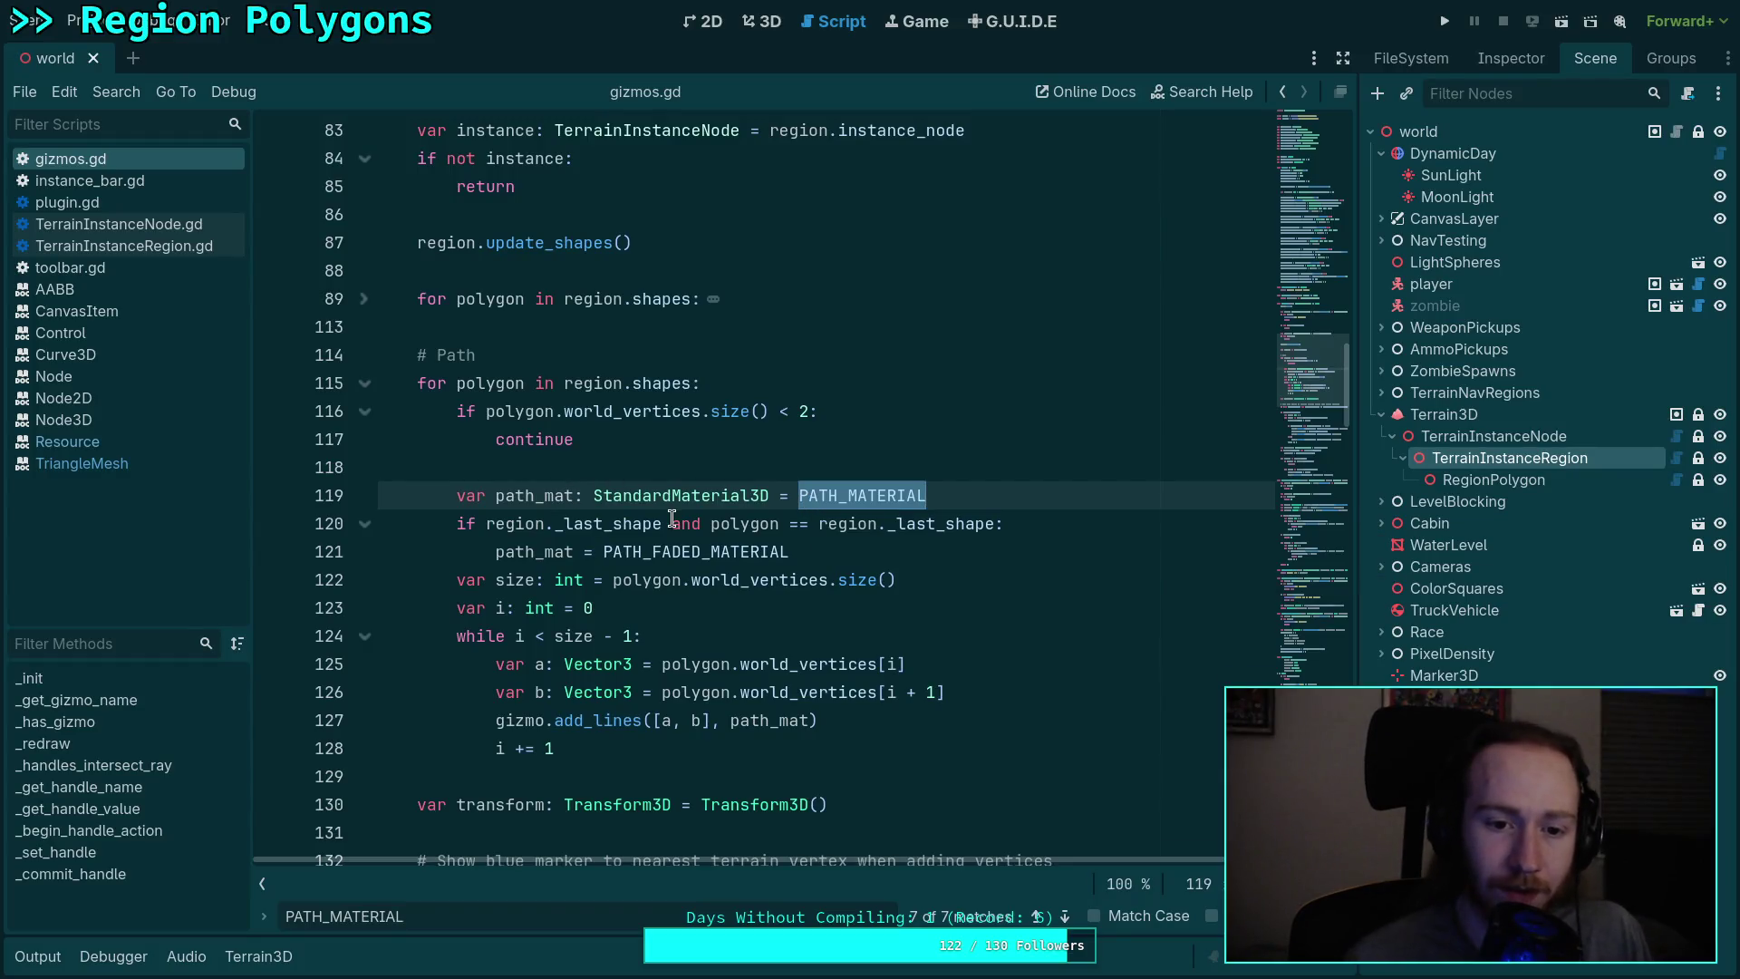
scroll(635, 498, "up", 2)
scroll(553, 463, "down", 2)
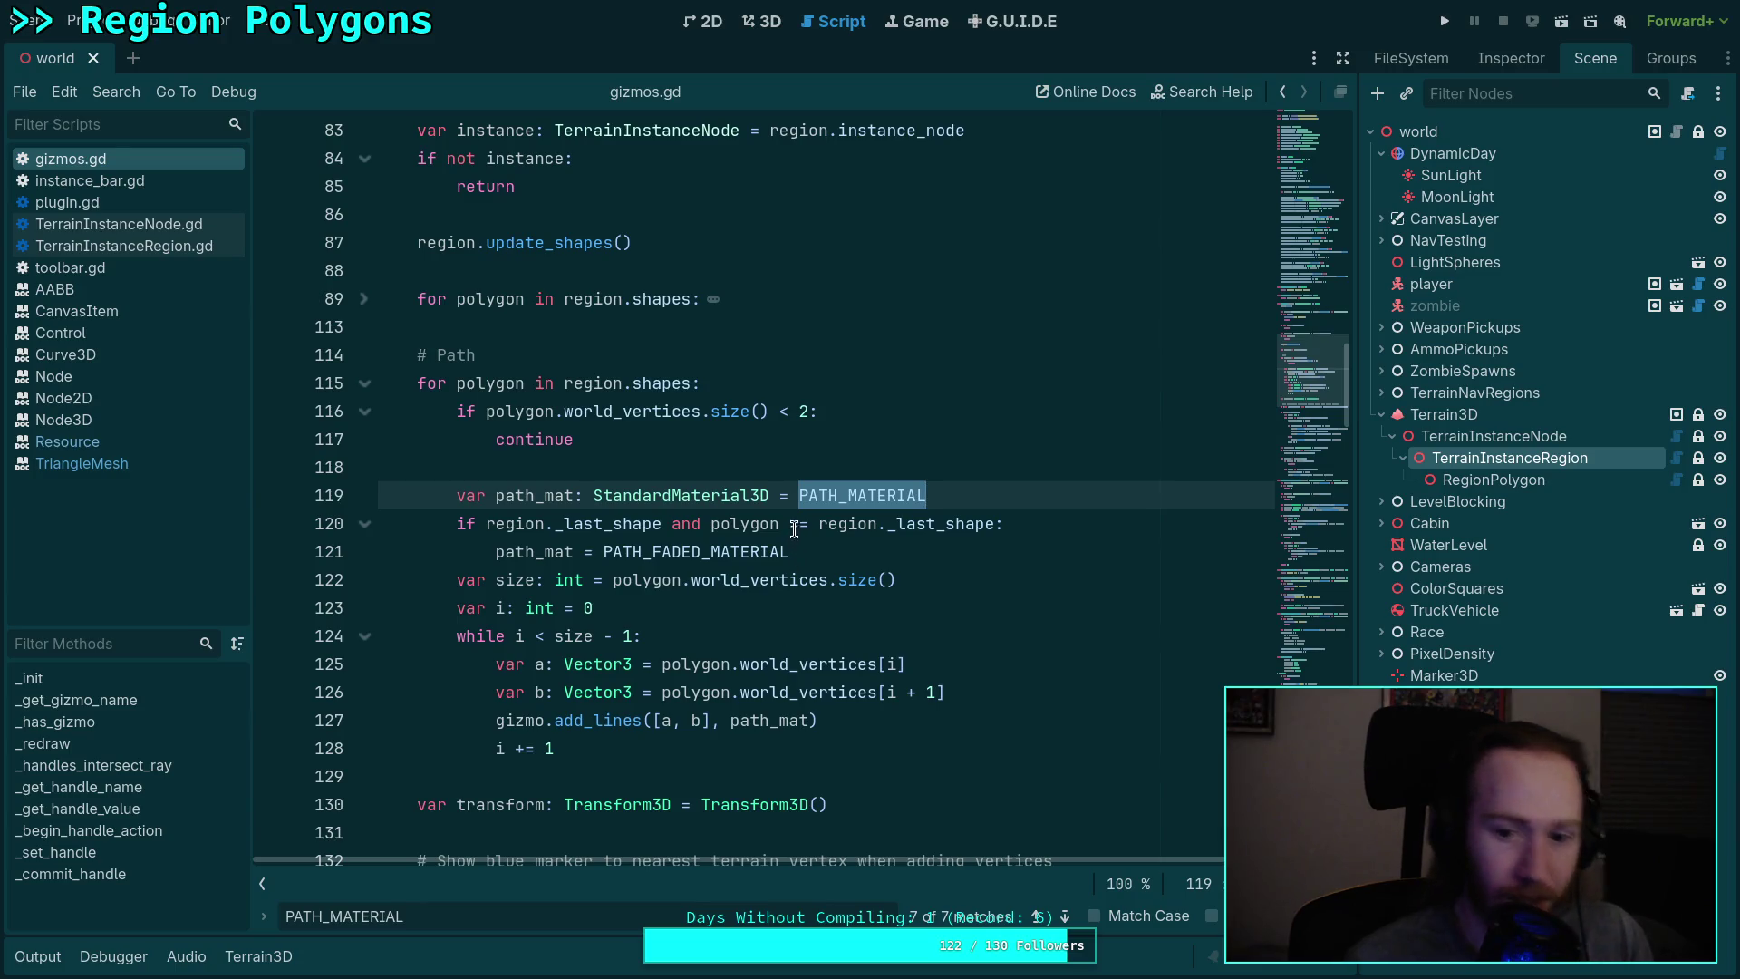
Step: Change the line 120 _last_shape check from '==' to '!=' and save
left_click(790, 524)
key("Delete")
type("!")
key("ctrl+s")
left_click(761, 21)
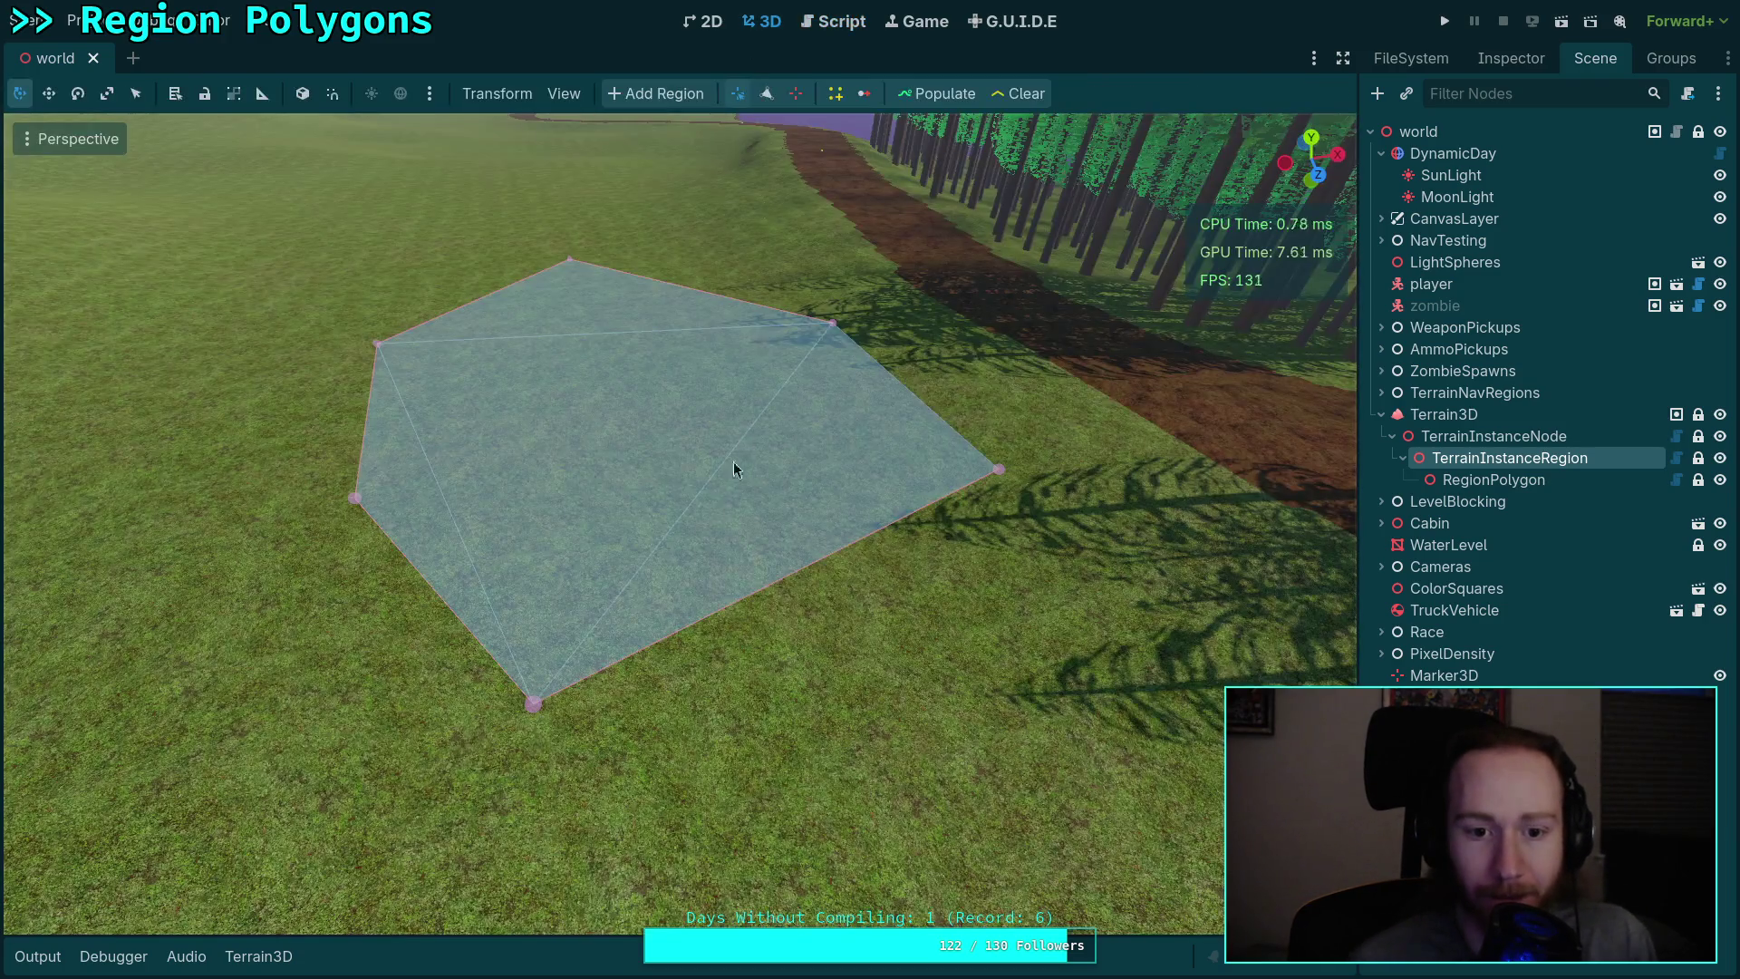
Step: Drag the polygon's fourth and bottom vertices to reshape the region
mouse_move(530, 709)
left_mouse_down()
mouse_move(543, 698)
mouse_move(570, 766)
mouse_move(622, 625)
mouse_move(607, 688)
left_mouse_up()
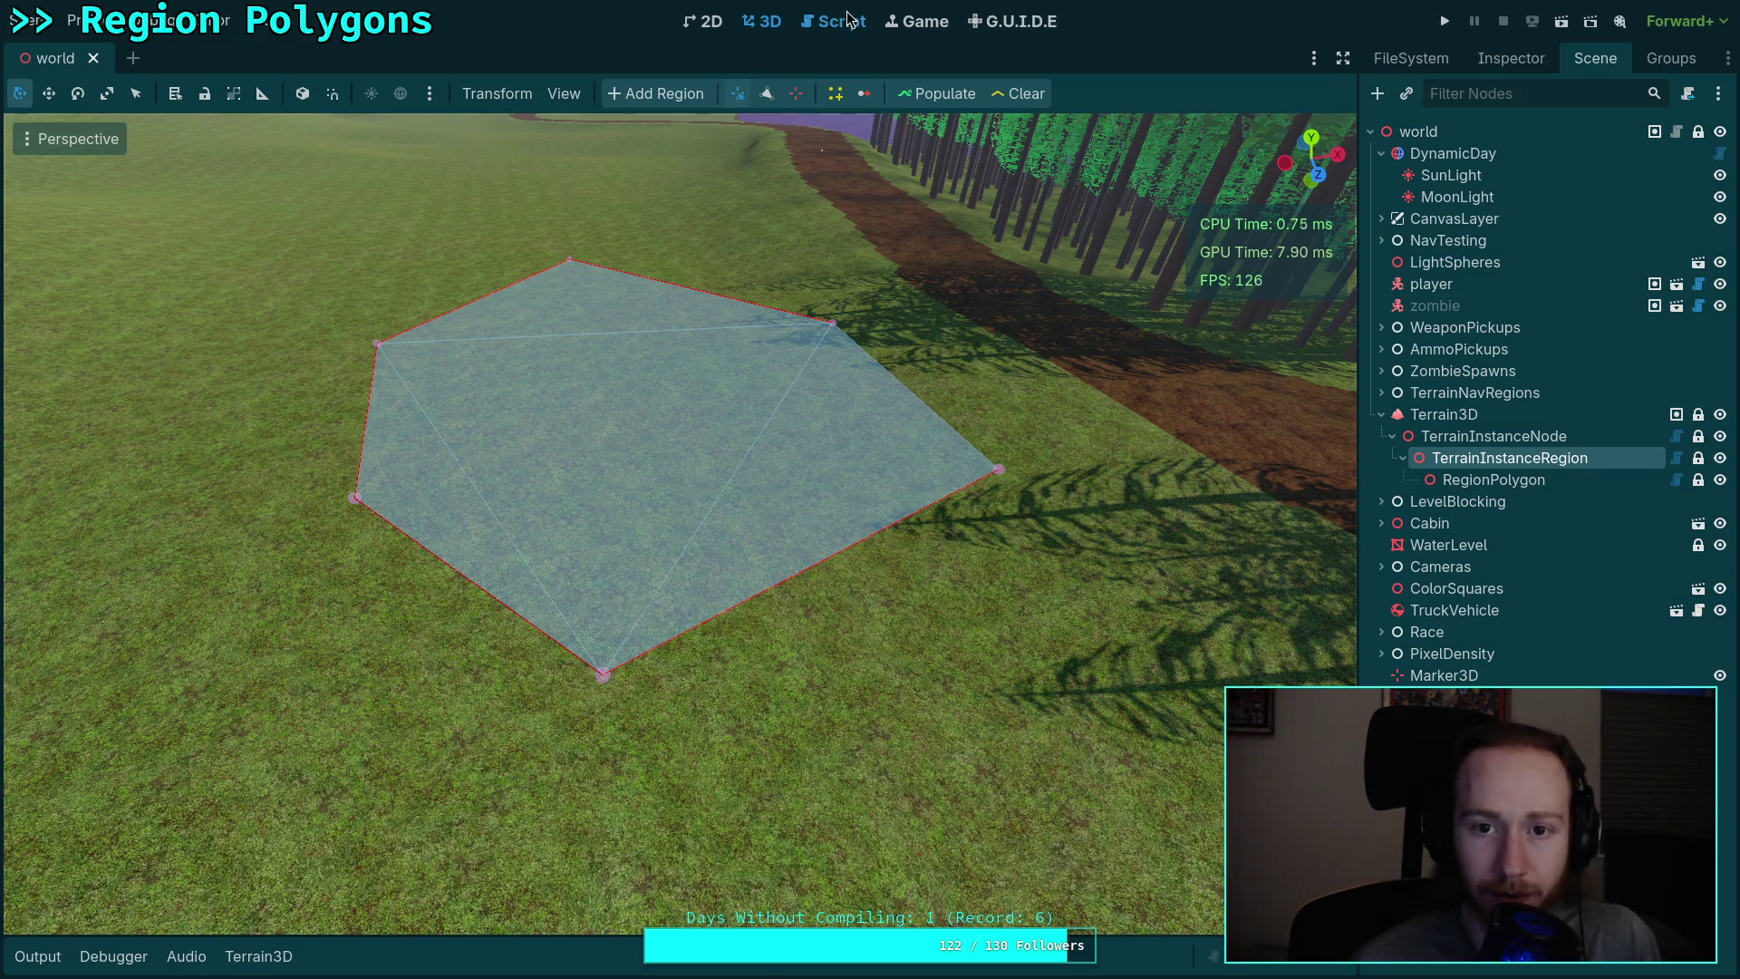
left_click(832, 20)
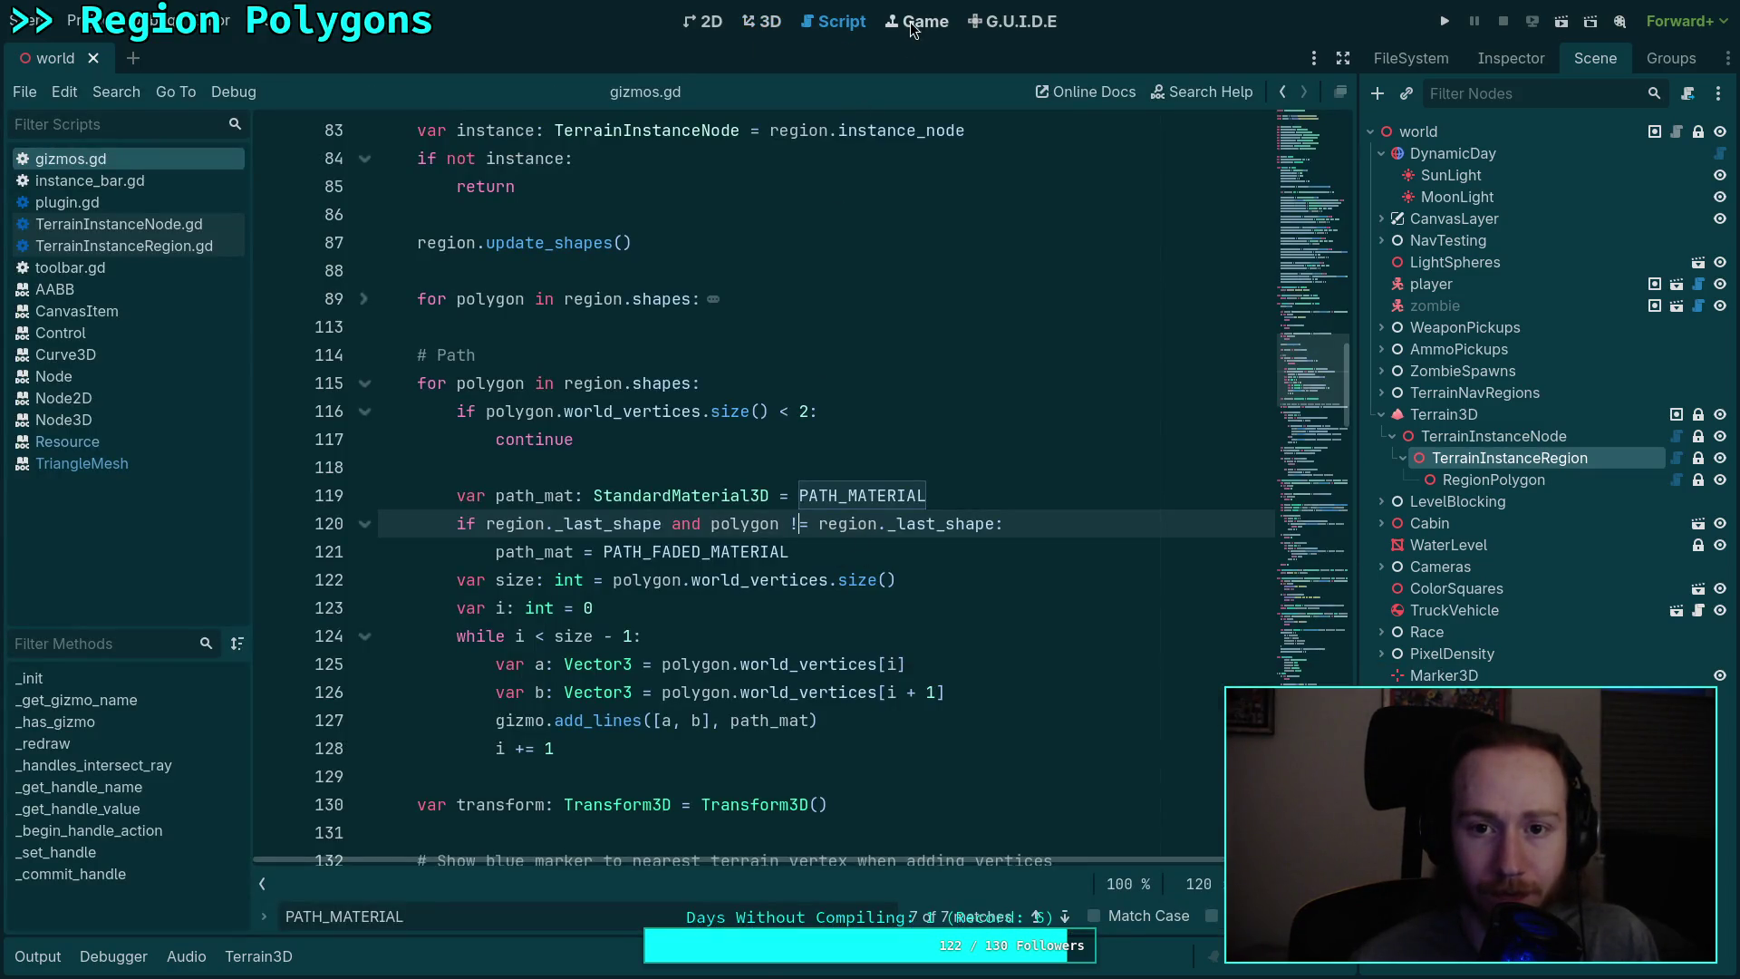
left_click(749, 22)
mouse_move(608, 676)
left_mouse_down()
mouse_move(412, 786)
mouse_move(384, 570)
mouse_move(279, 575)
mouse_move(166, 359)
mouse_move(295, 787)
mouse_move(381, 435)
mouse_move(737, 827)
mouse_move(1006, 589)
left_mouse_up()
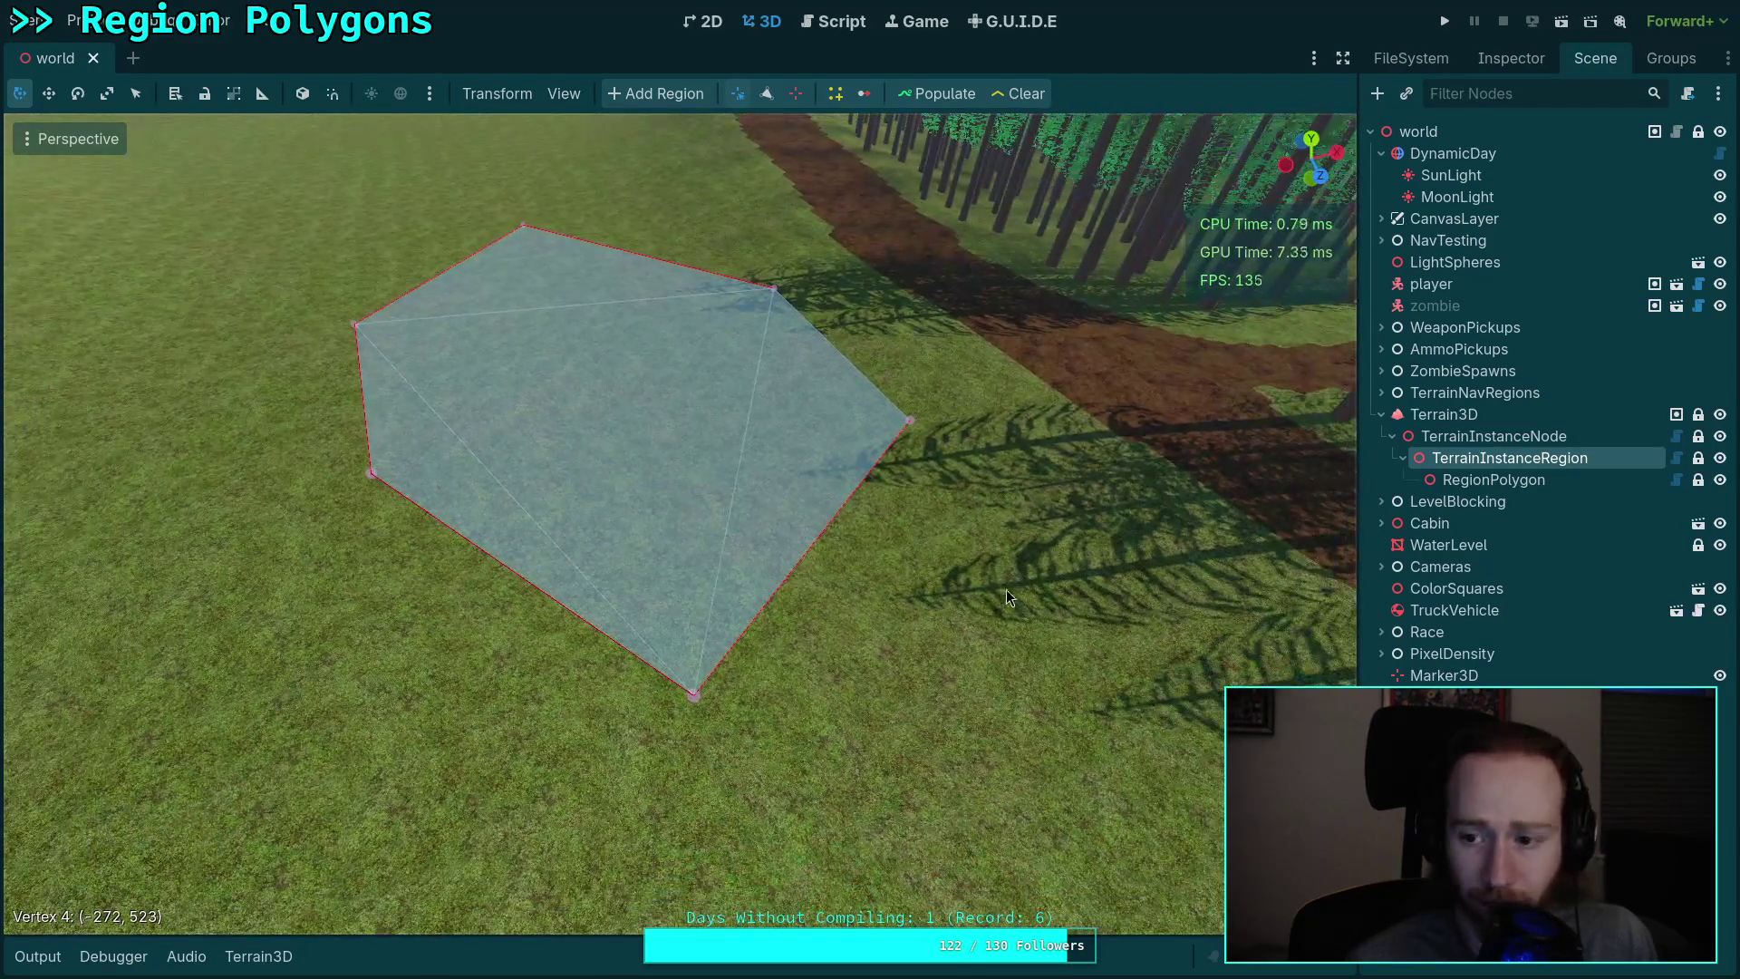
Step: Populate the region with trees, orbit to view them, and show the Output log errors
left_click(947, 94)
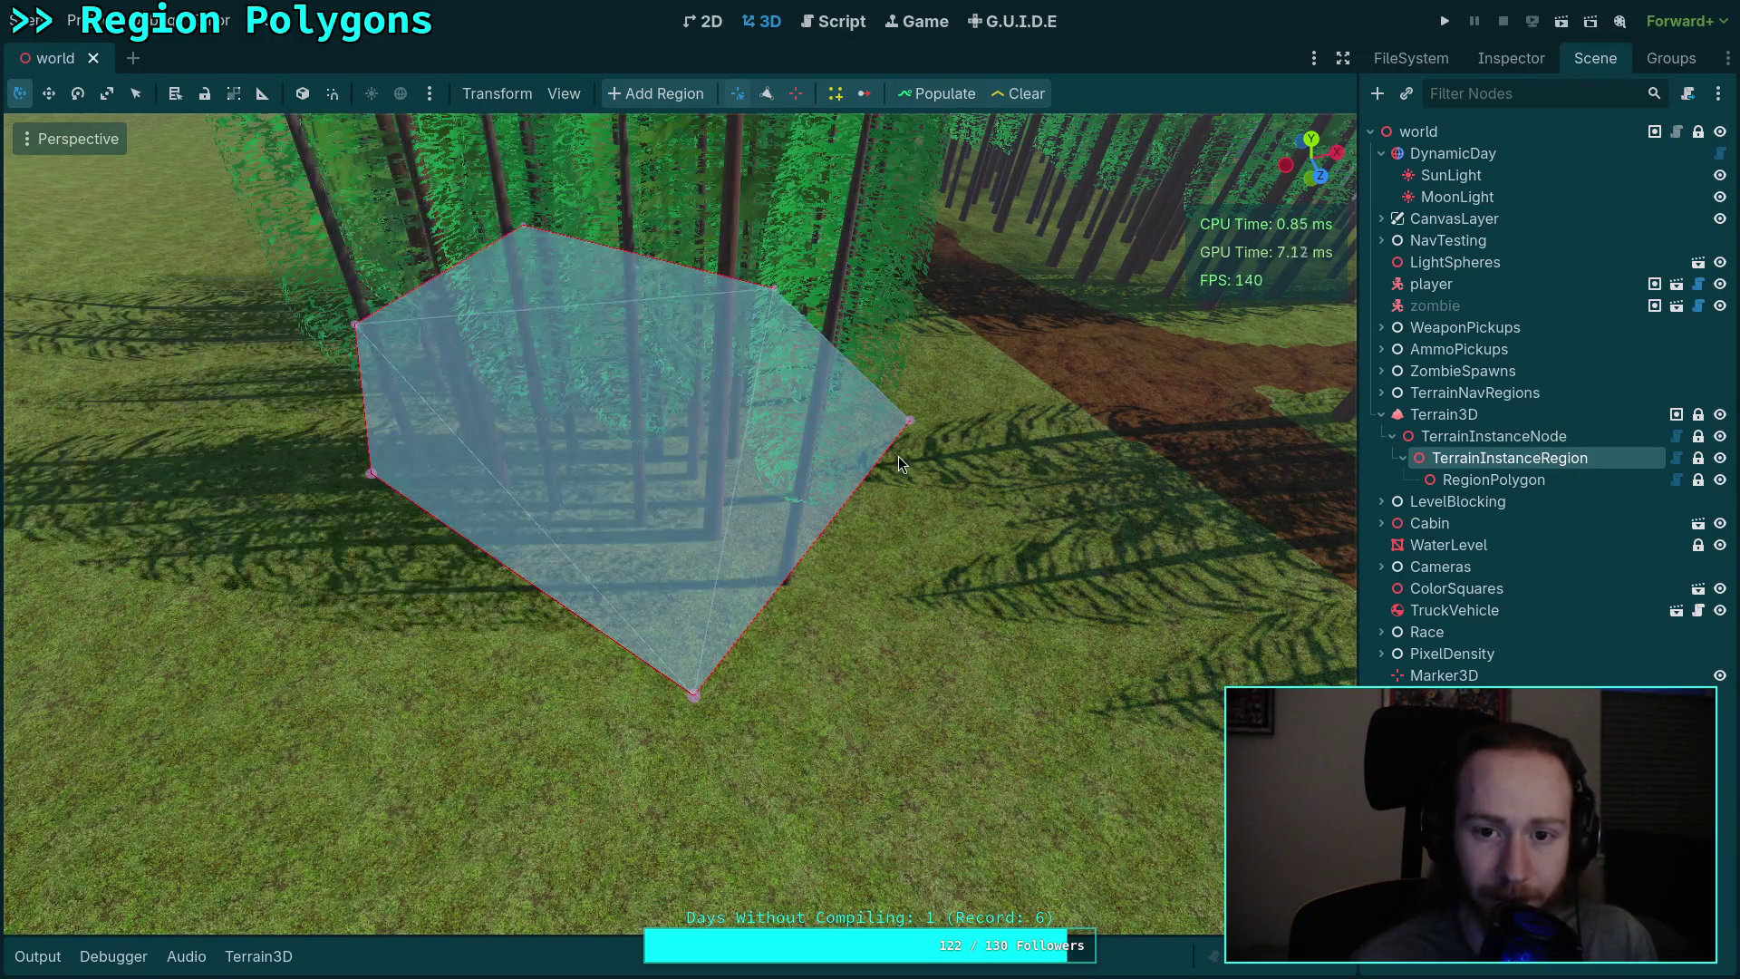
mouse_move(873, 481)
left_mouse_down()
mouse_move(865, 426)
mouse_move(1033, 120)
left_mouse_up()
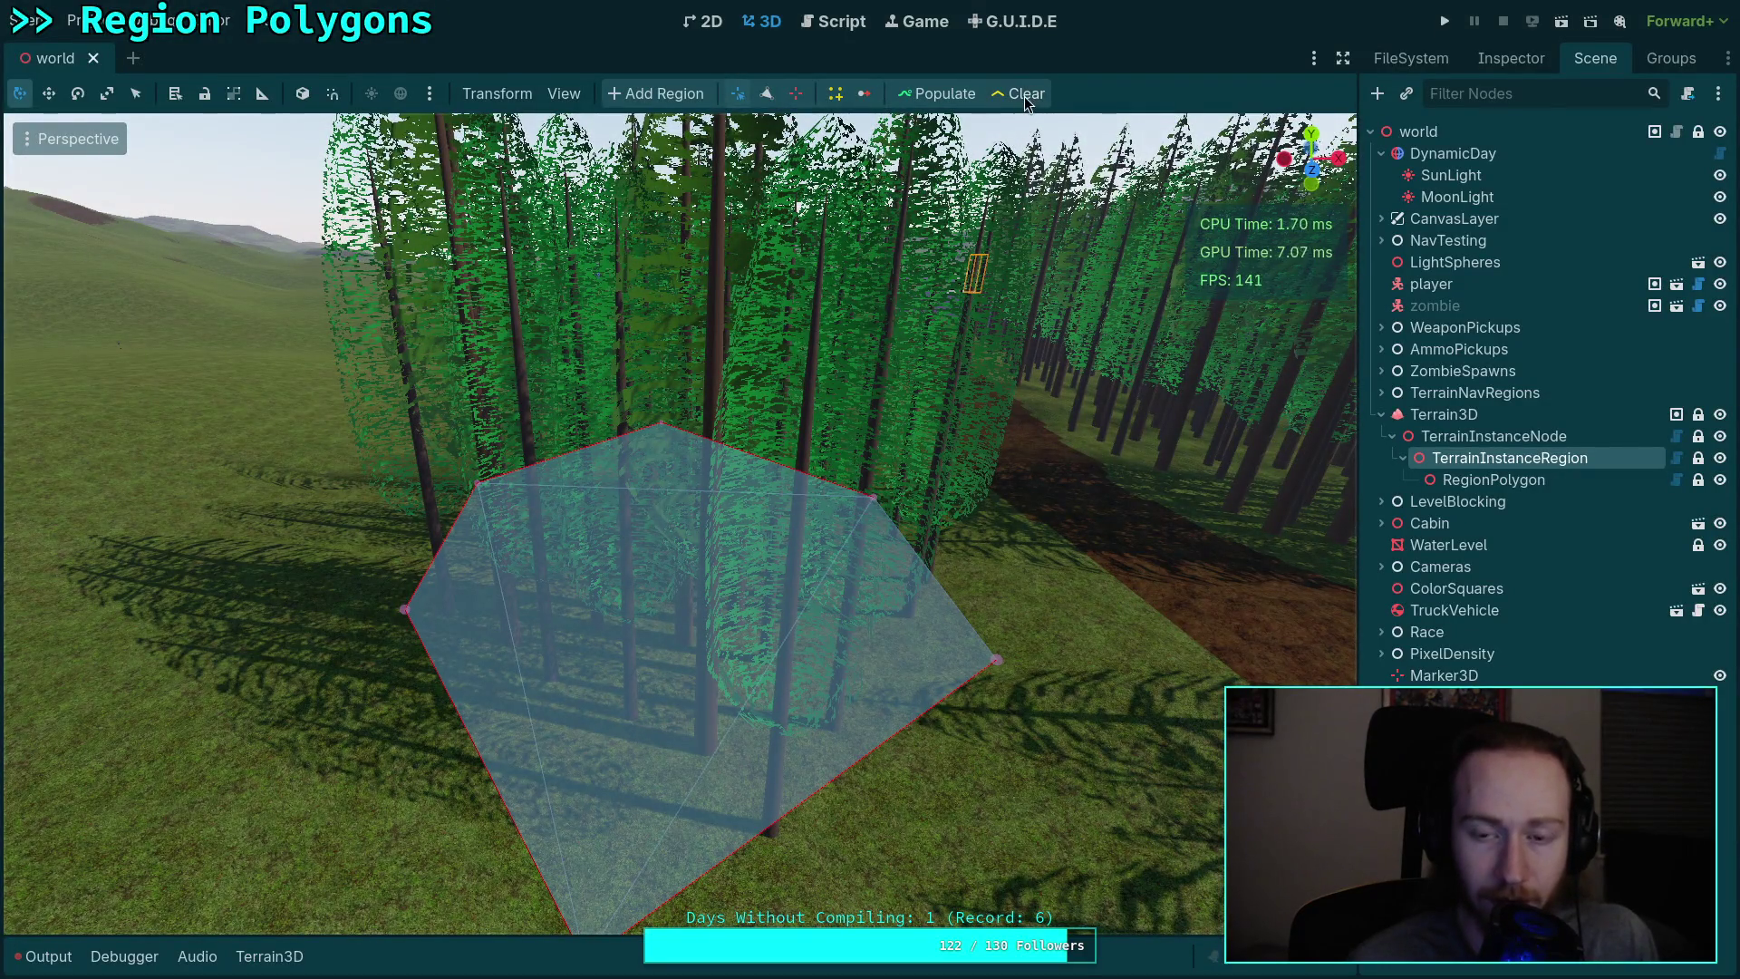
left_click_drag(880, 543, 416, 814)
left_click(48, 956)
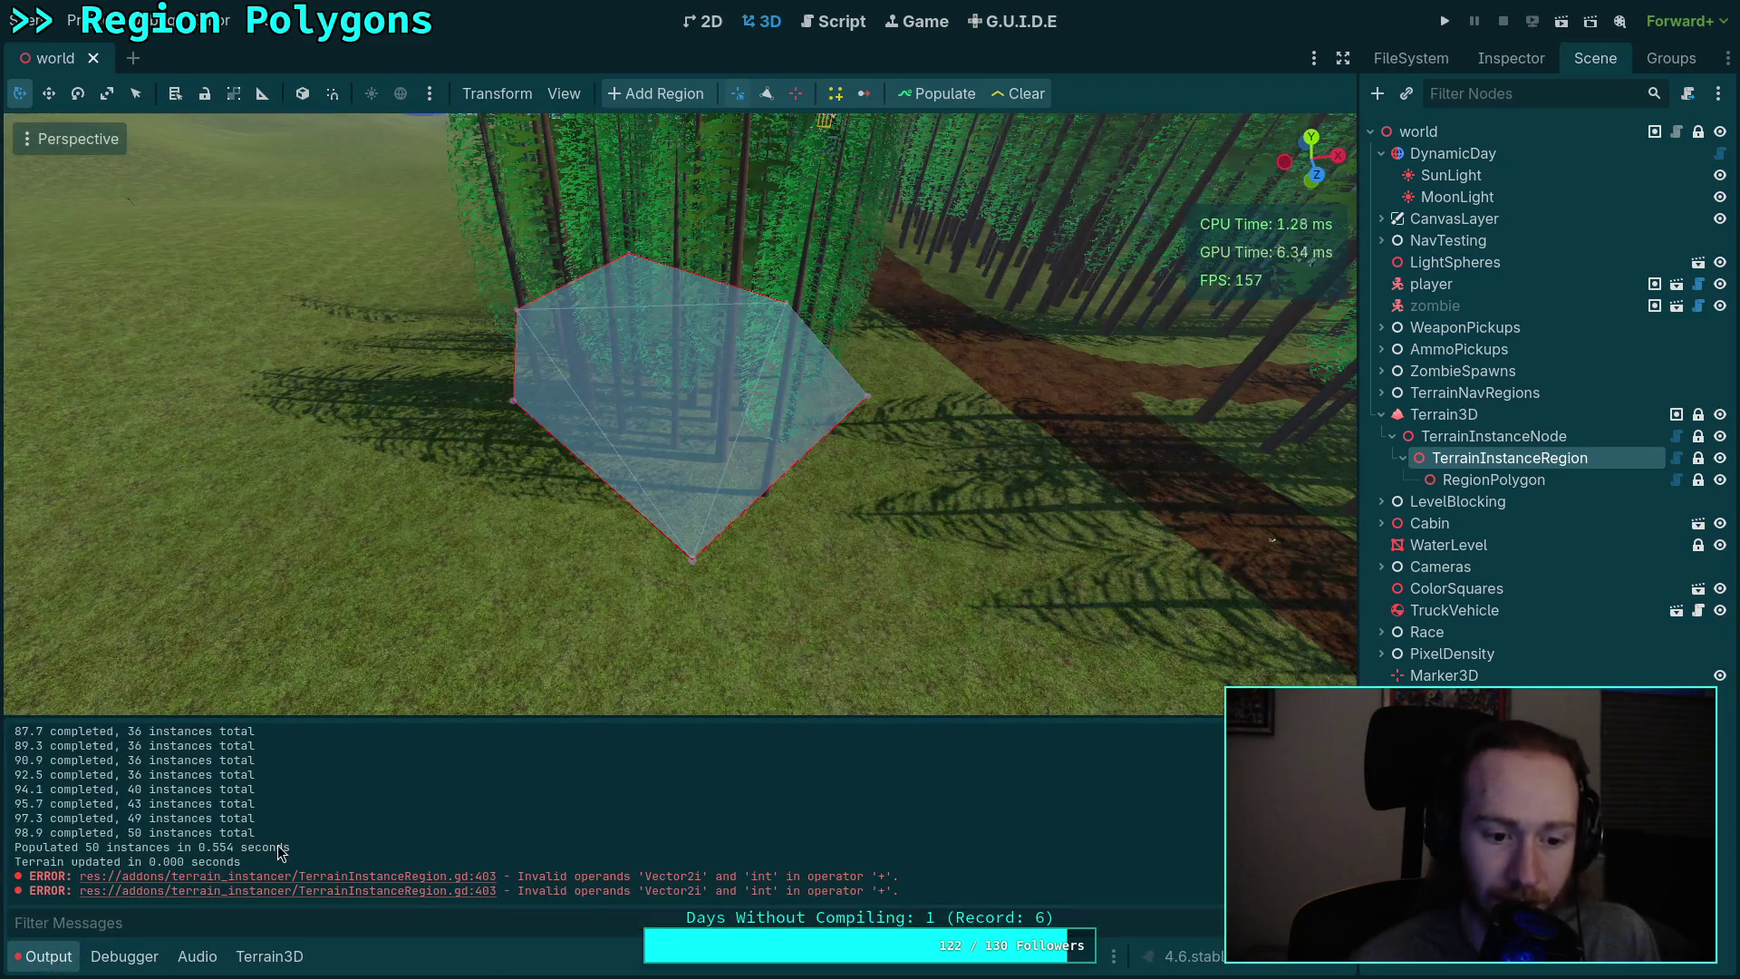
Step: Jump from the error to TerrainInstanceRegion.gd line 403 and select 'index'
left_click(457, 879)
scroll(644, 492, "up", 2)
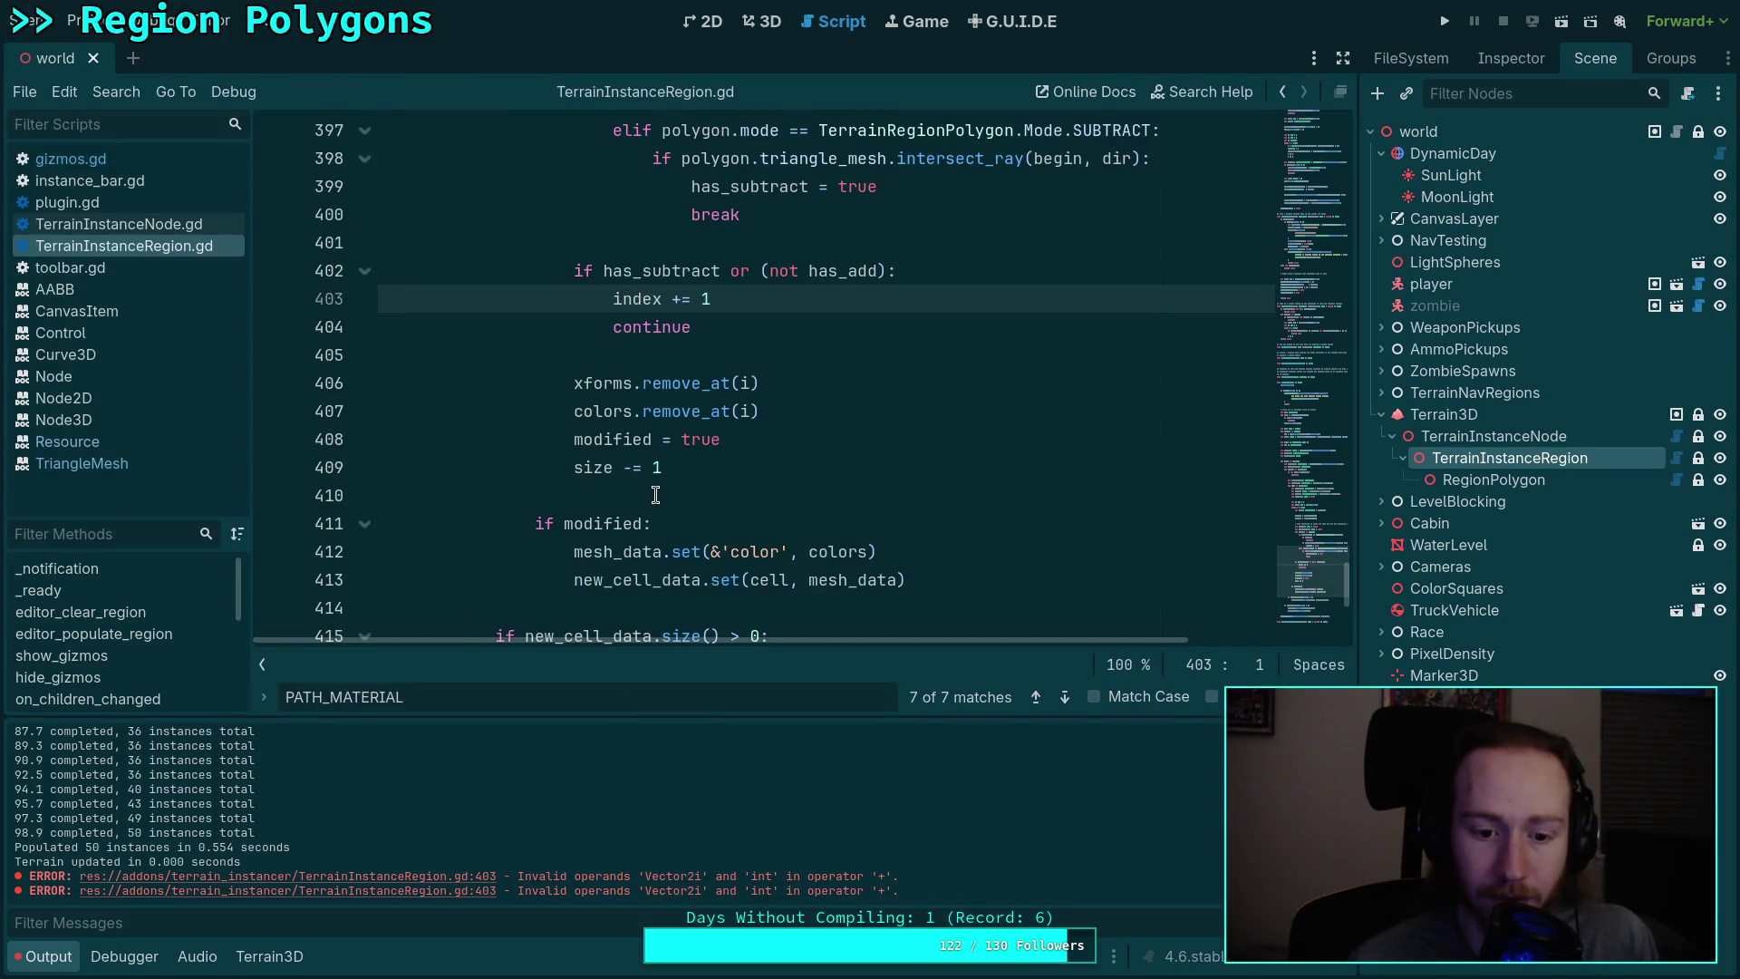
scroll(658, 510, "up", 2)
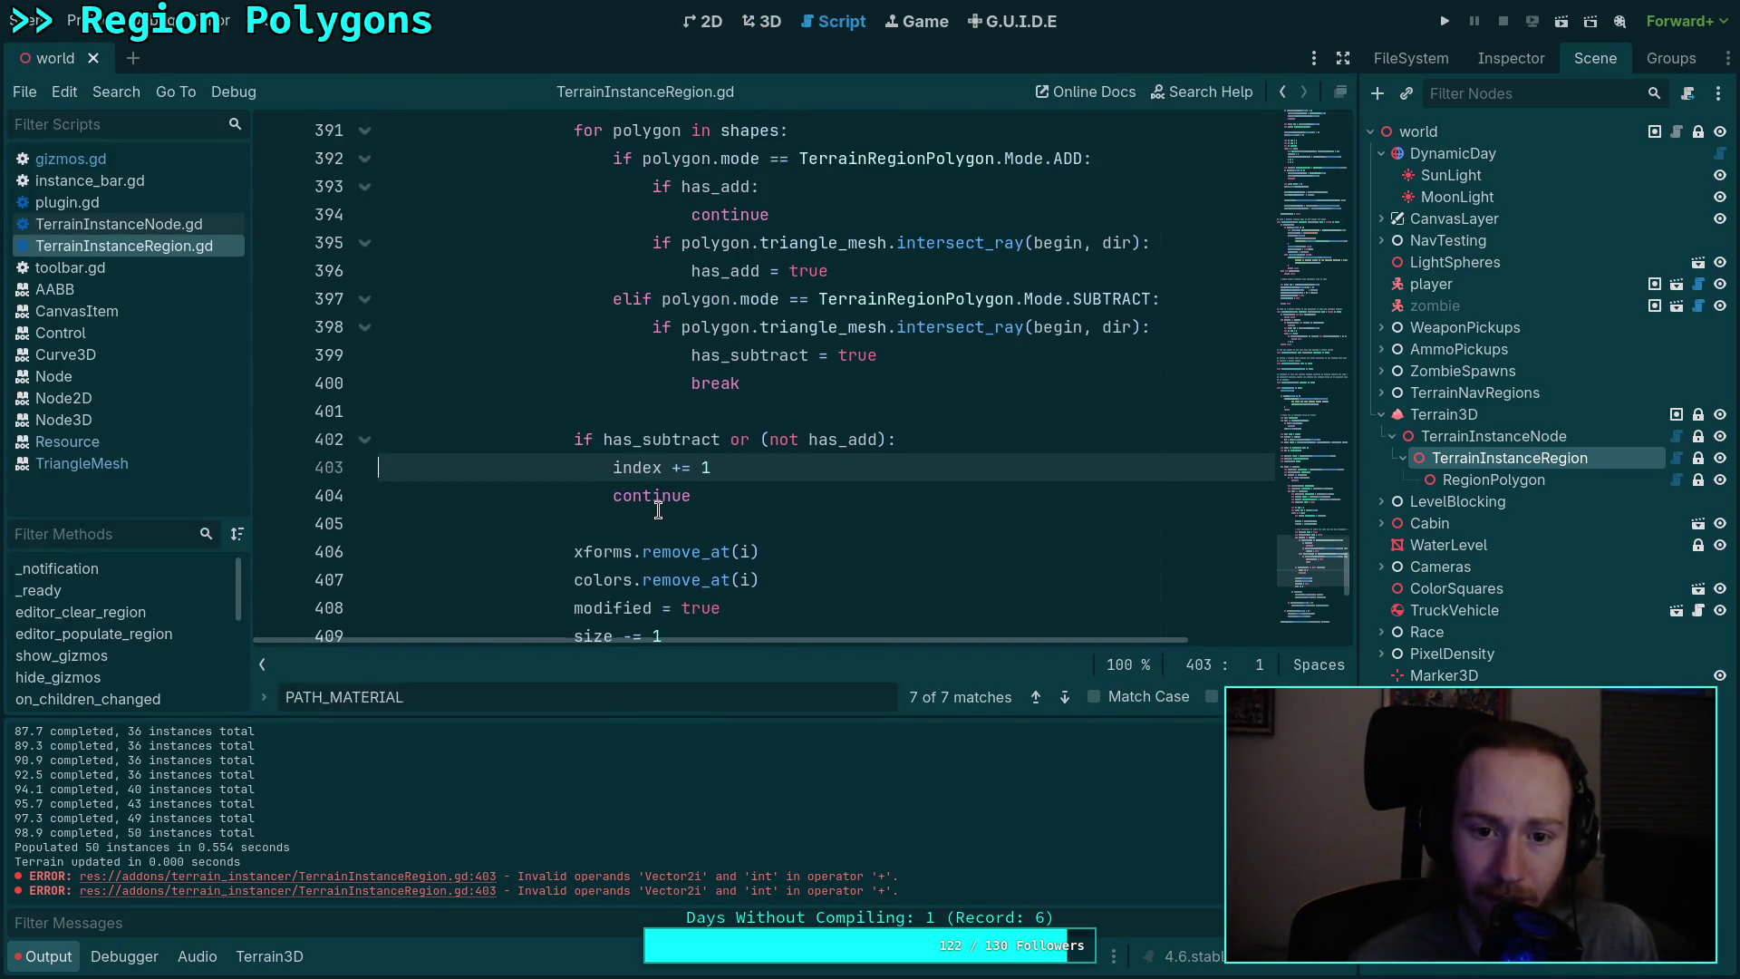
double_click(640, 462)
scroll(680, 459, "up", 10)
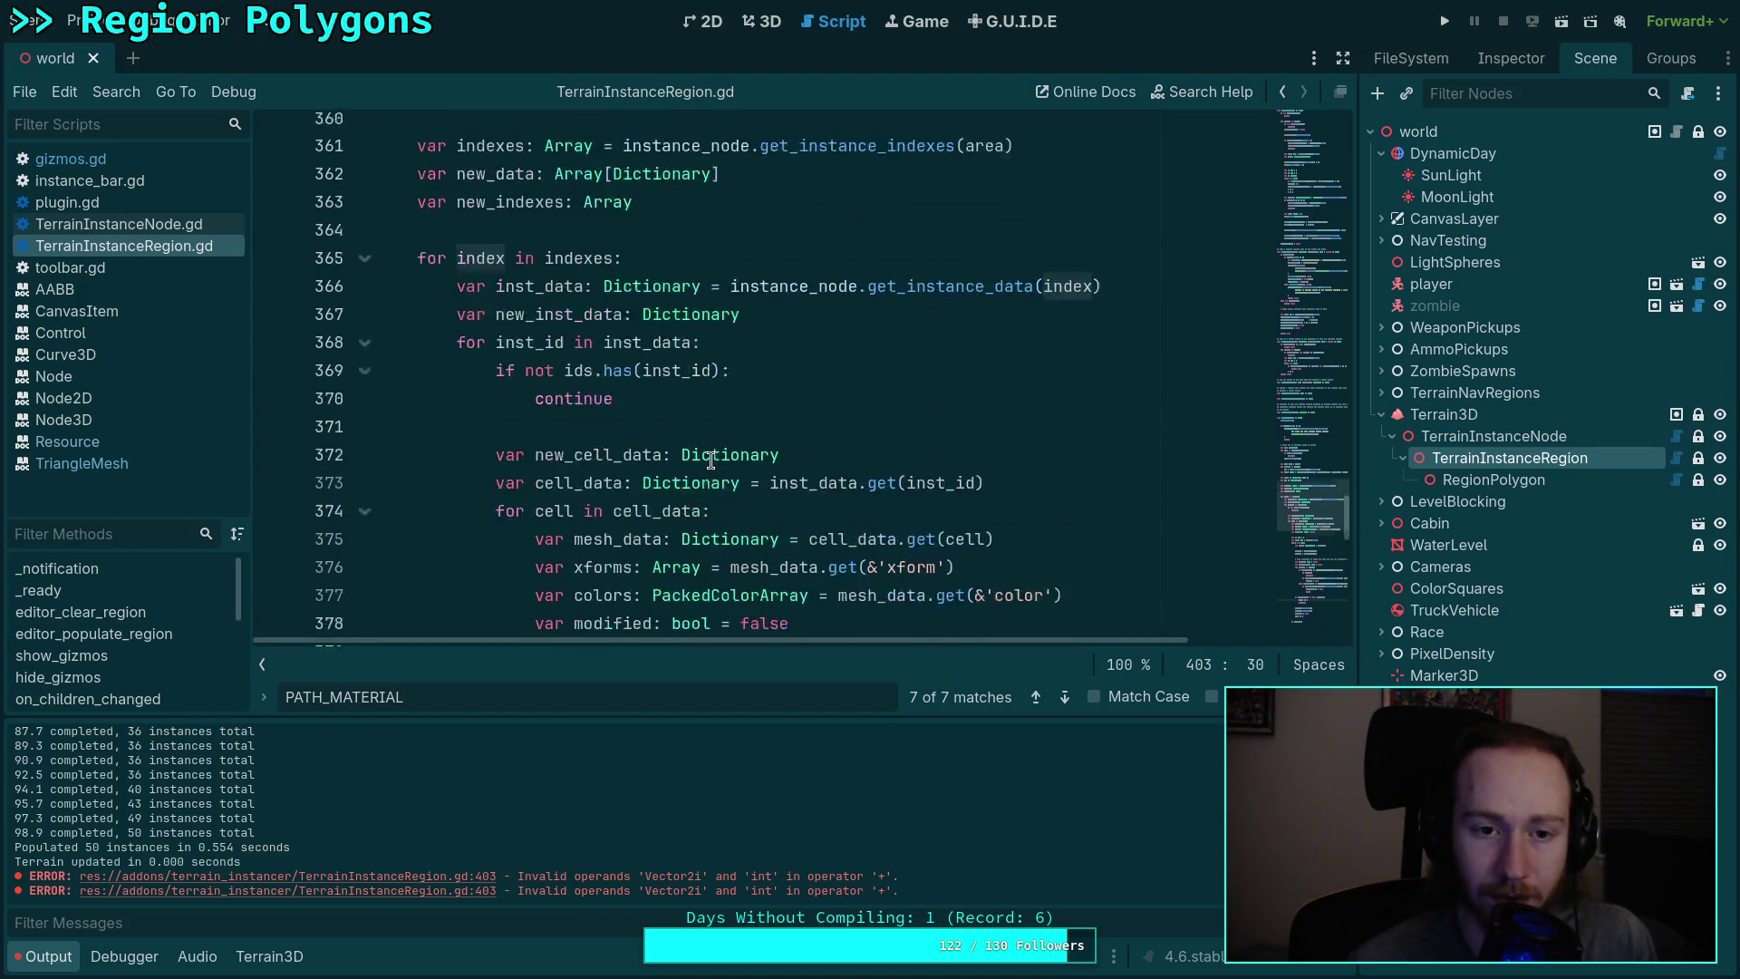
scroll(711, 460, "up", 2)
scroll(602, 415, "down", 12)
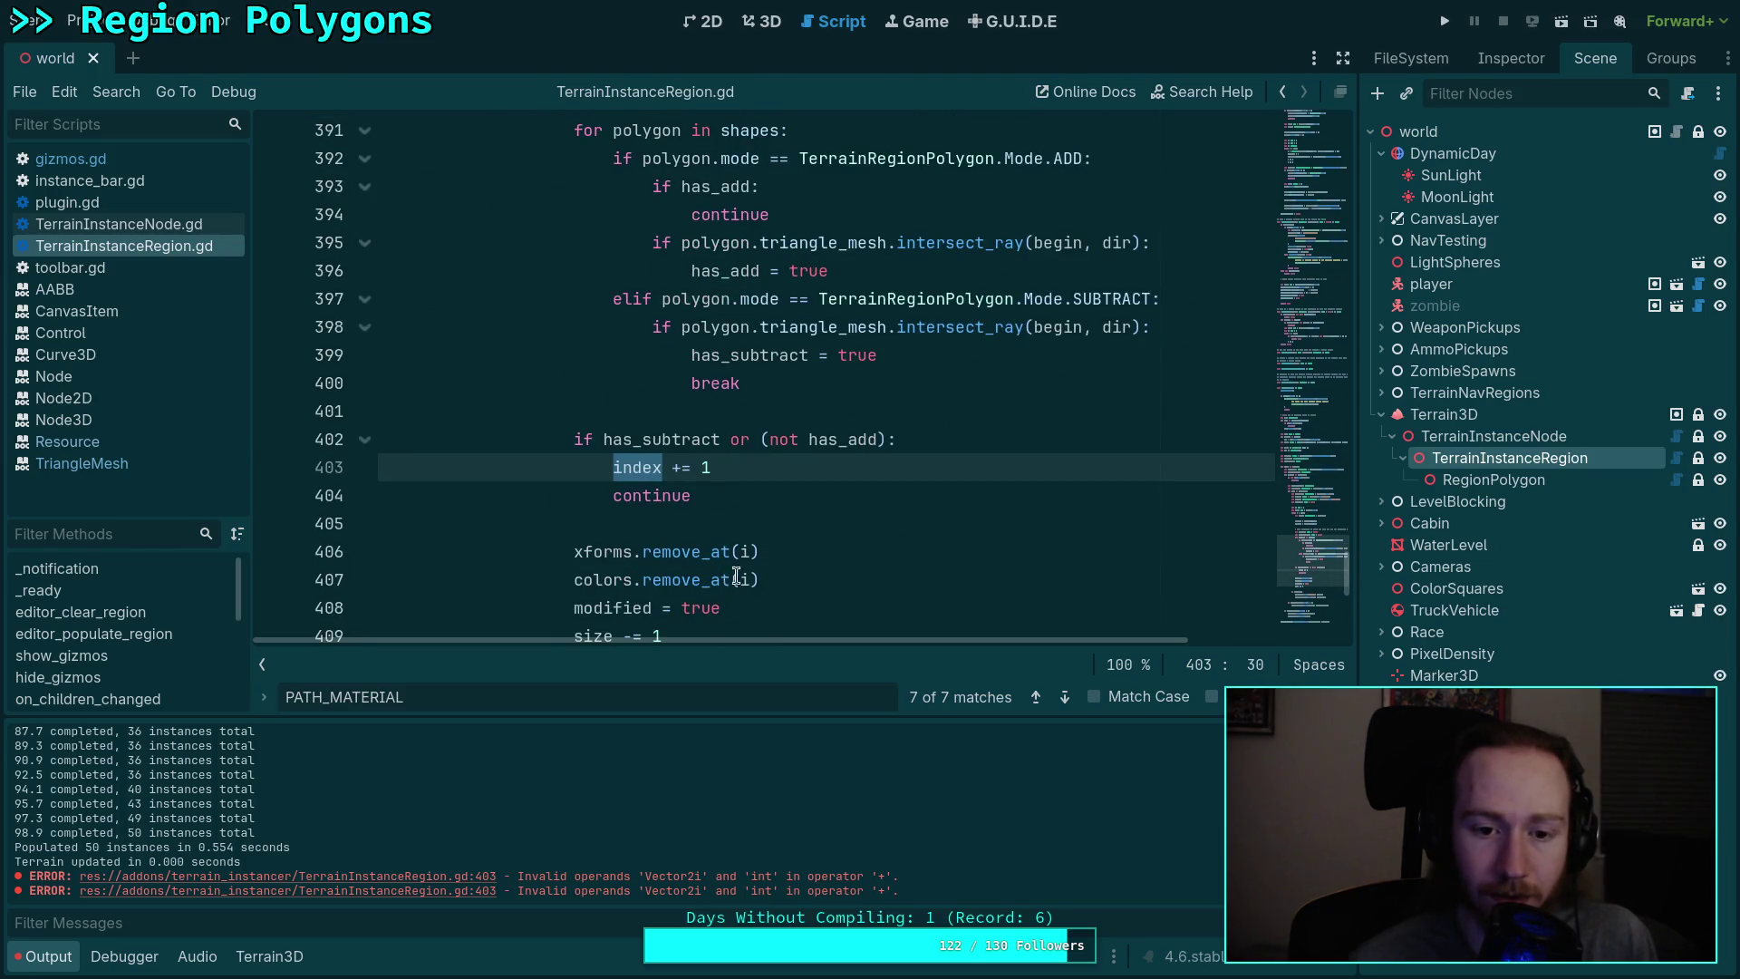
scroll(770, 521, "up", 2)
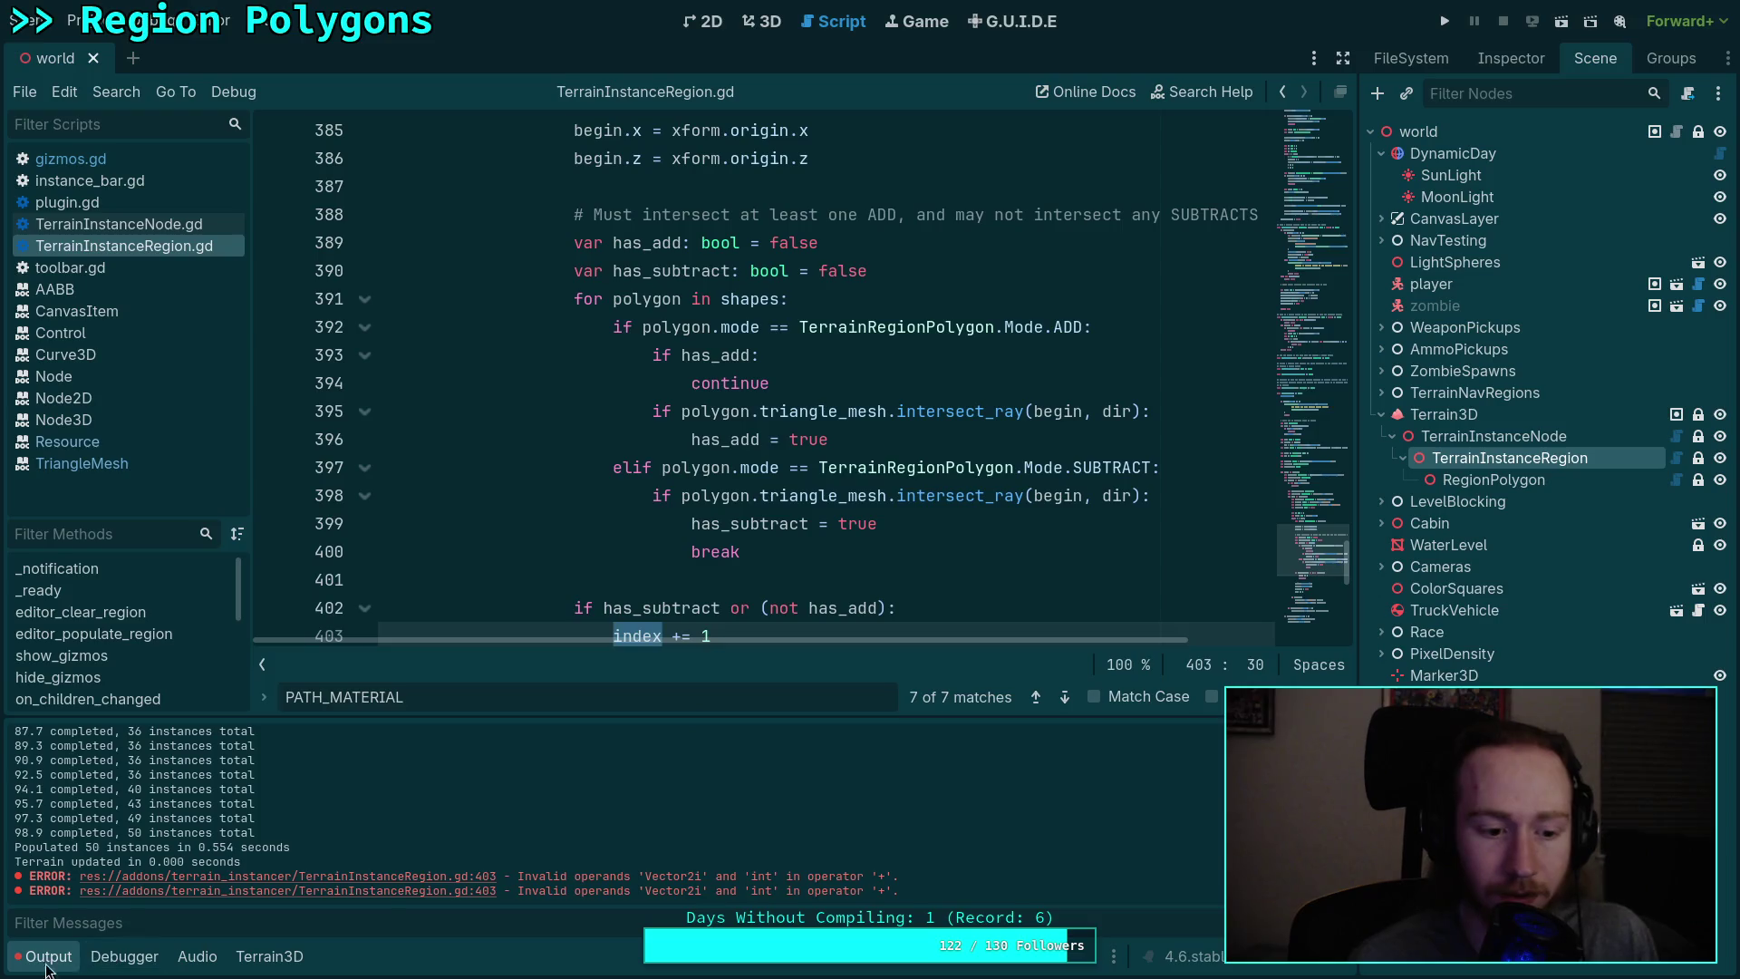
left_click(46, 962)
scroll(679, 607, "down", 3)
scroll(797, 560, "up", 3)
scroll(794, 558, "up", 4)
scroll(643, 692, "down", 3)
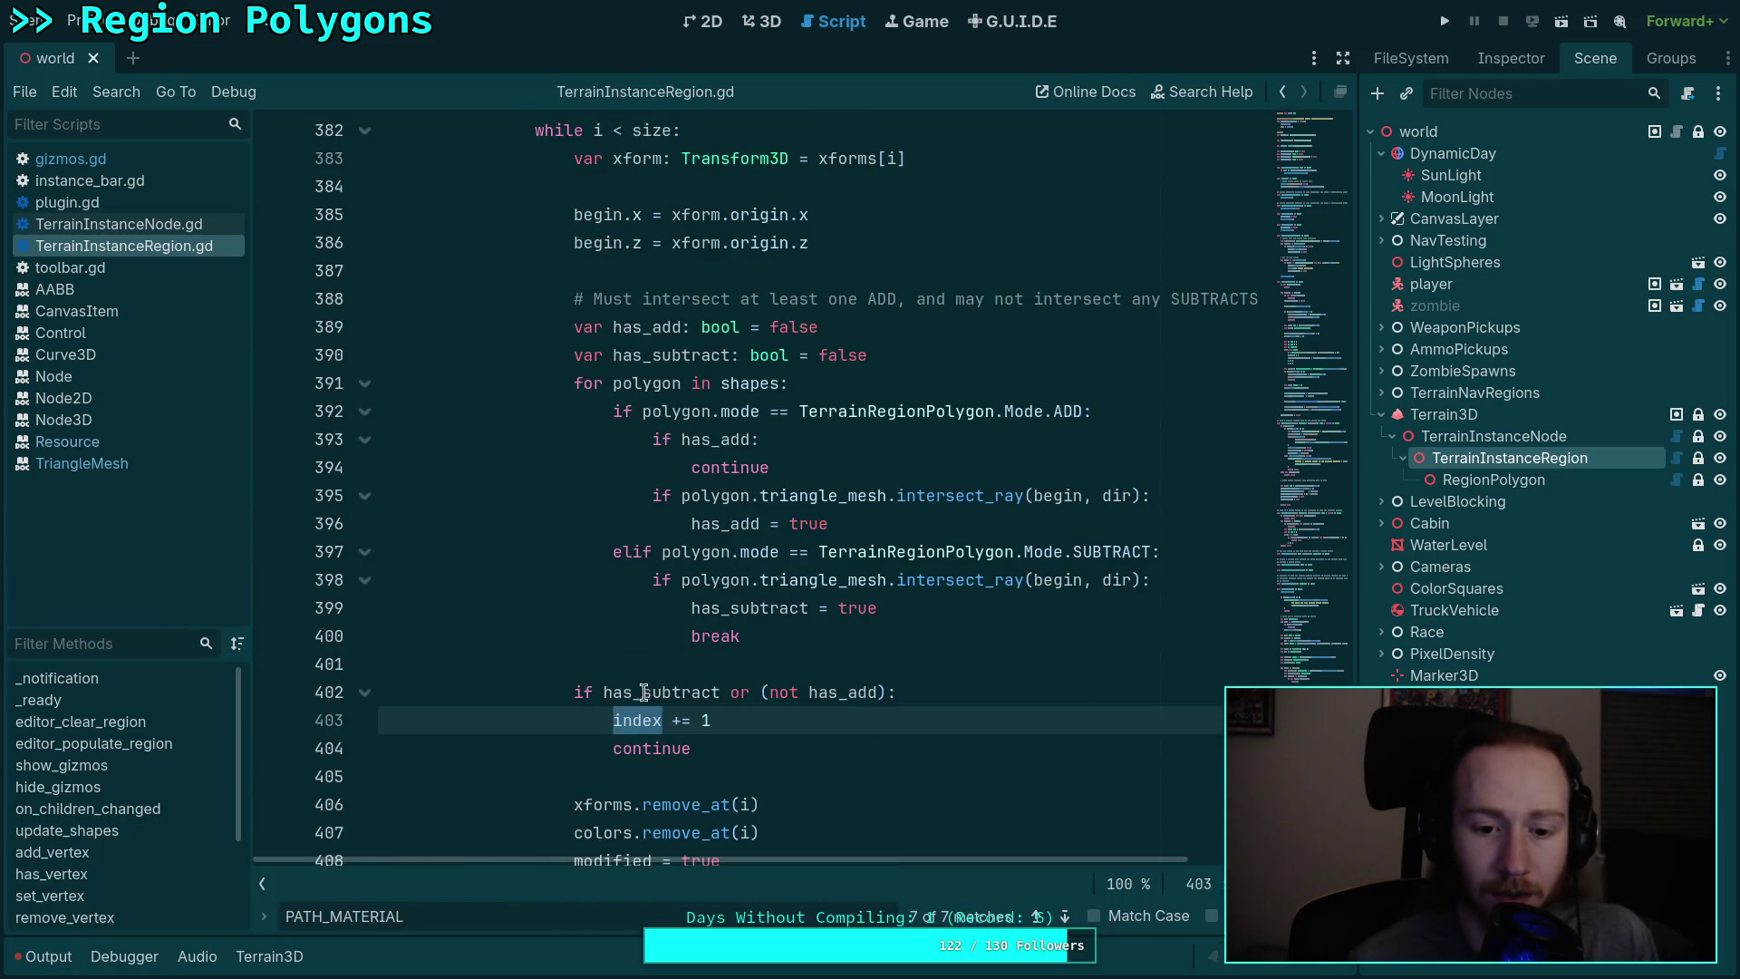
Step: Replace 'index' with 'i' on line 403 and save the script
type("i")
key("Escape")
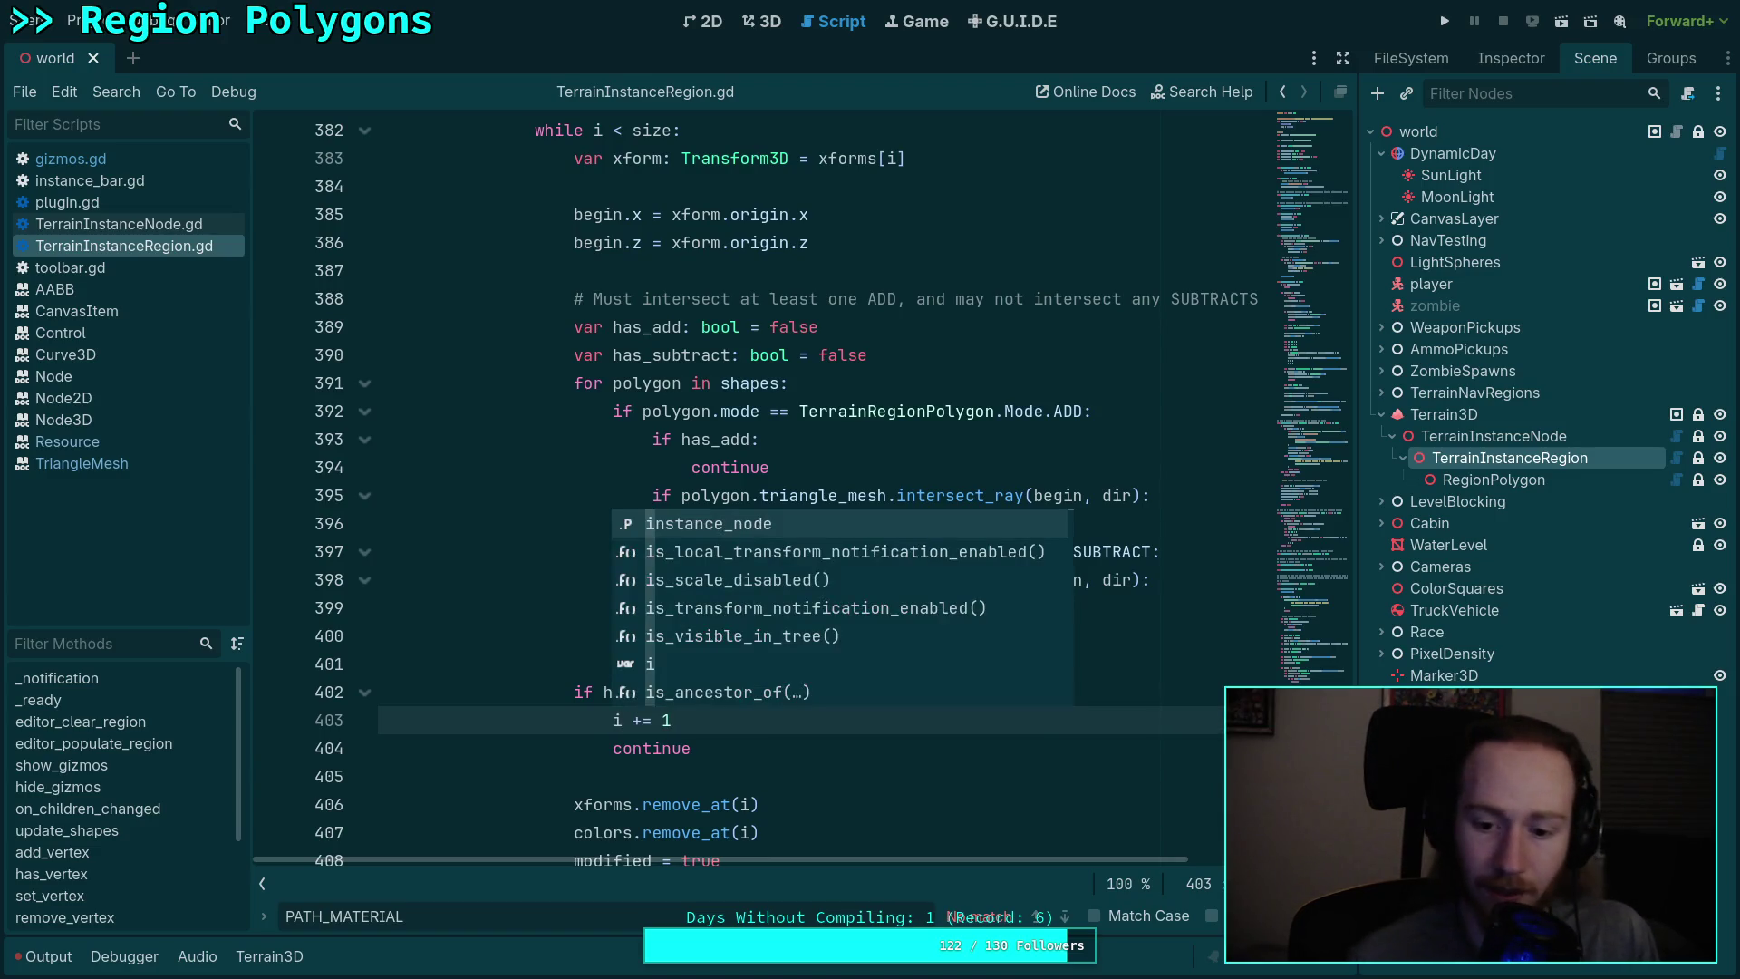
left_click(641, 692)
scroll(642, 612, "up", 1)
scroll(642, 613, "up", 7)
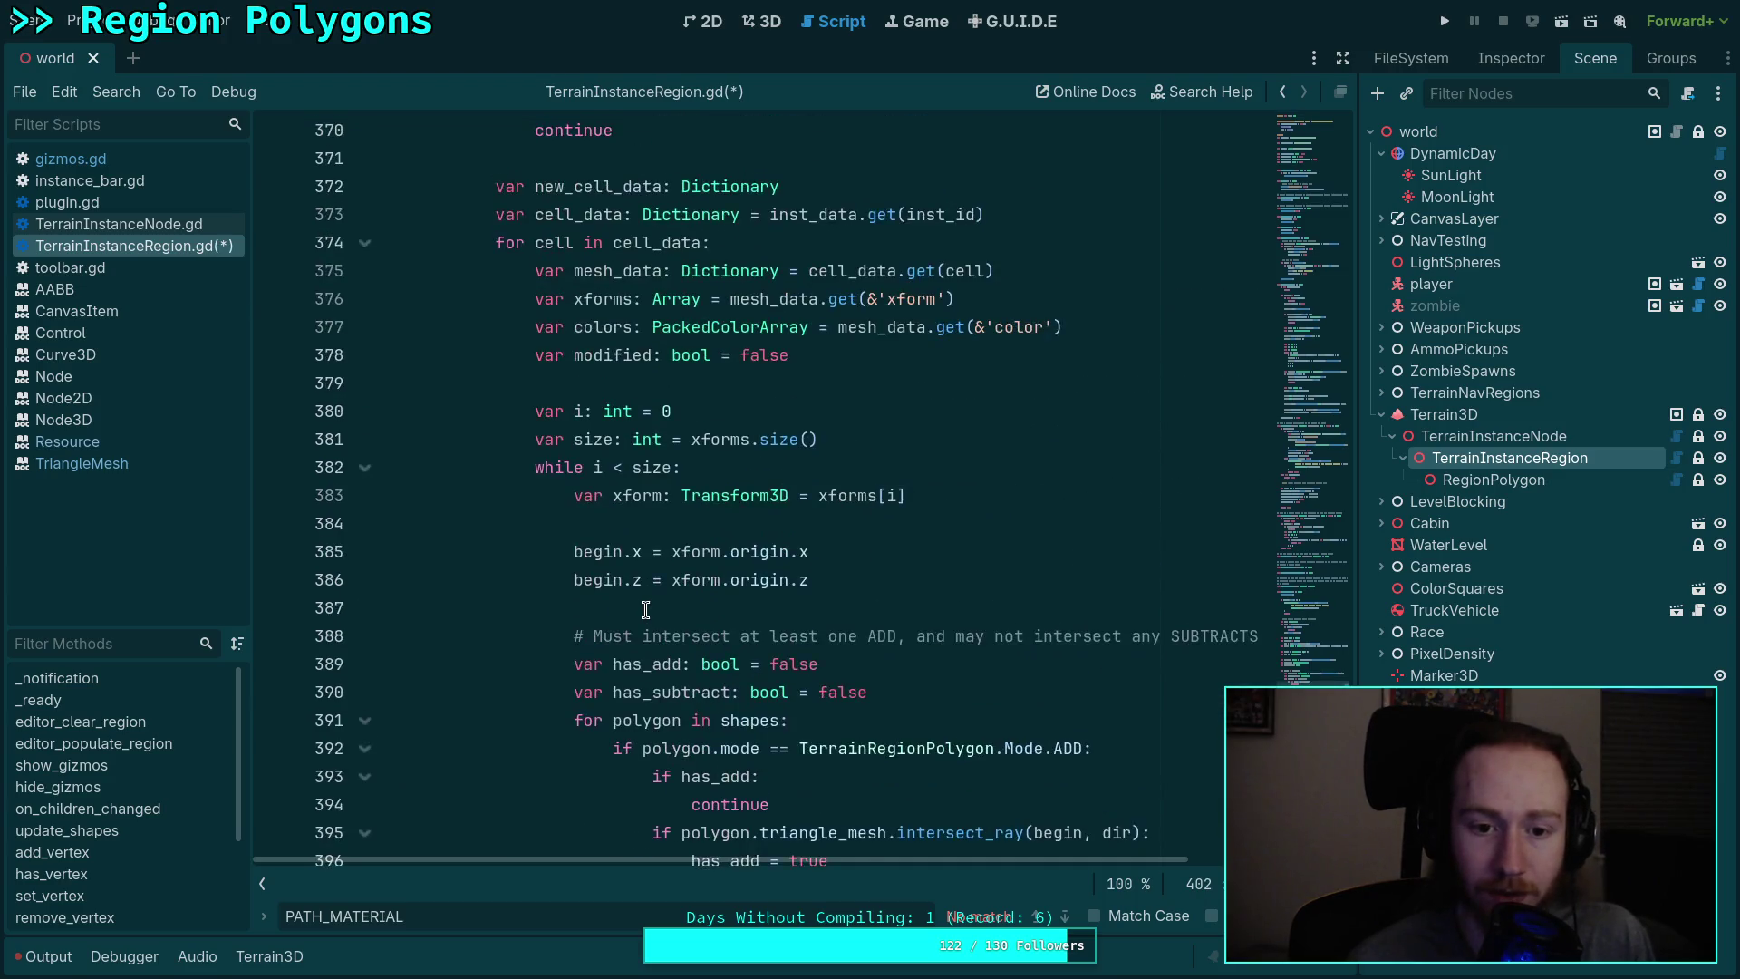
scroll(645, 609, "up", 8)
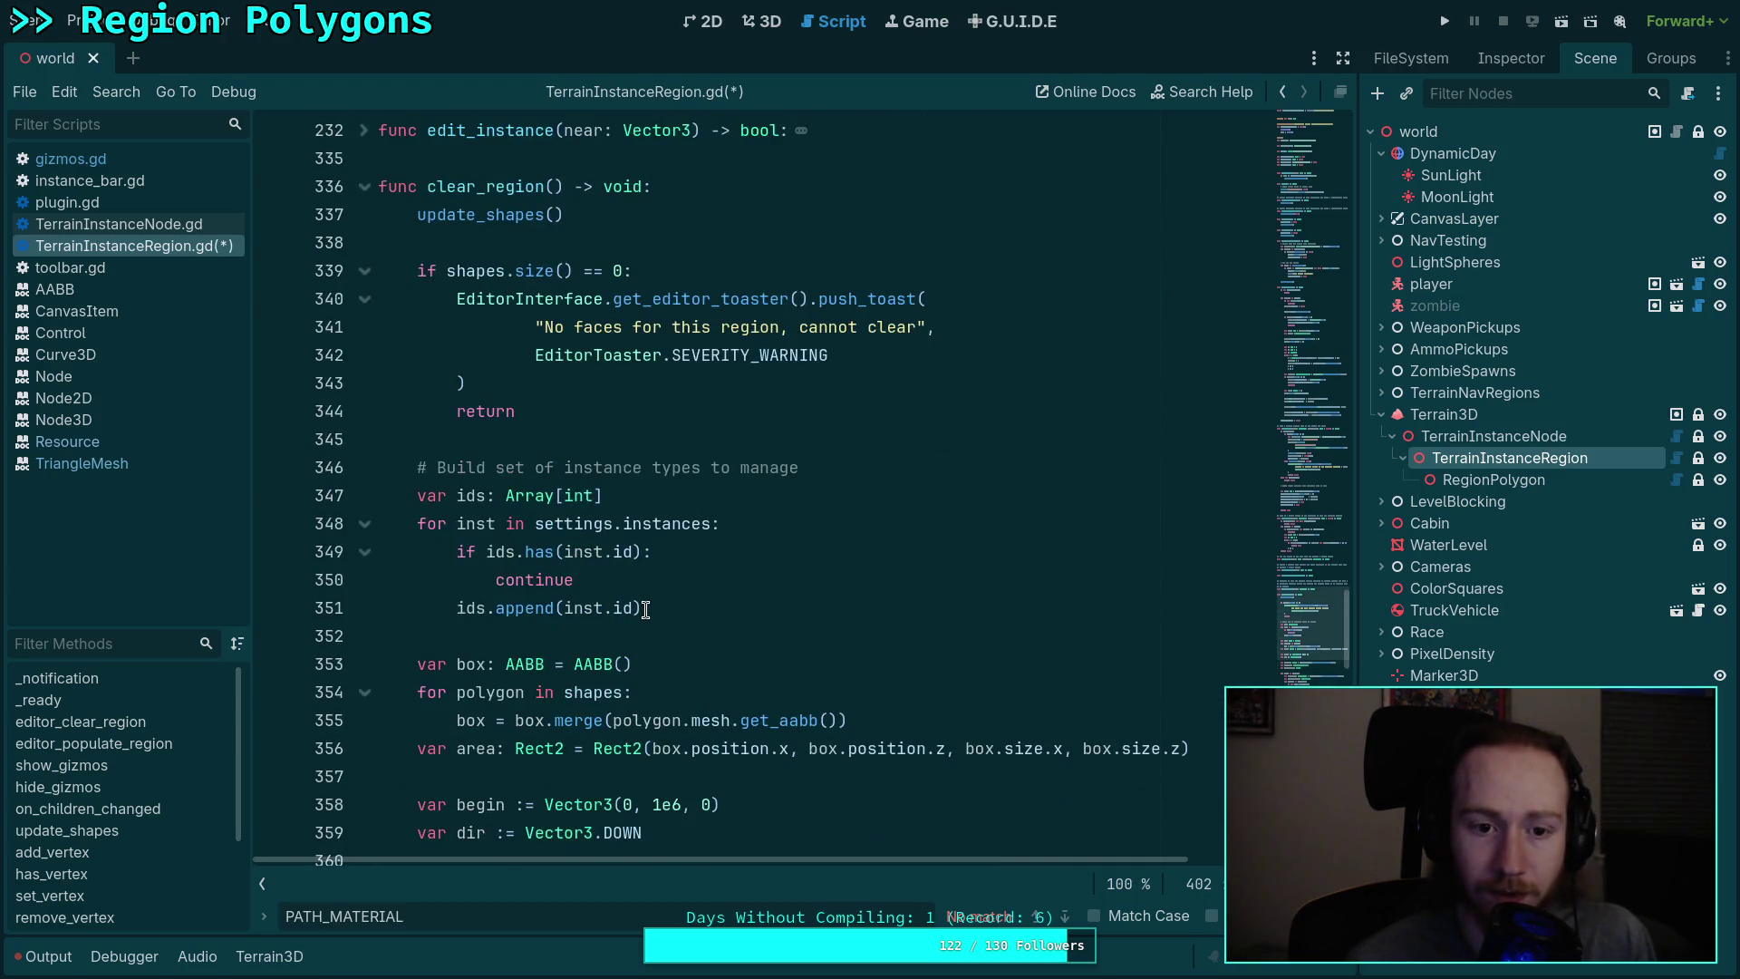
scroll(645, 609, "down", 15)
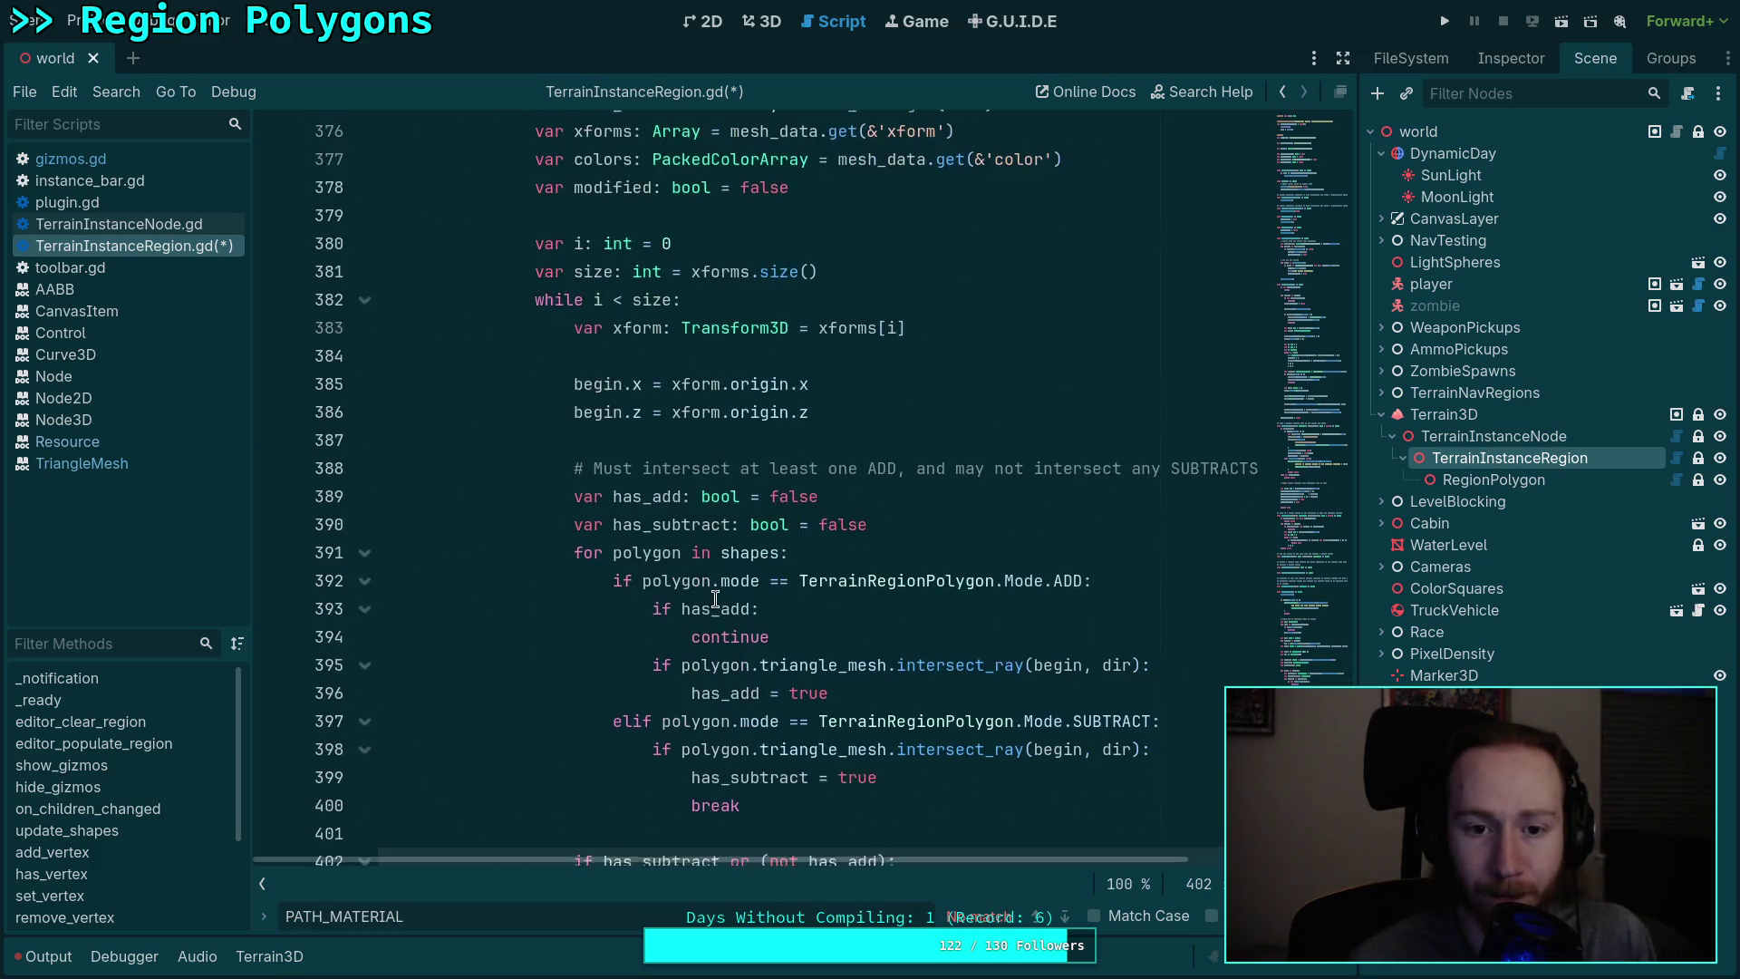
scroll(725, 600, "down", 4)
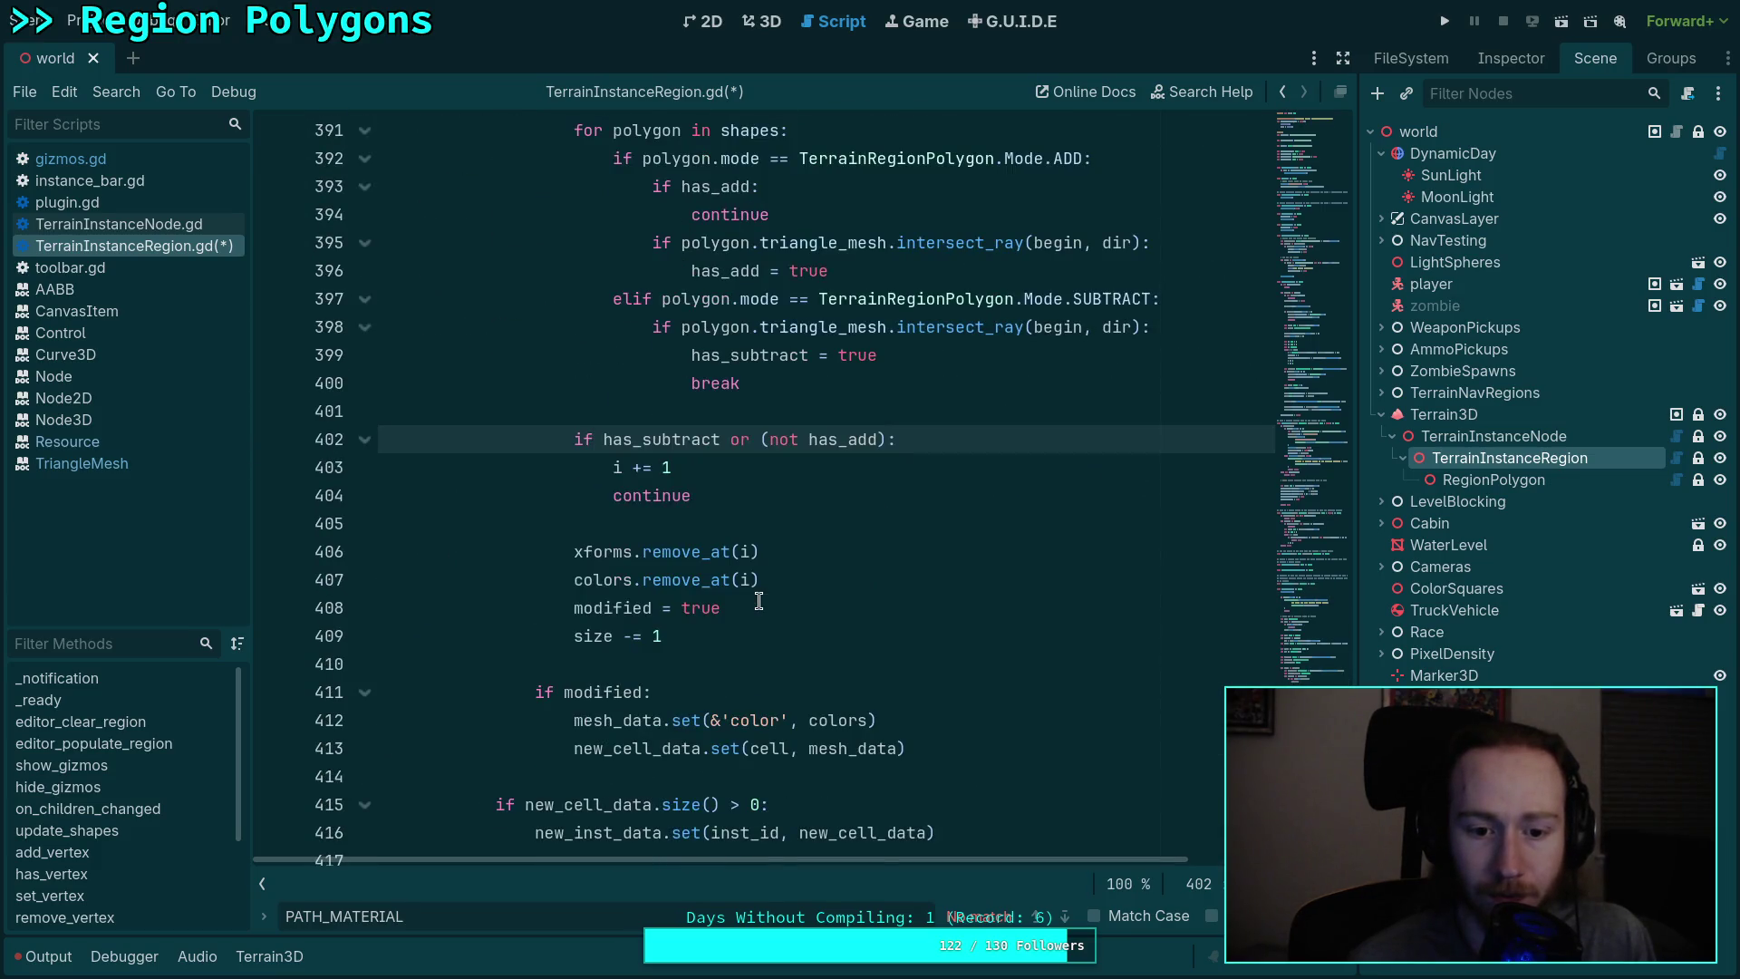
scroll(816, 595, "up", 4)
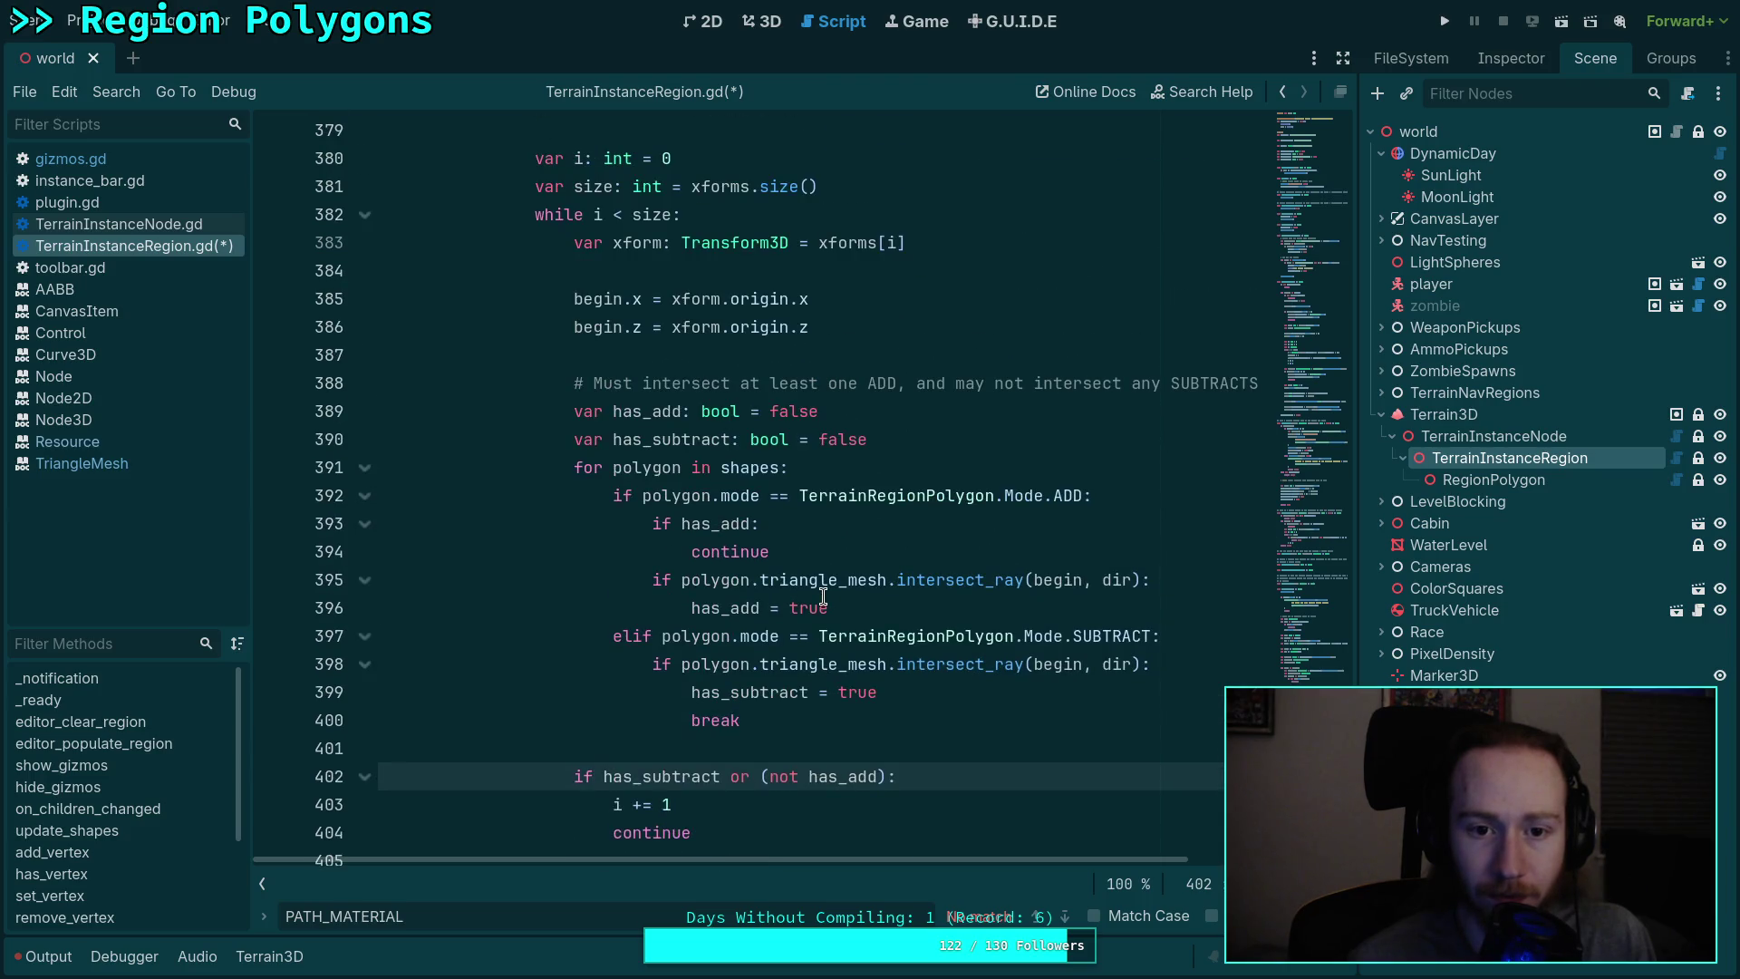
scroll(770, 580, "down", 3)
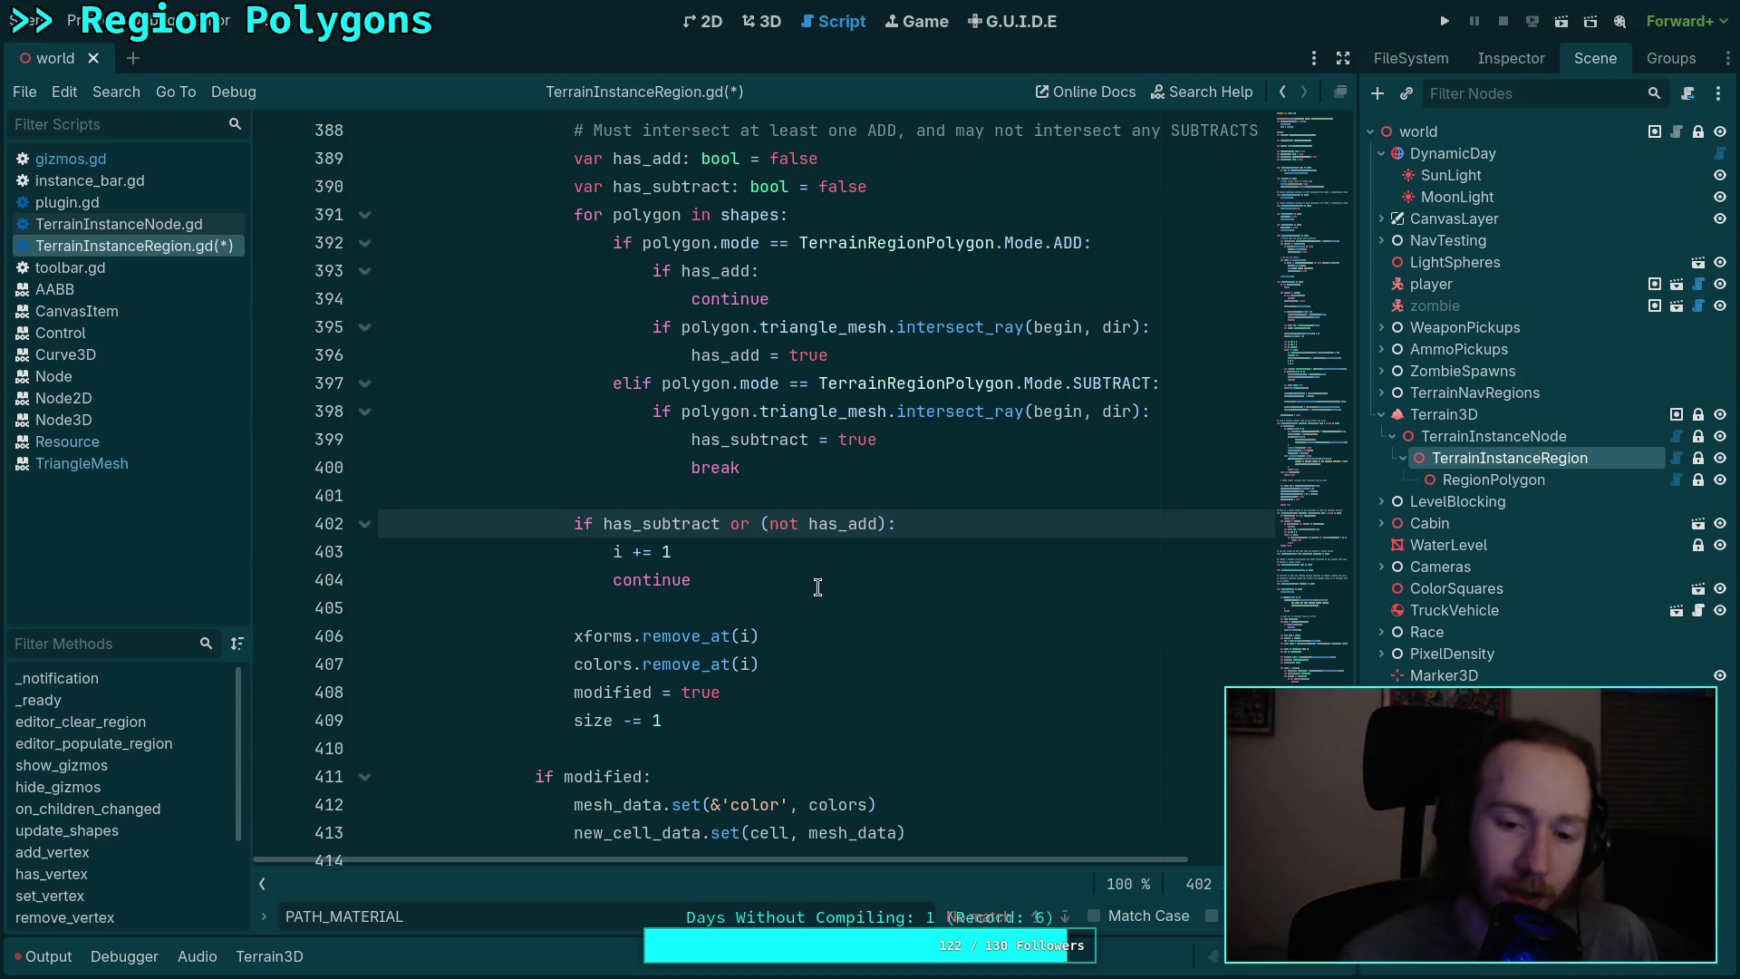
key("ctrl+s")
key("ctrl+F2")
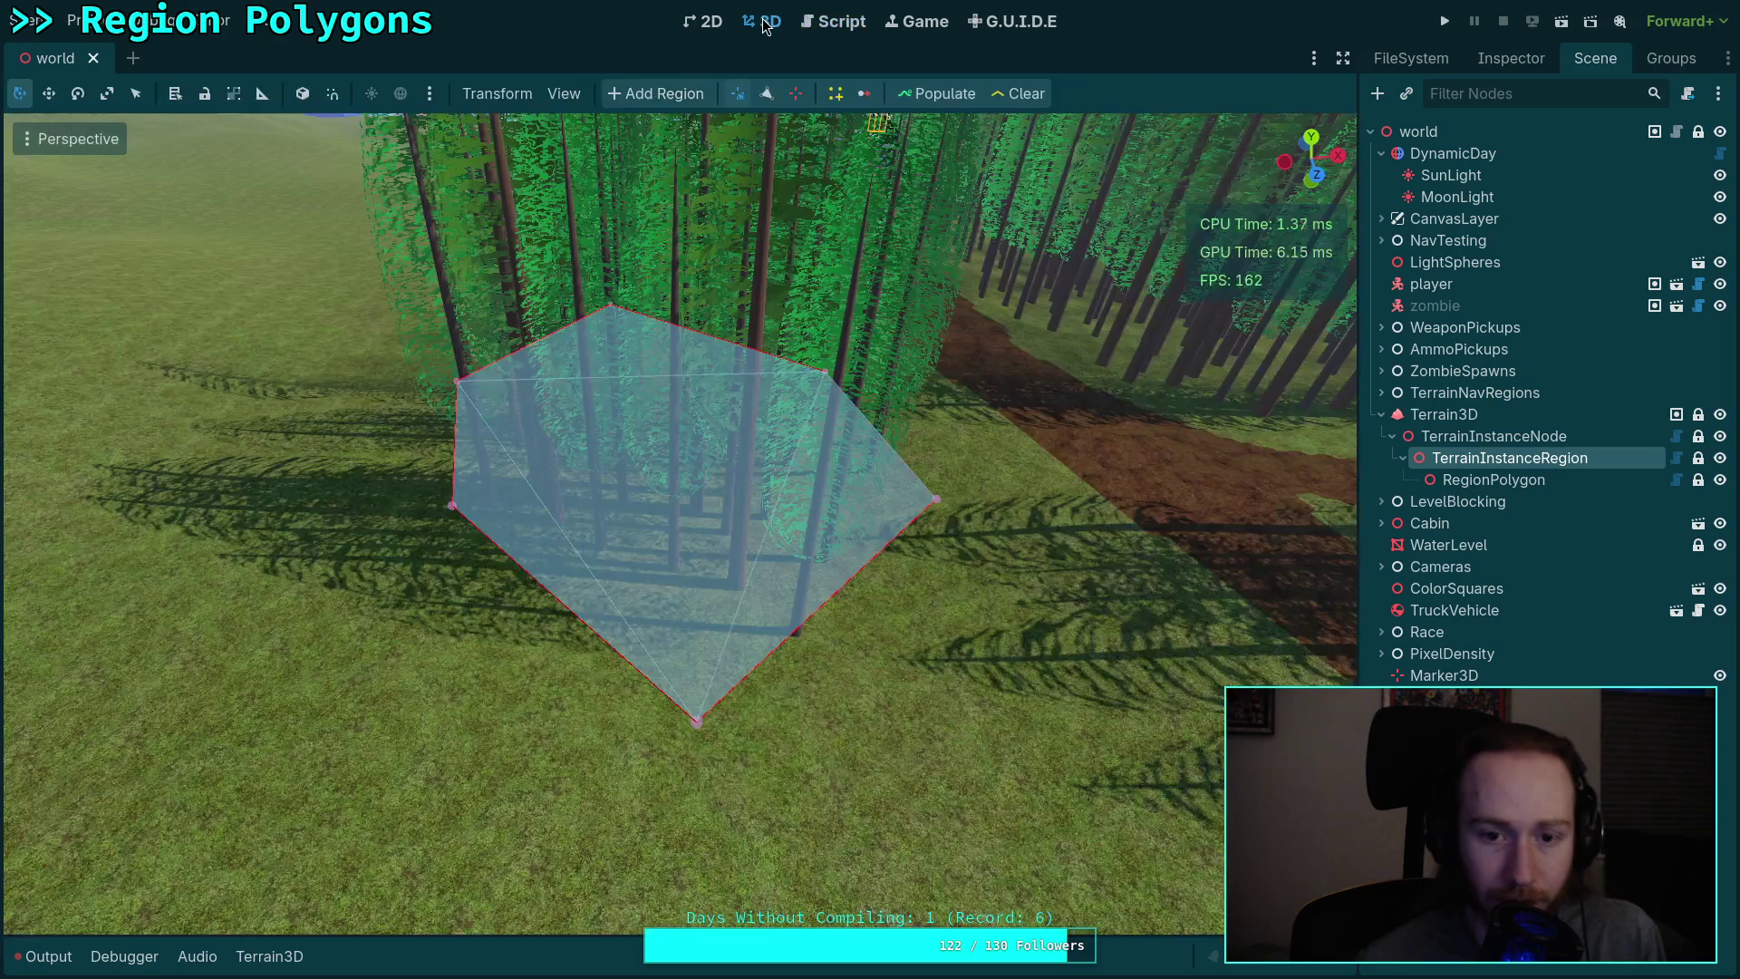
Step: Clear the trees inside the region polygon, undoing an accidental vertex drag
left_click(997, 96)
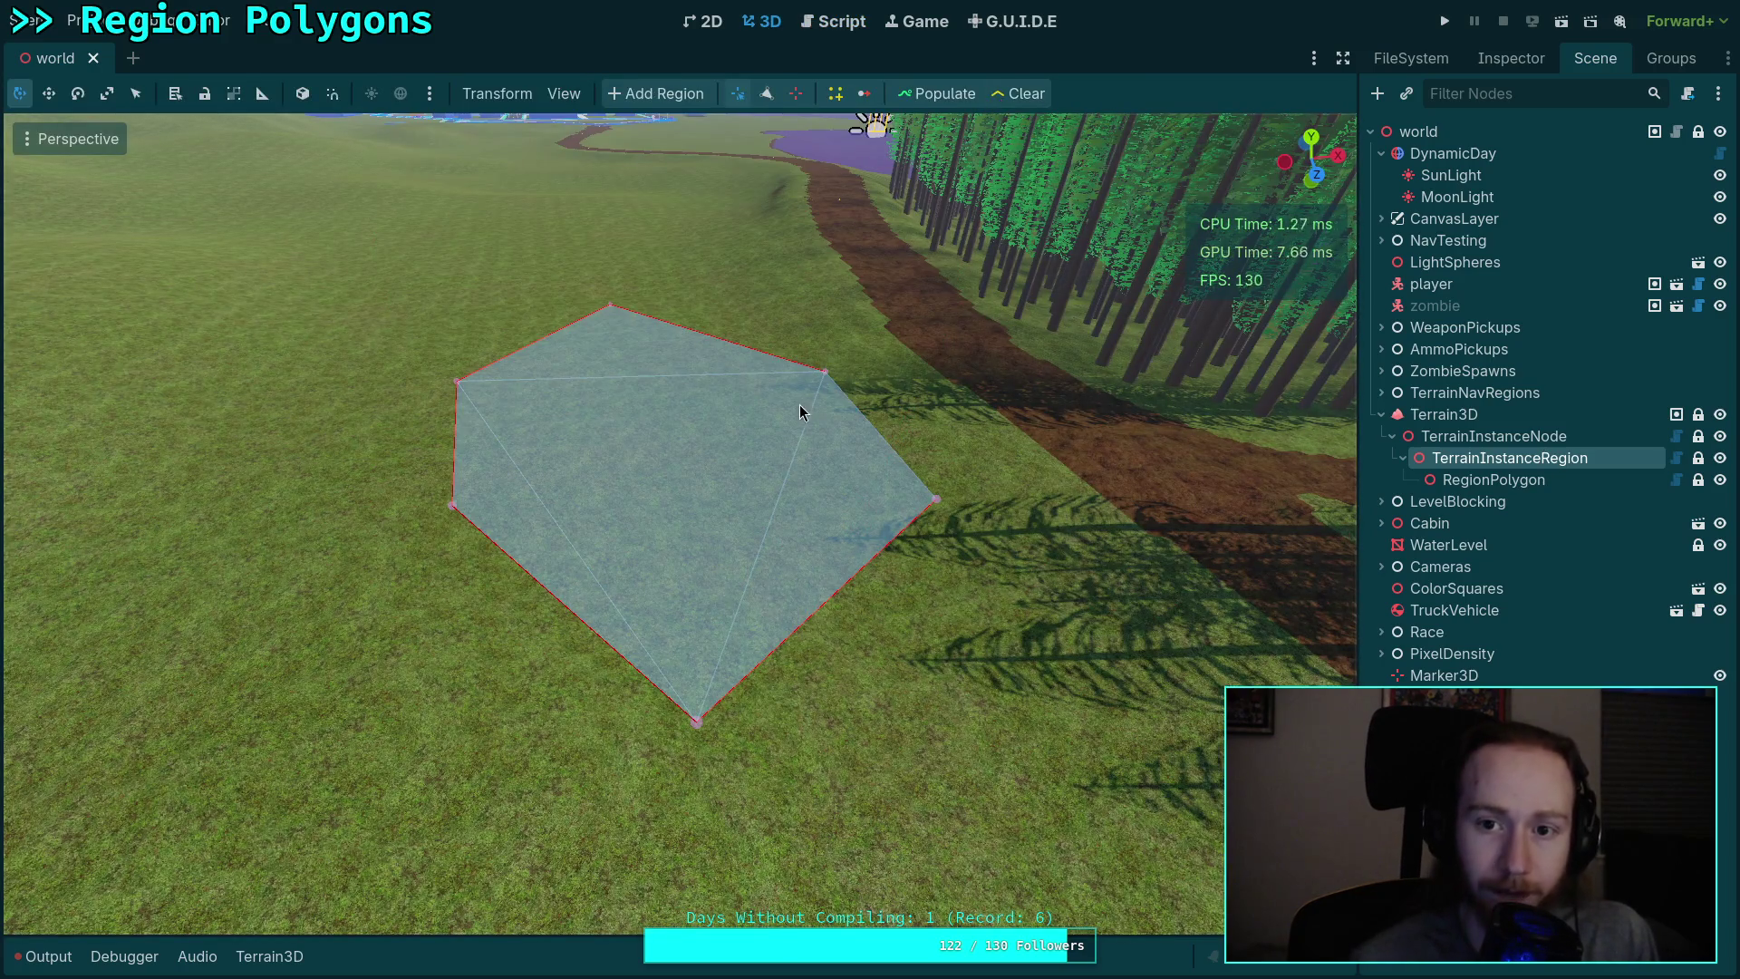
key("w")
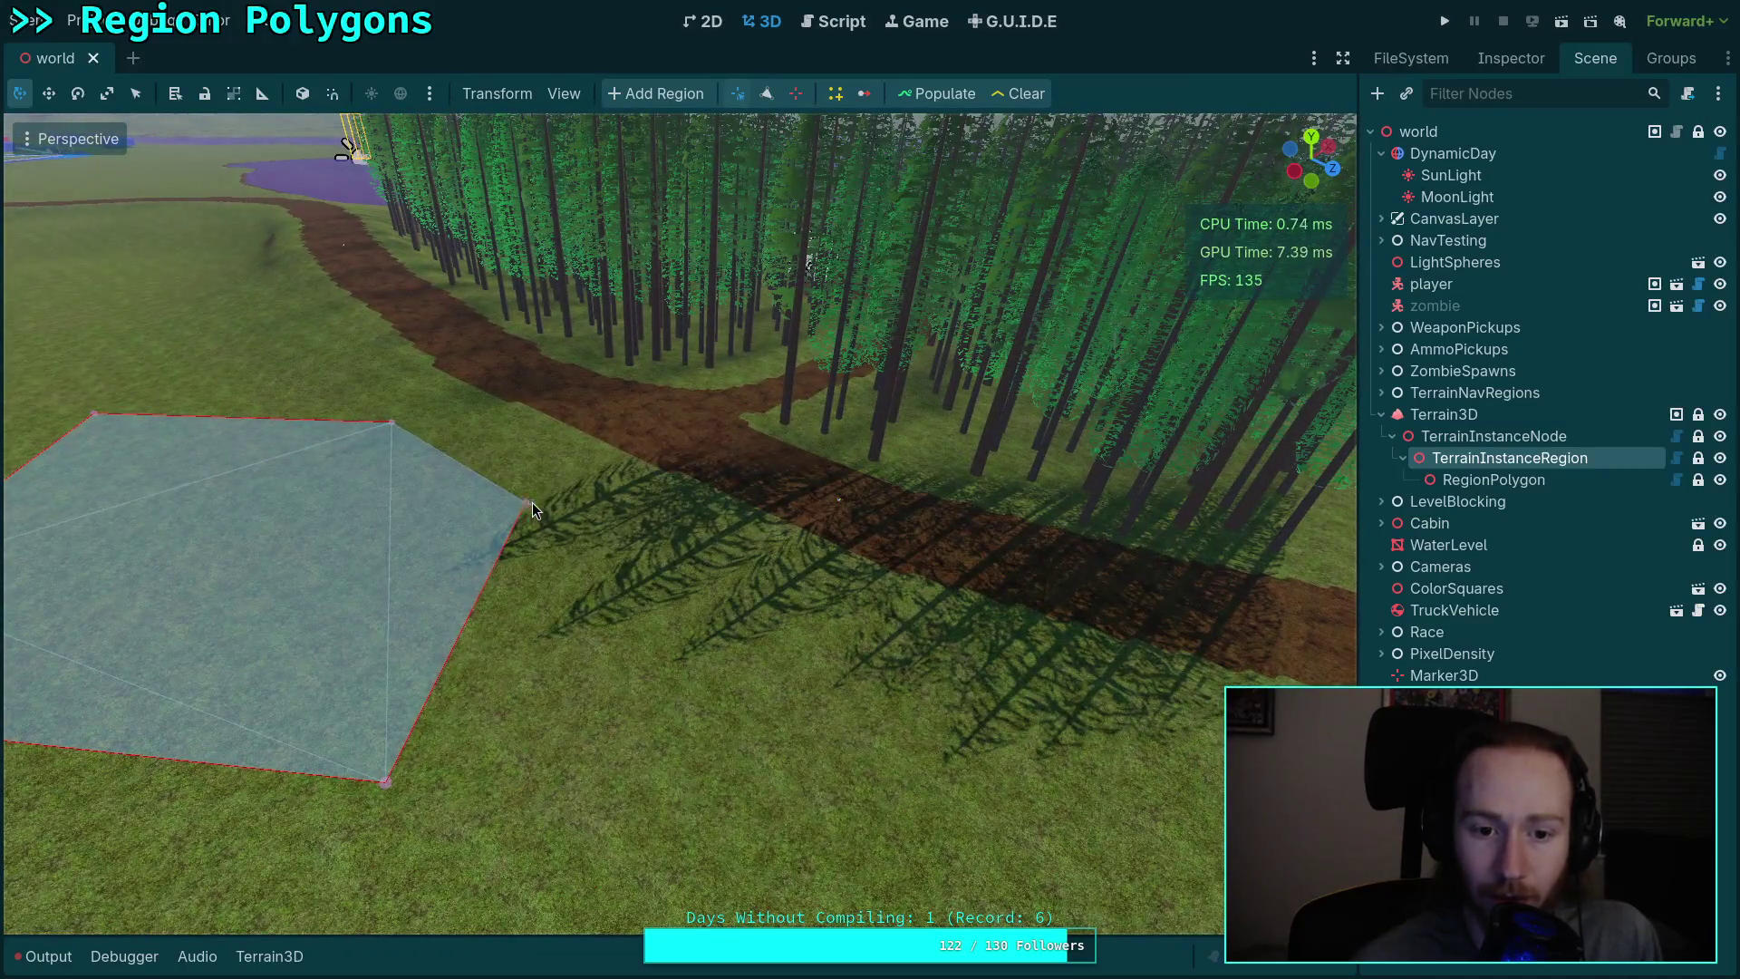
left_click_drag(531, 502, 941, 406)
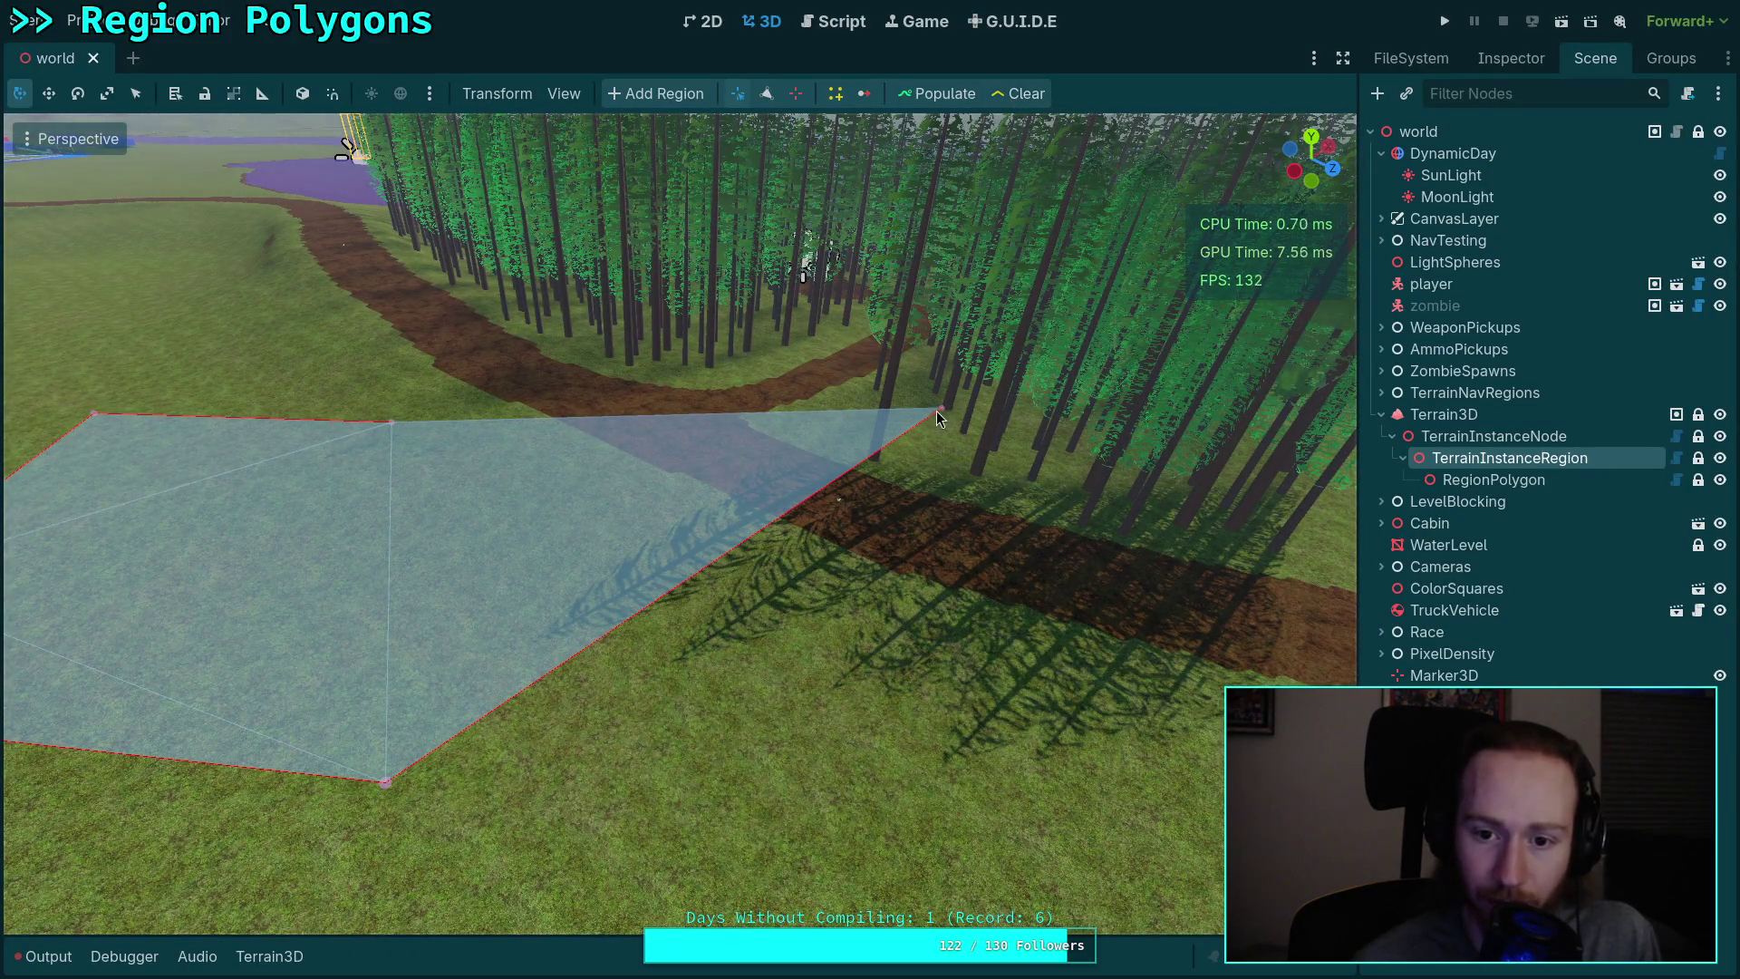
key("ctrl+z")
Step: Look over the emptied region and open the tree instancer settings listing WhiteFirA and DouglasFirA
key("s")
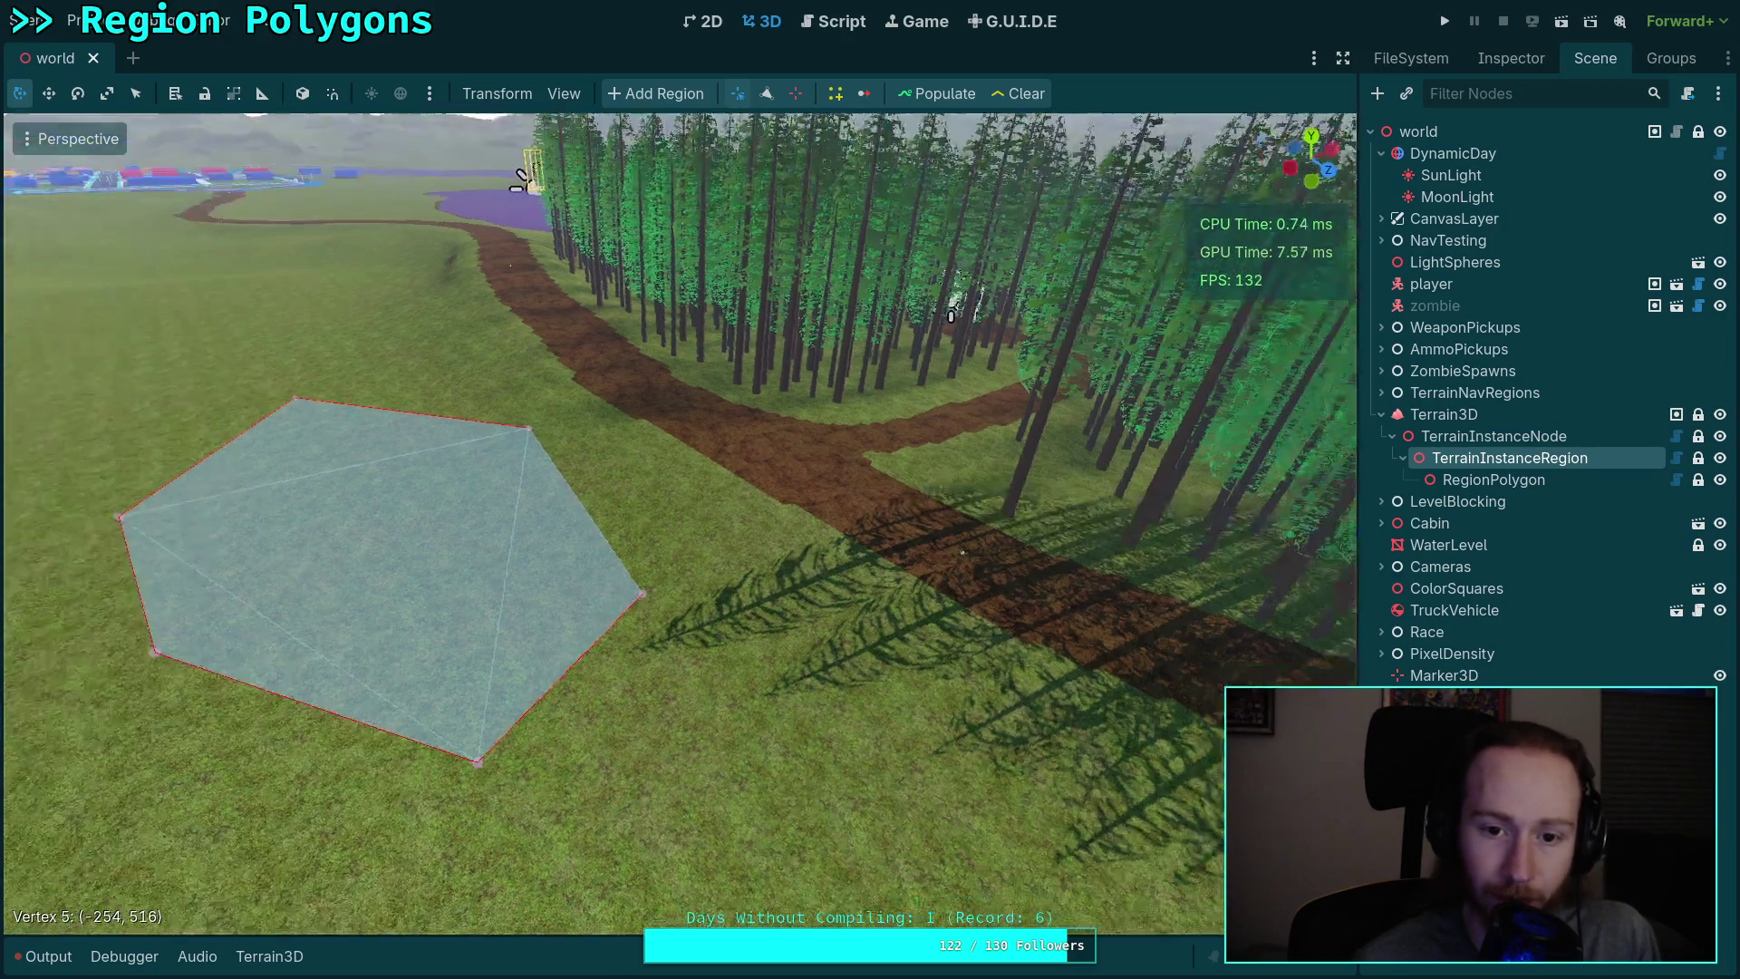
key("w")
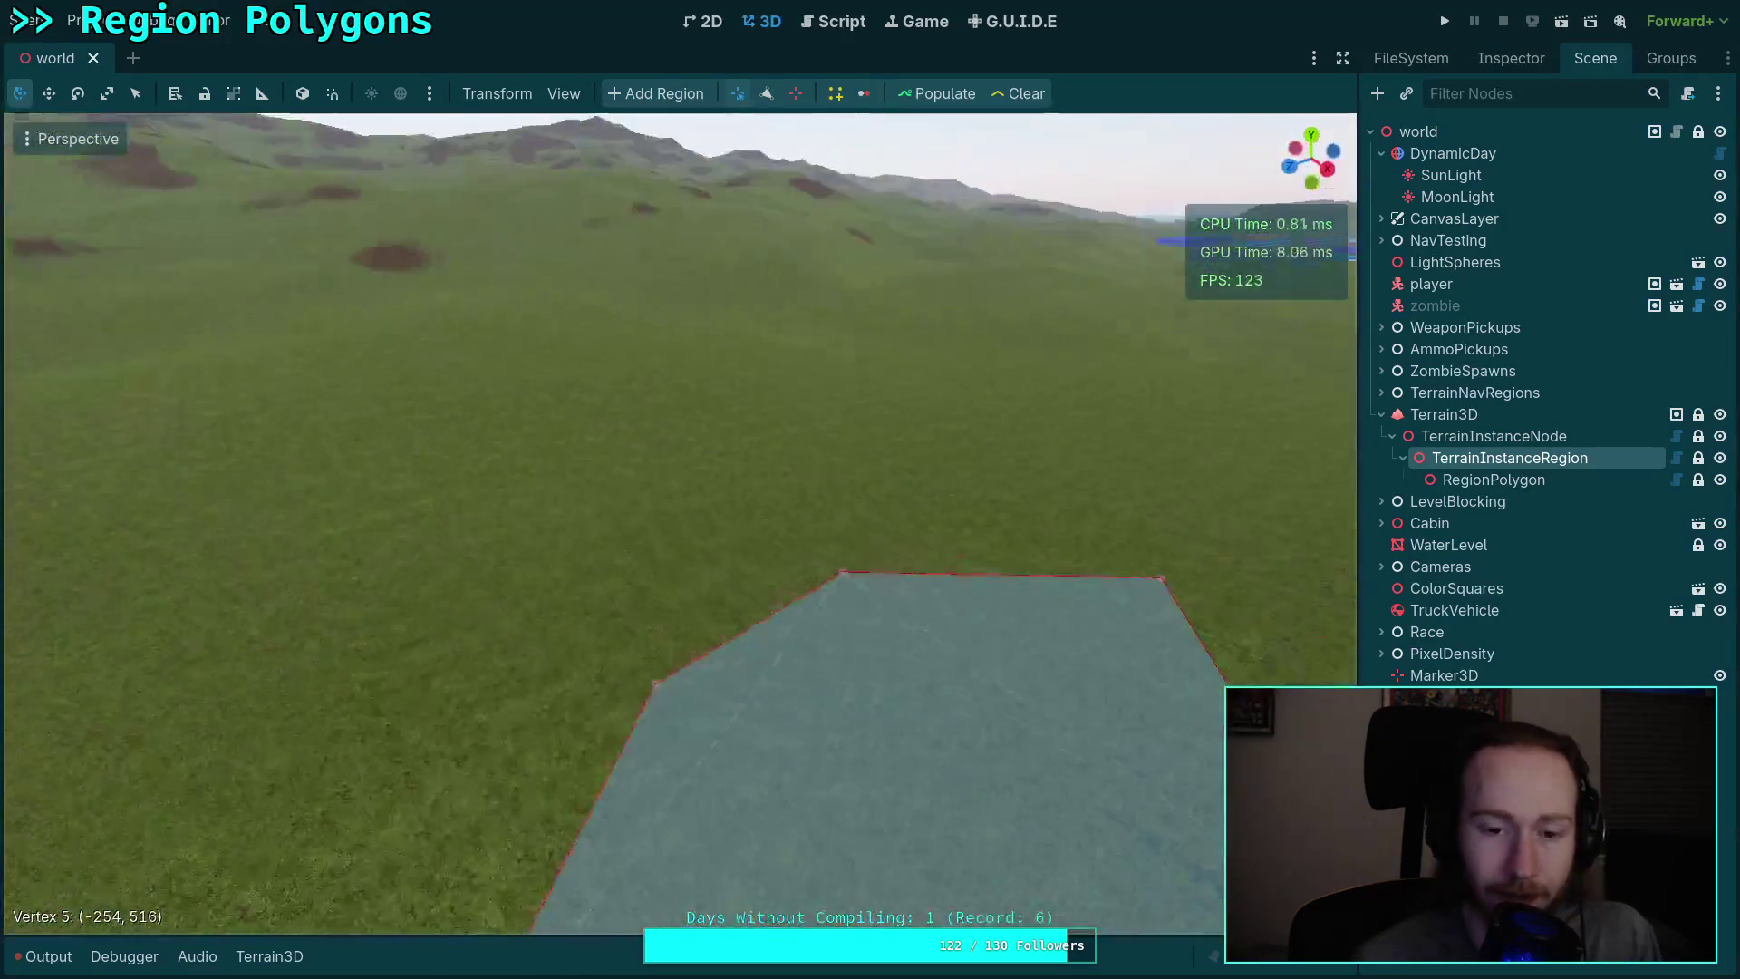
key("s")
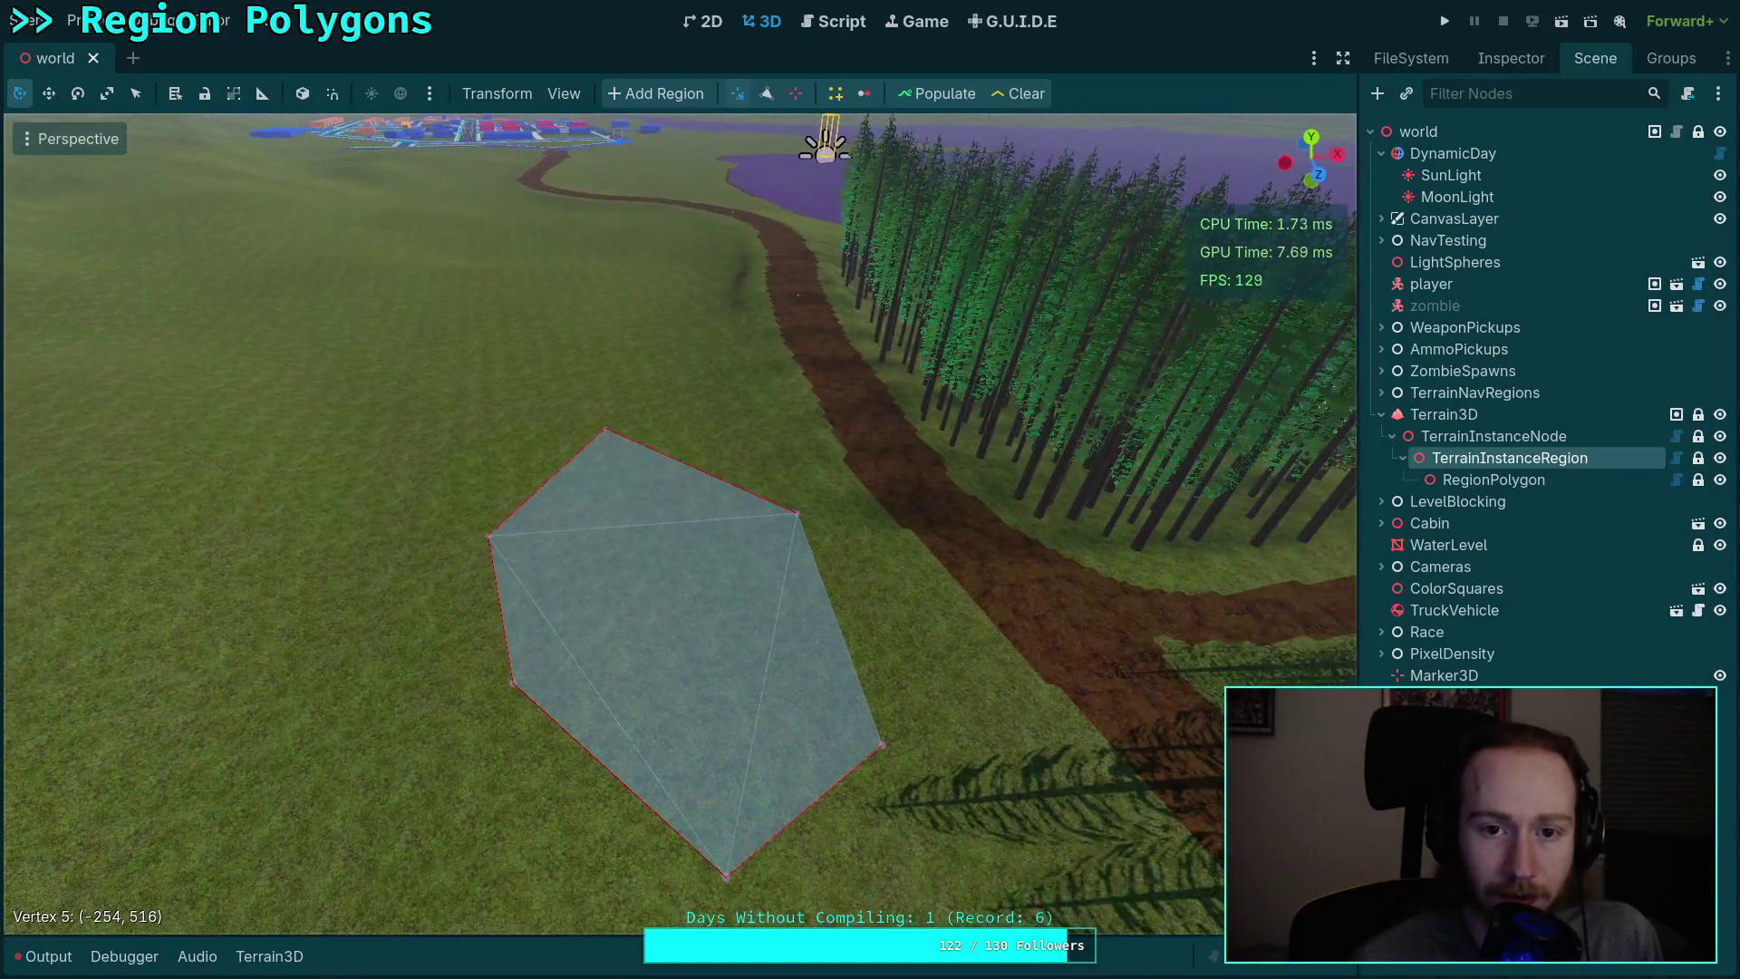
left_click(836, 93)
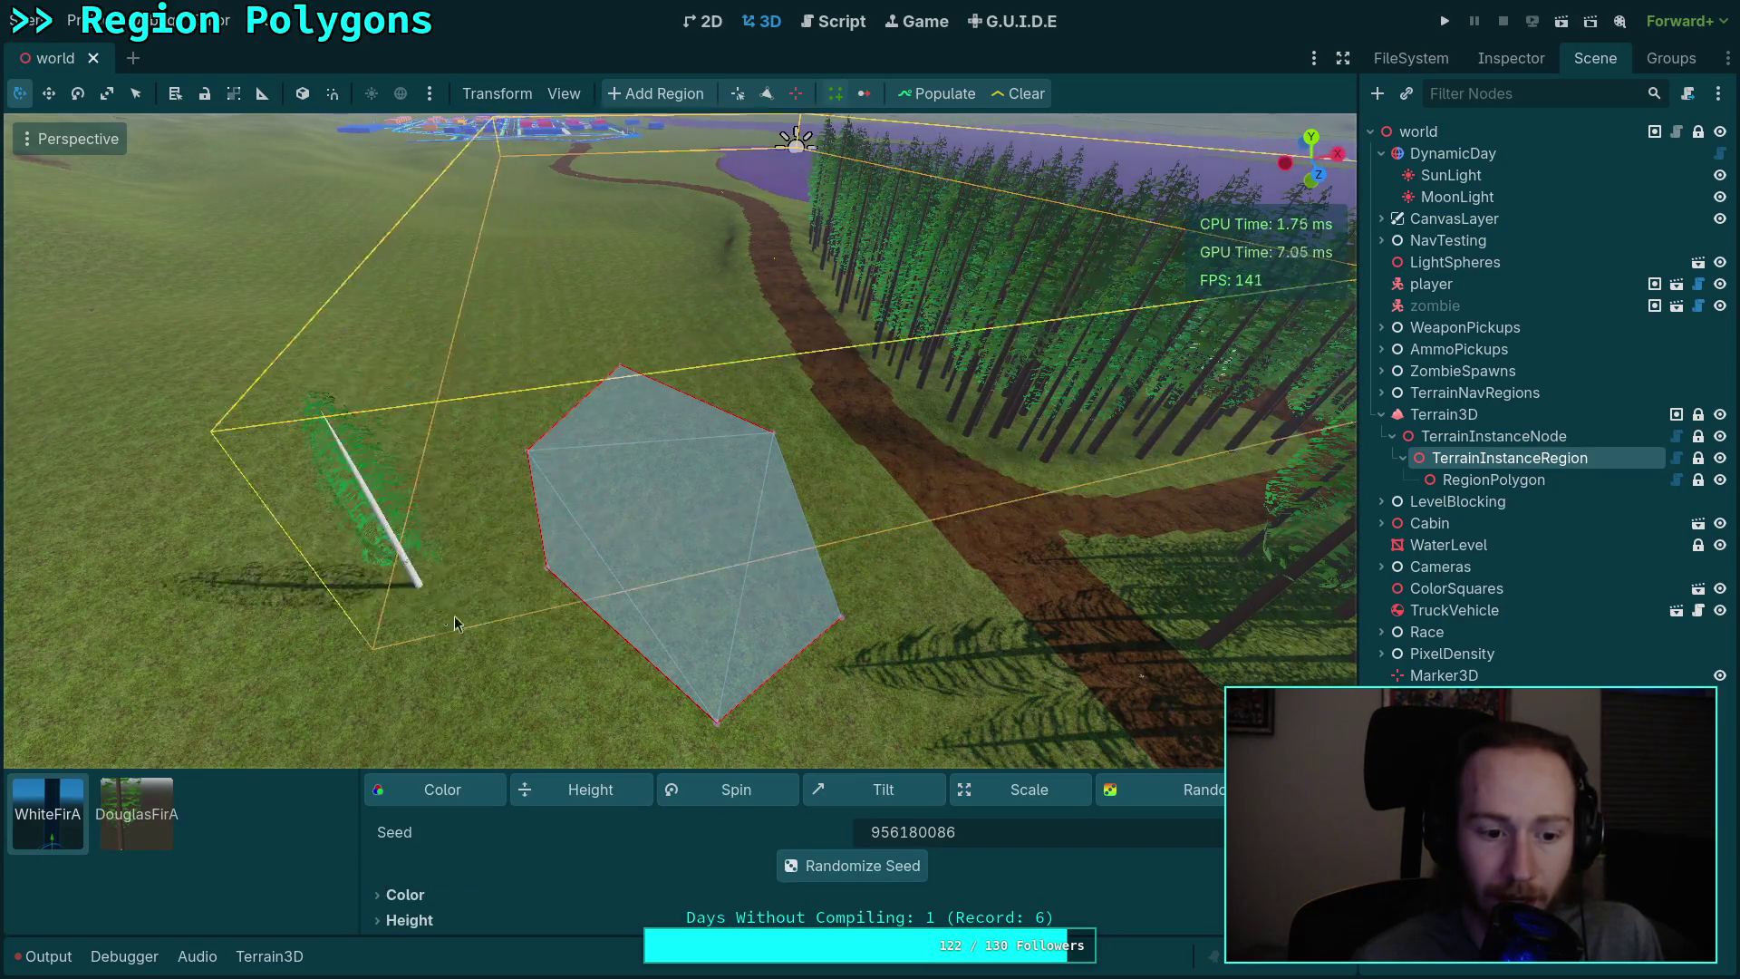
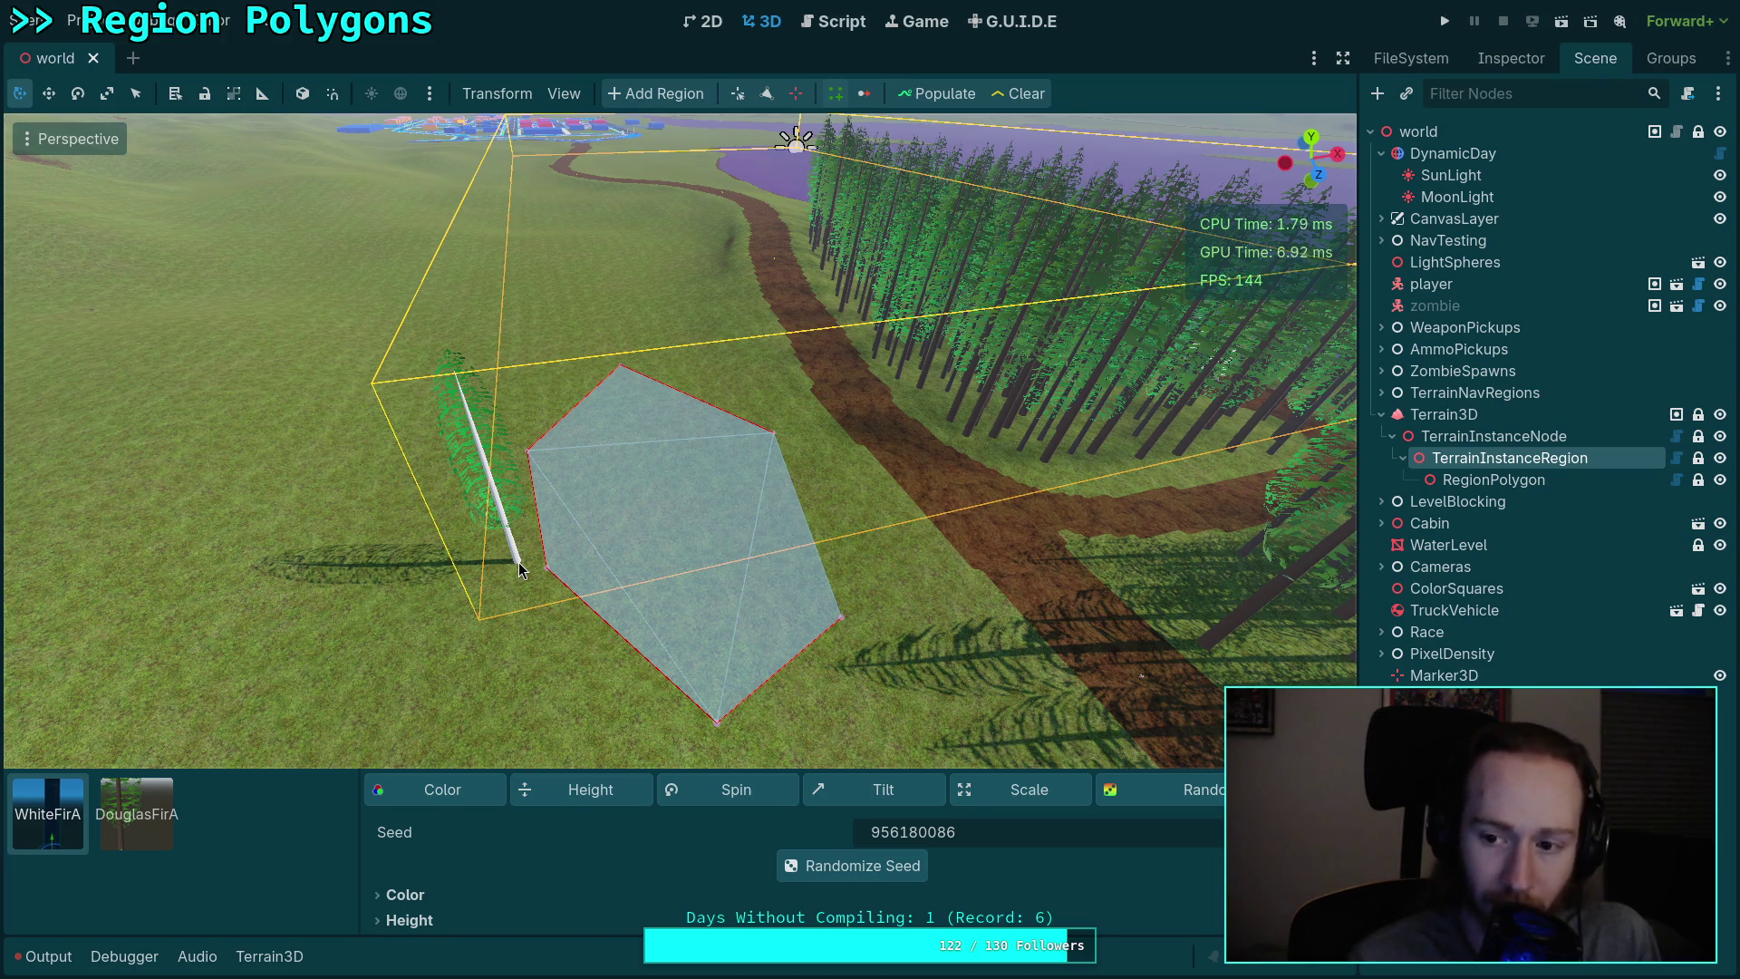
Step: Select the TerrainInstanceRegion node so its polygon is displayed in the 3D view
left_click(1494, 436)
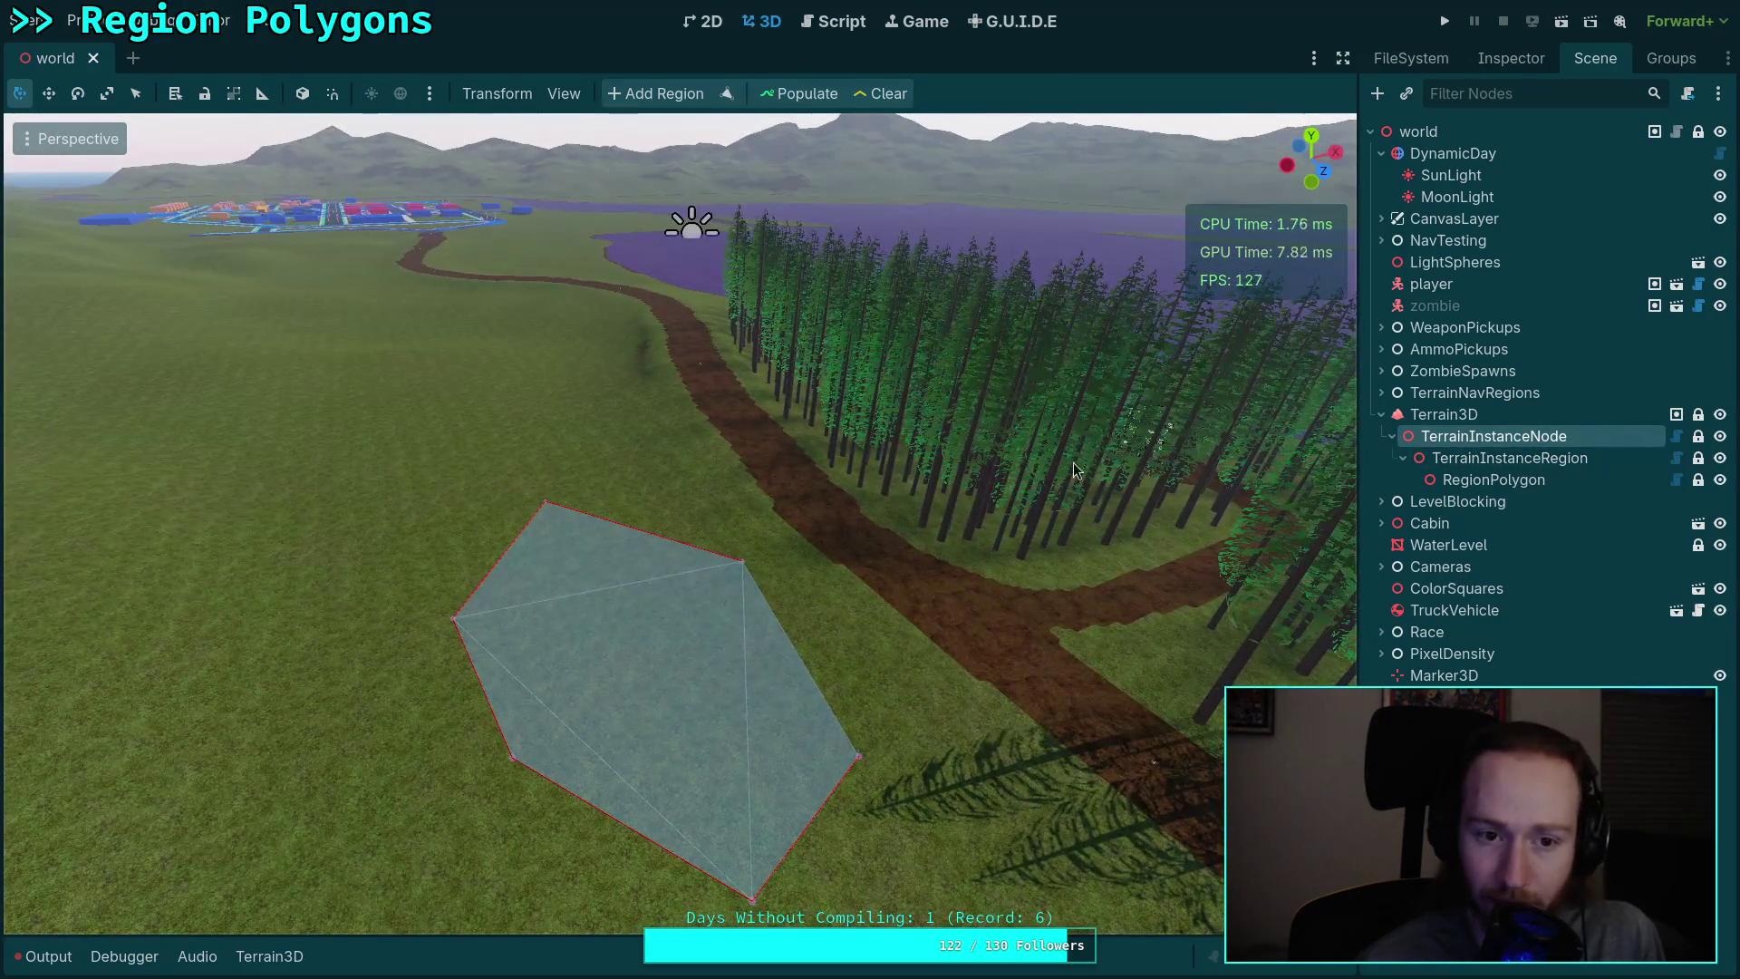
left_click(1519, 460)
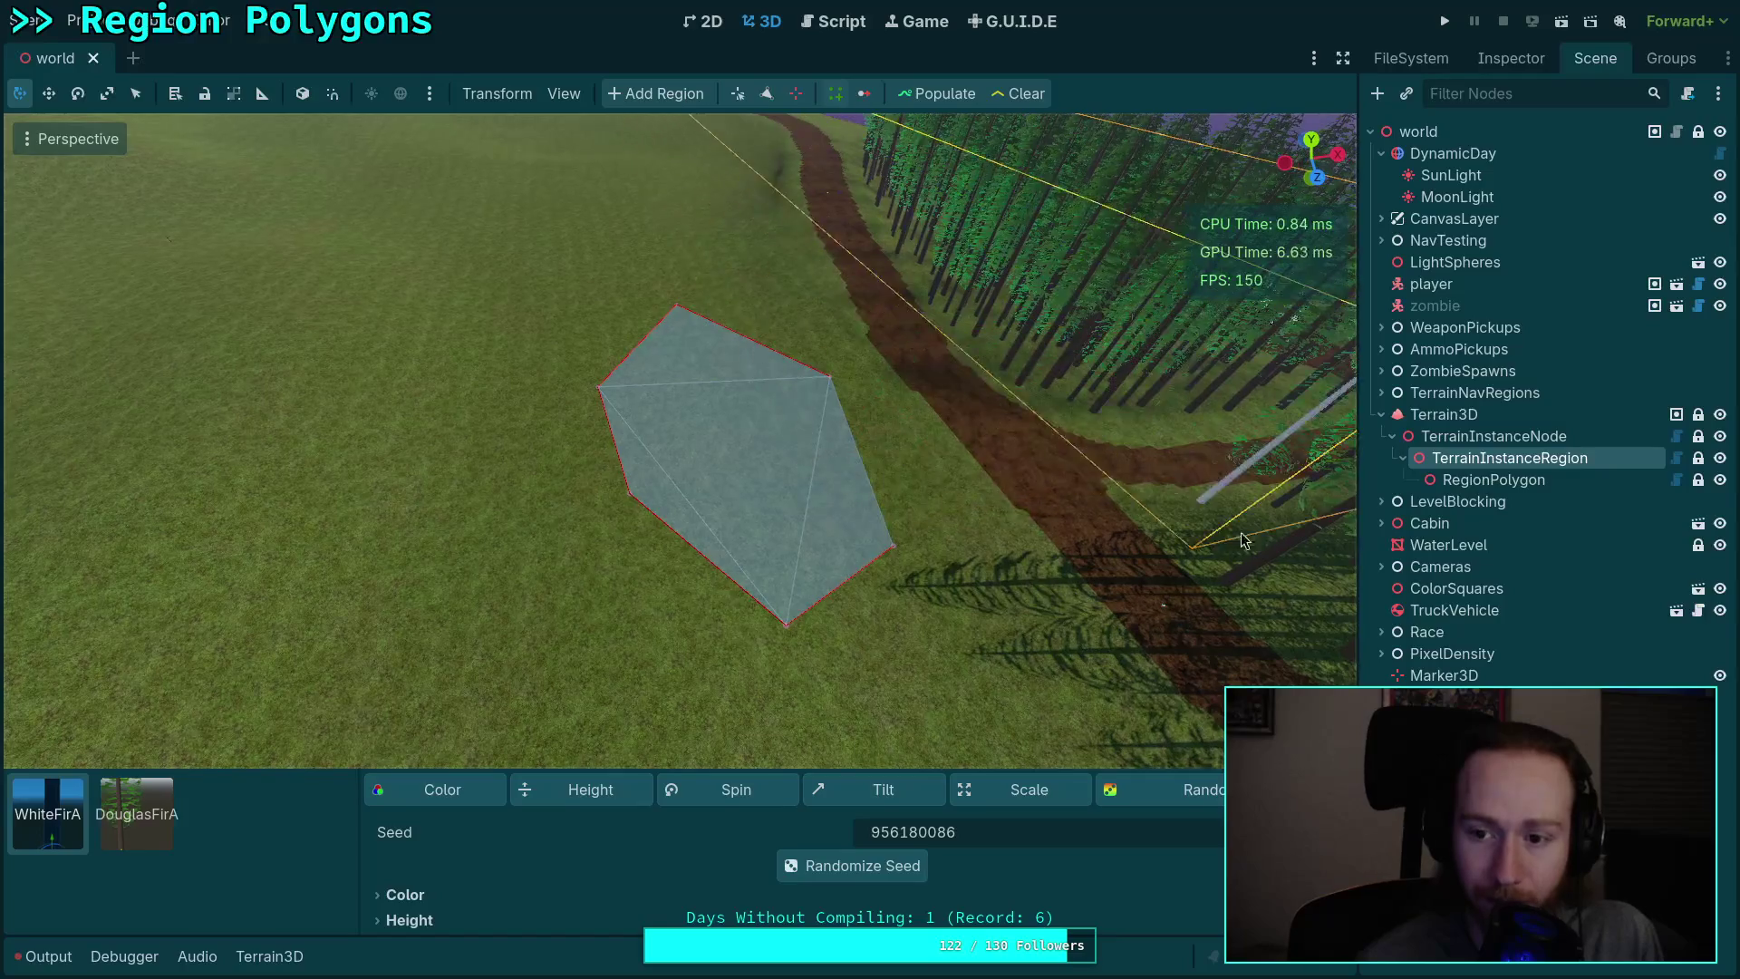
scroll(680, 524, "down", 3)
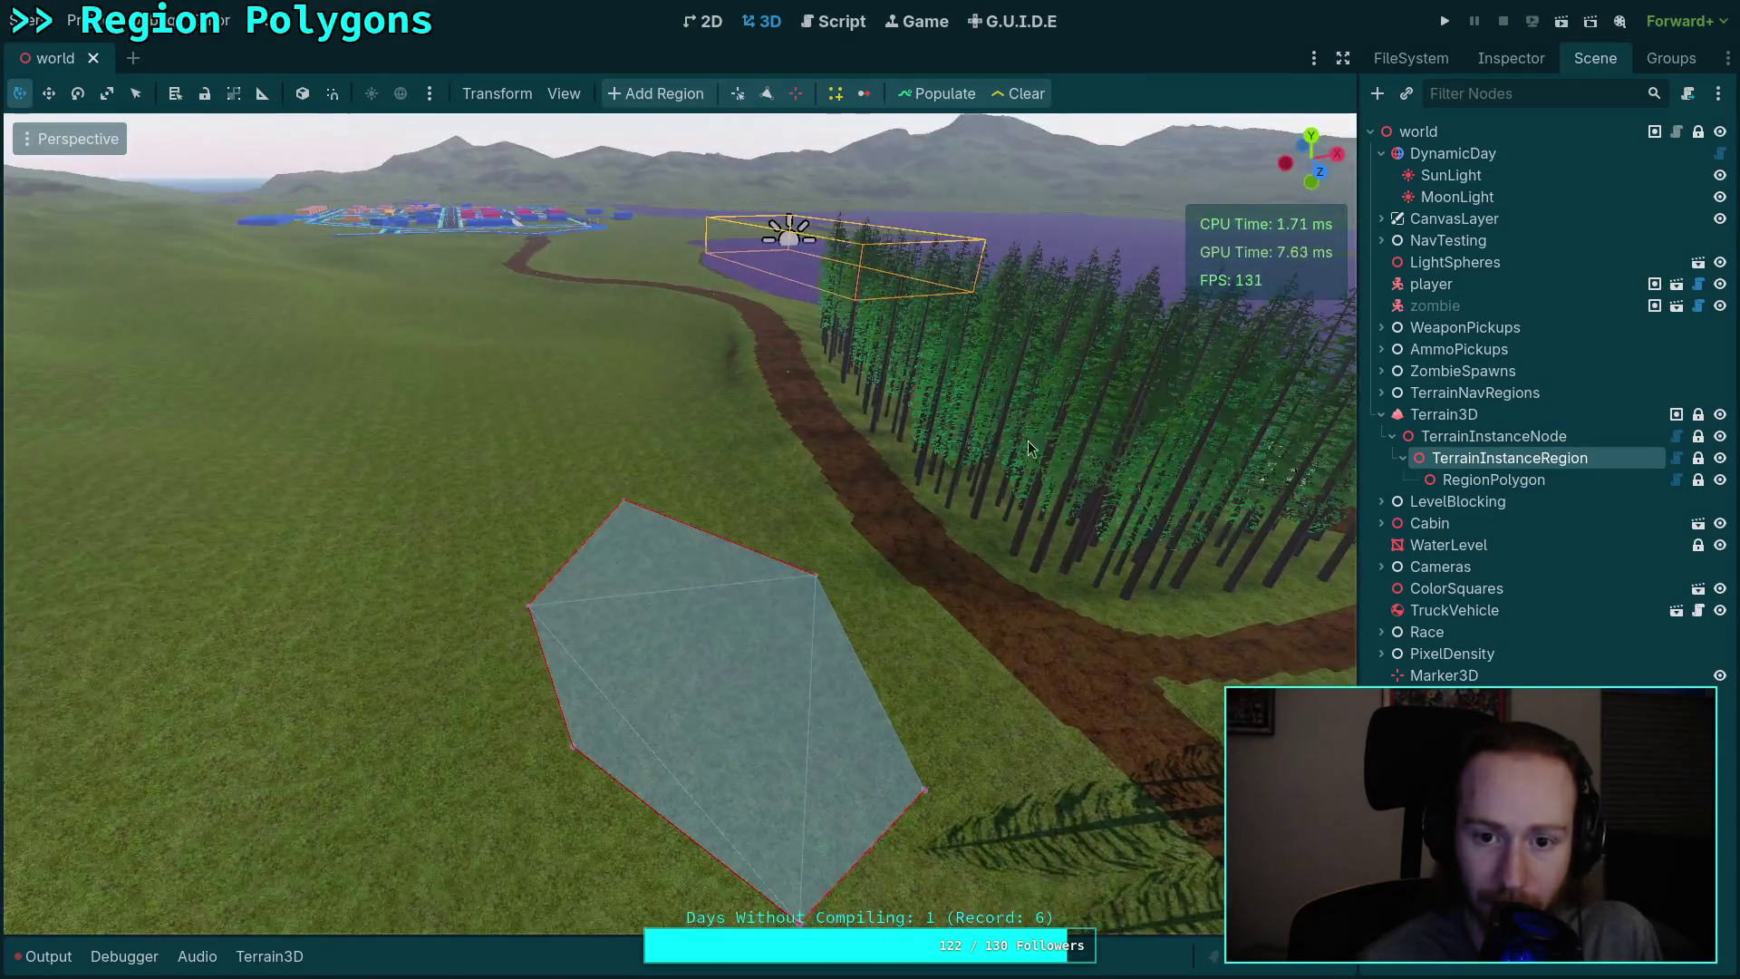
left_click(1493, 436)
left_click(1491, 460)
Step: Fly the camera toward the pentagon region polygon, save the world scene, and switch to the terminal workspace
left_click_drag(827, 448, 725, 457)
key("w")
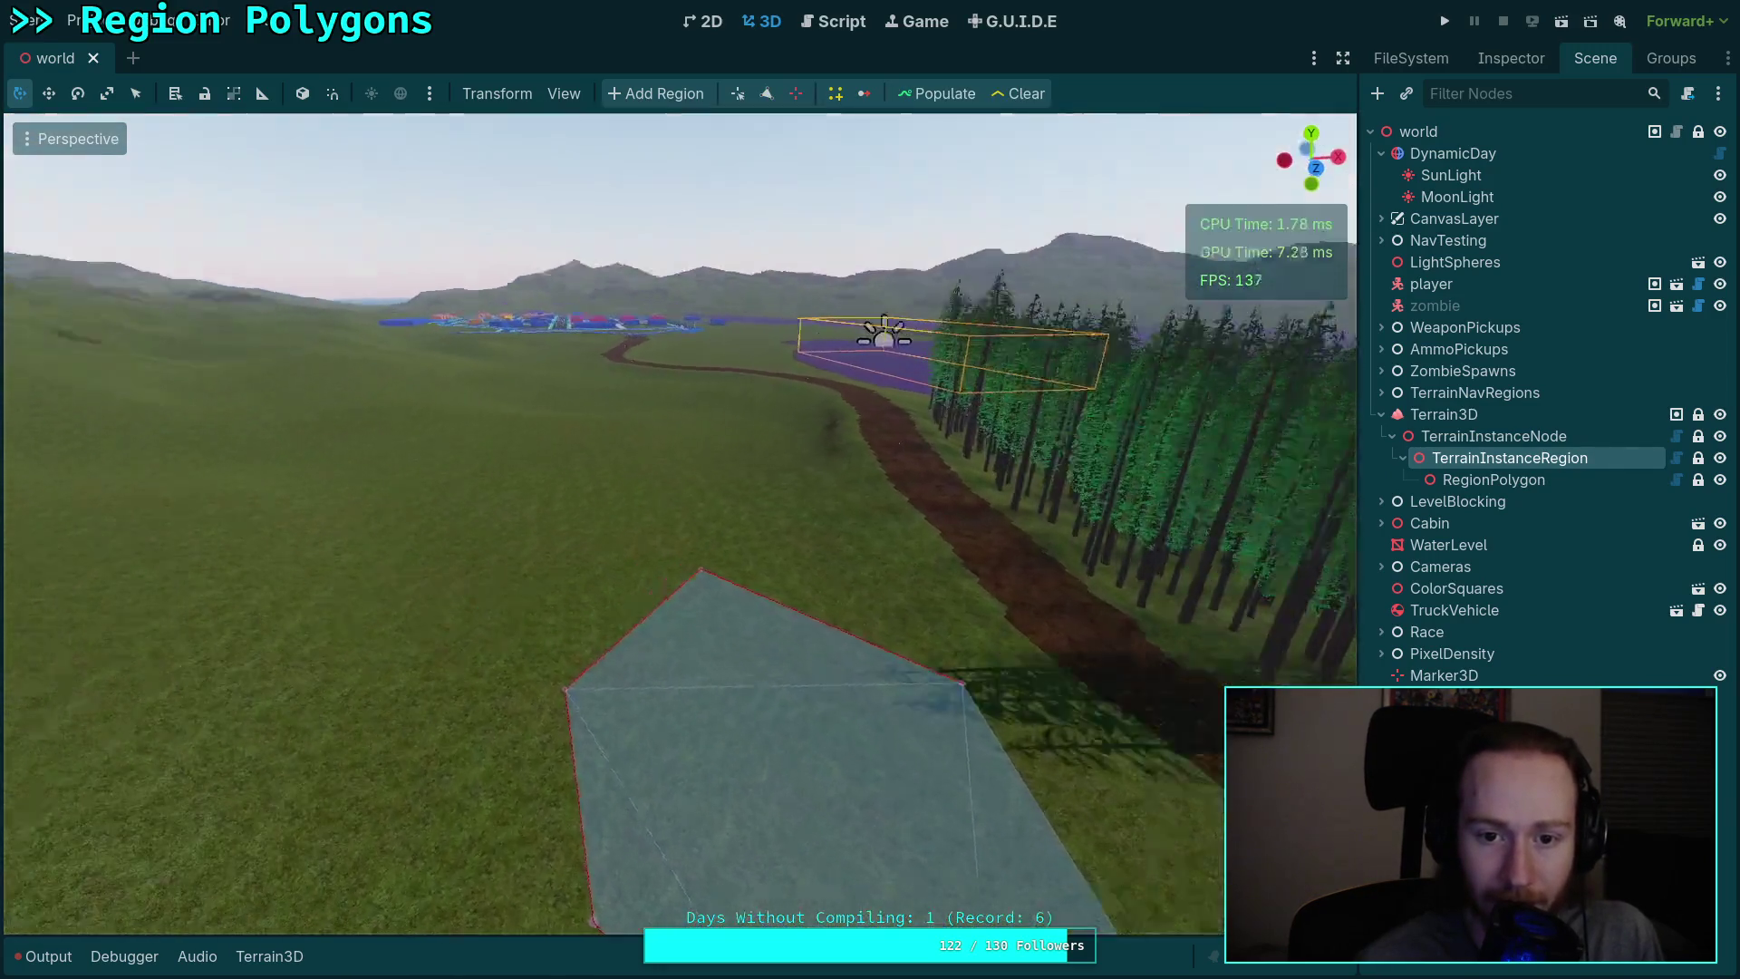
scroll(679, 524, "up", 2)
mouse_move(909, 567)
left_mouse_down()
mouse_move(884, 557)
mouse_move(908, 567)
mouse_move(909, 616)
left_mouse_up()
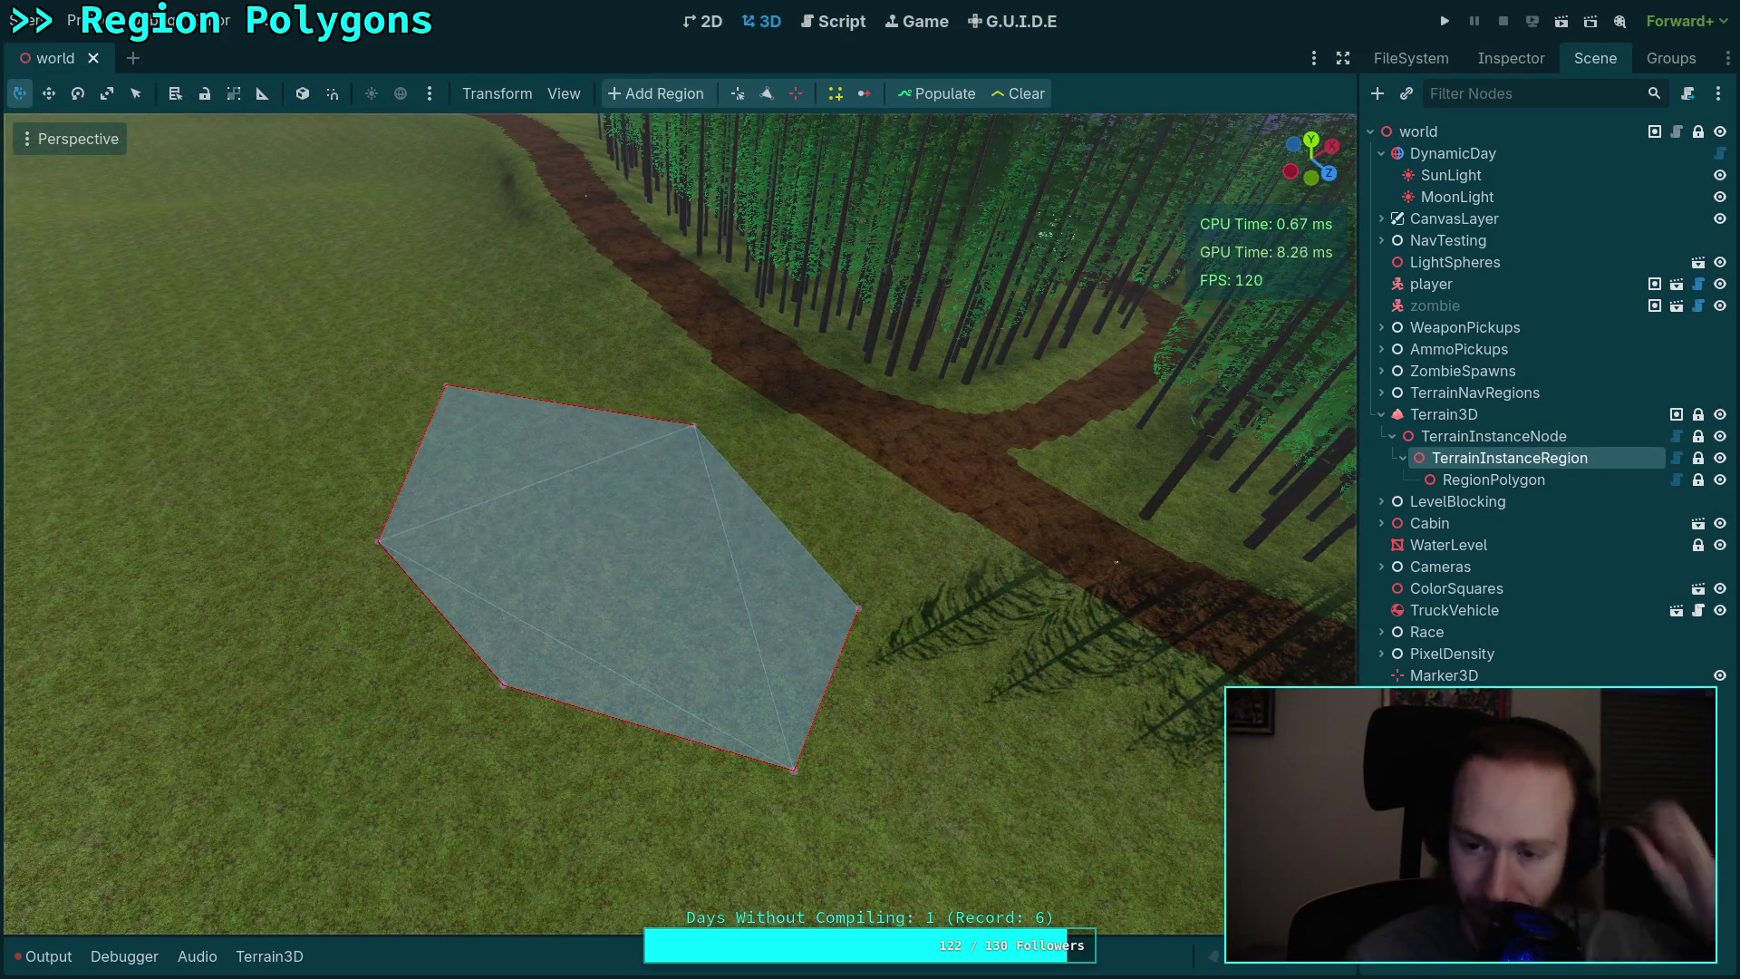
key("ctrl+s")
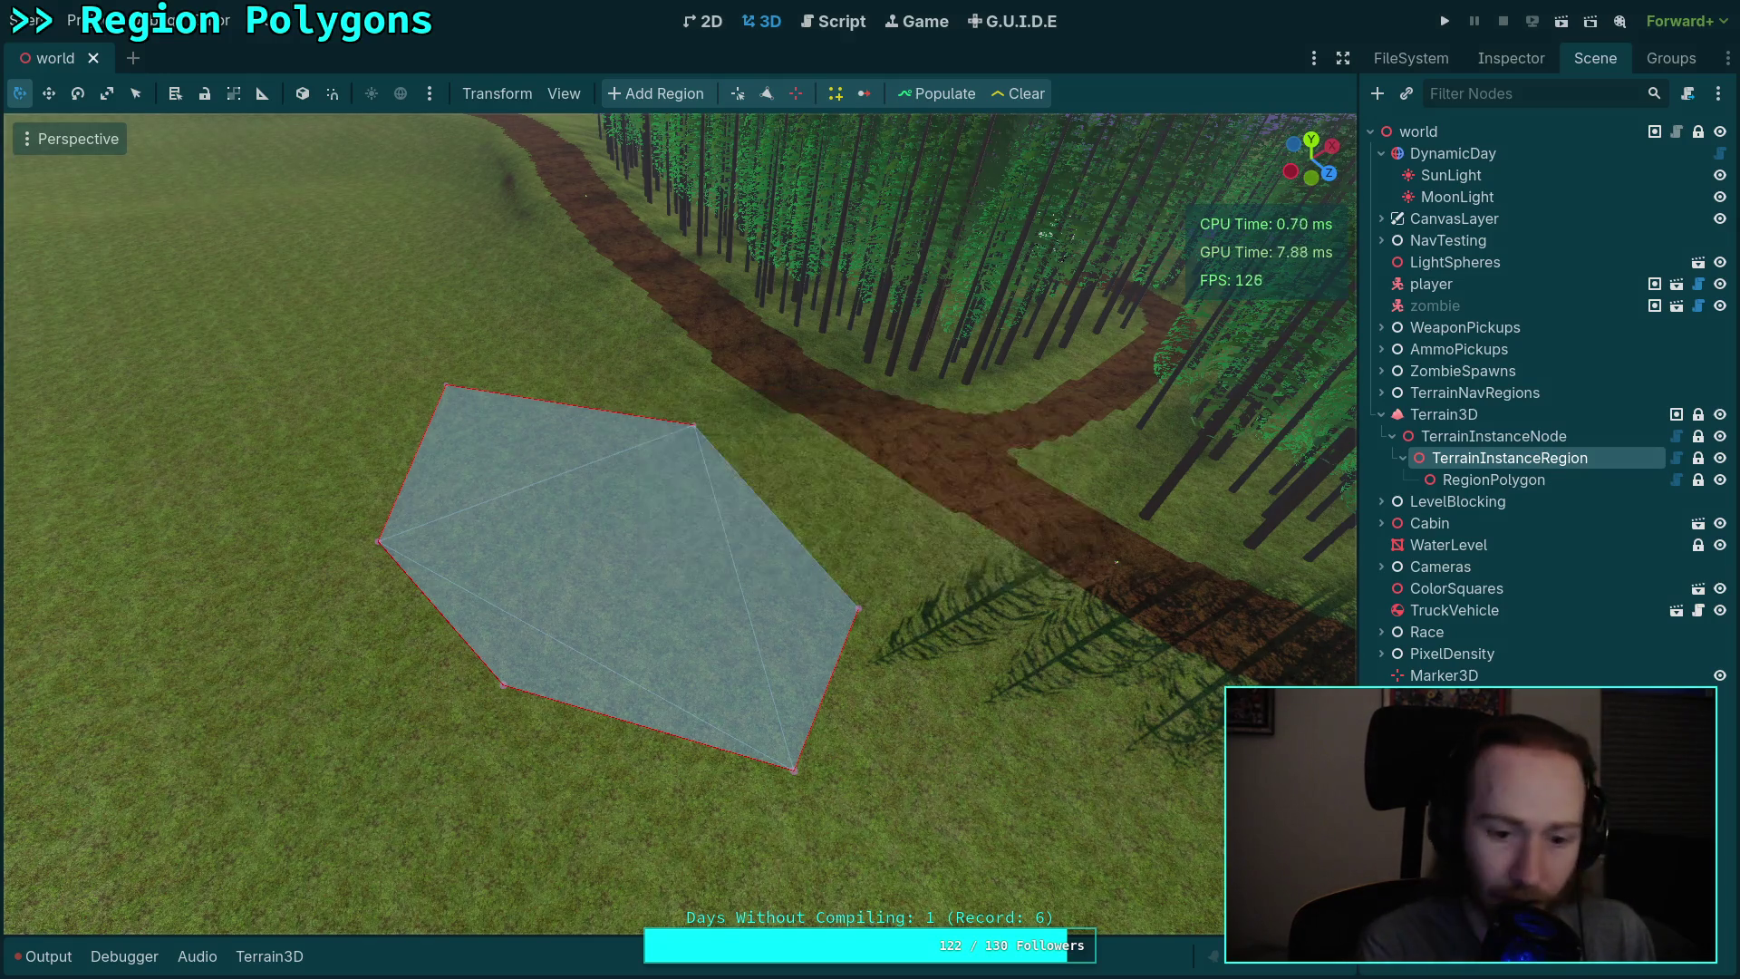
key("super+1")
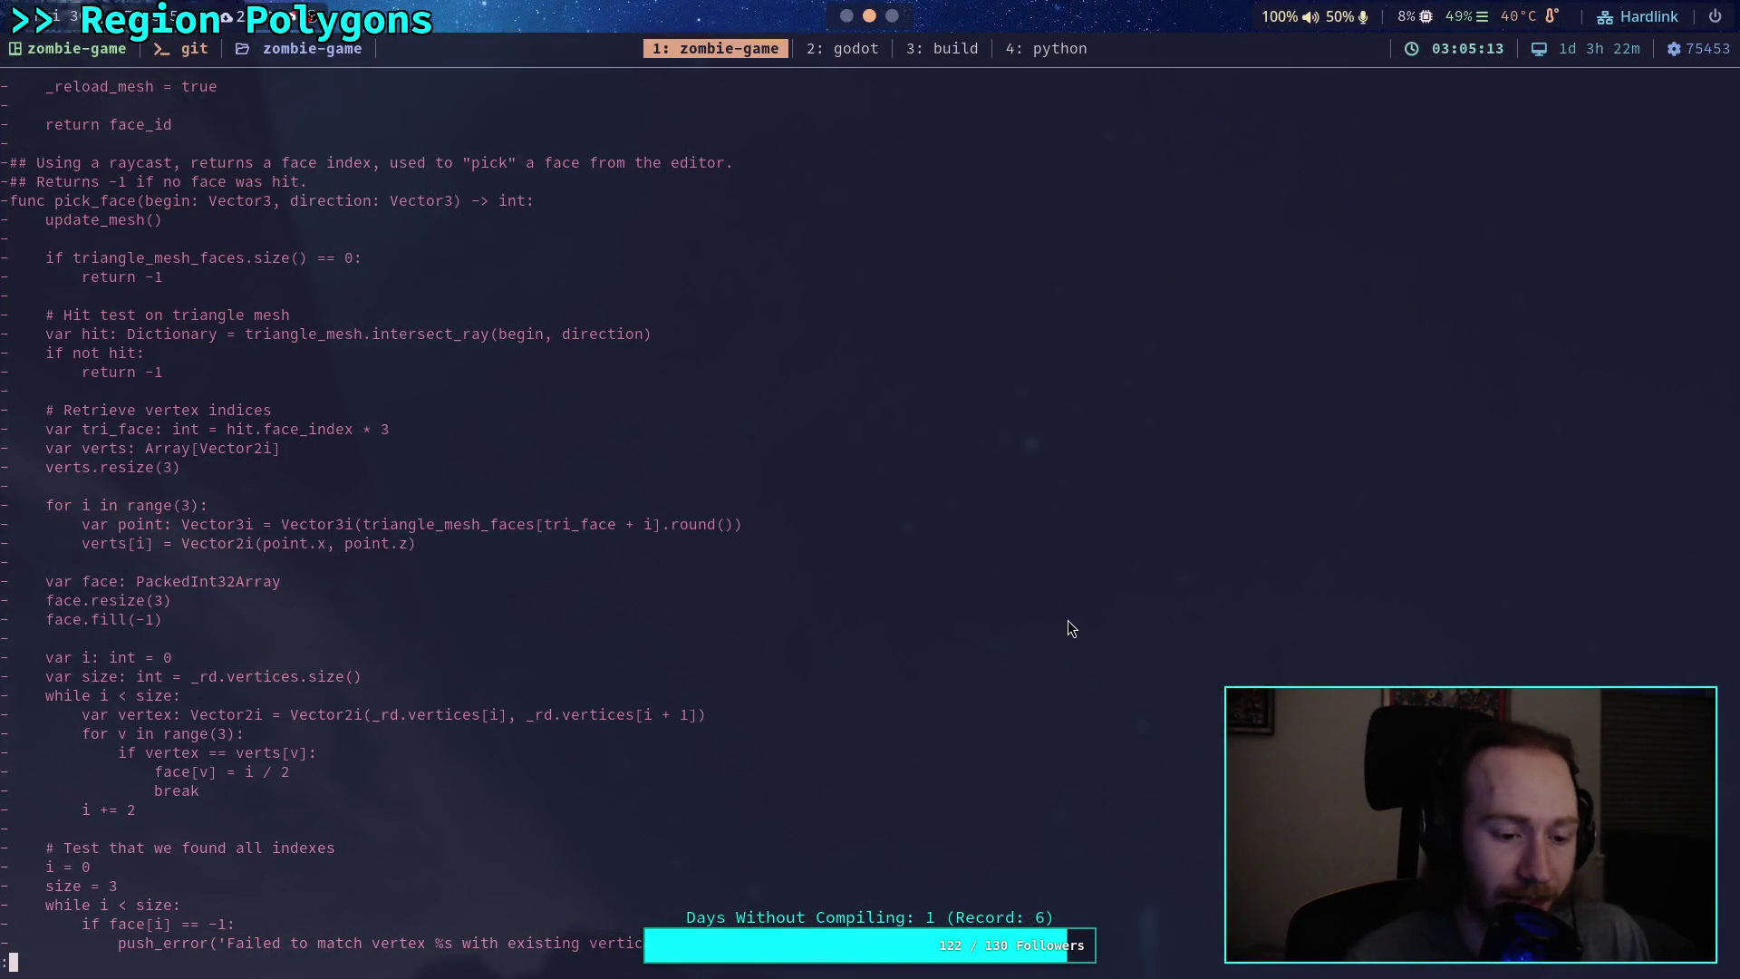
Step: Run git diff addons/ and read the region, populate_region, material and gizmo handle changes to the end
type("qgit diff addons/")
key("Return")
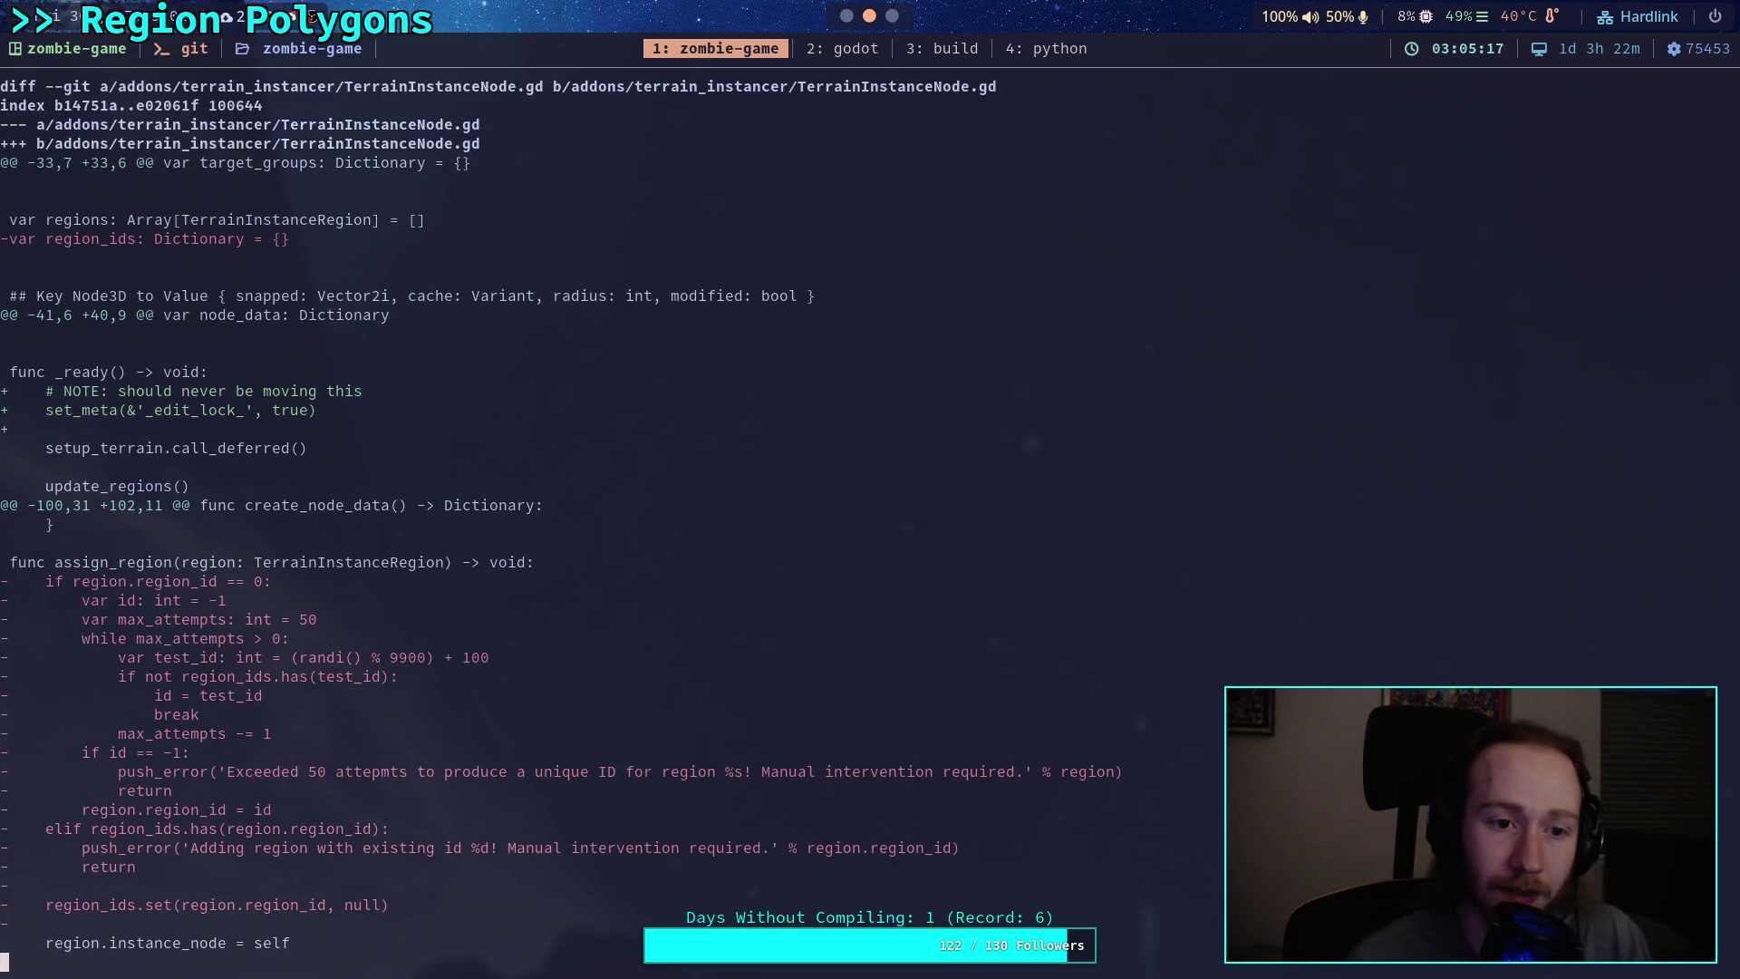
key("space")
key("space")
key("space")
key("space")
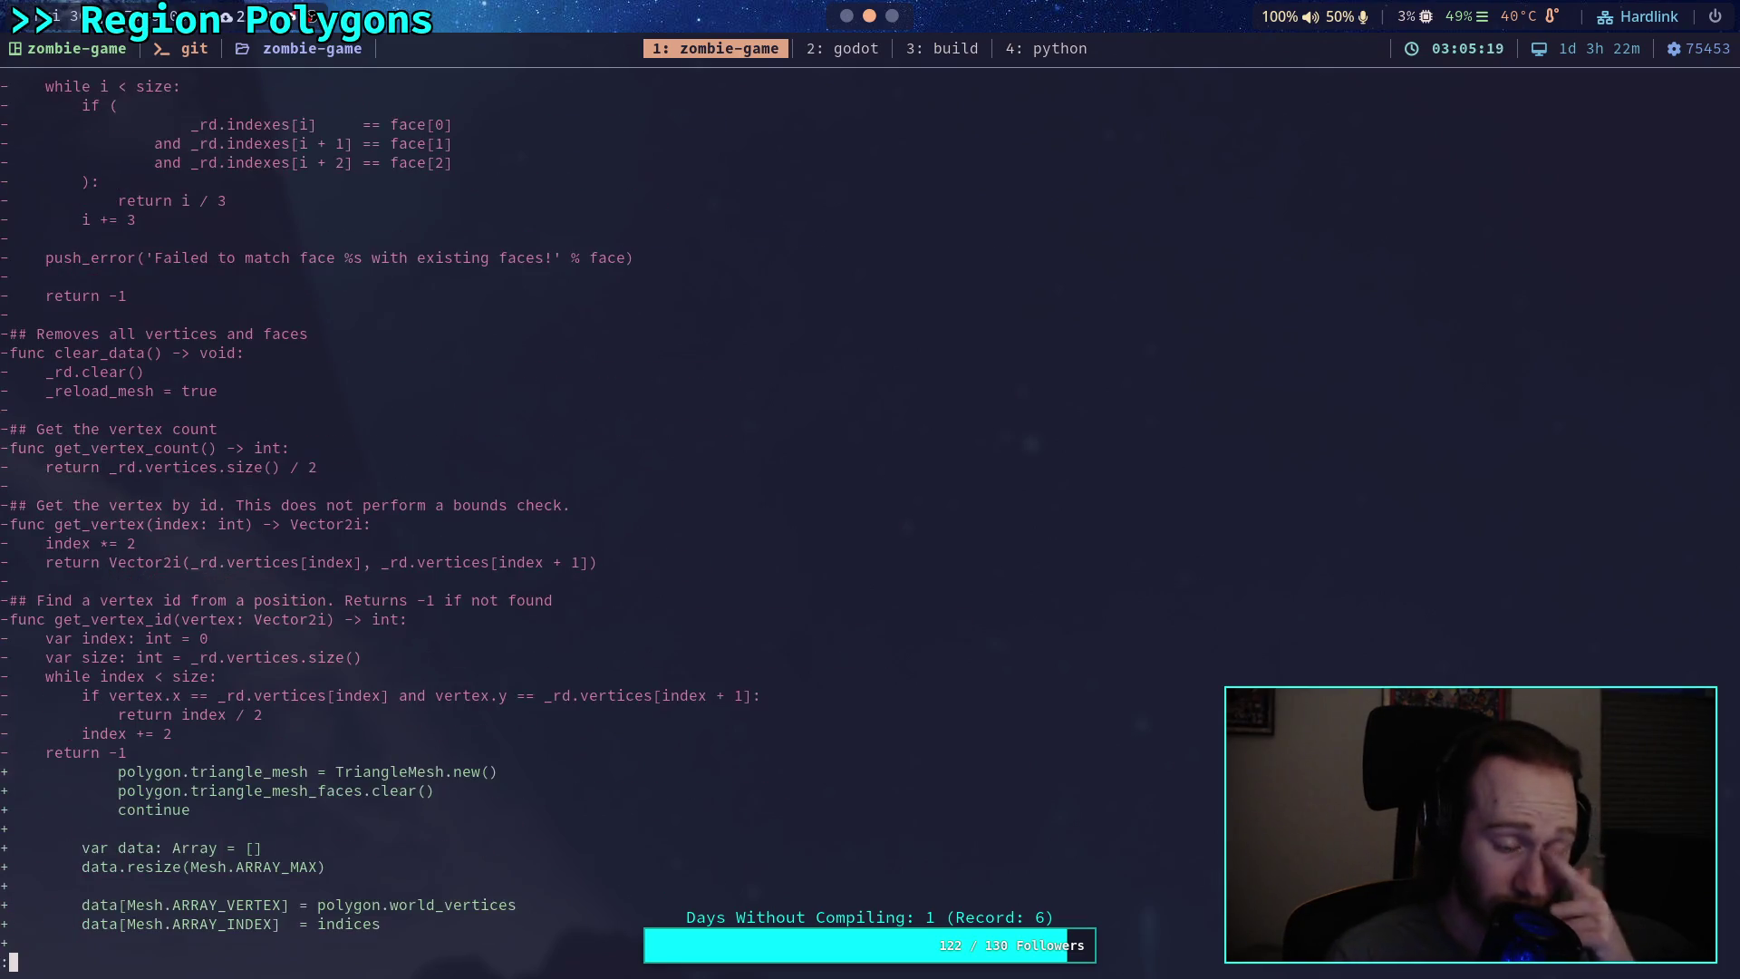
key("space")
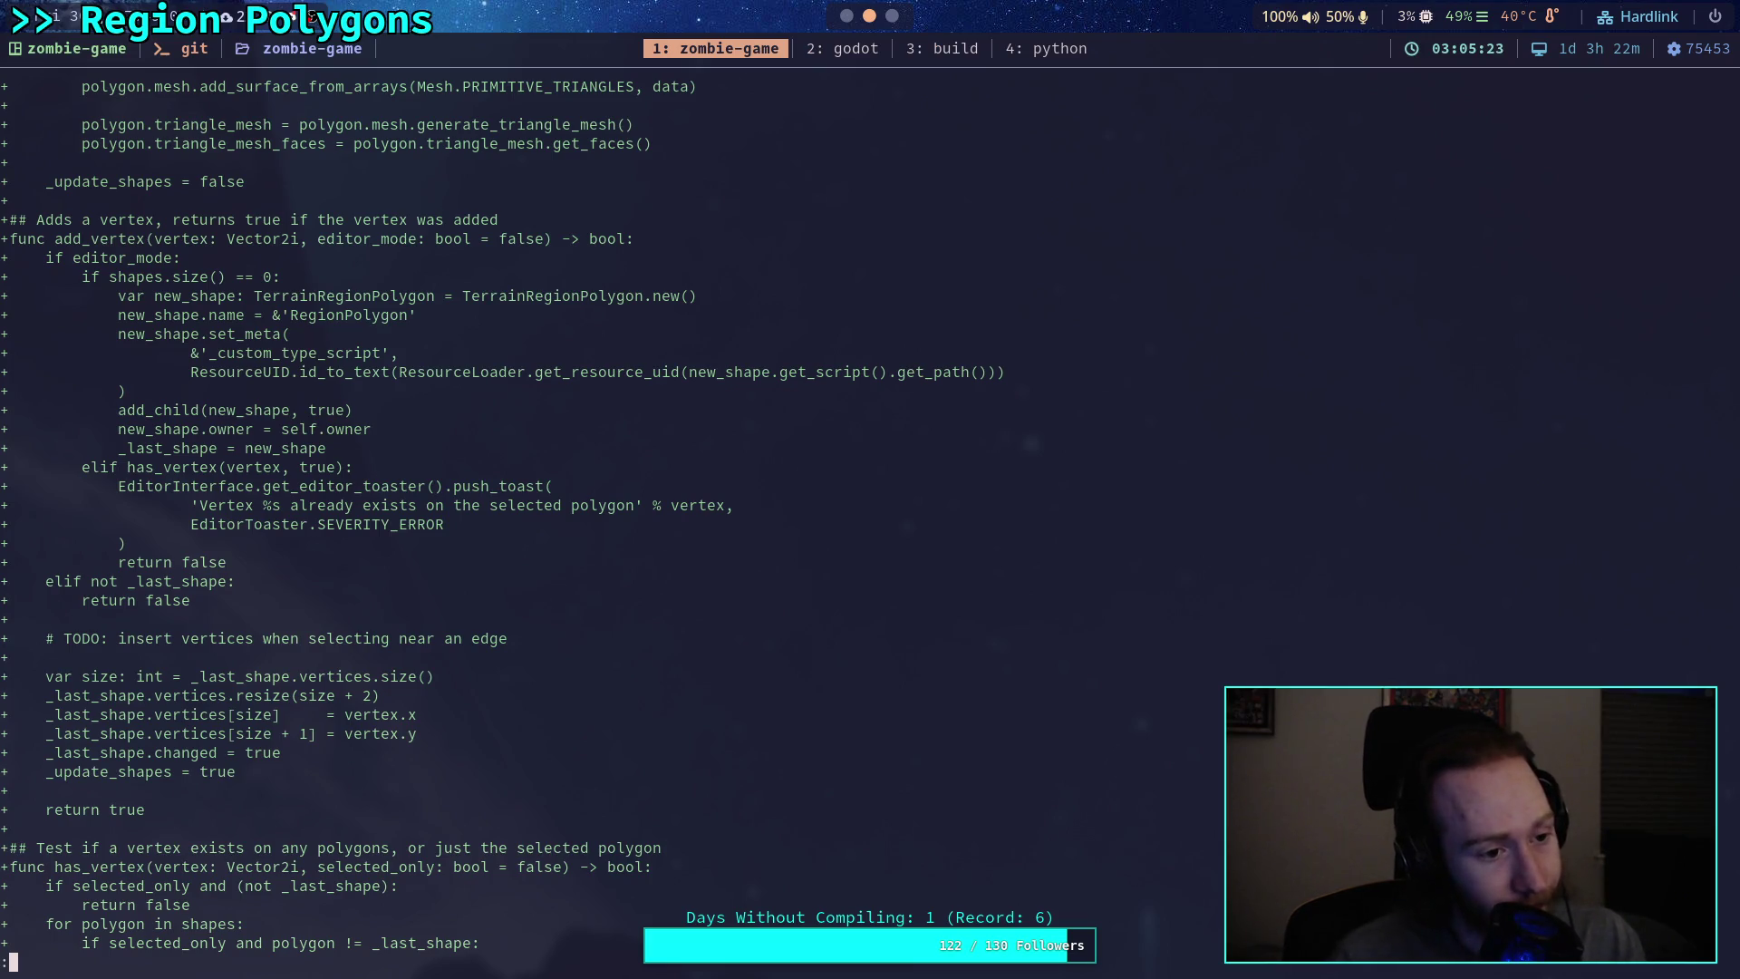
key("space")
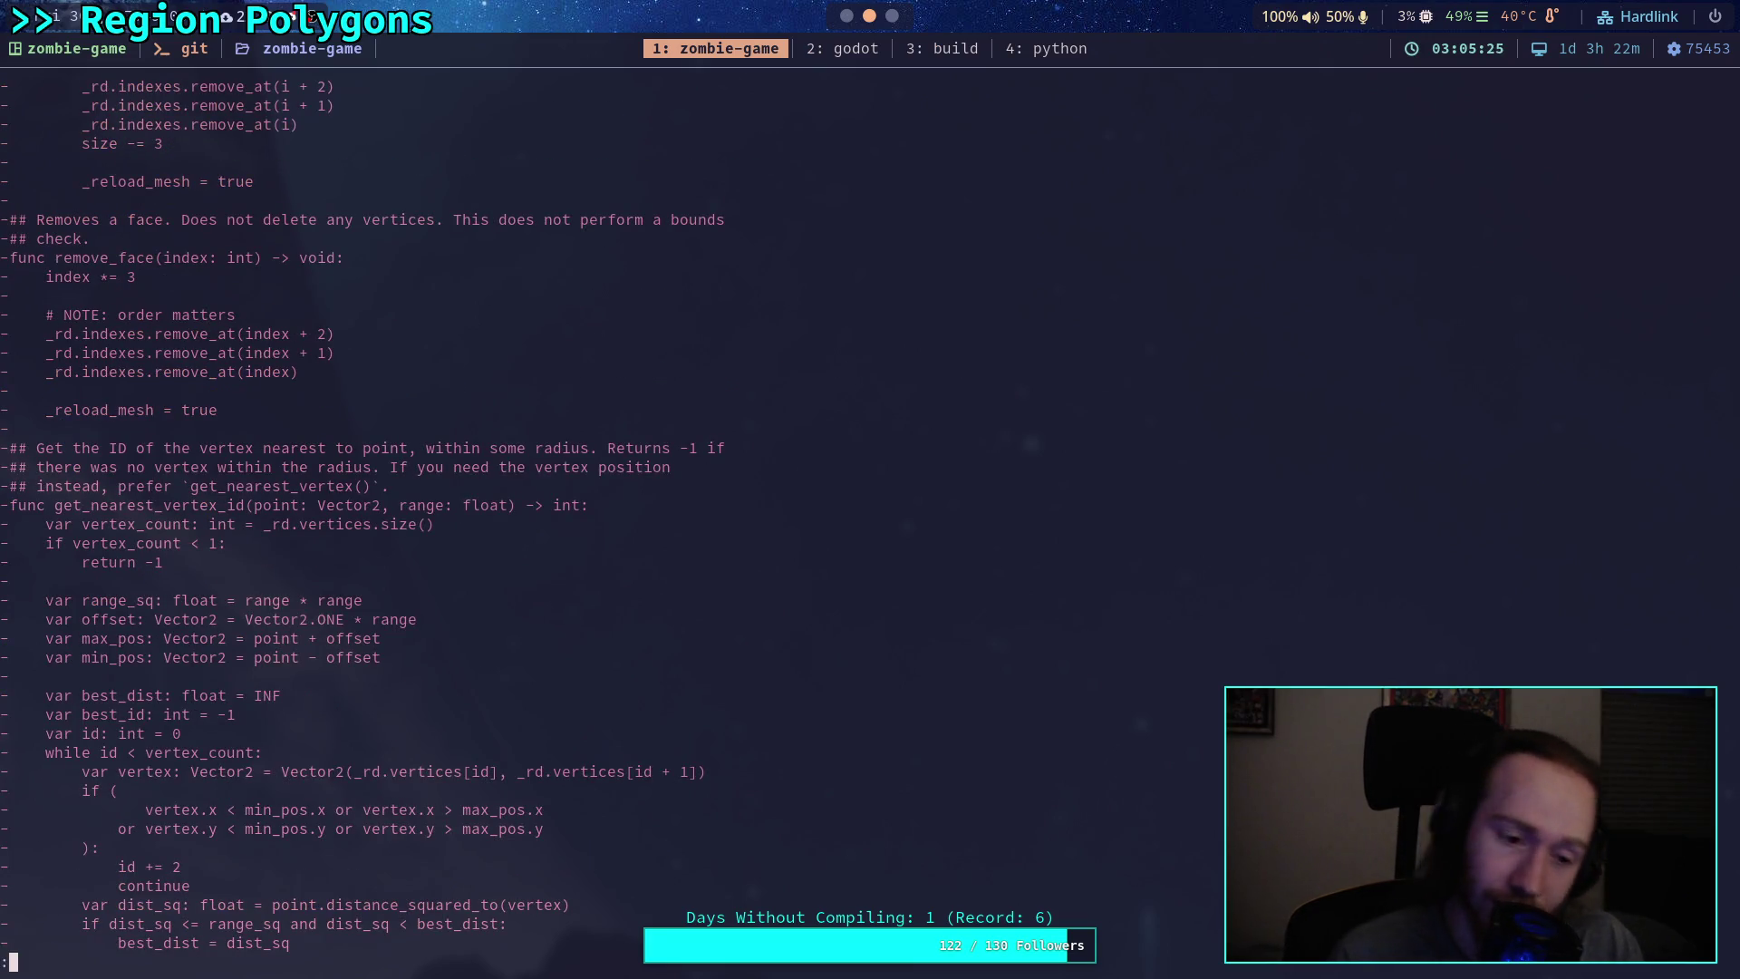
key("space")
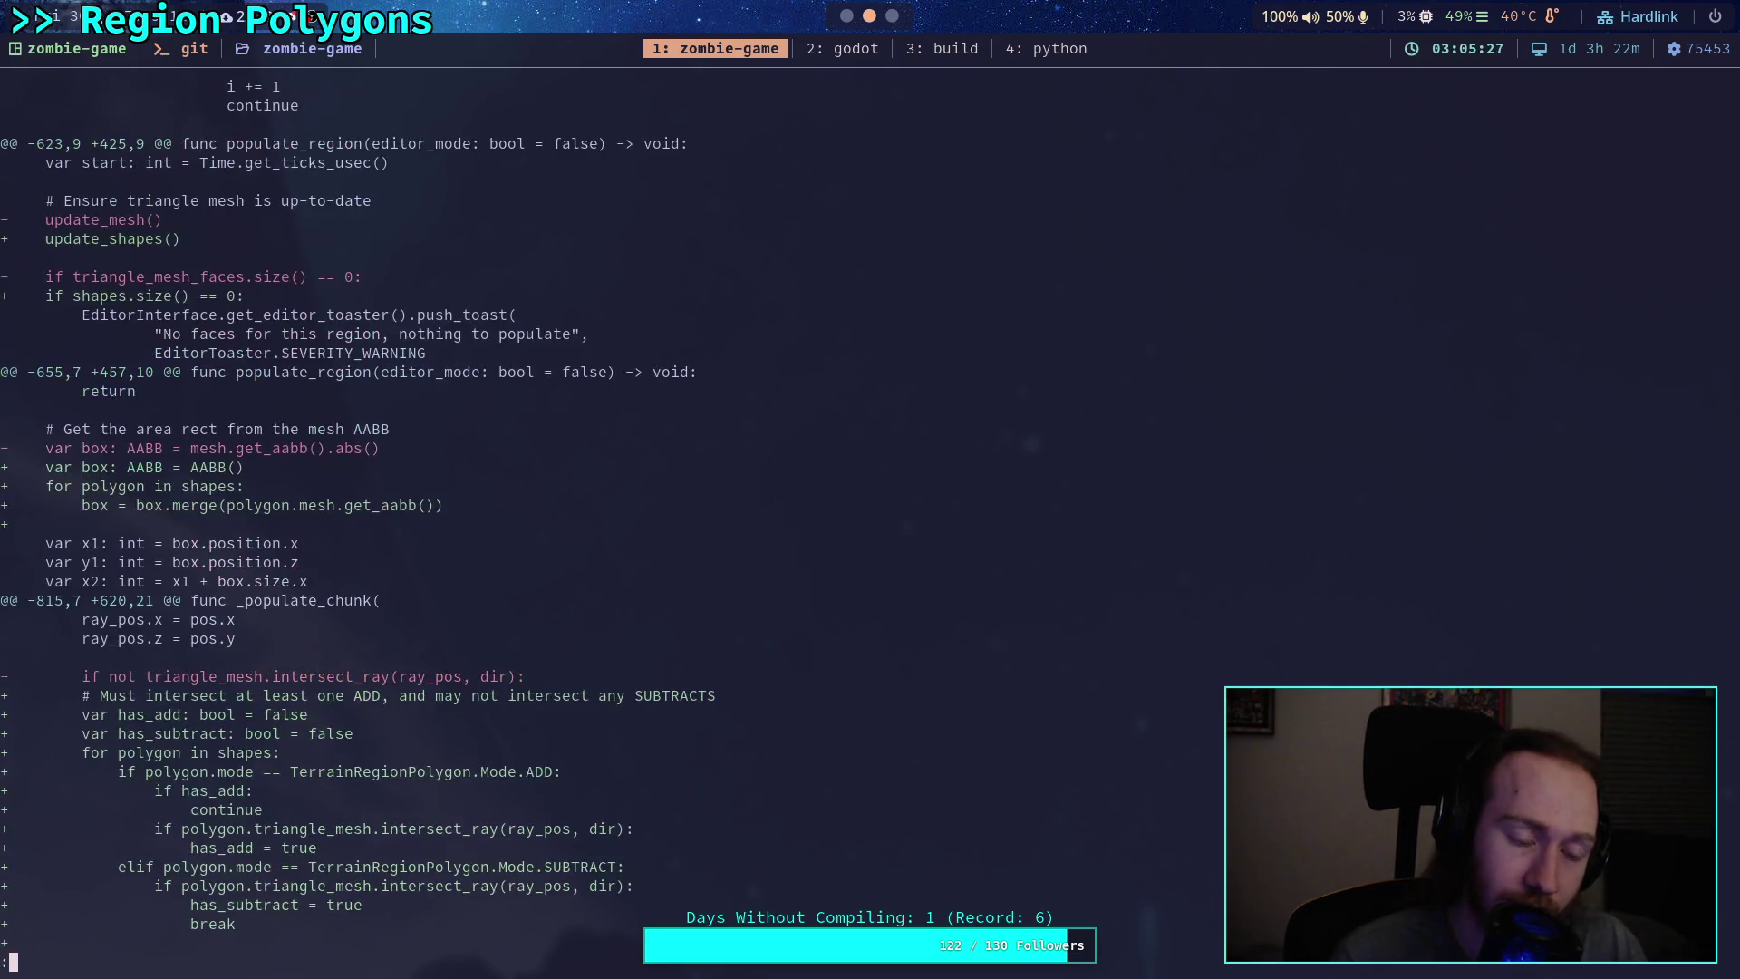
key("space")
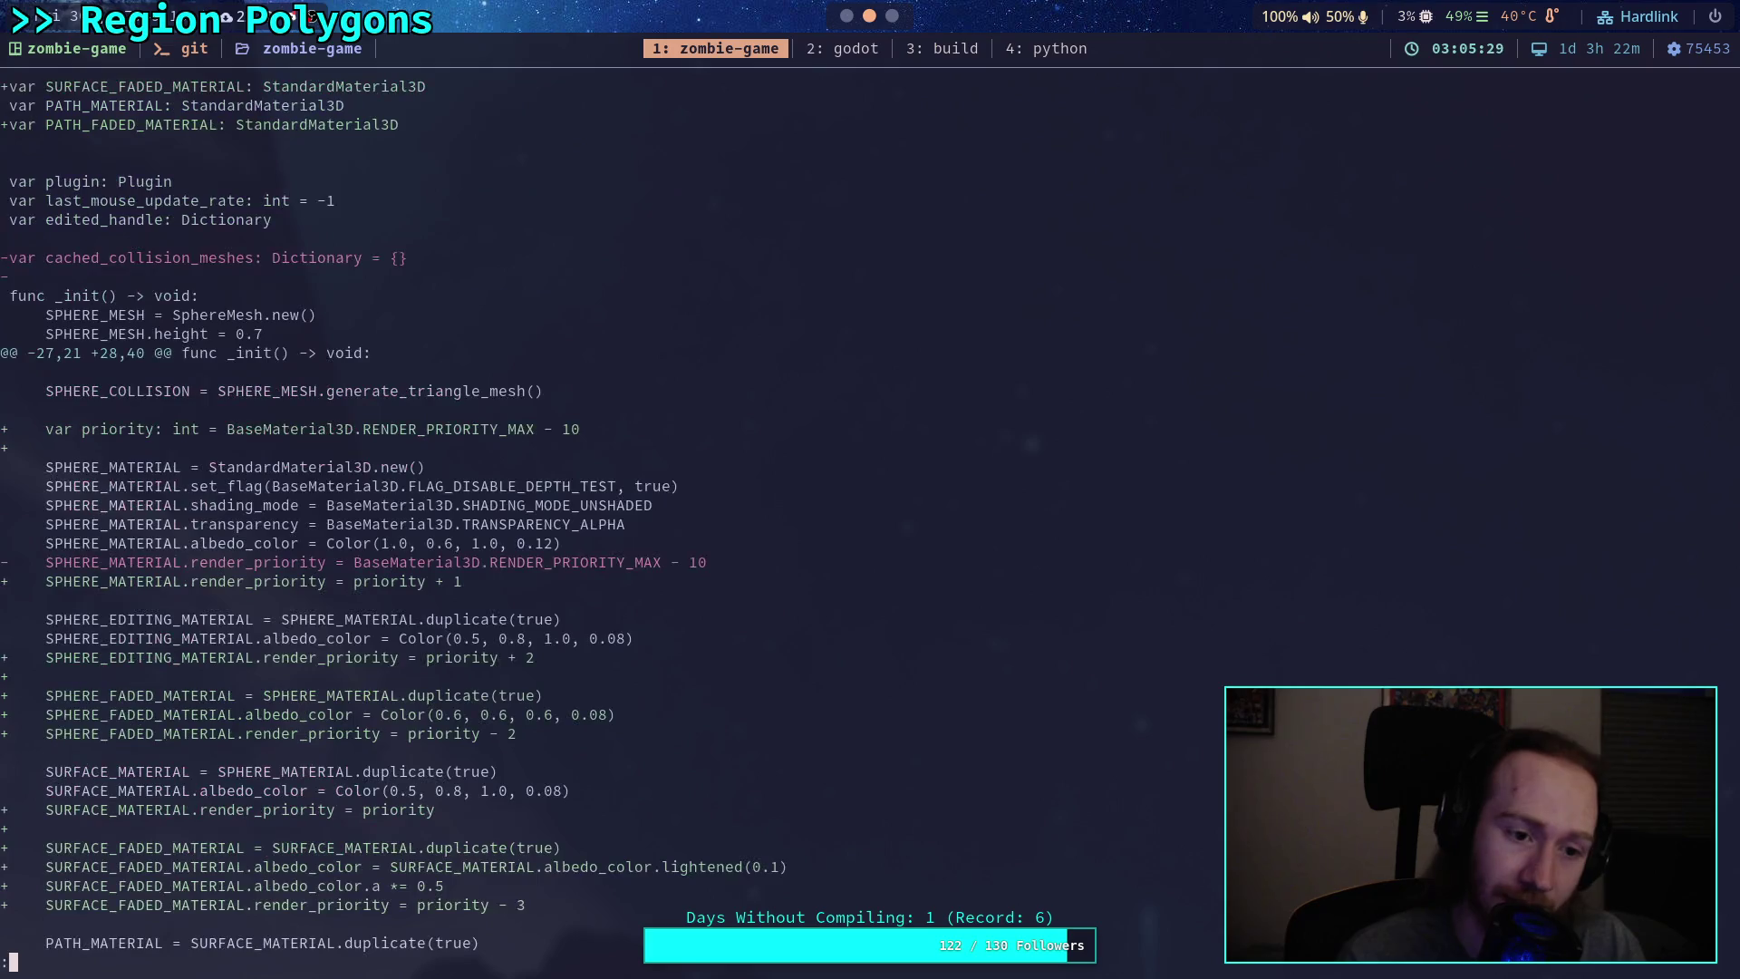
key("space")
key("space")
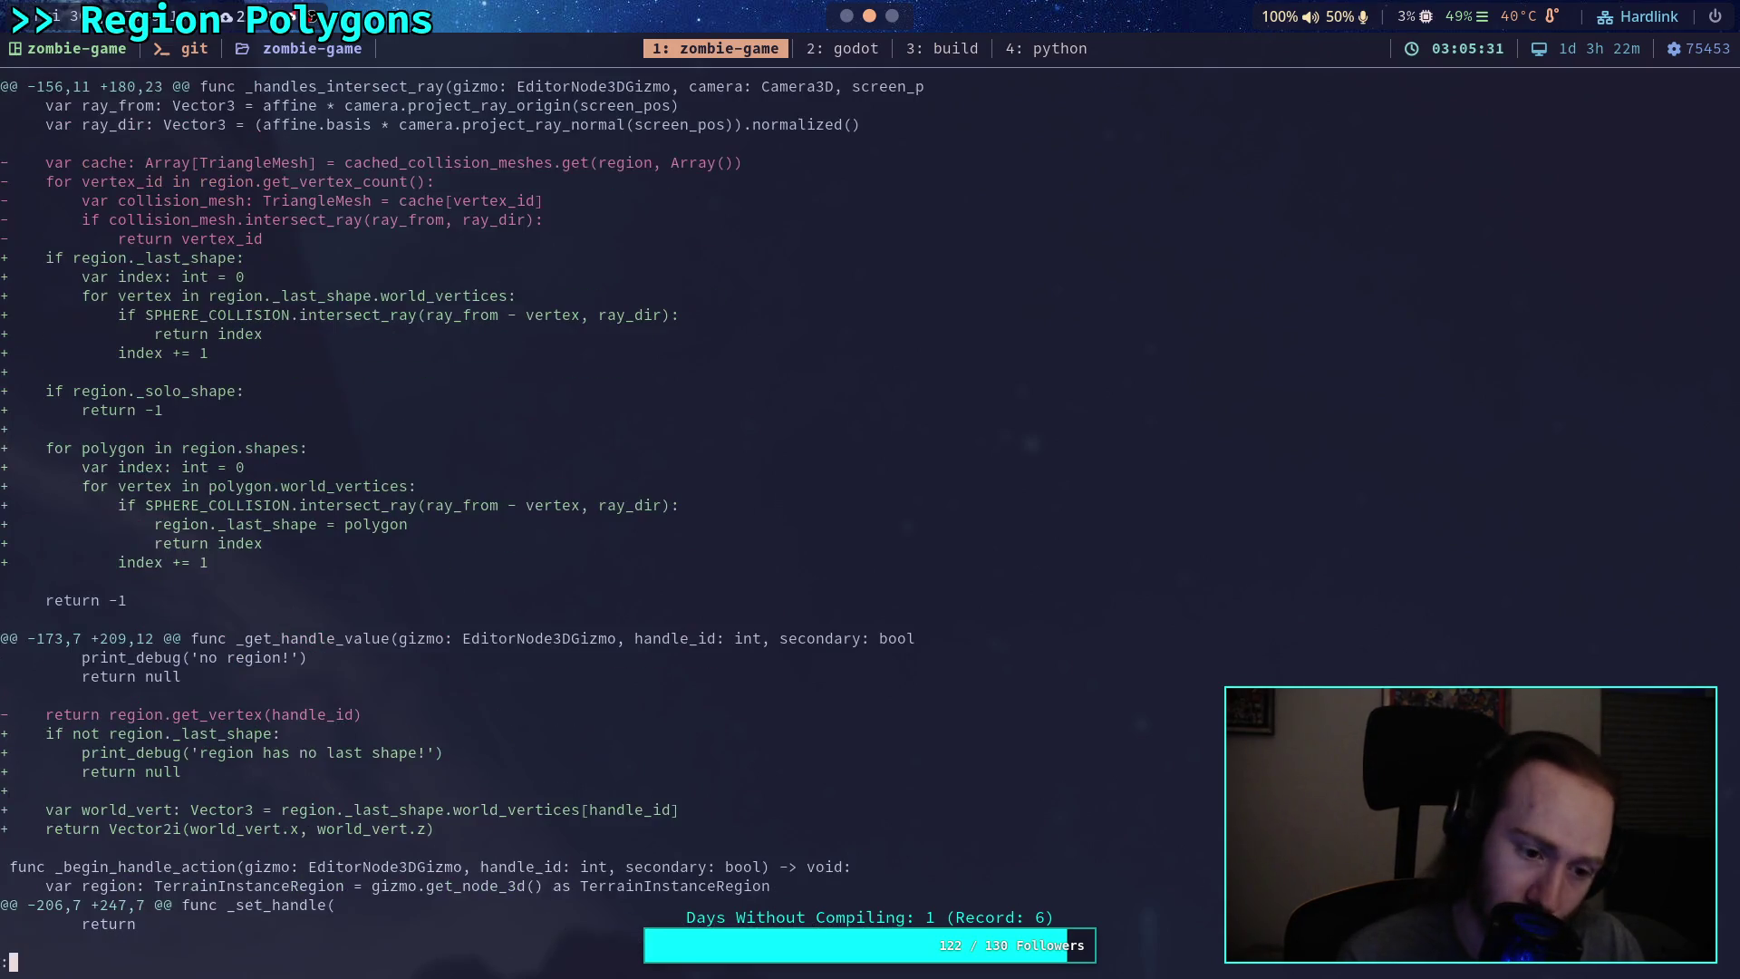
key("space")
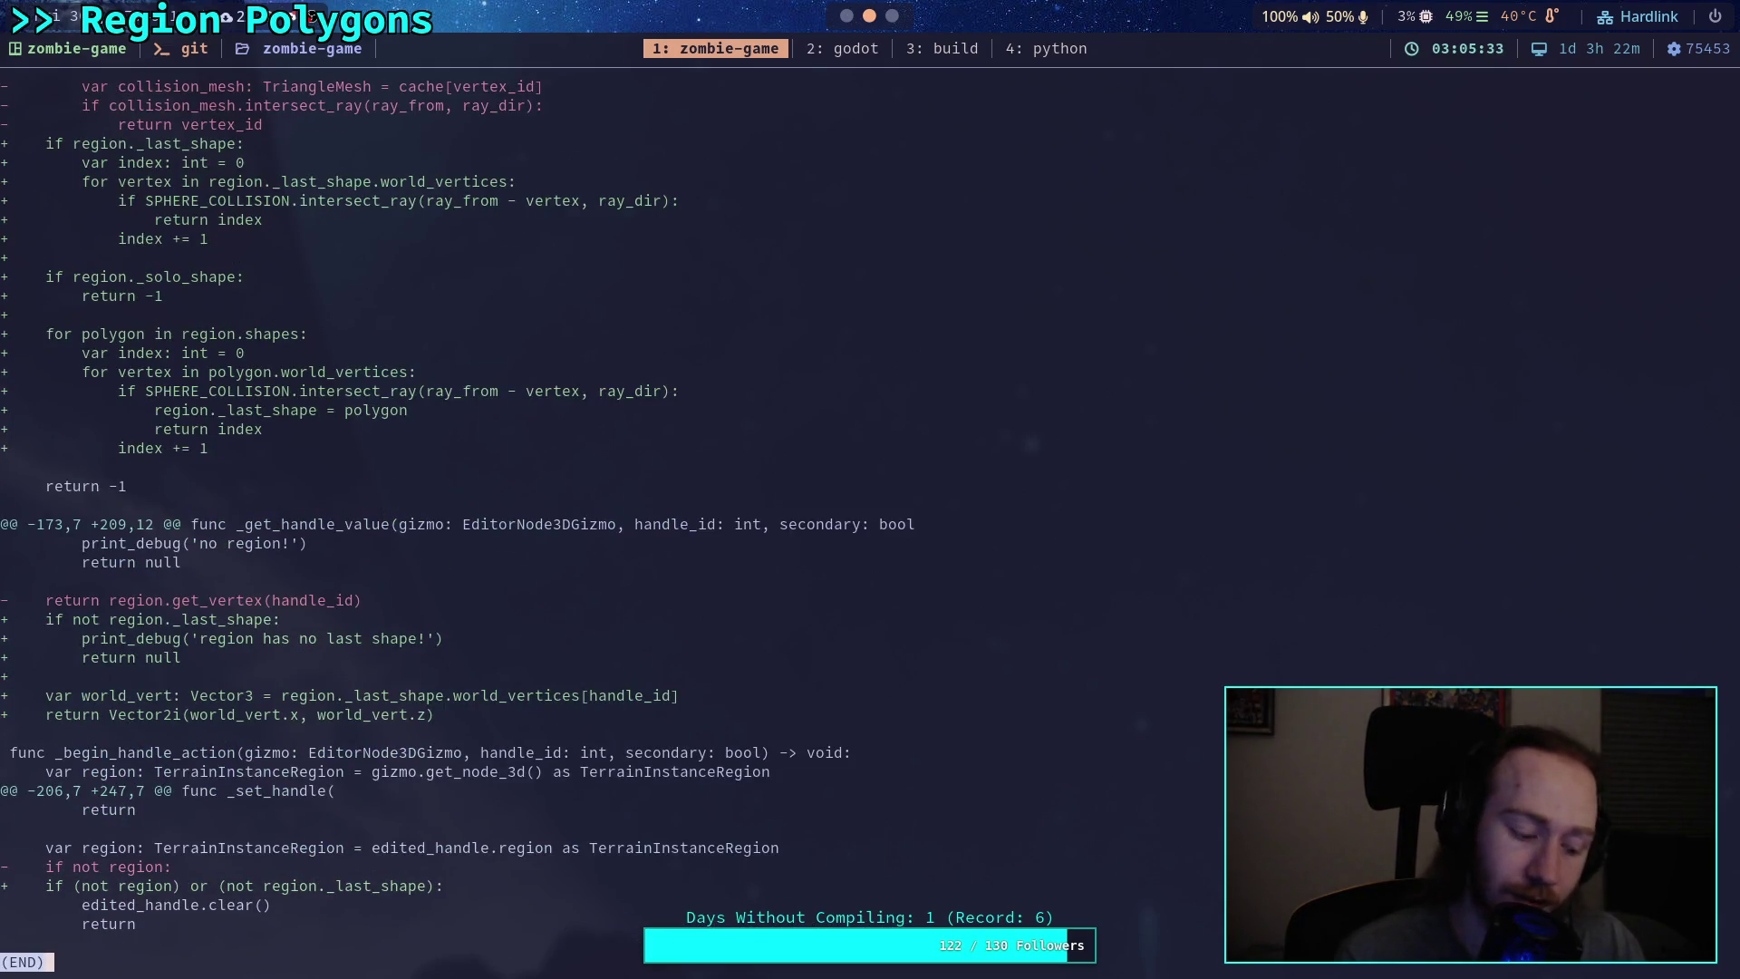
key("q")
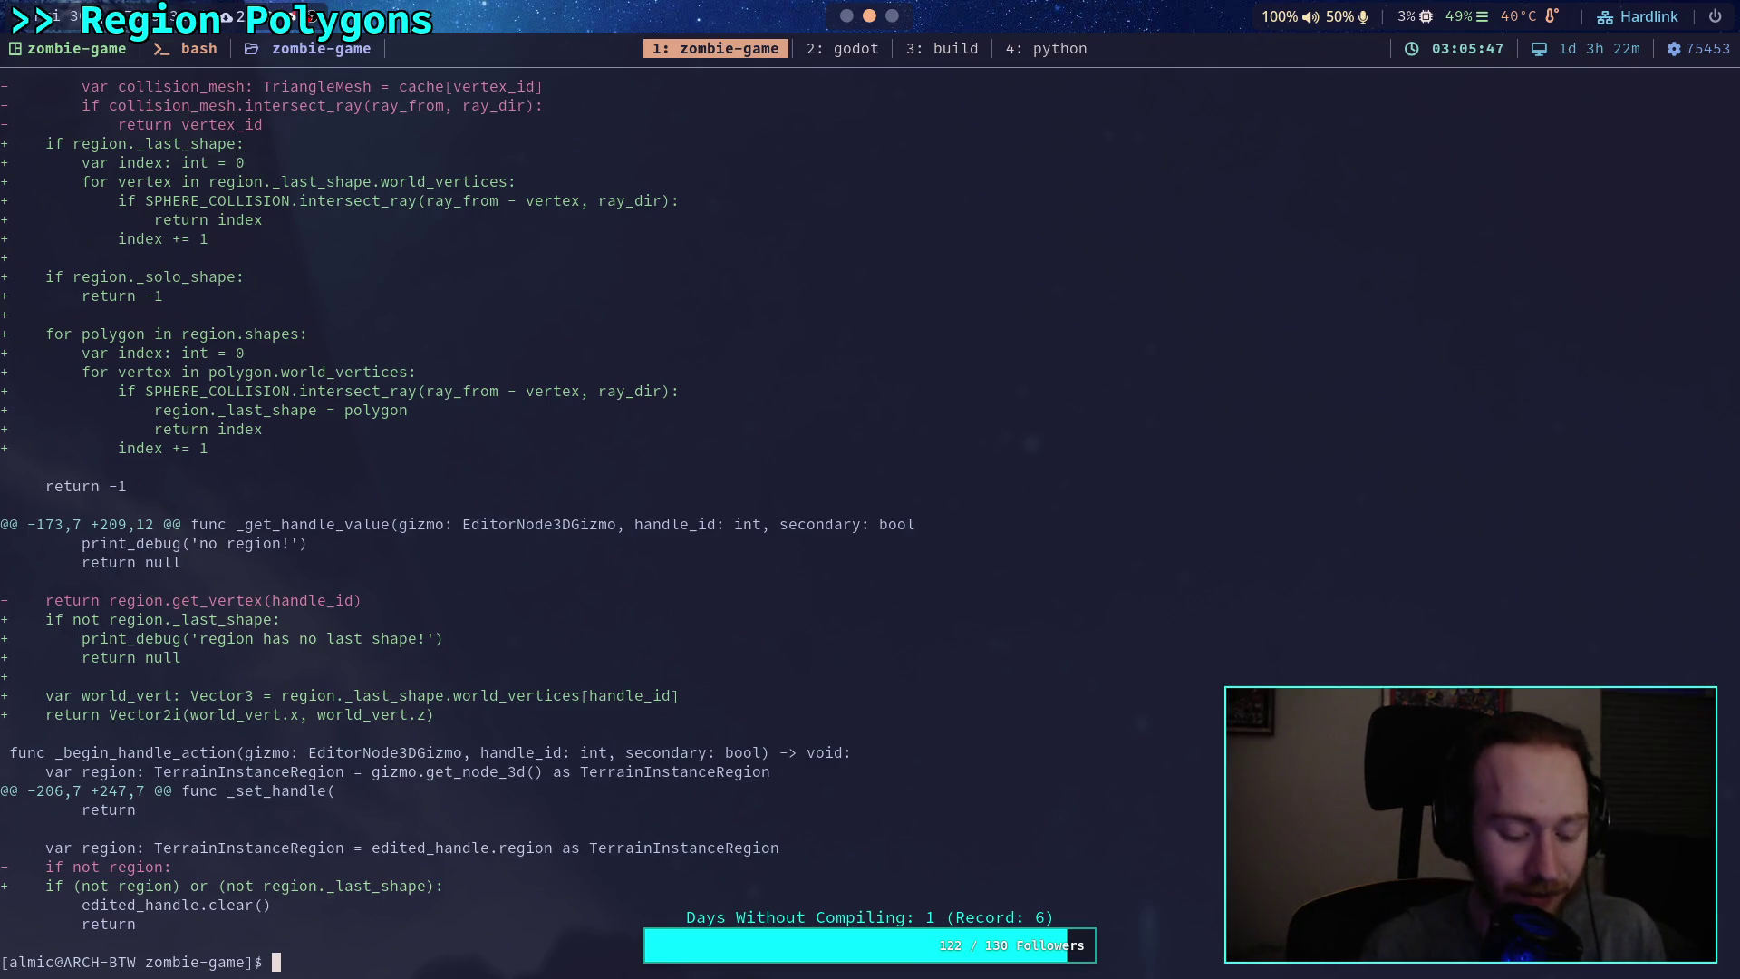
Step: Stage addons/terrain_instancer/, checking git status before and after
type("git status")
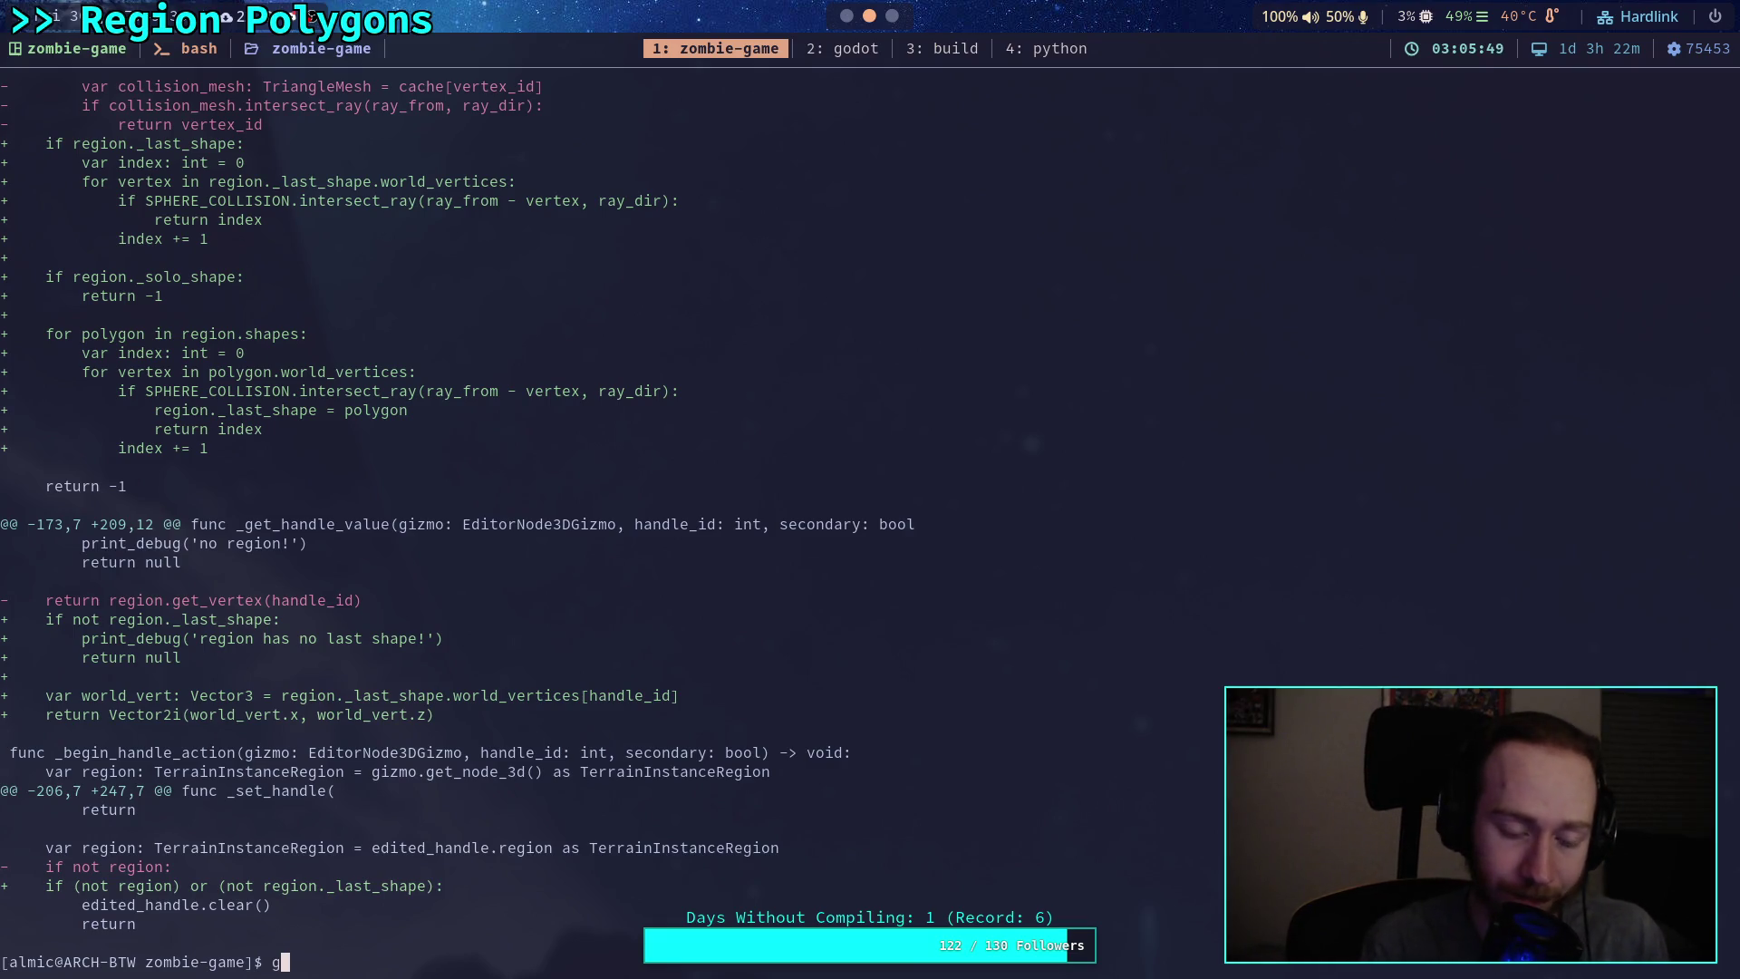
key("Return")
type("git add addons/")
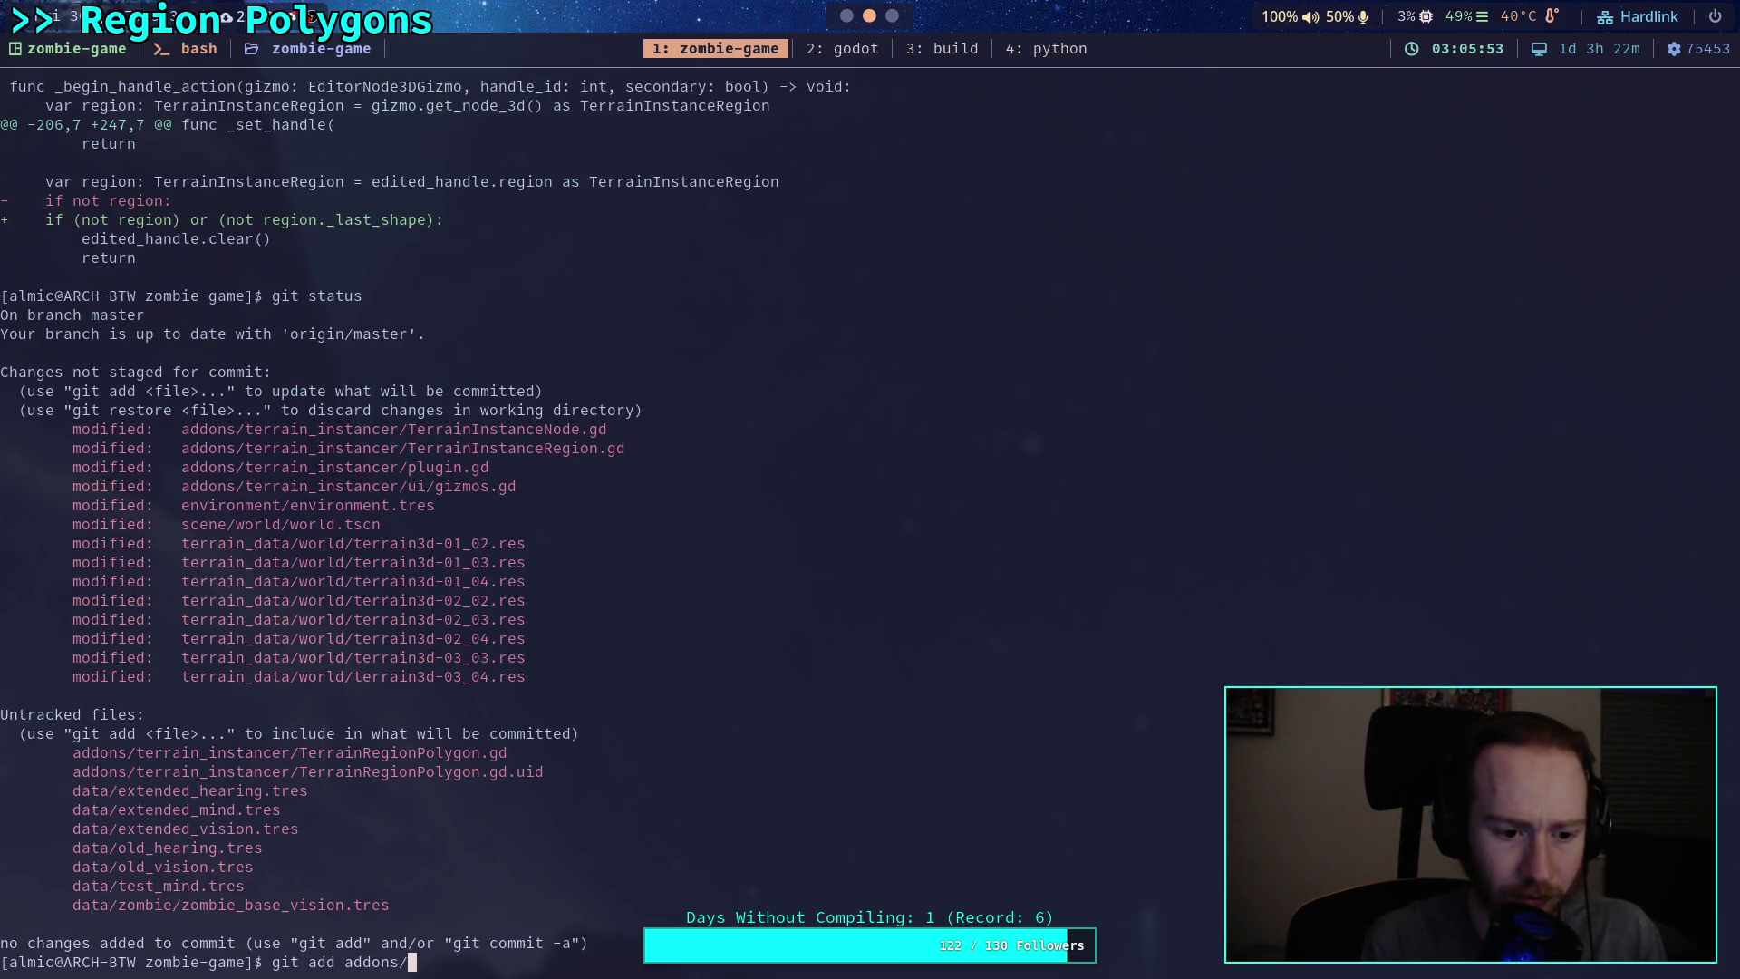
type("terrain_instancer/")
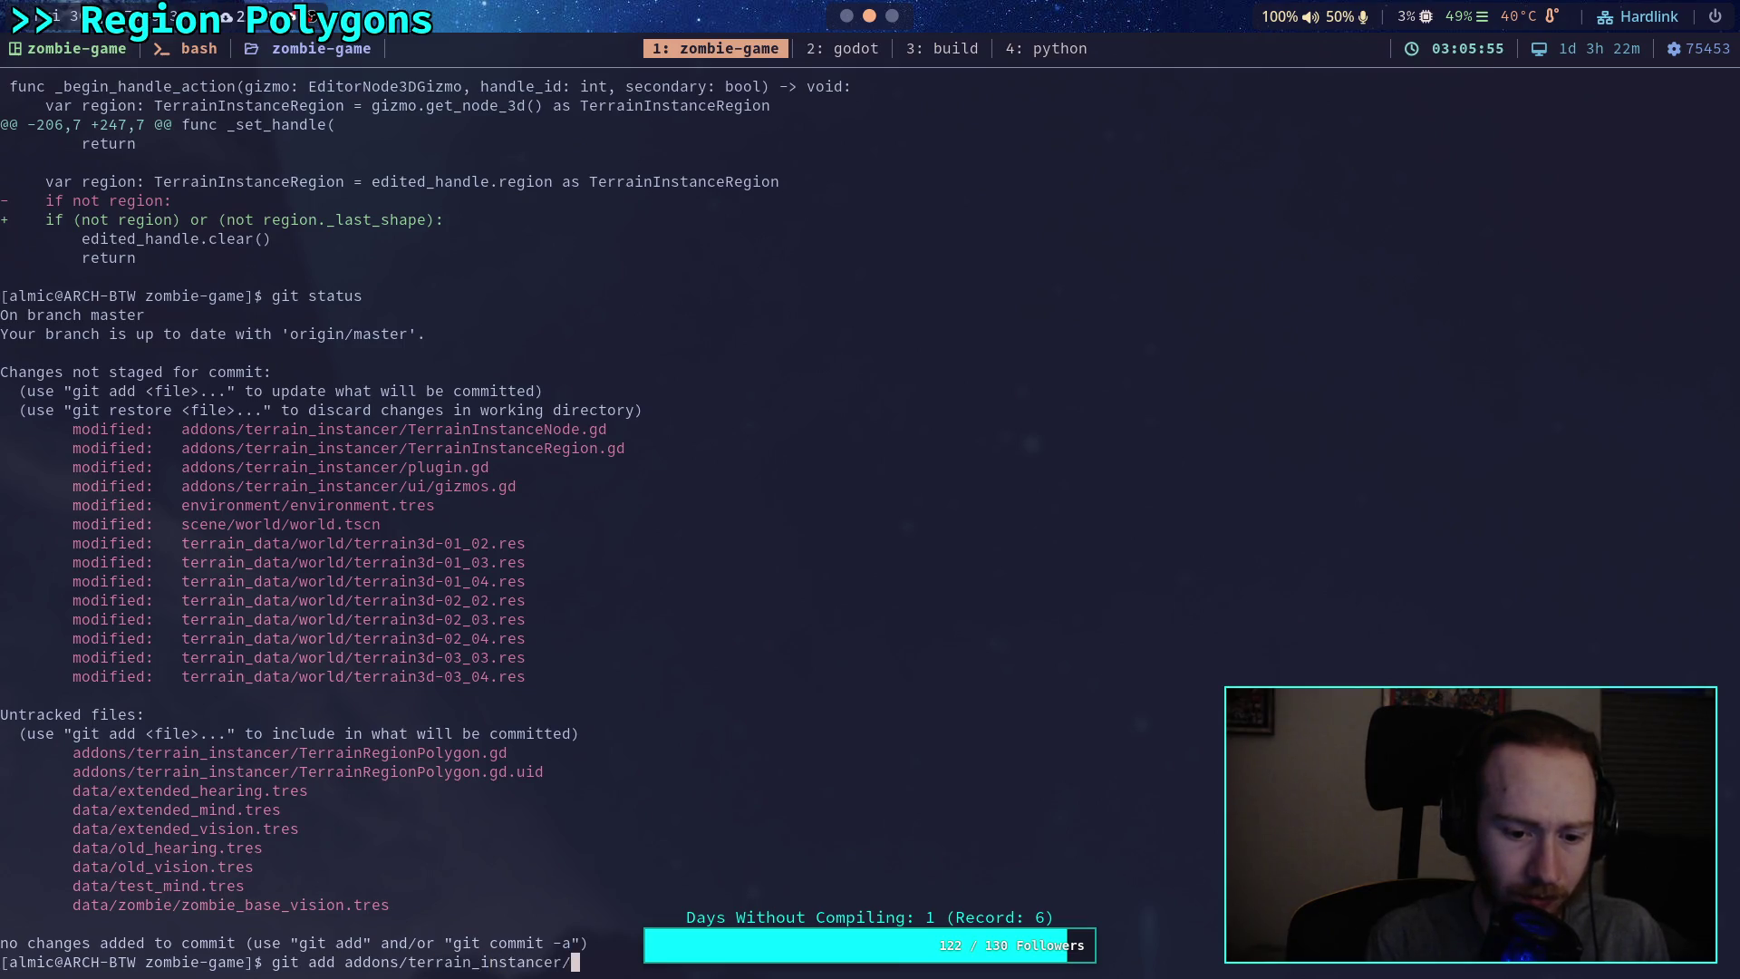
key("Return")
type("git status")
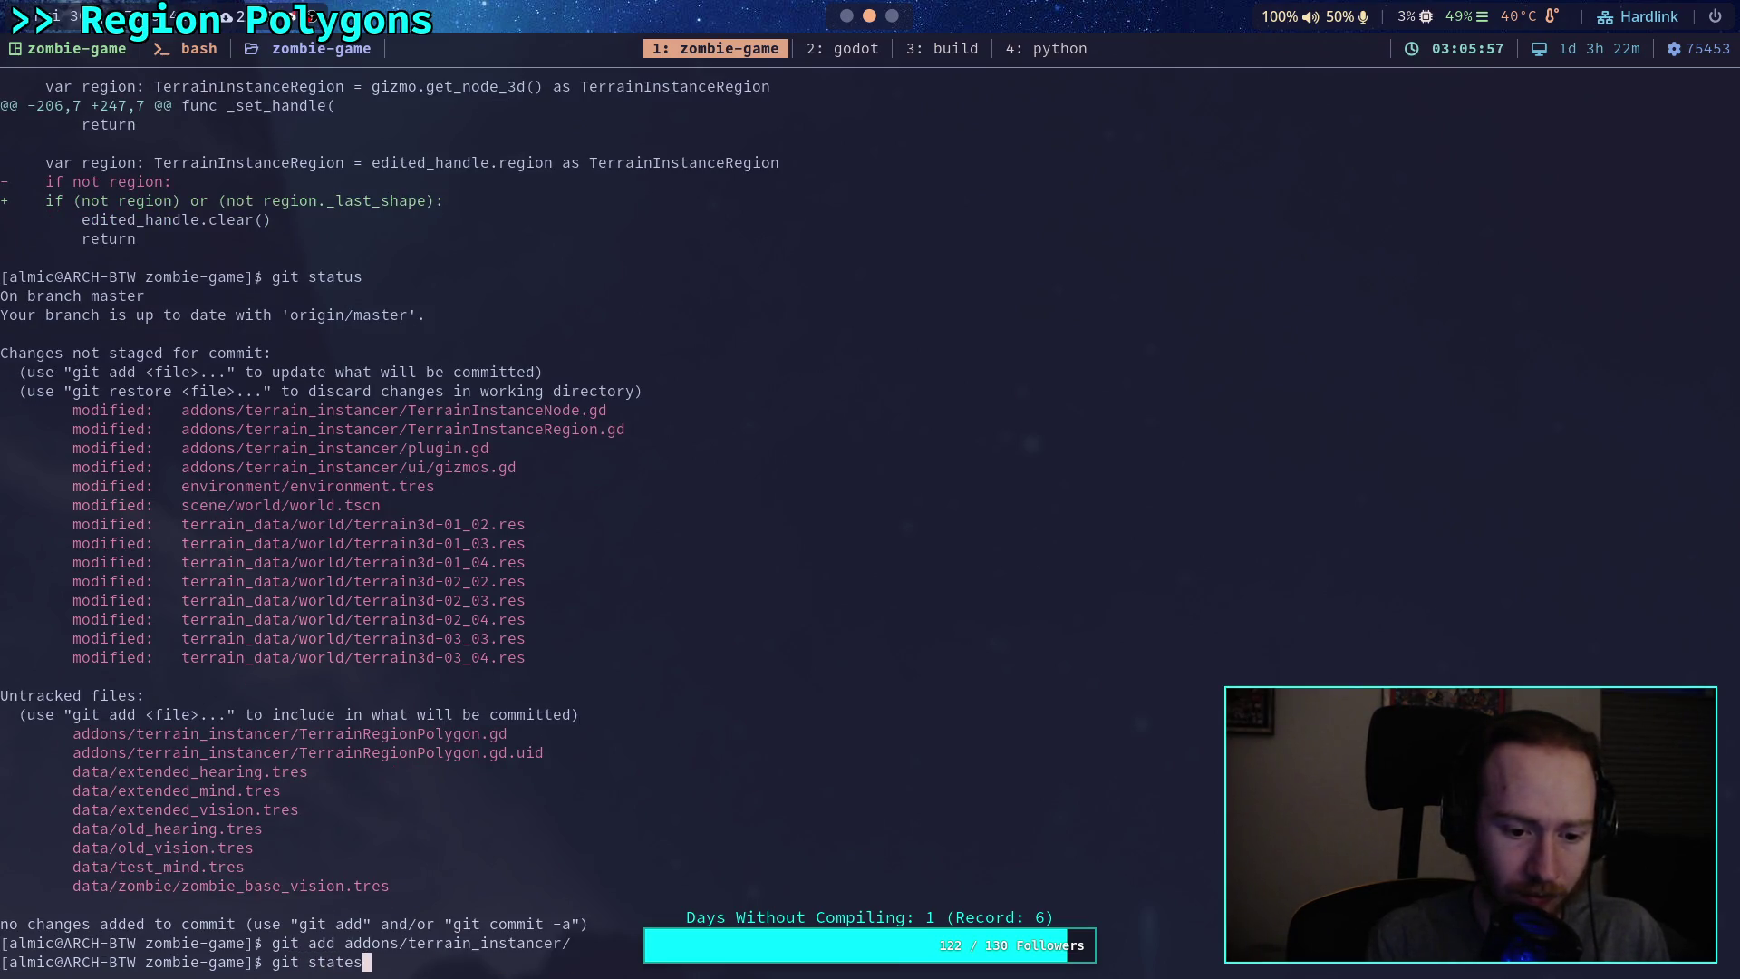
key("Return")
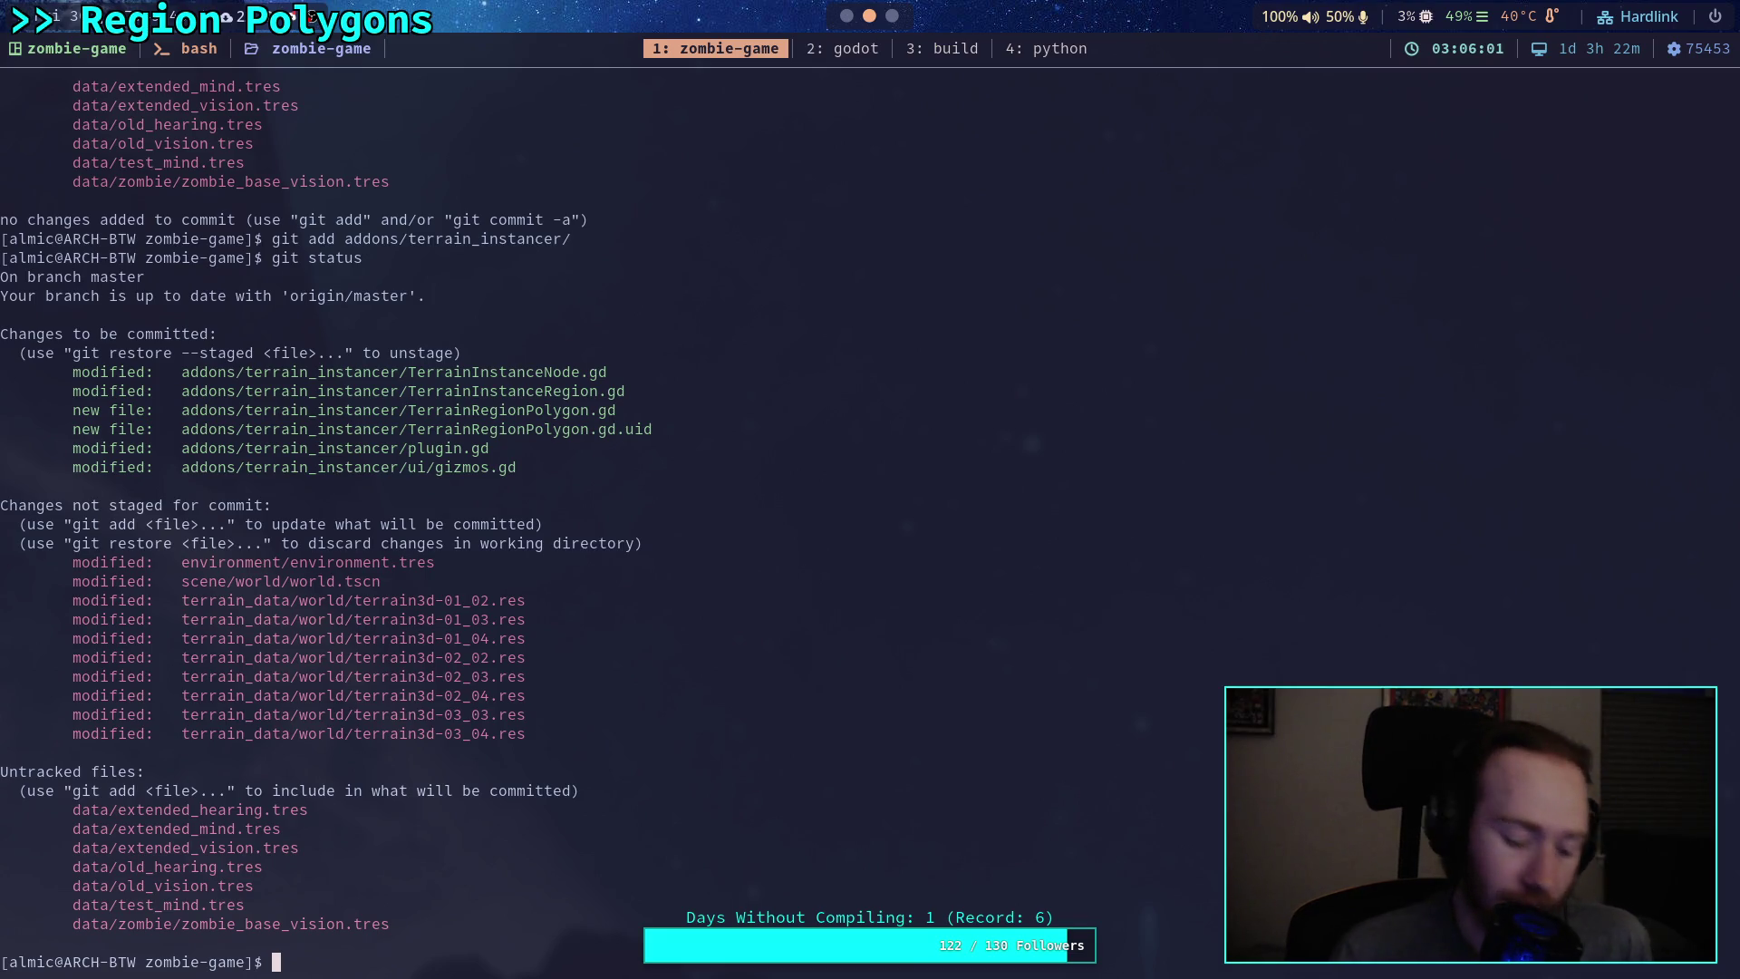
Step: Save the world scene in Godot again and rerun git status in the terminal
key("super+2")
key("ctrl+s")
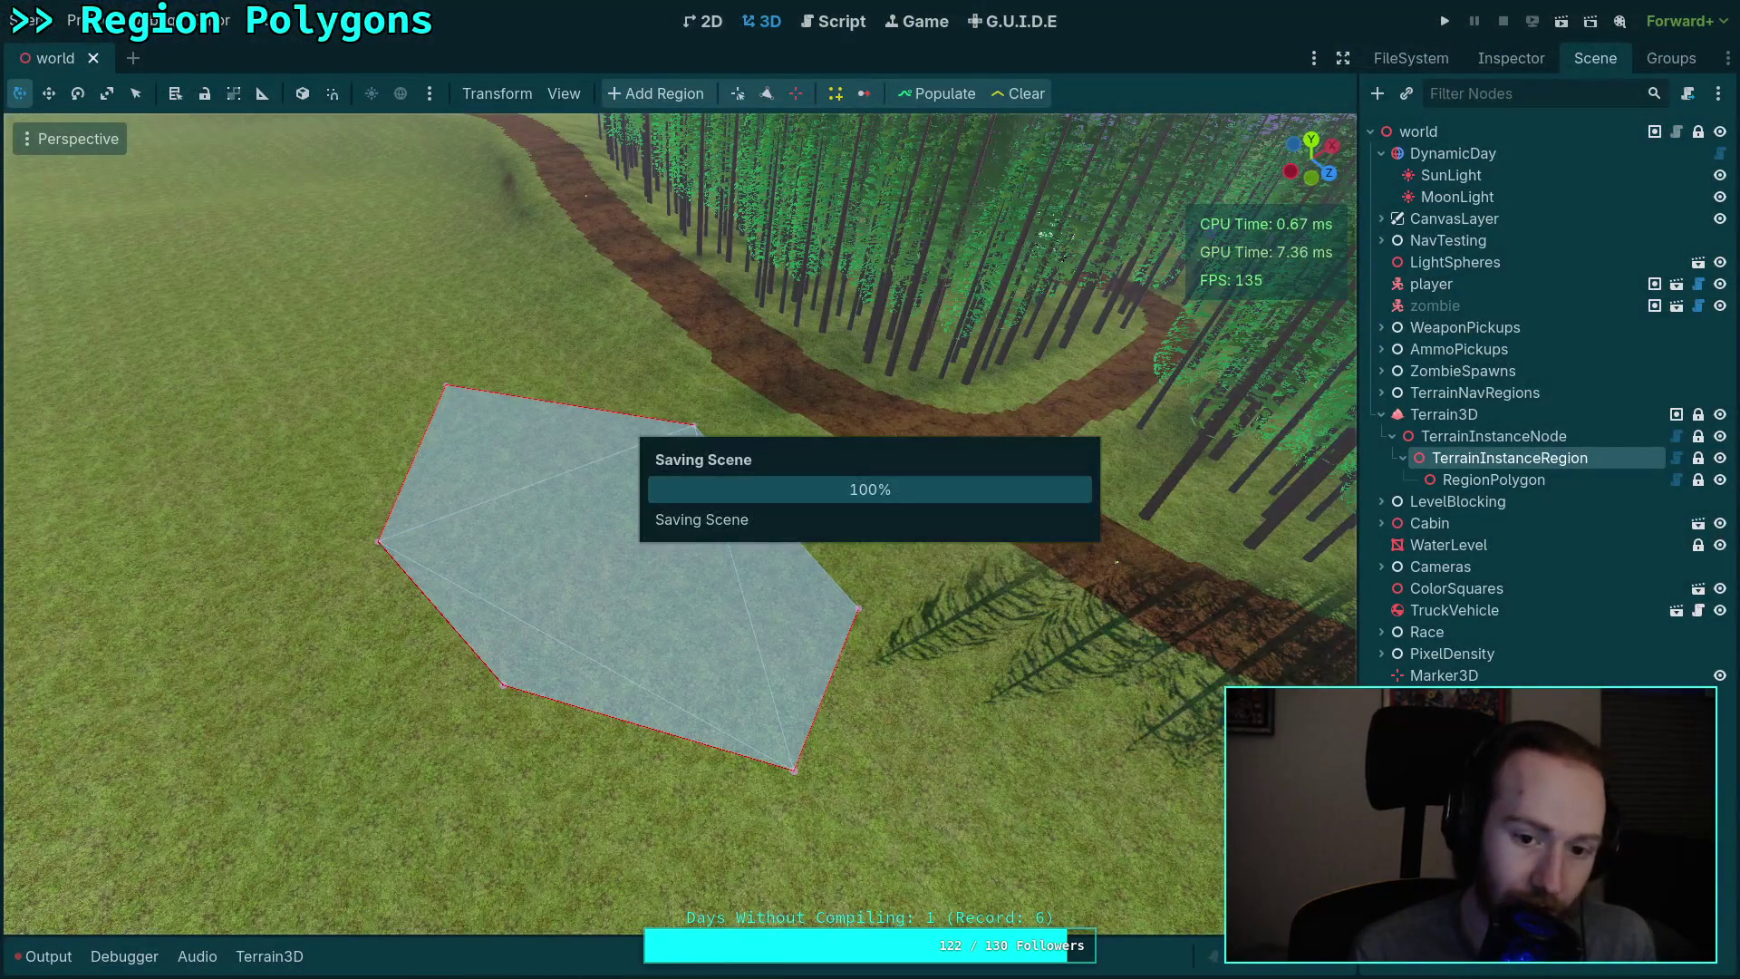
key("super+1")
key("Up")
key("Return")
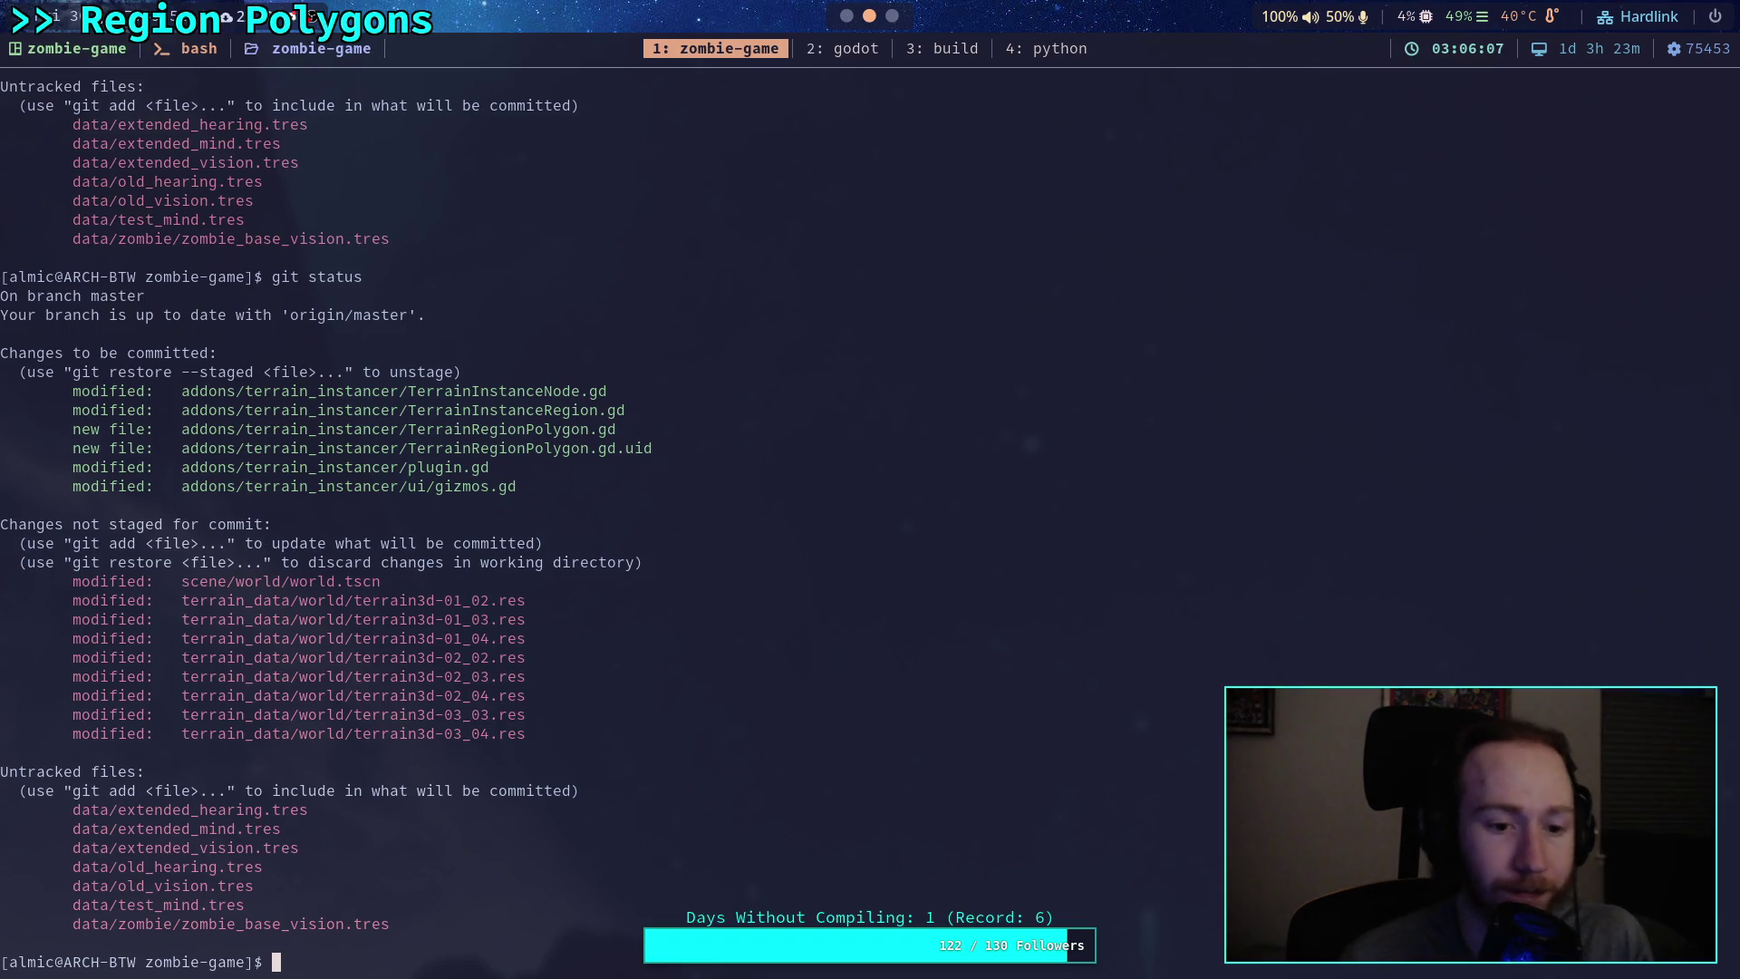
Step: Start interactive patch staging (git add -i, option 5) for scene/world/world.tscn
type("git add -i scene/world/world.tscn")
key("Return")
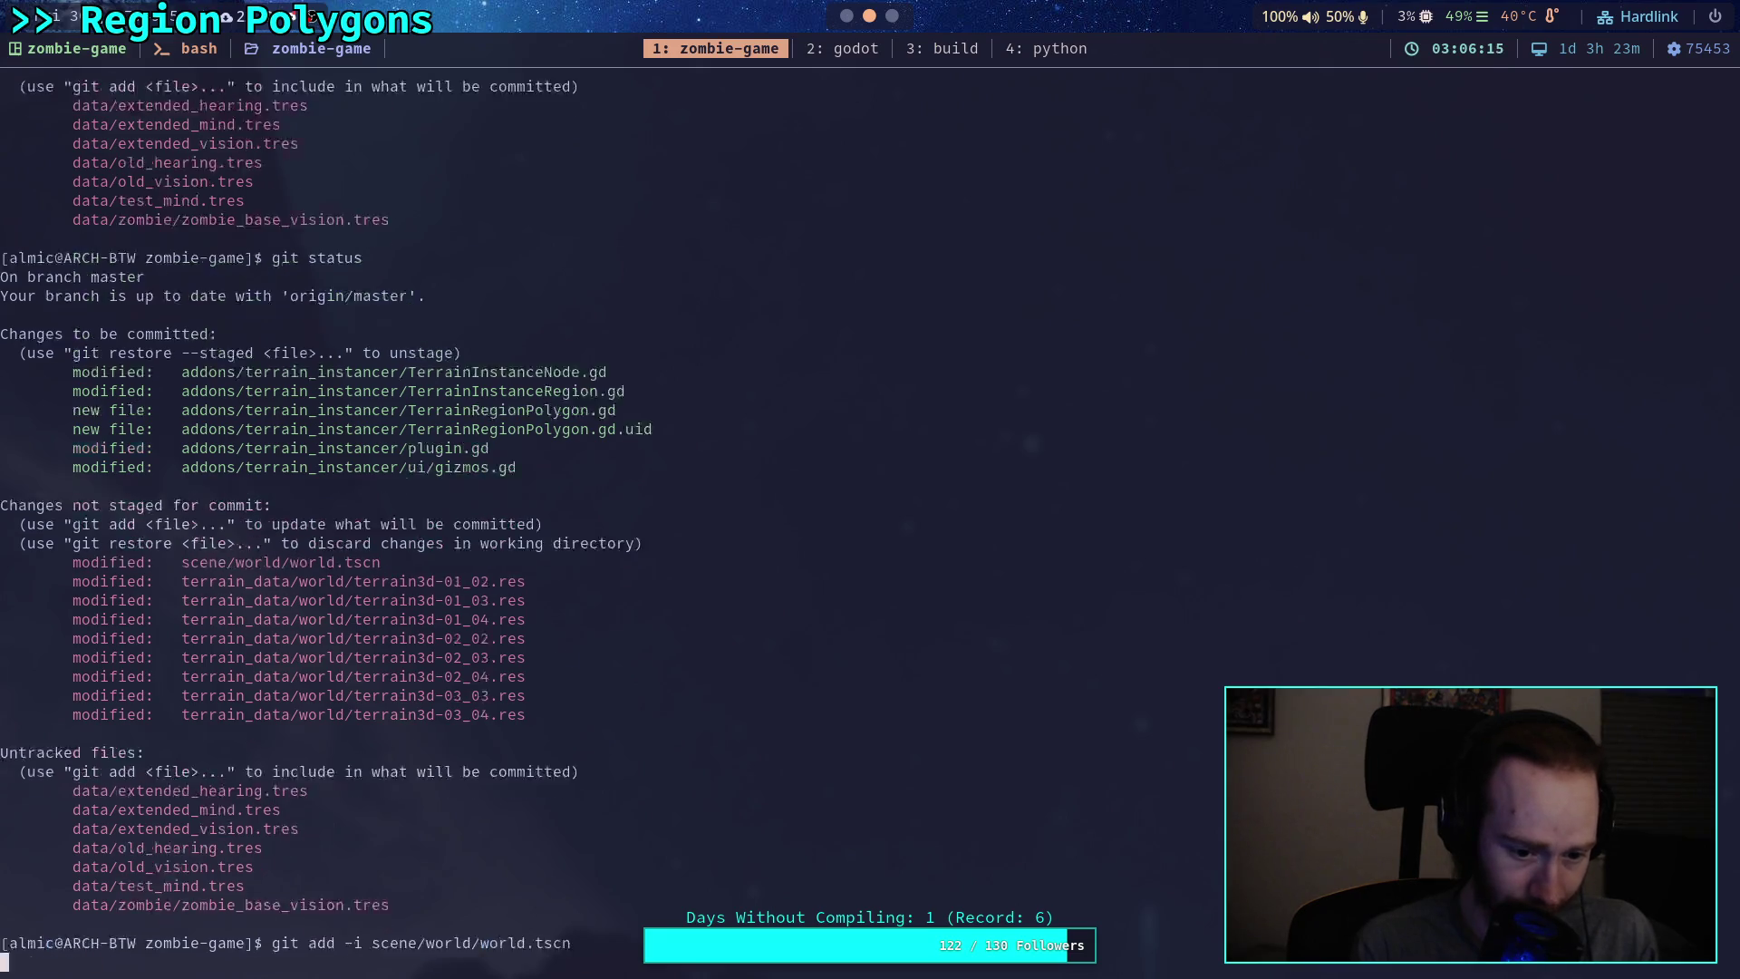
type("5")
key("Return")
type("1")
key("Return")
key("Return")
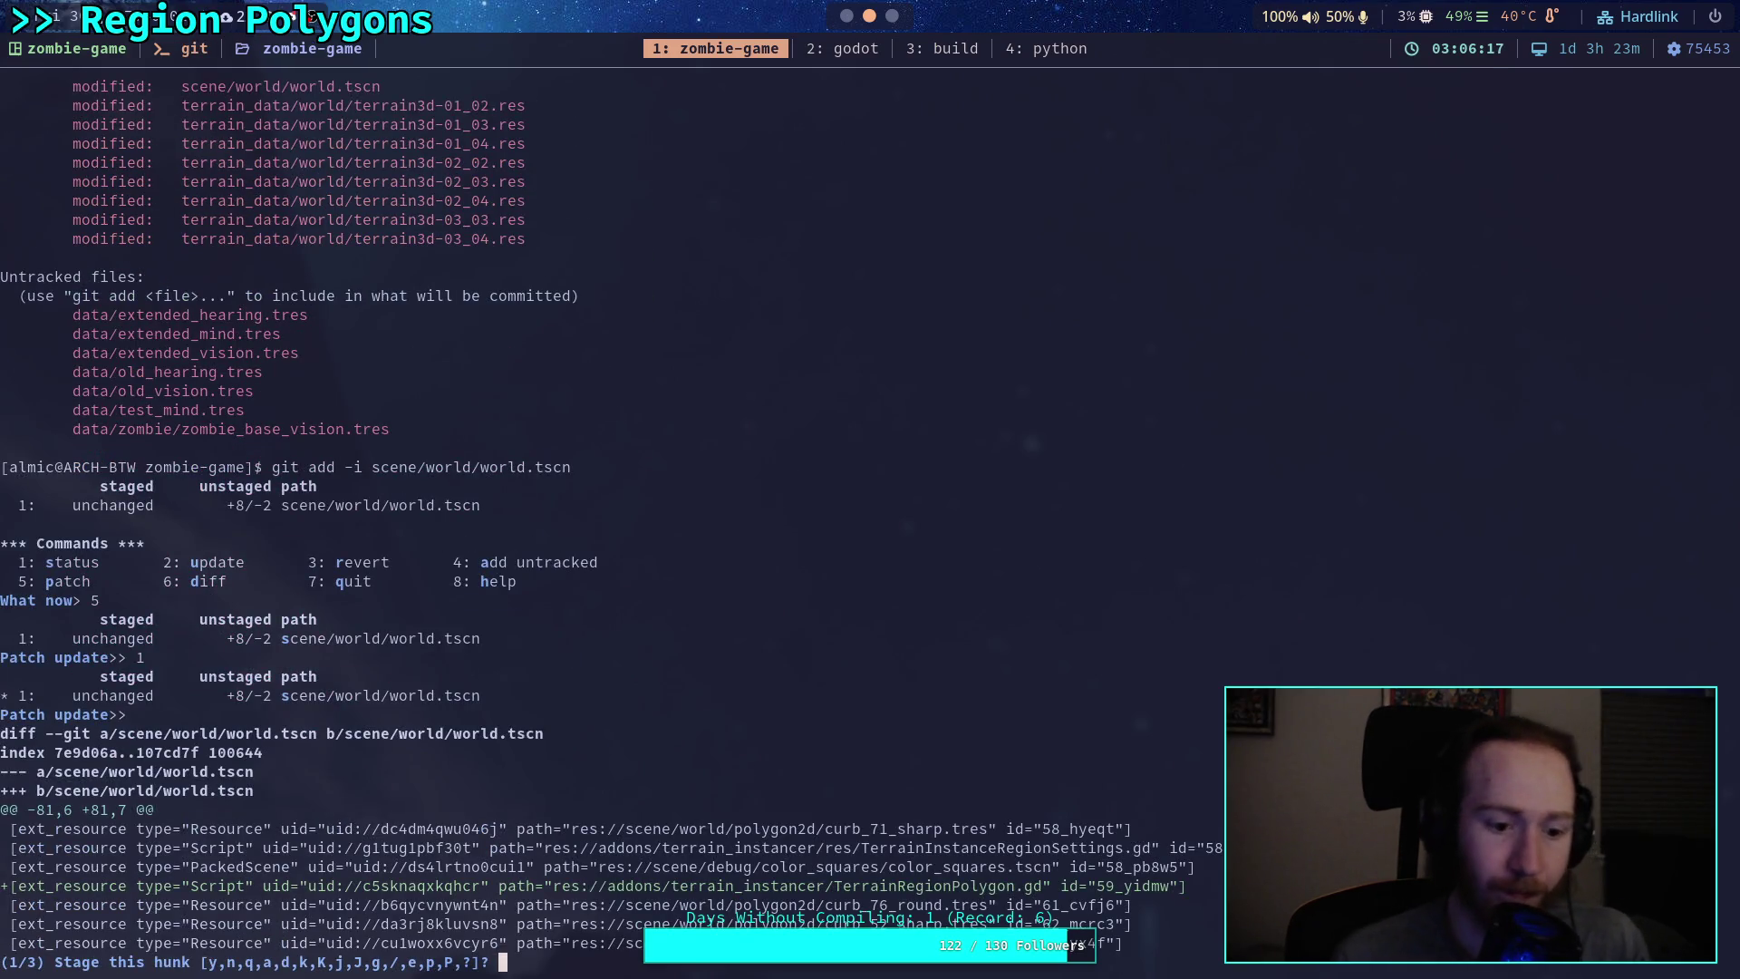
Step: Stage the script reference and RegionPolygon node hunks, skip the TruckVehicle transform hunk, then quit
type("y")
key("Return")
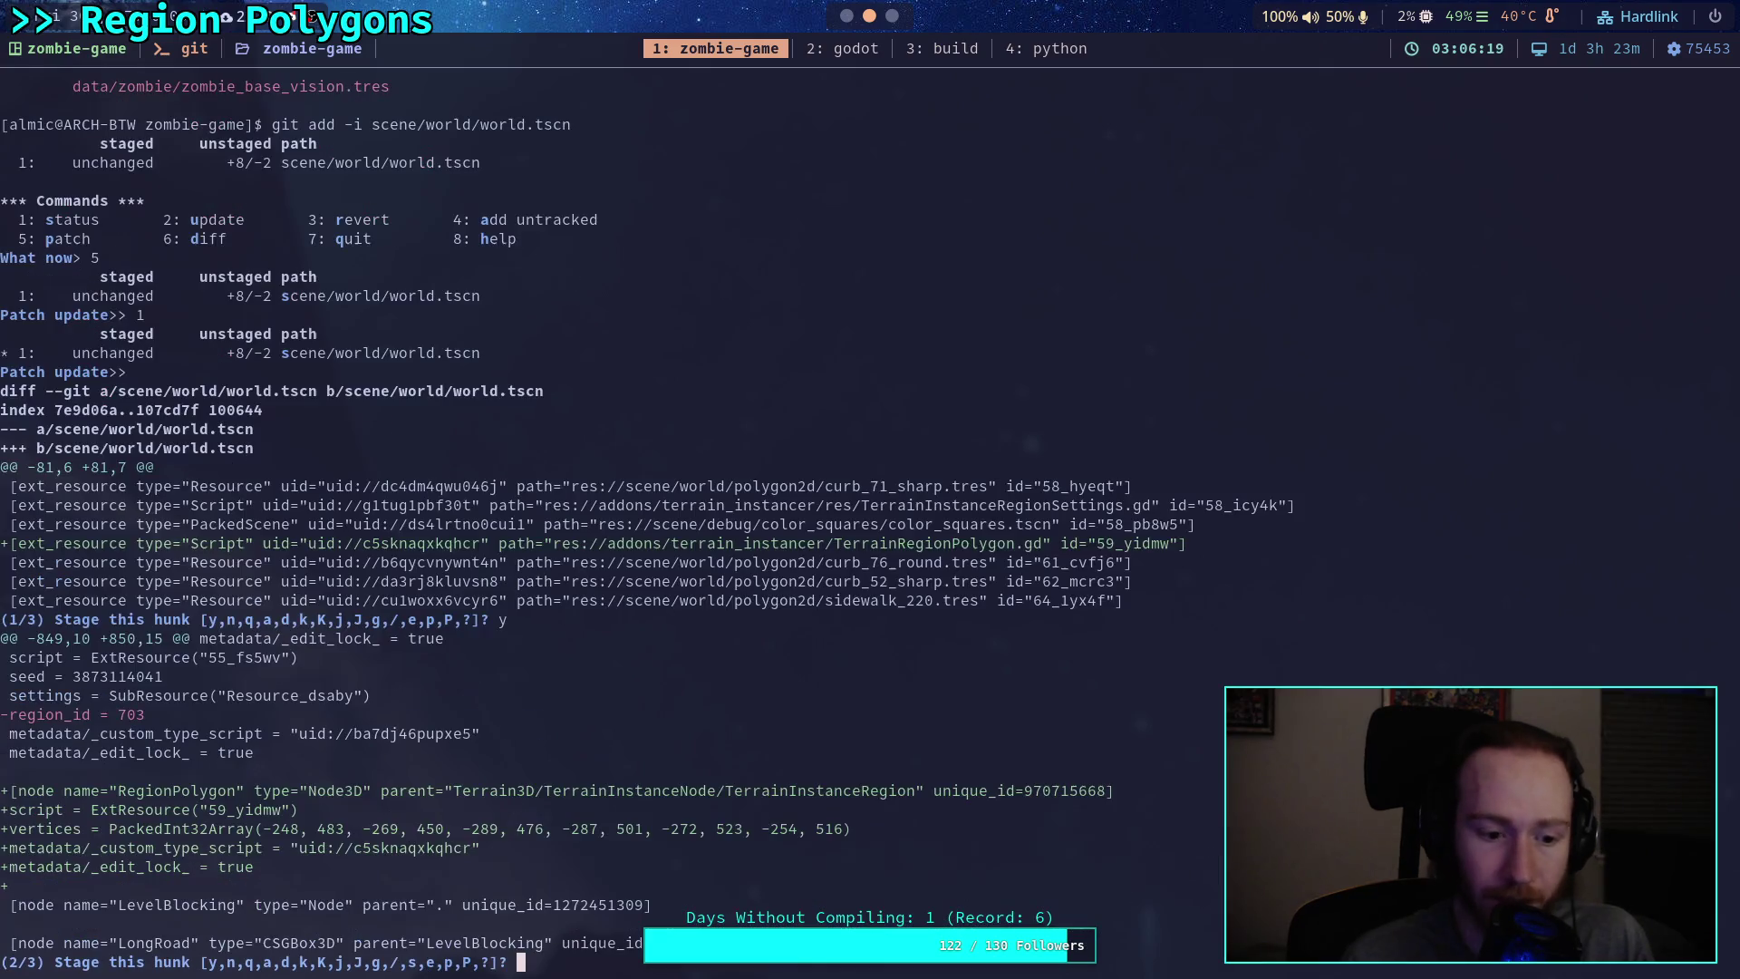
type("y")
key("Return")
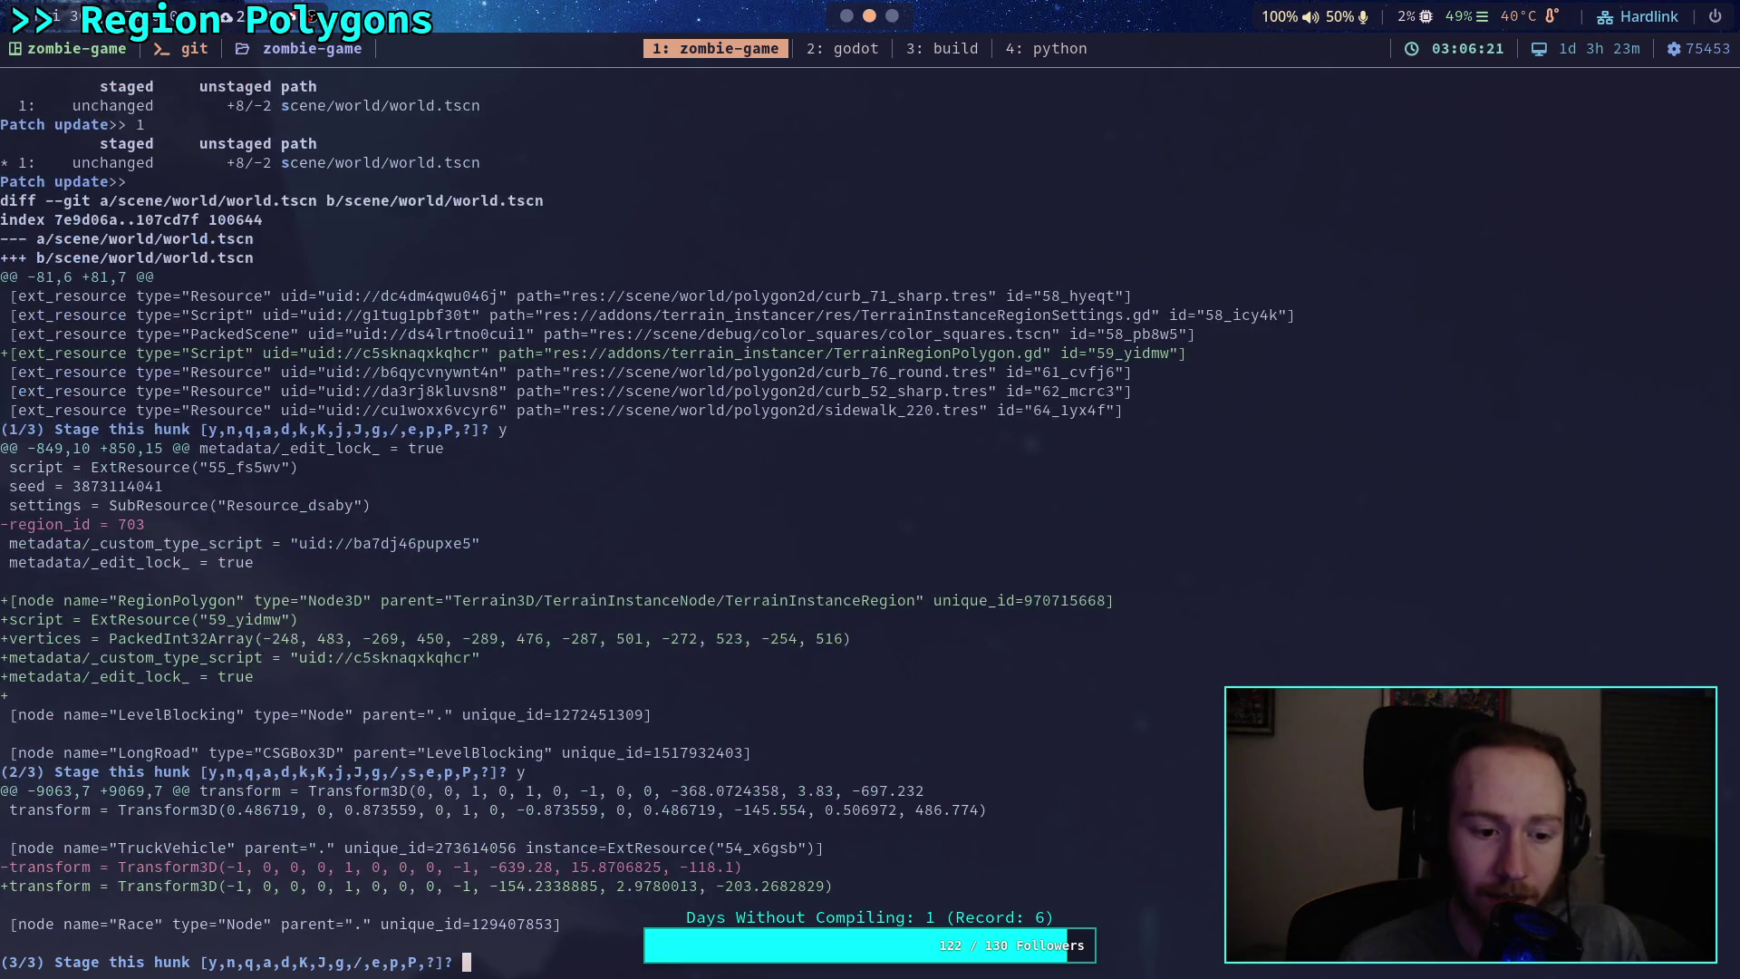
type("n")
key("Return")
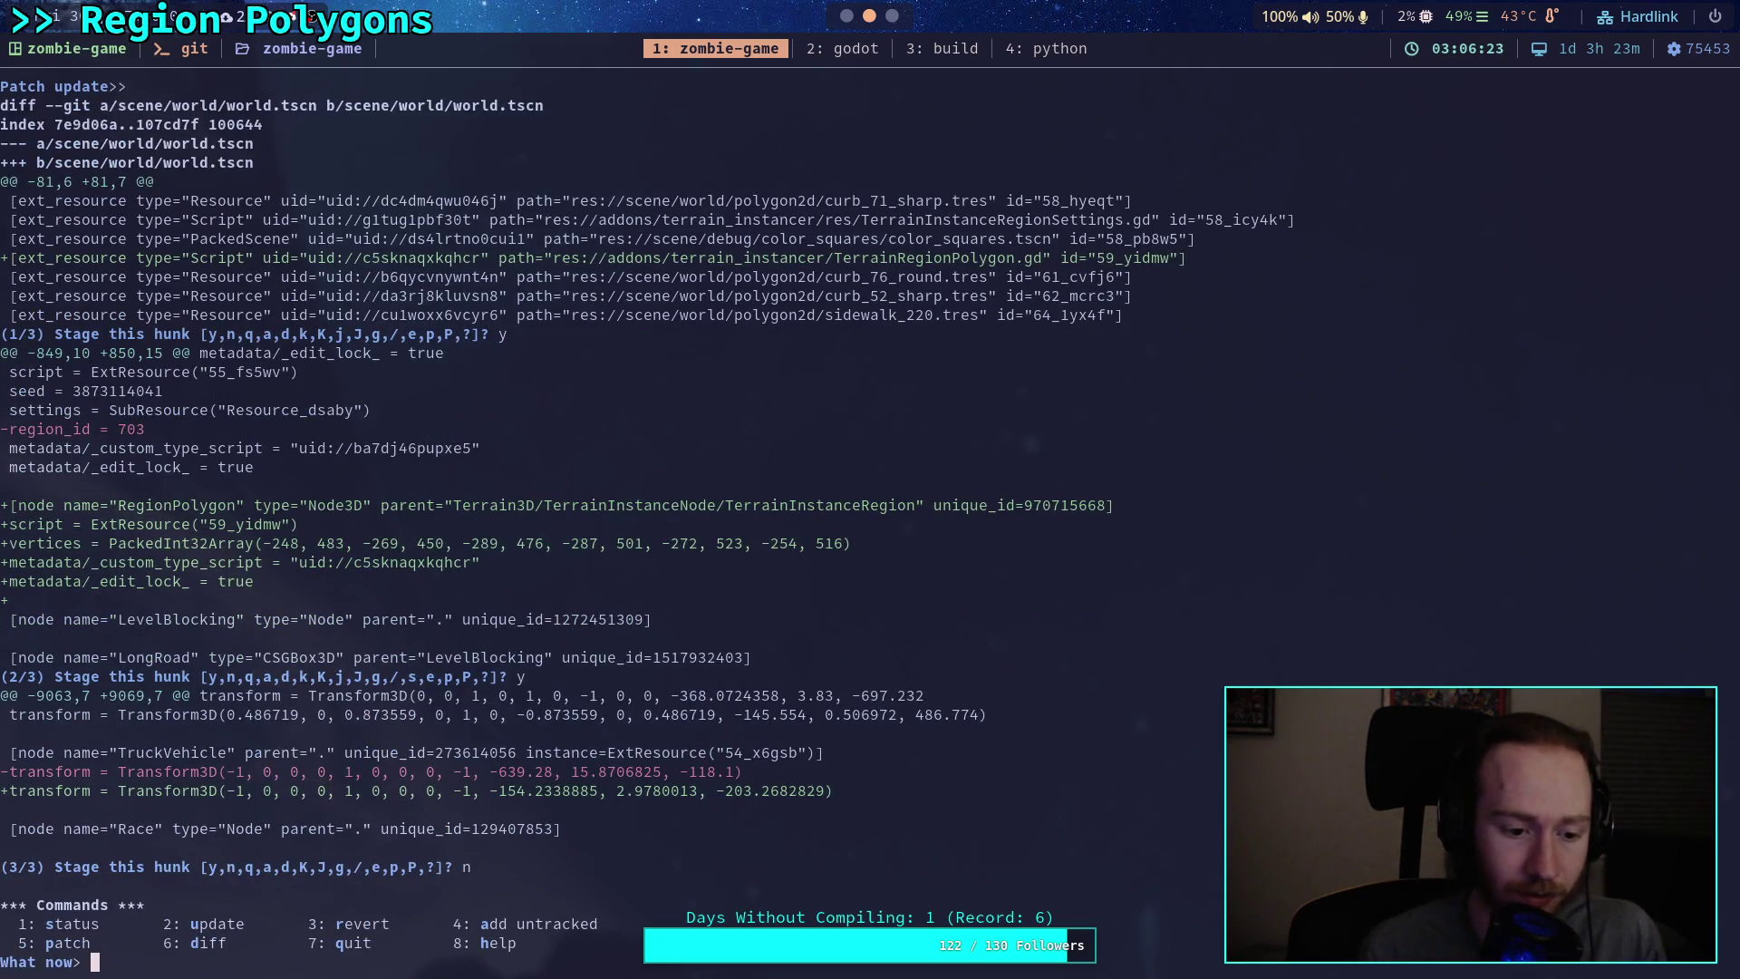
type("q")
key("Return")
Step: Run git status to confirm which changes are now staged
type("git st")
key("BackSpace")
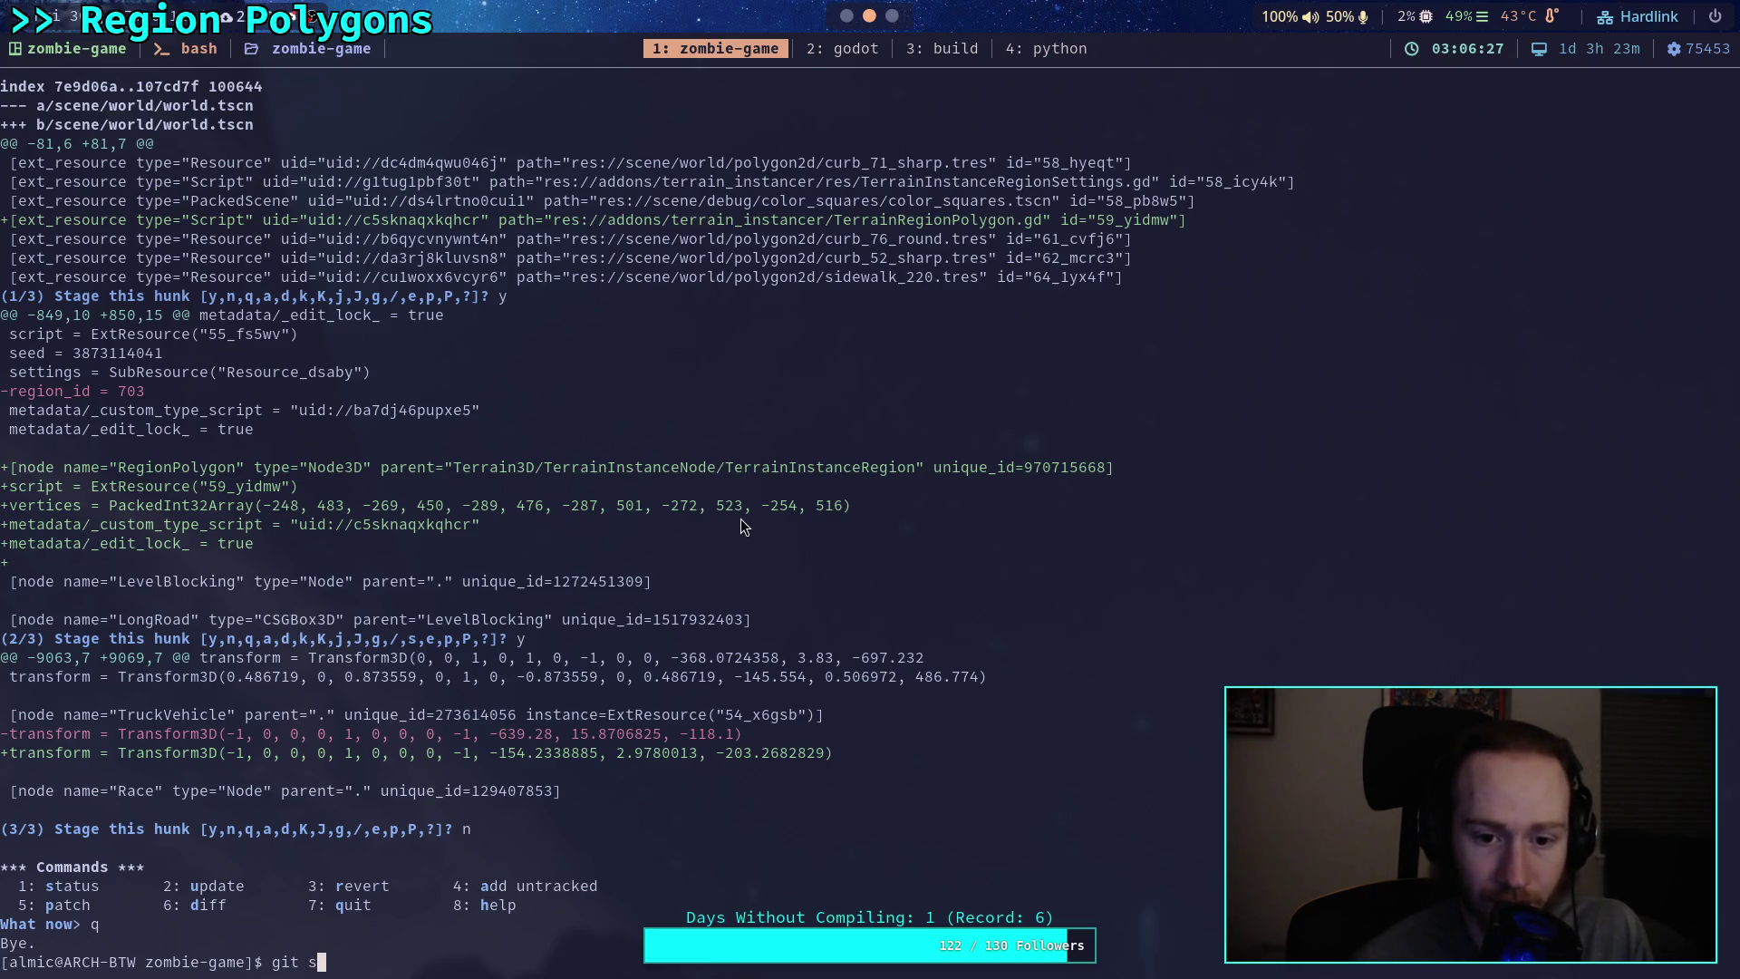
type("tatus")
key("Return")
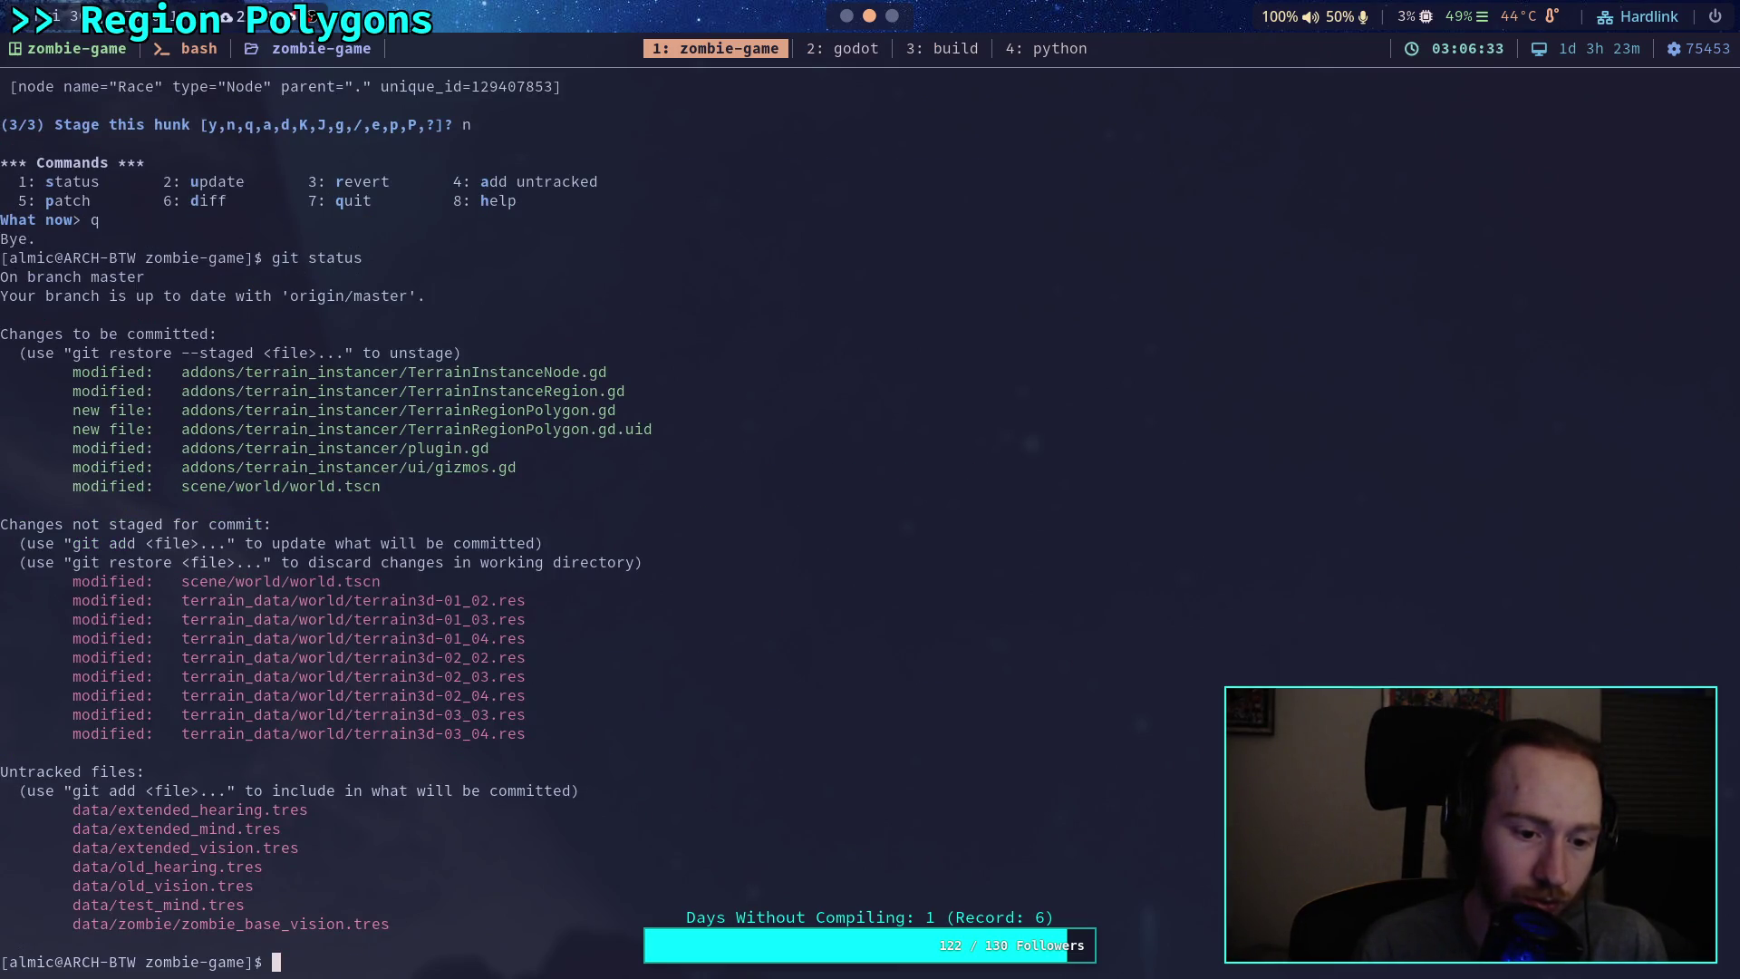
Step: Run git commit, write the summary 'Add region polygons, update gizmos', and begin the '- Regions' bullet
type("git commit")
key("Return")
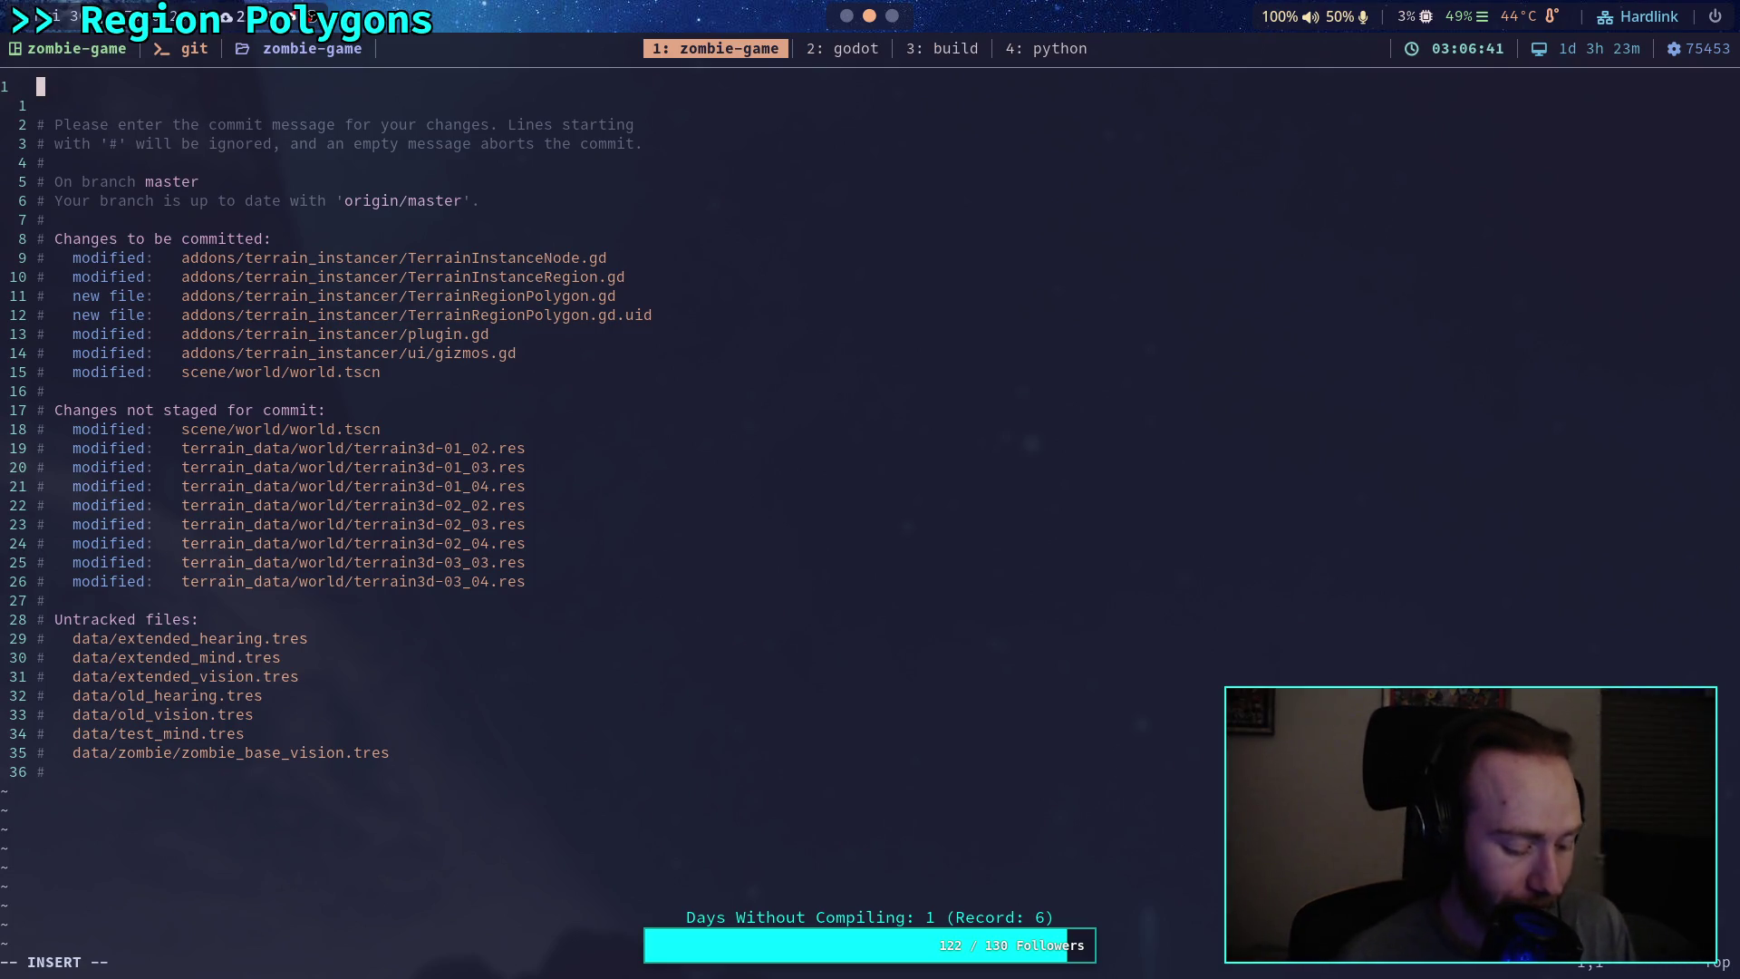
type("Ad")
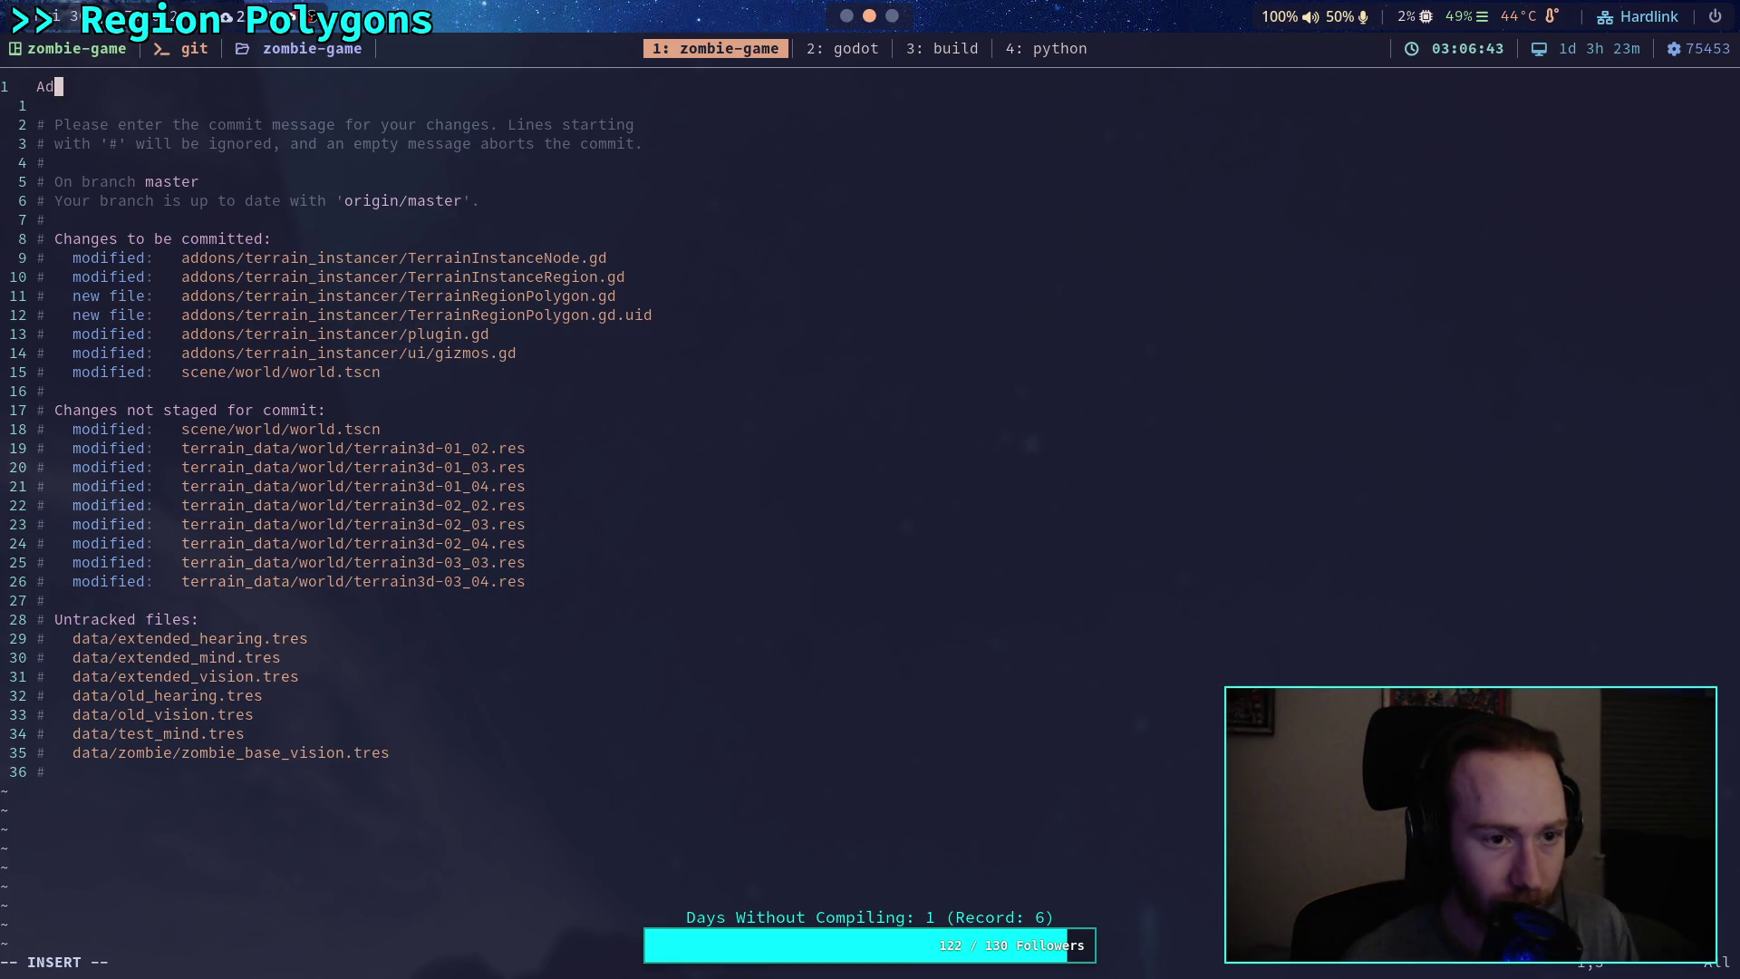
type("d region shapes")
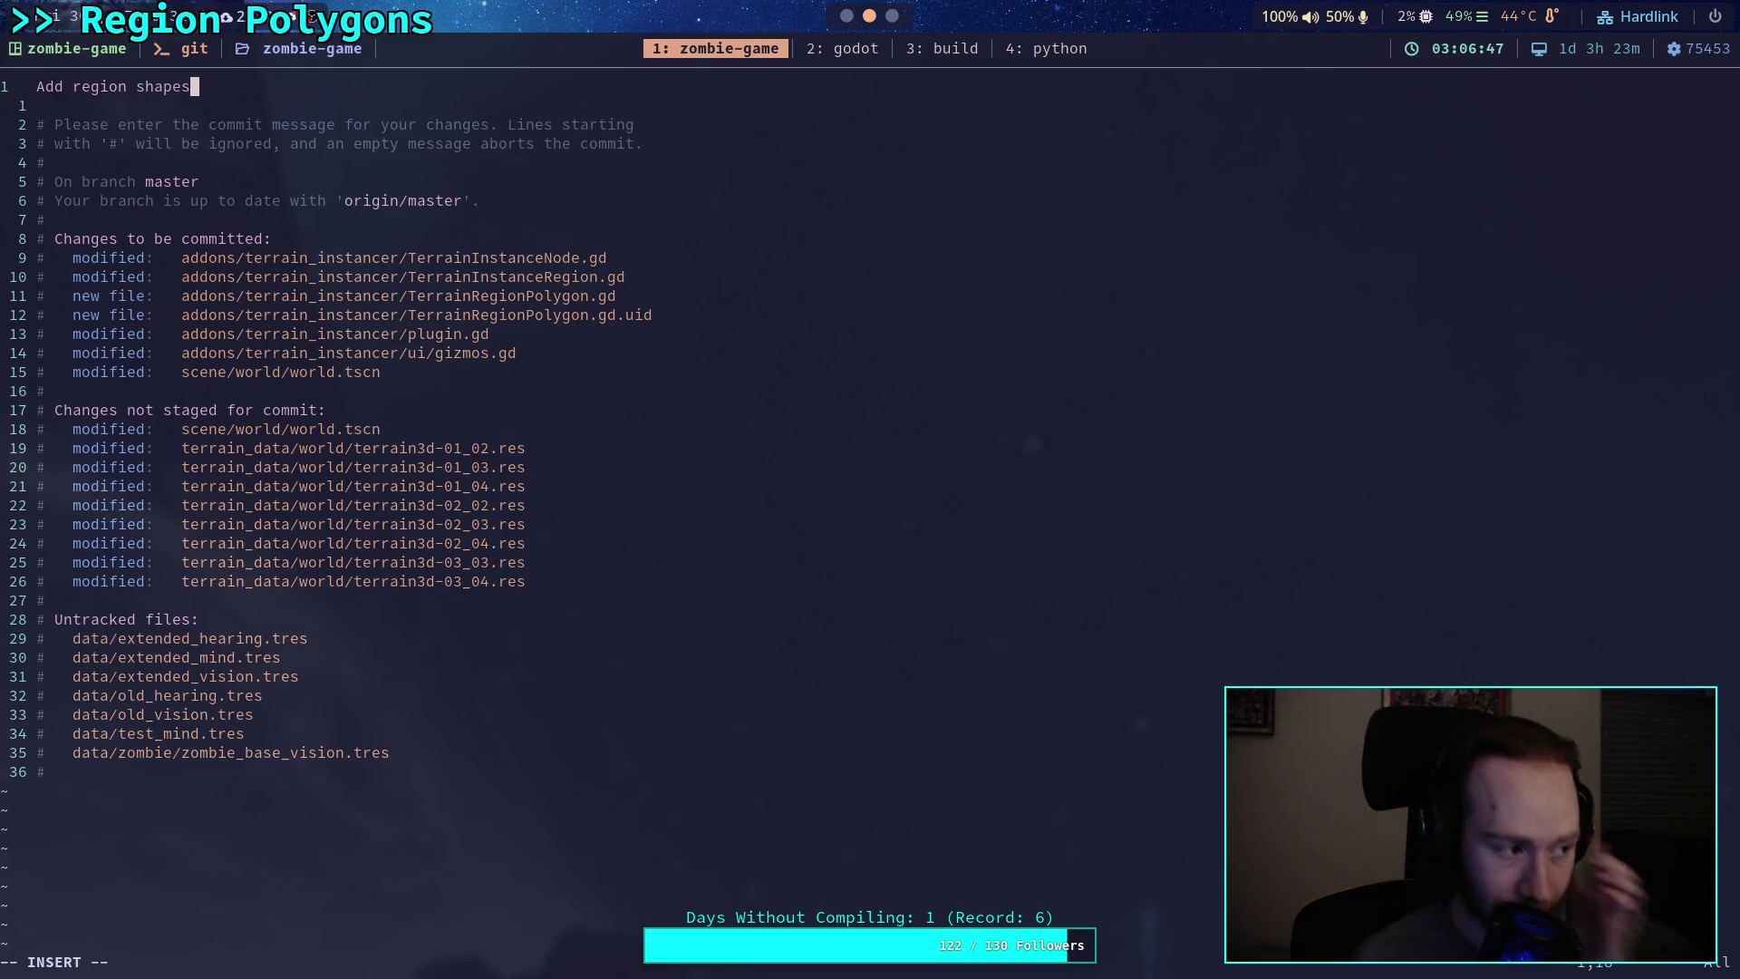
key("BackSpace")
key("BackSpace")
key("BackSpace")
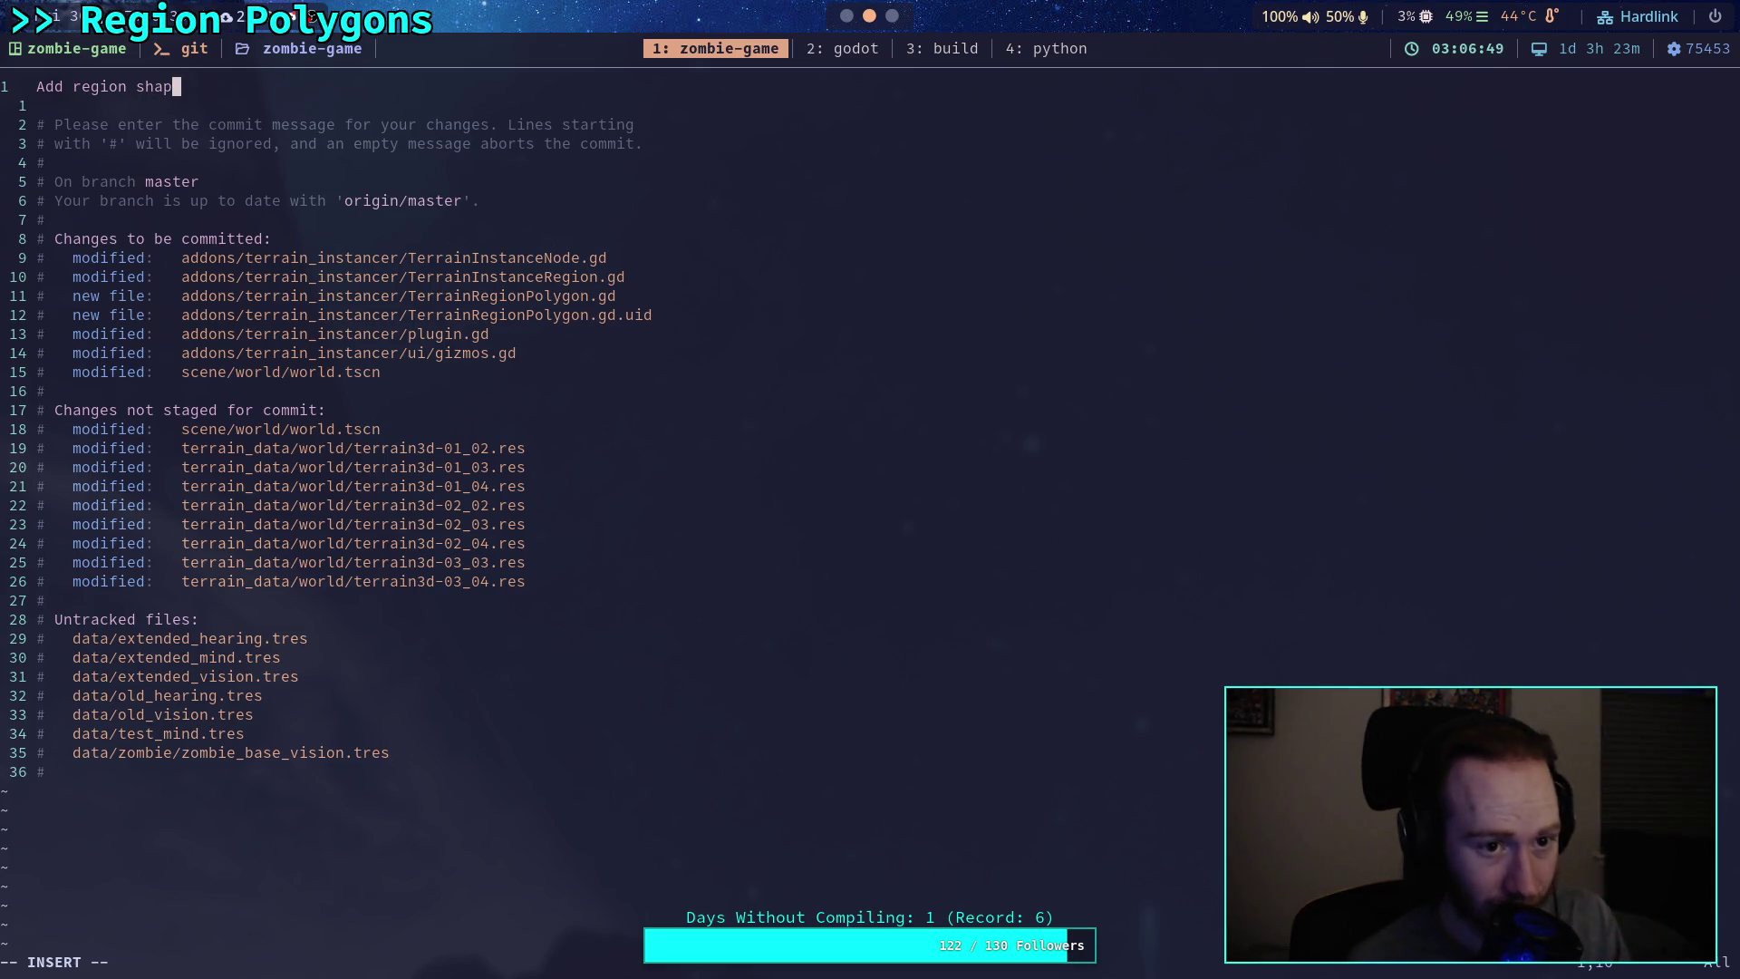
type("polygons")
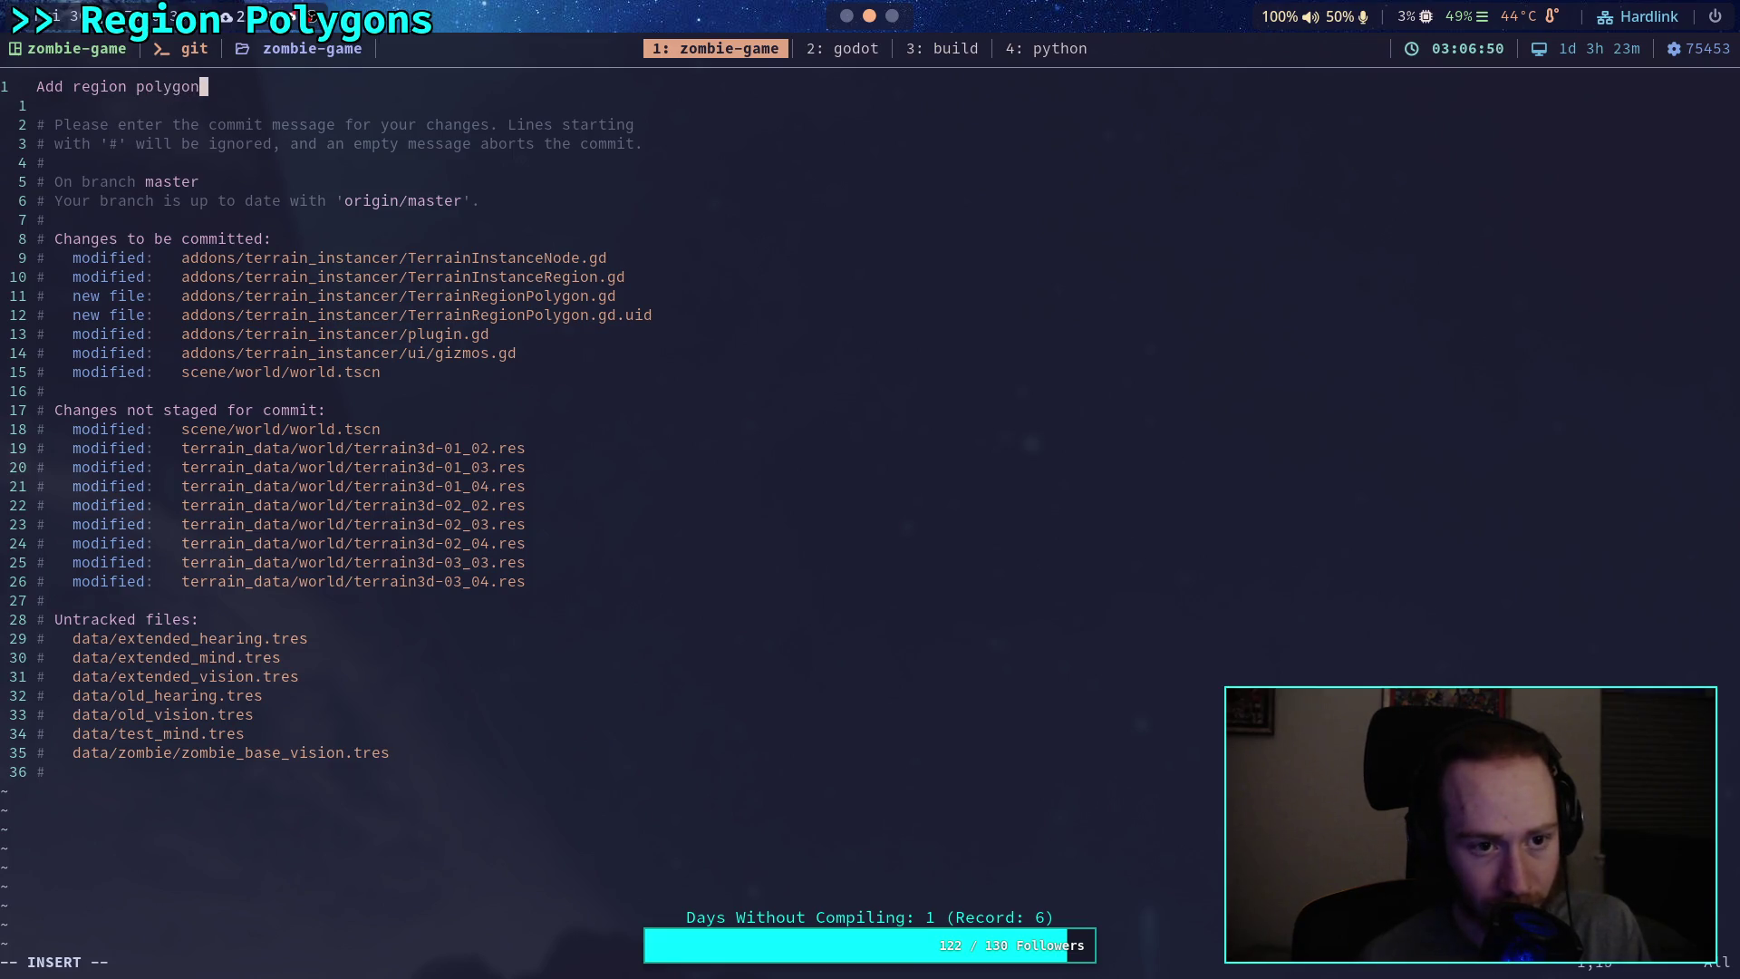
type(",")
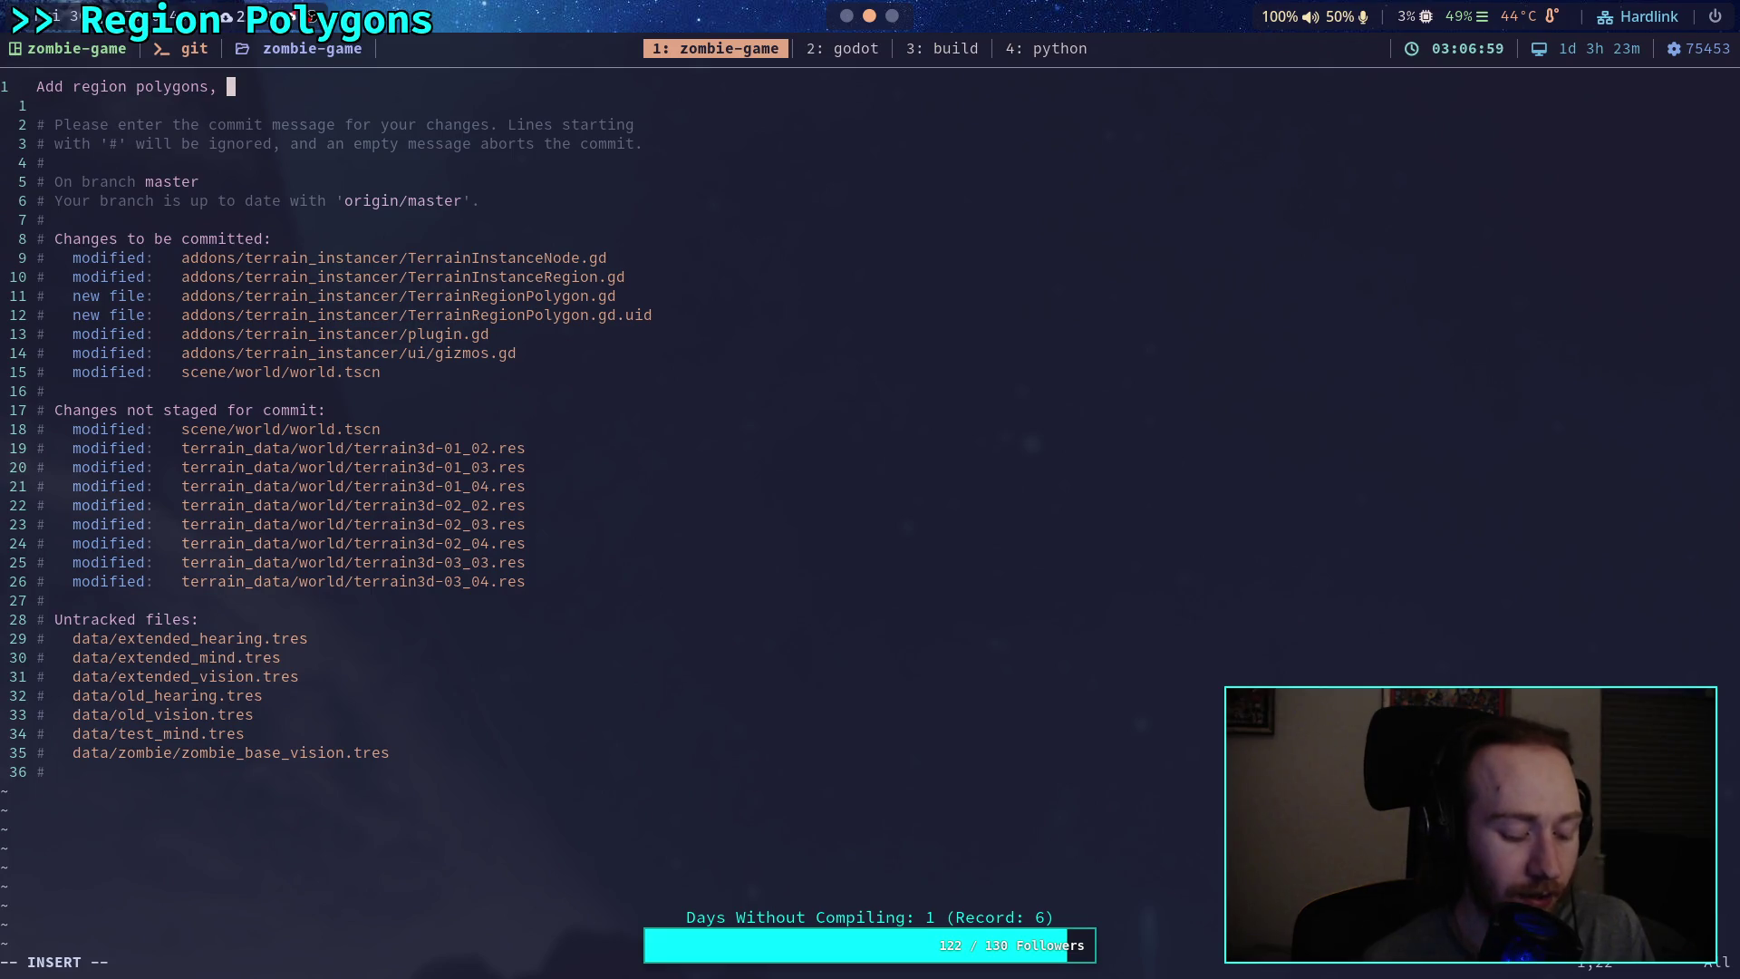
type("update gi")
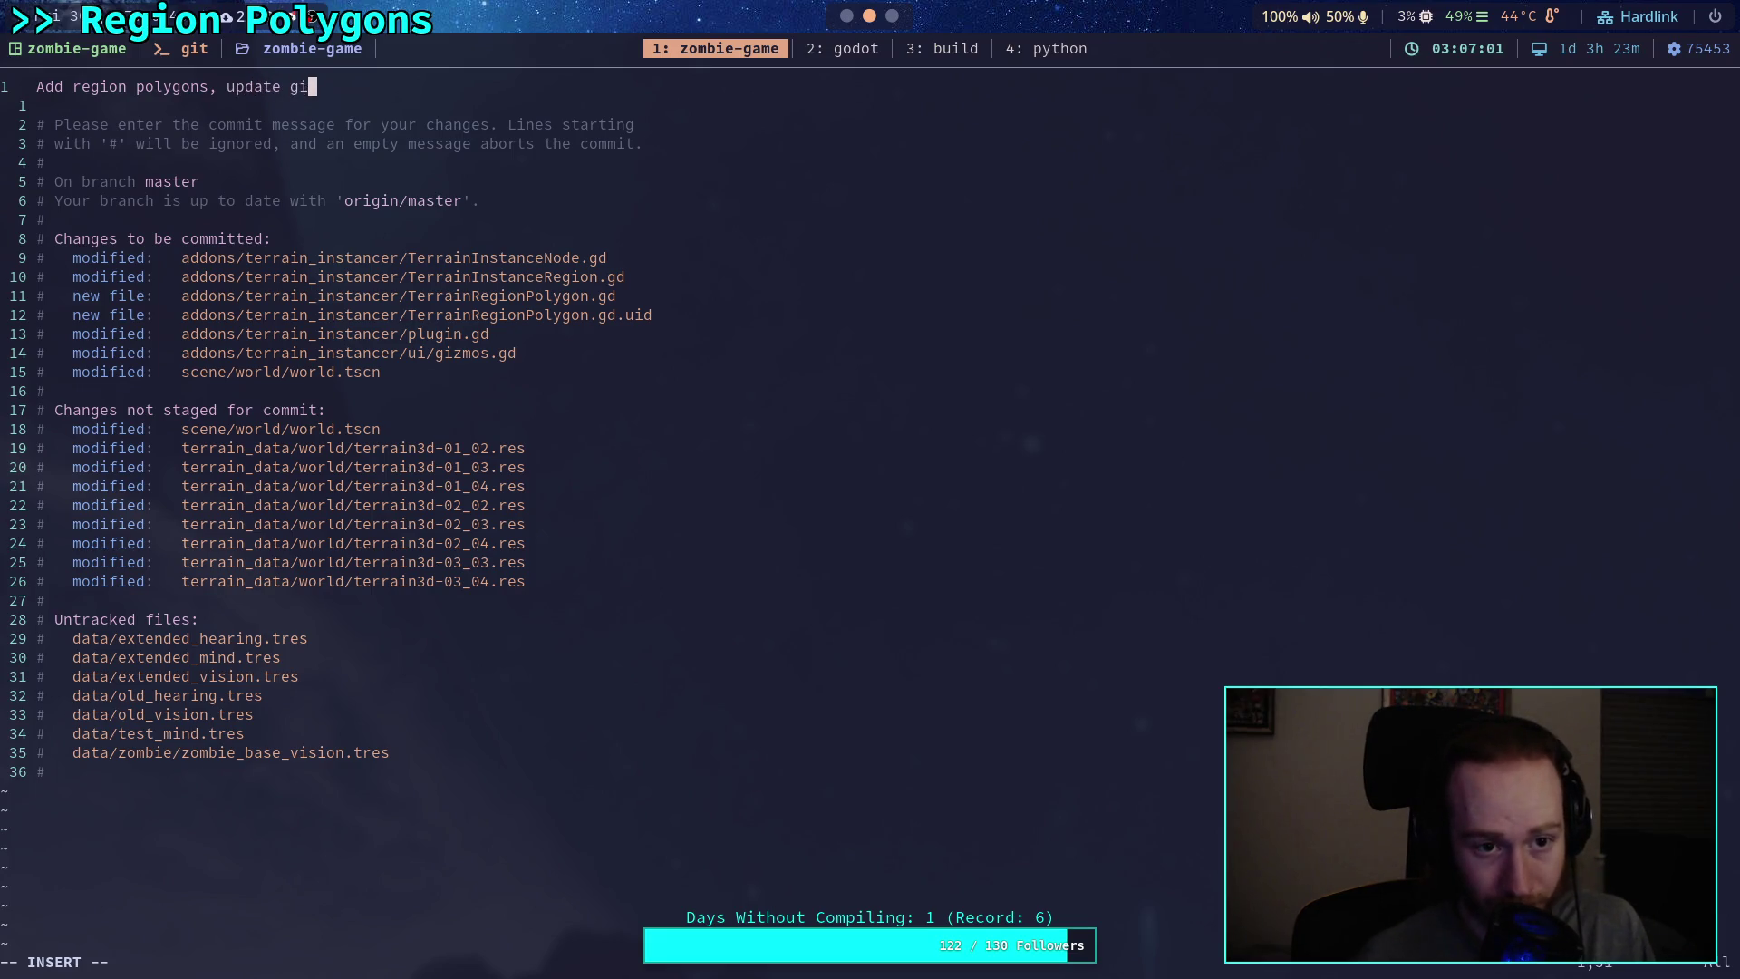
type("zmos")
key("Return")
key("Return")
type("- Regions ")
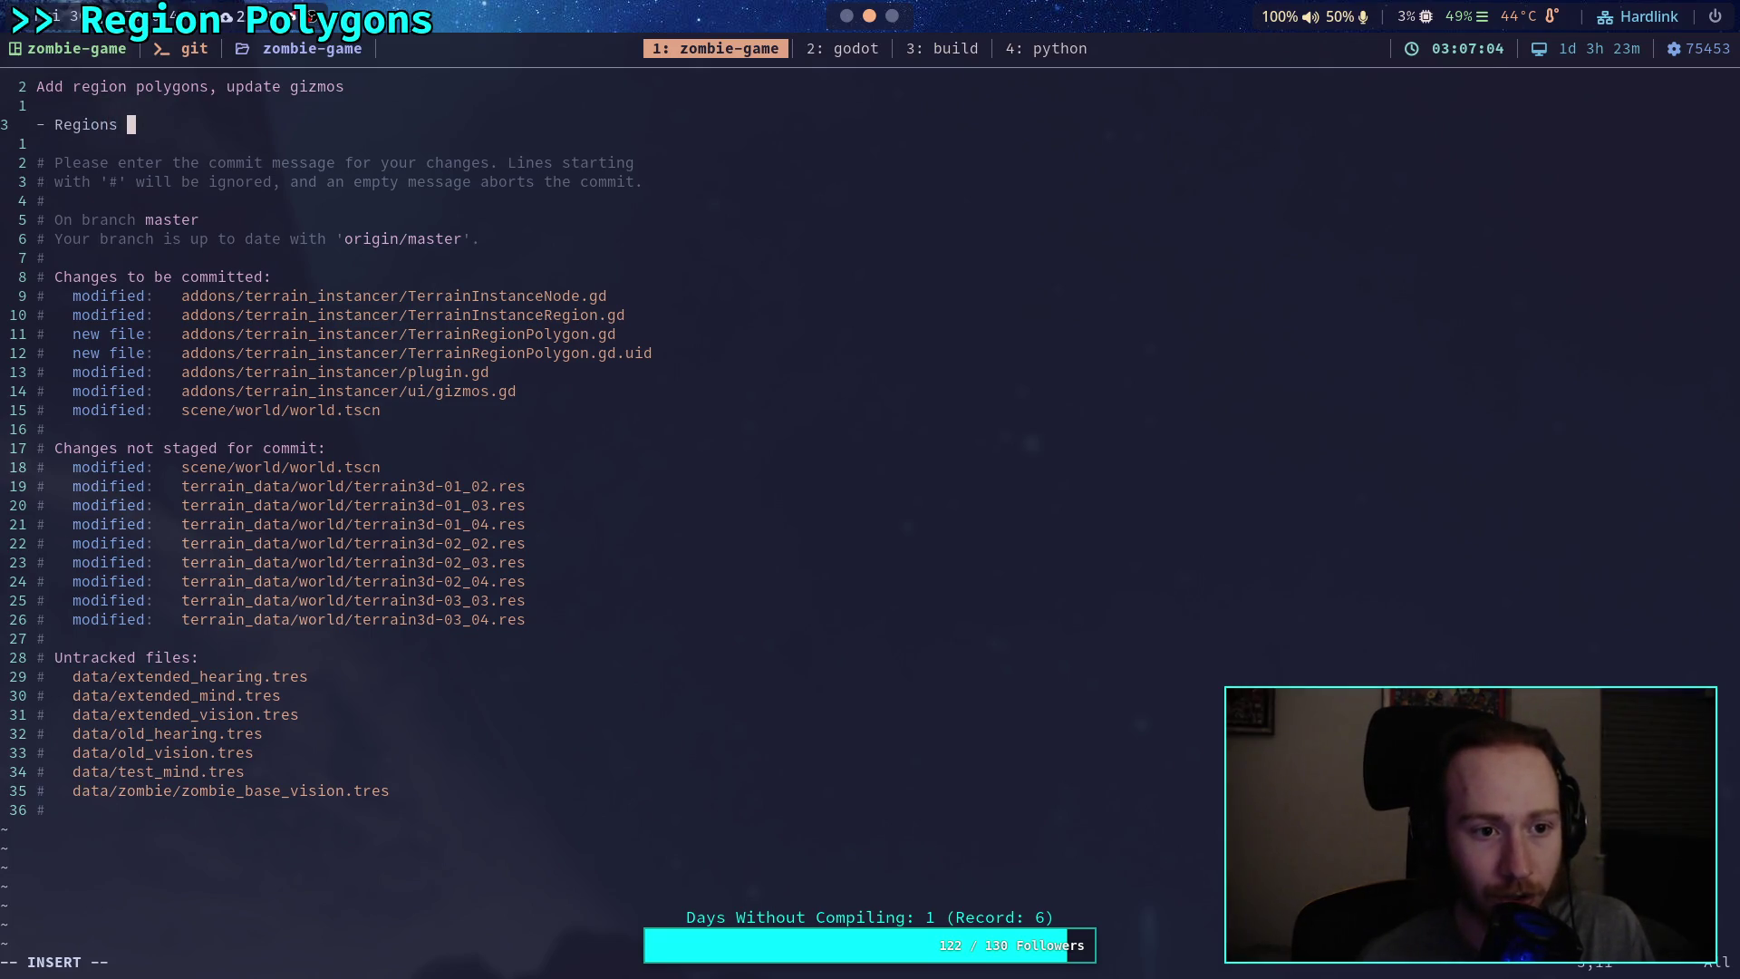
type("now use ")
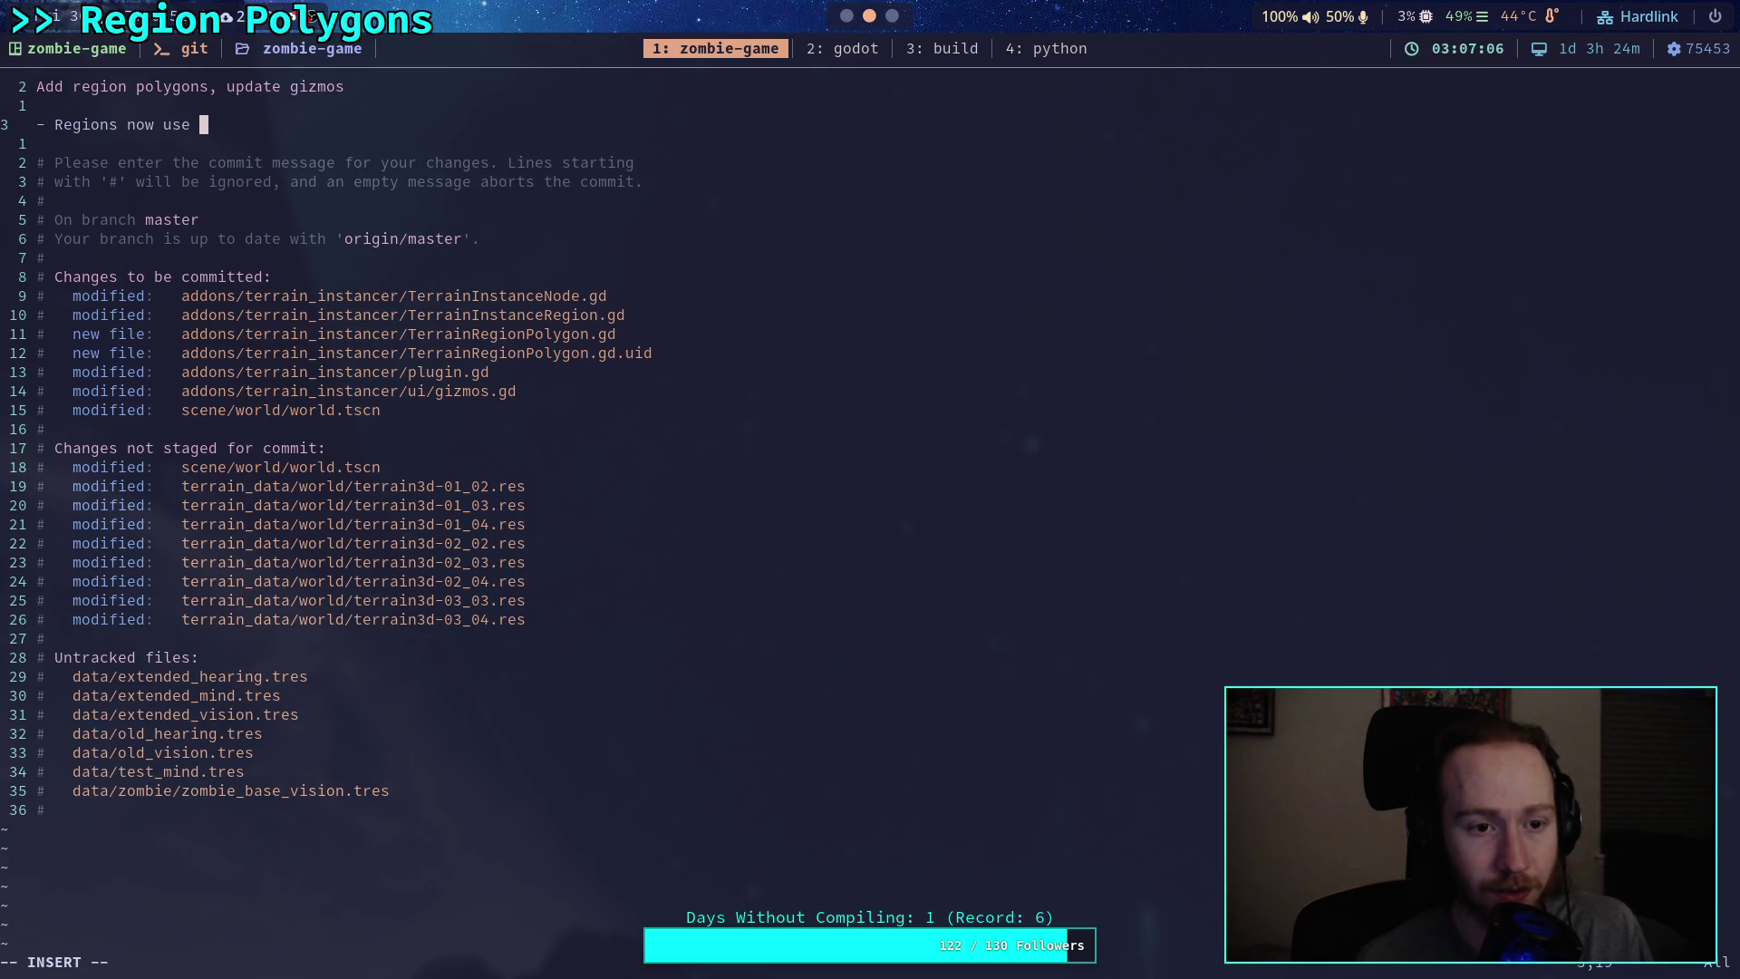
type("child nodes to c")
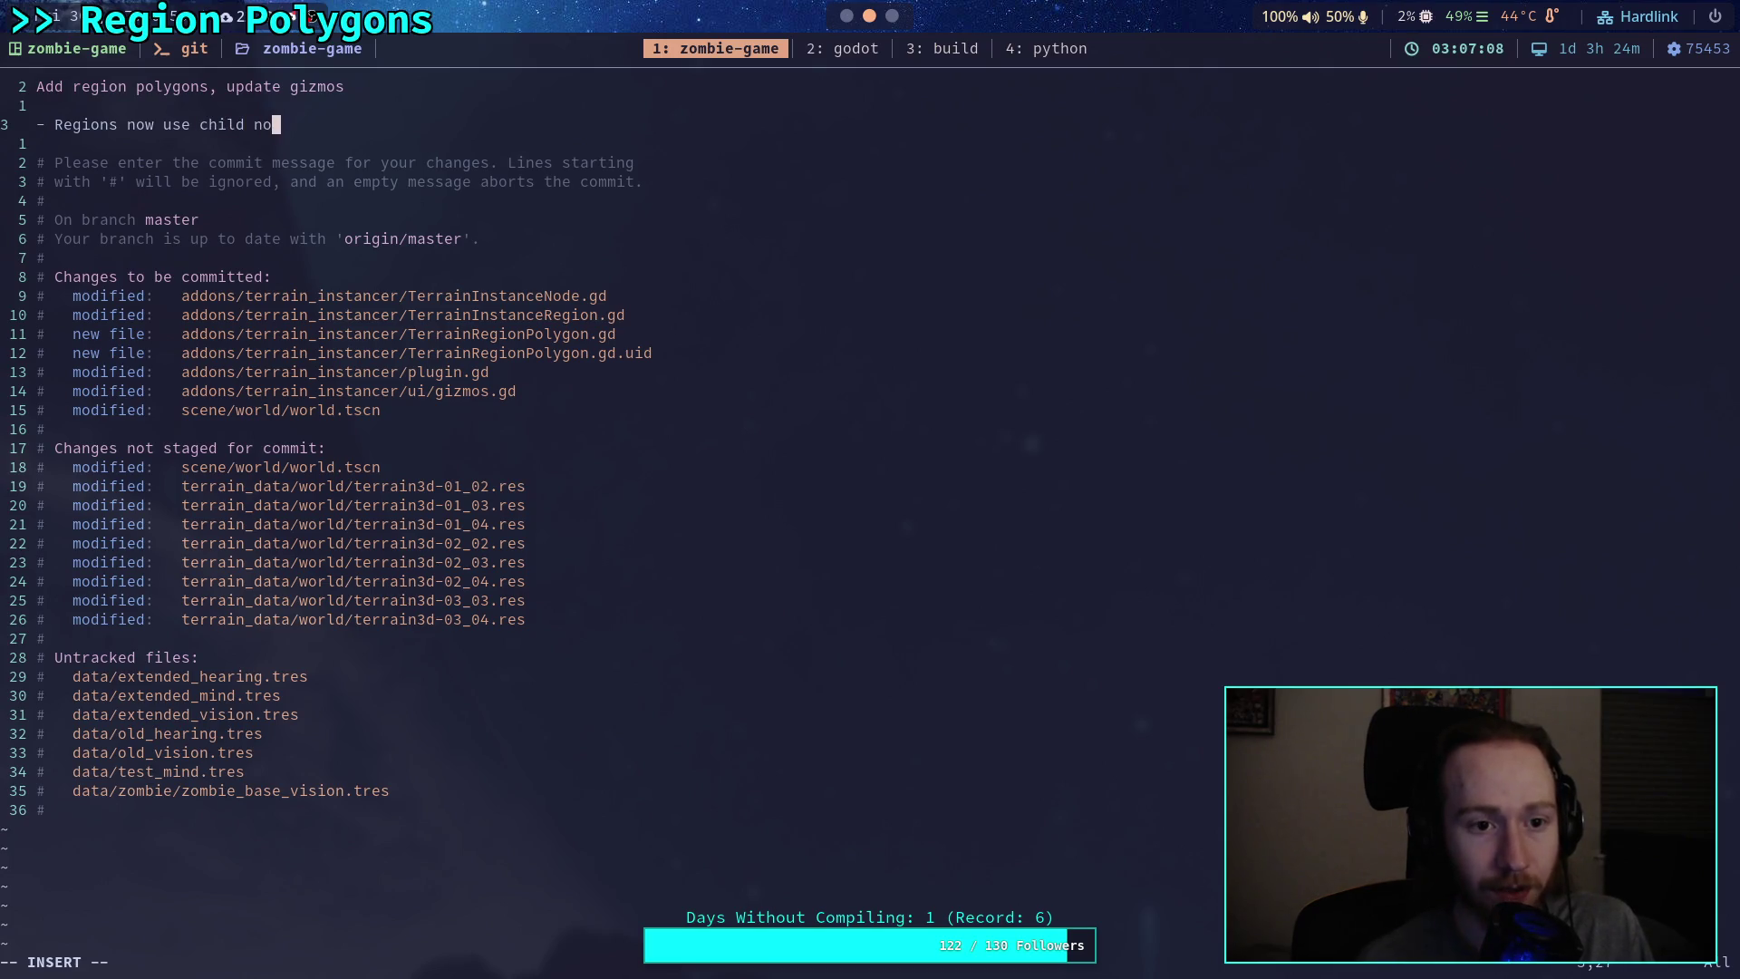
type("ontain ")
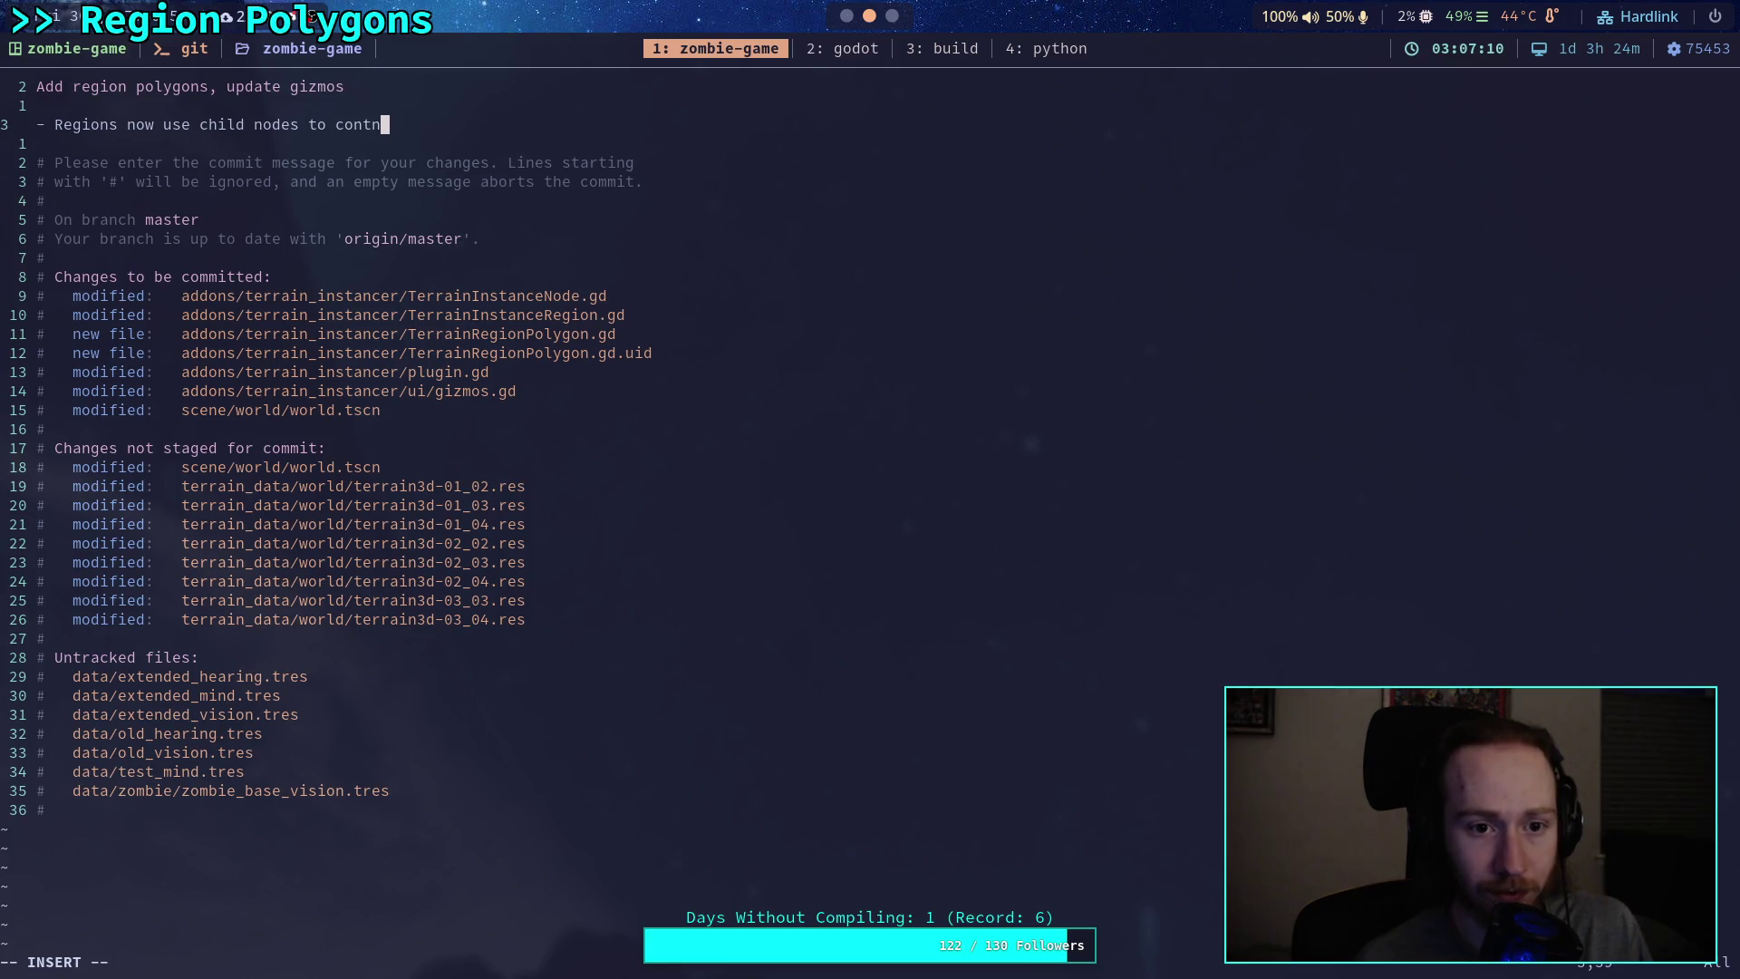
type("shape")
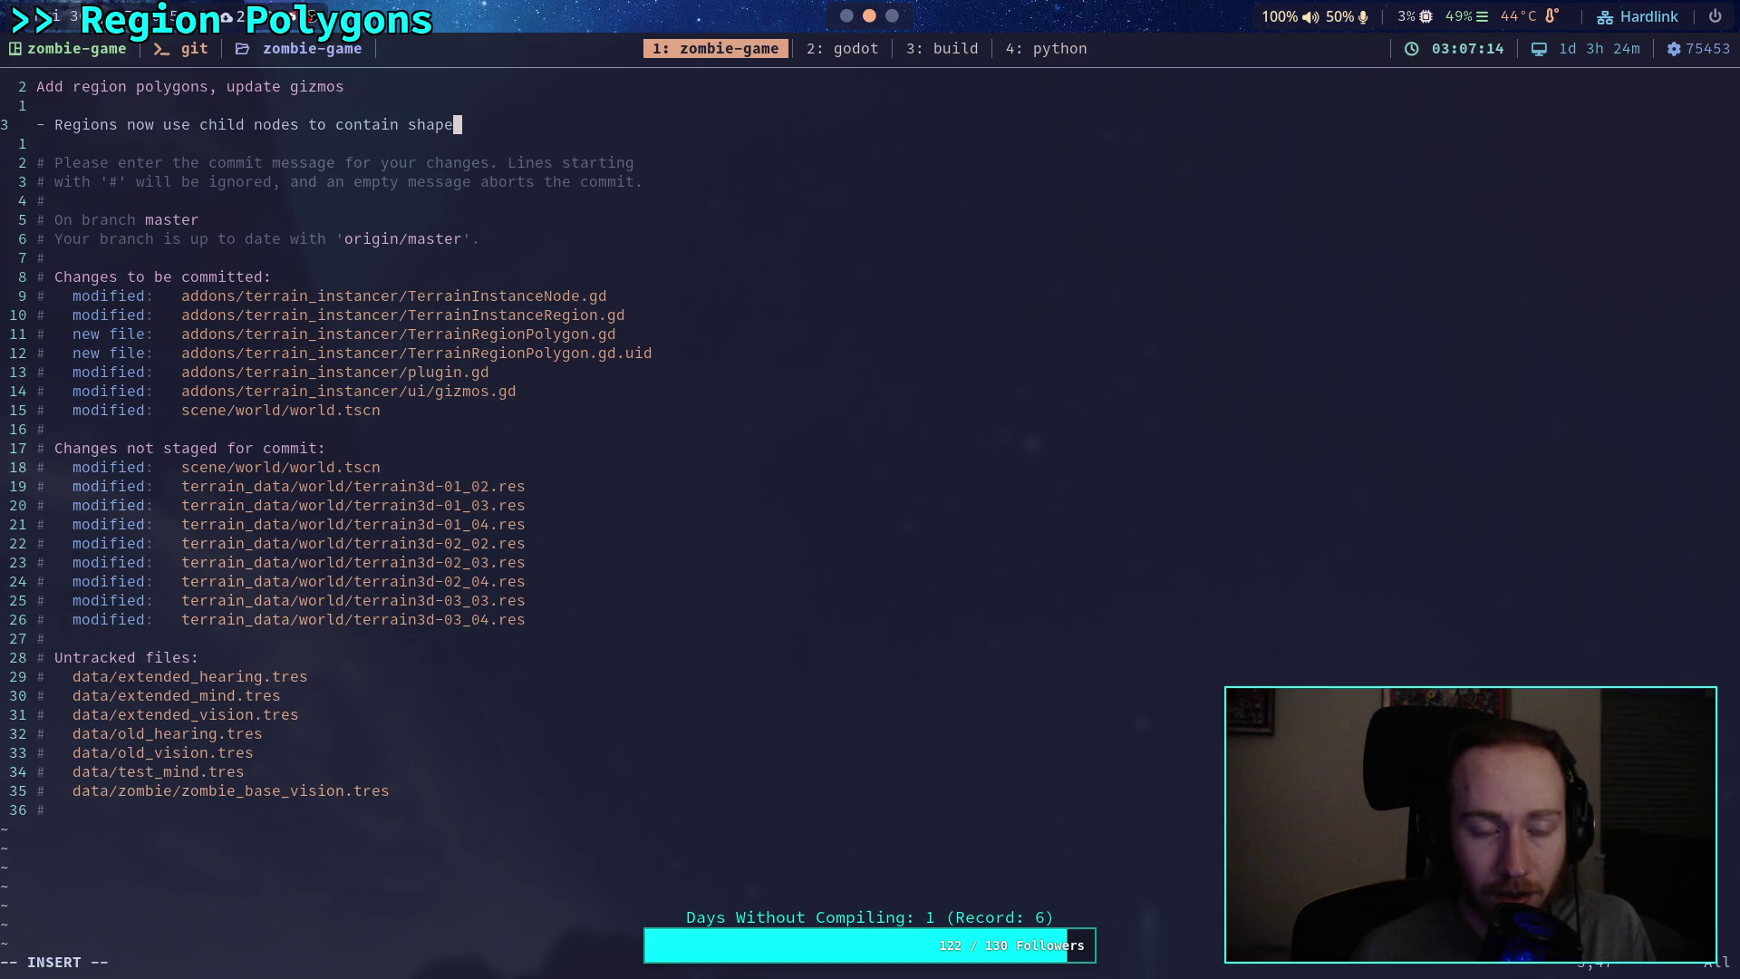
type(" info")
Step: Complete the bullet: regions use child nodes for shape information and boolean logic to subtract or add areas
key("BackSpace")
key("BackSpace")
type("formation")
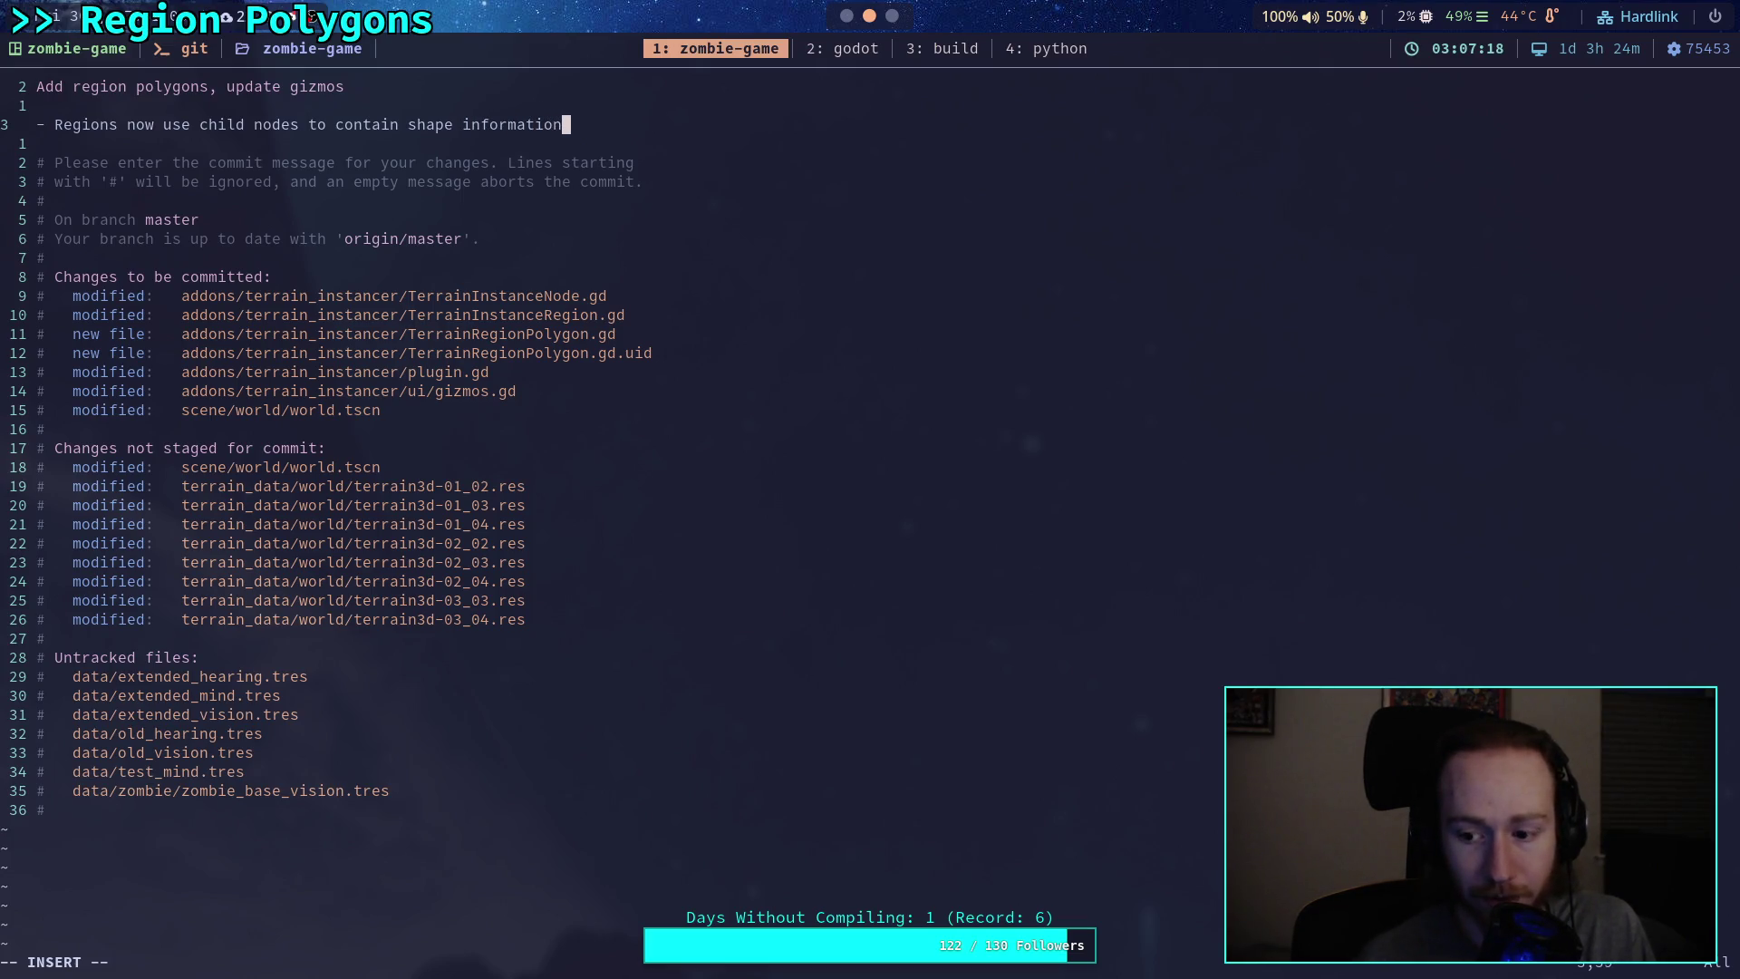
key("Return")
type("and ")
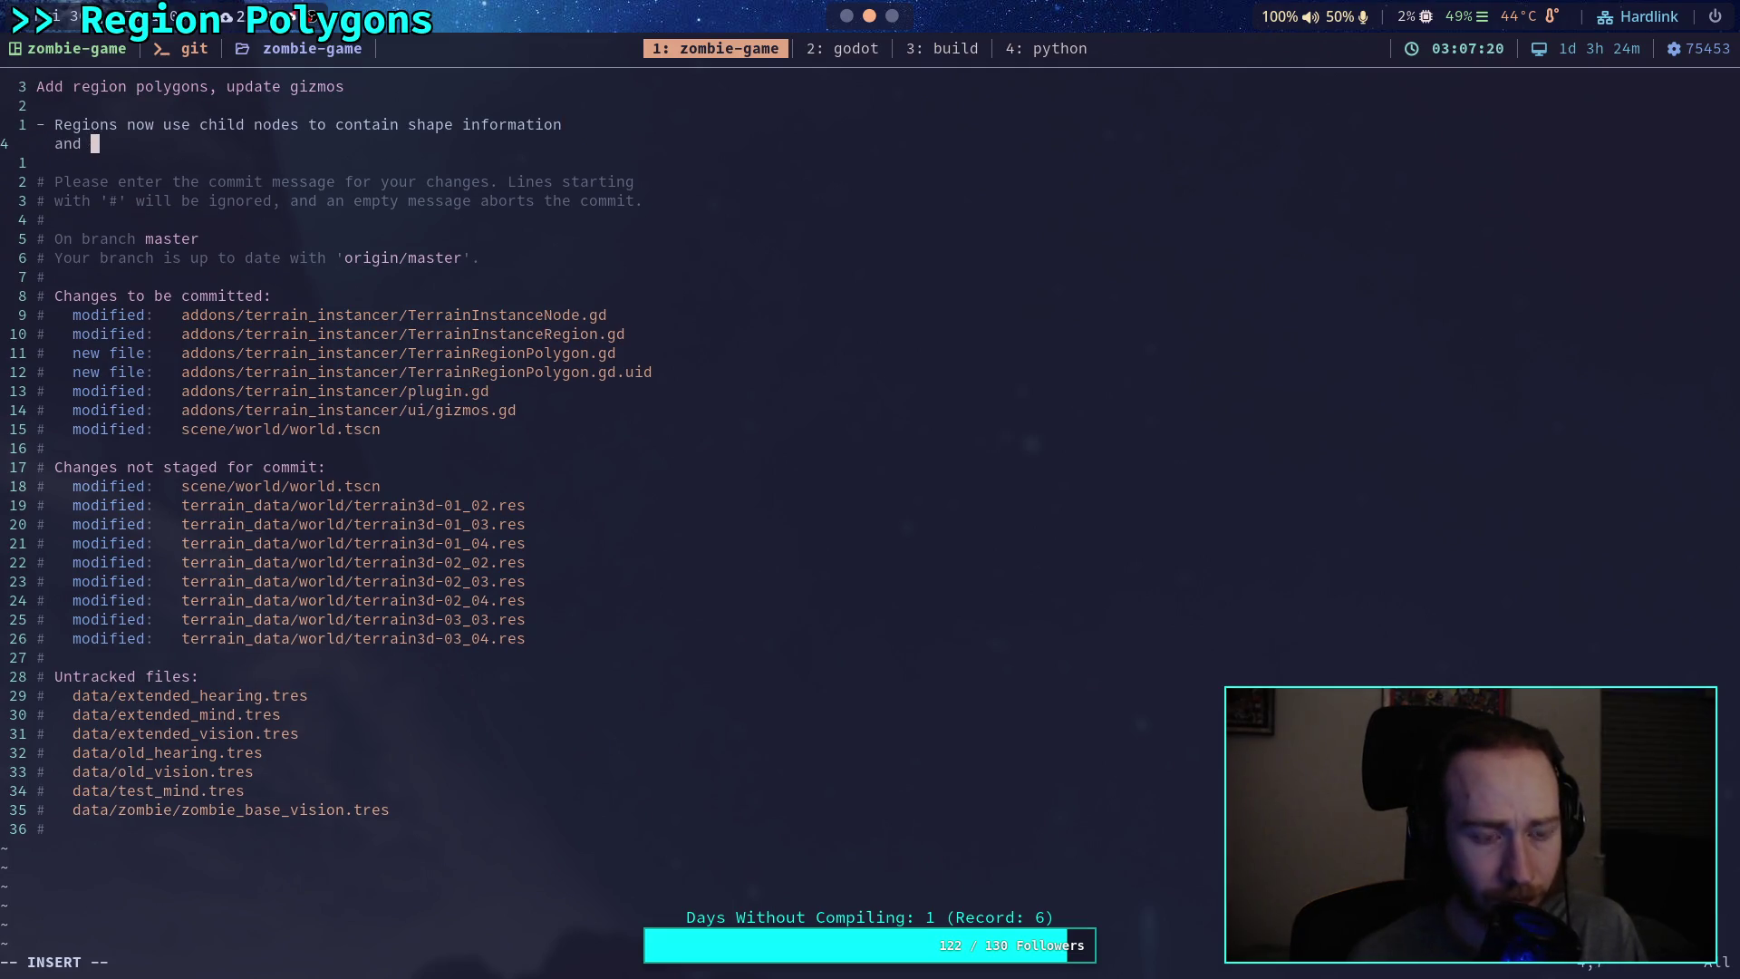
type("can use")
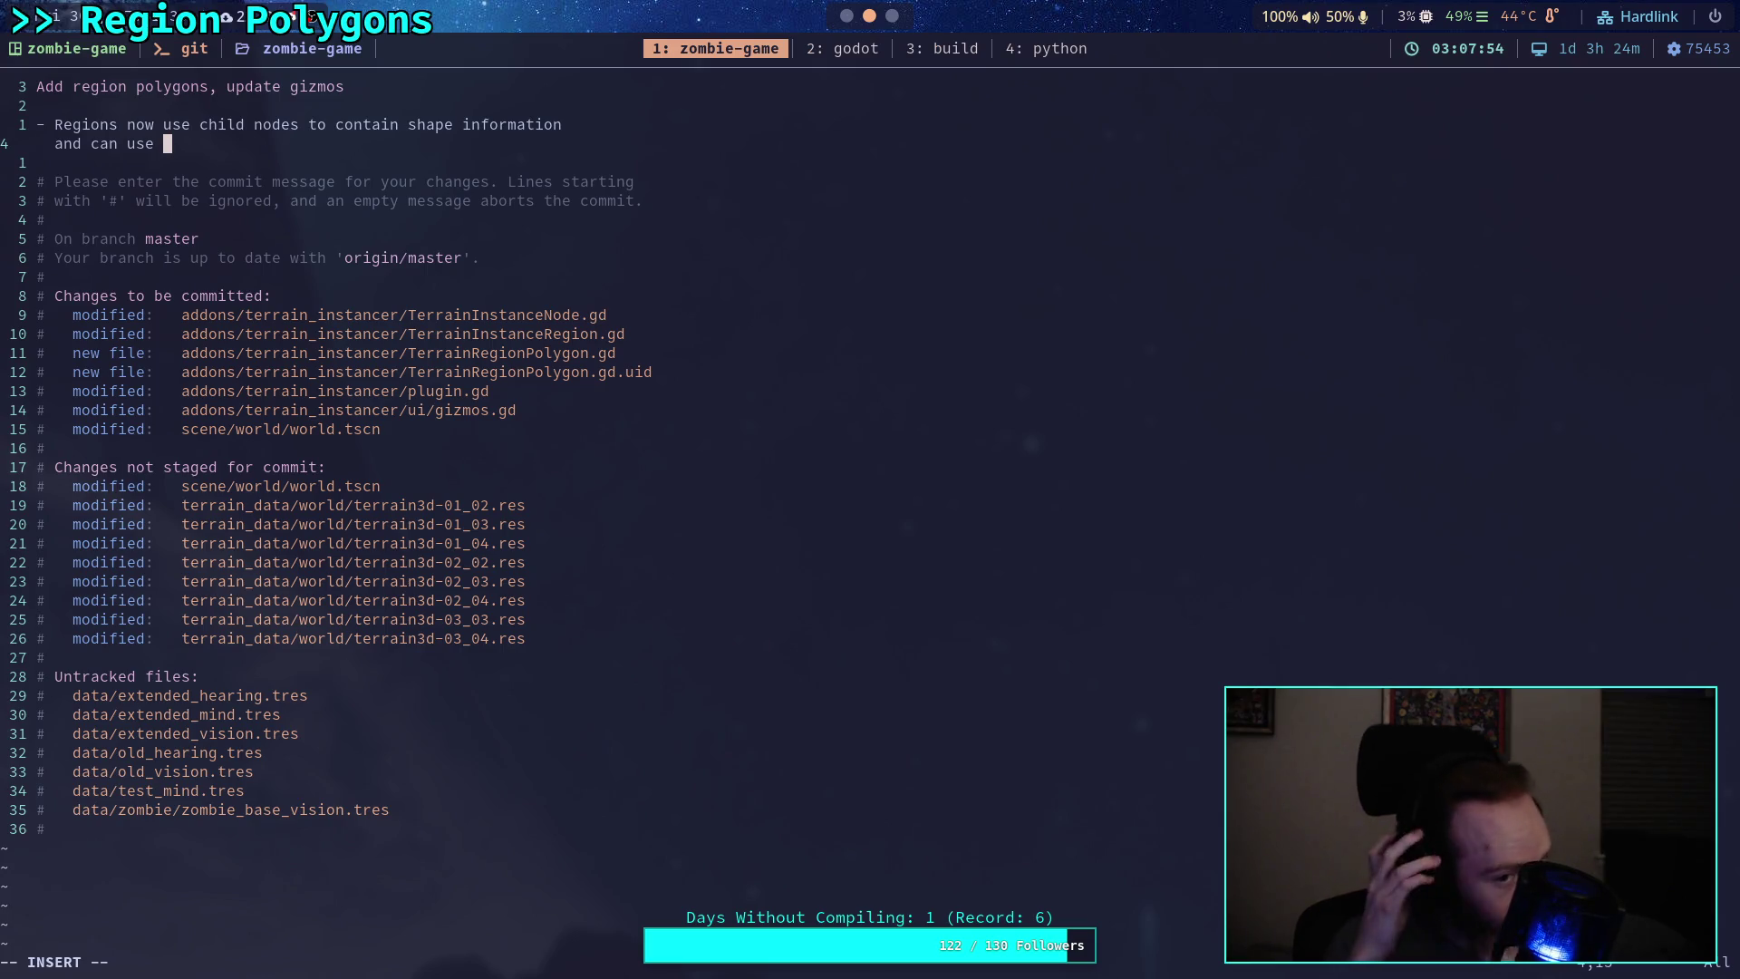
type("bool")
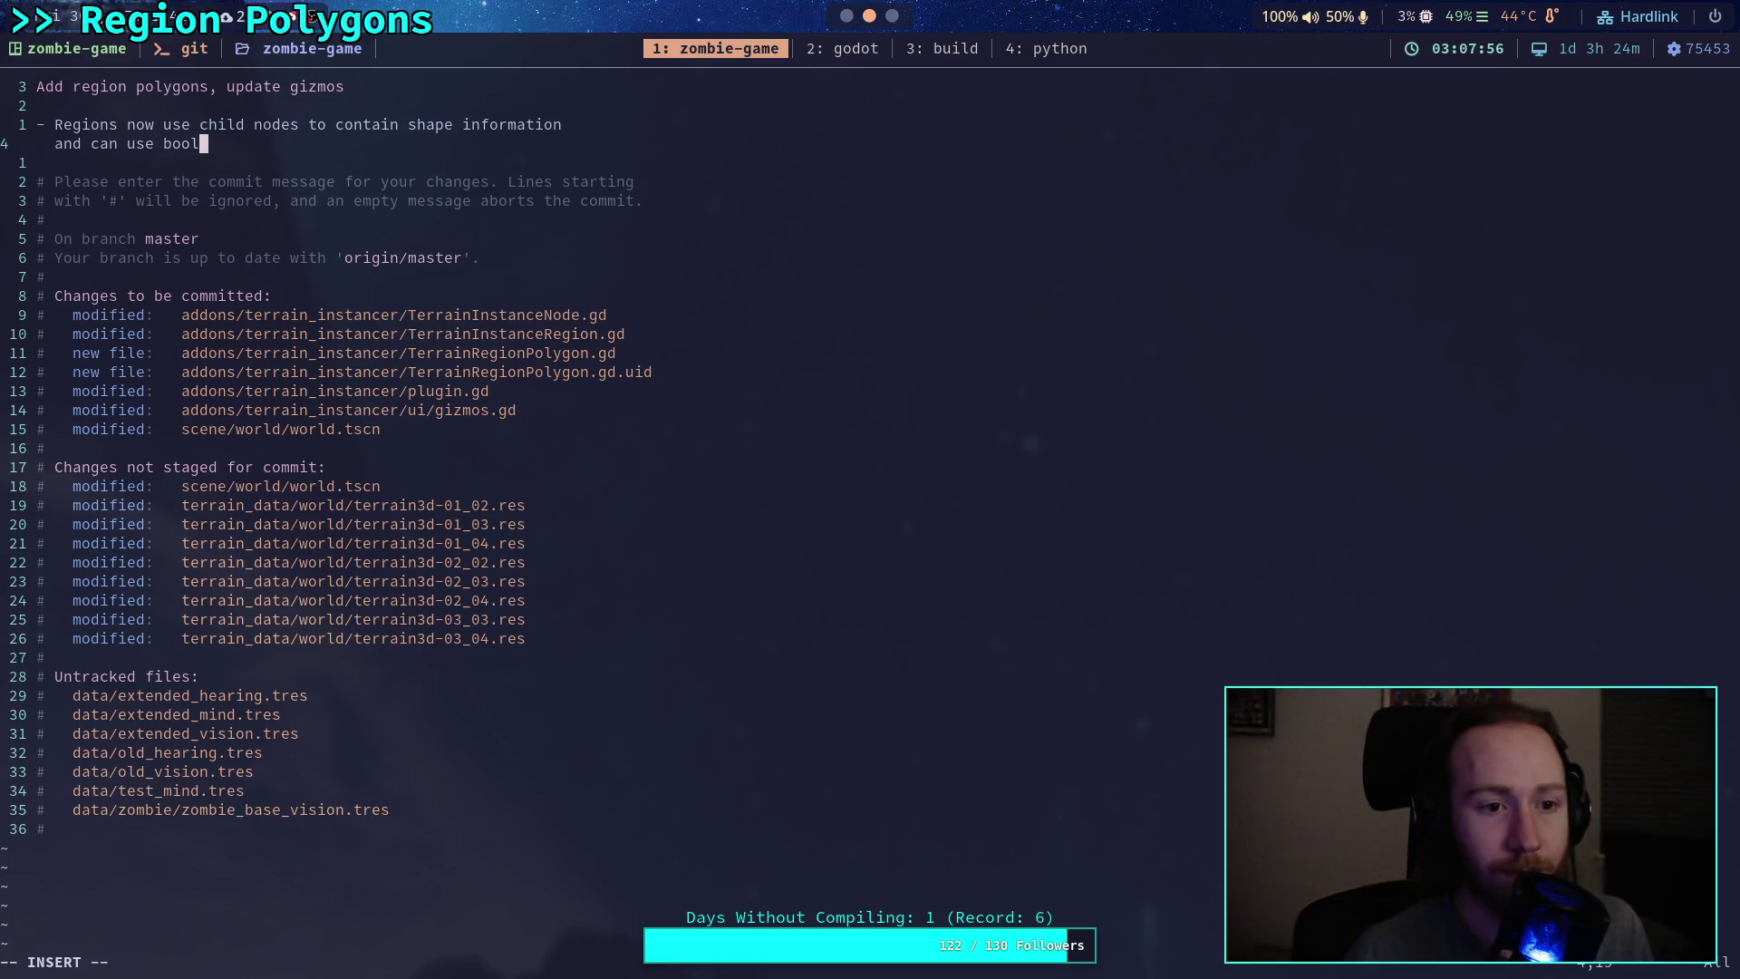
type("ean login ")
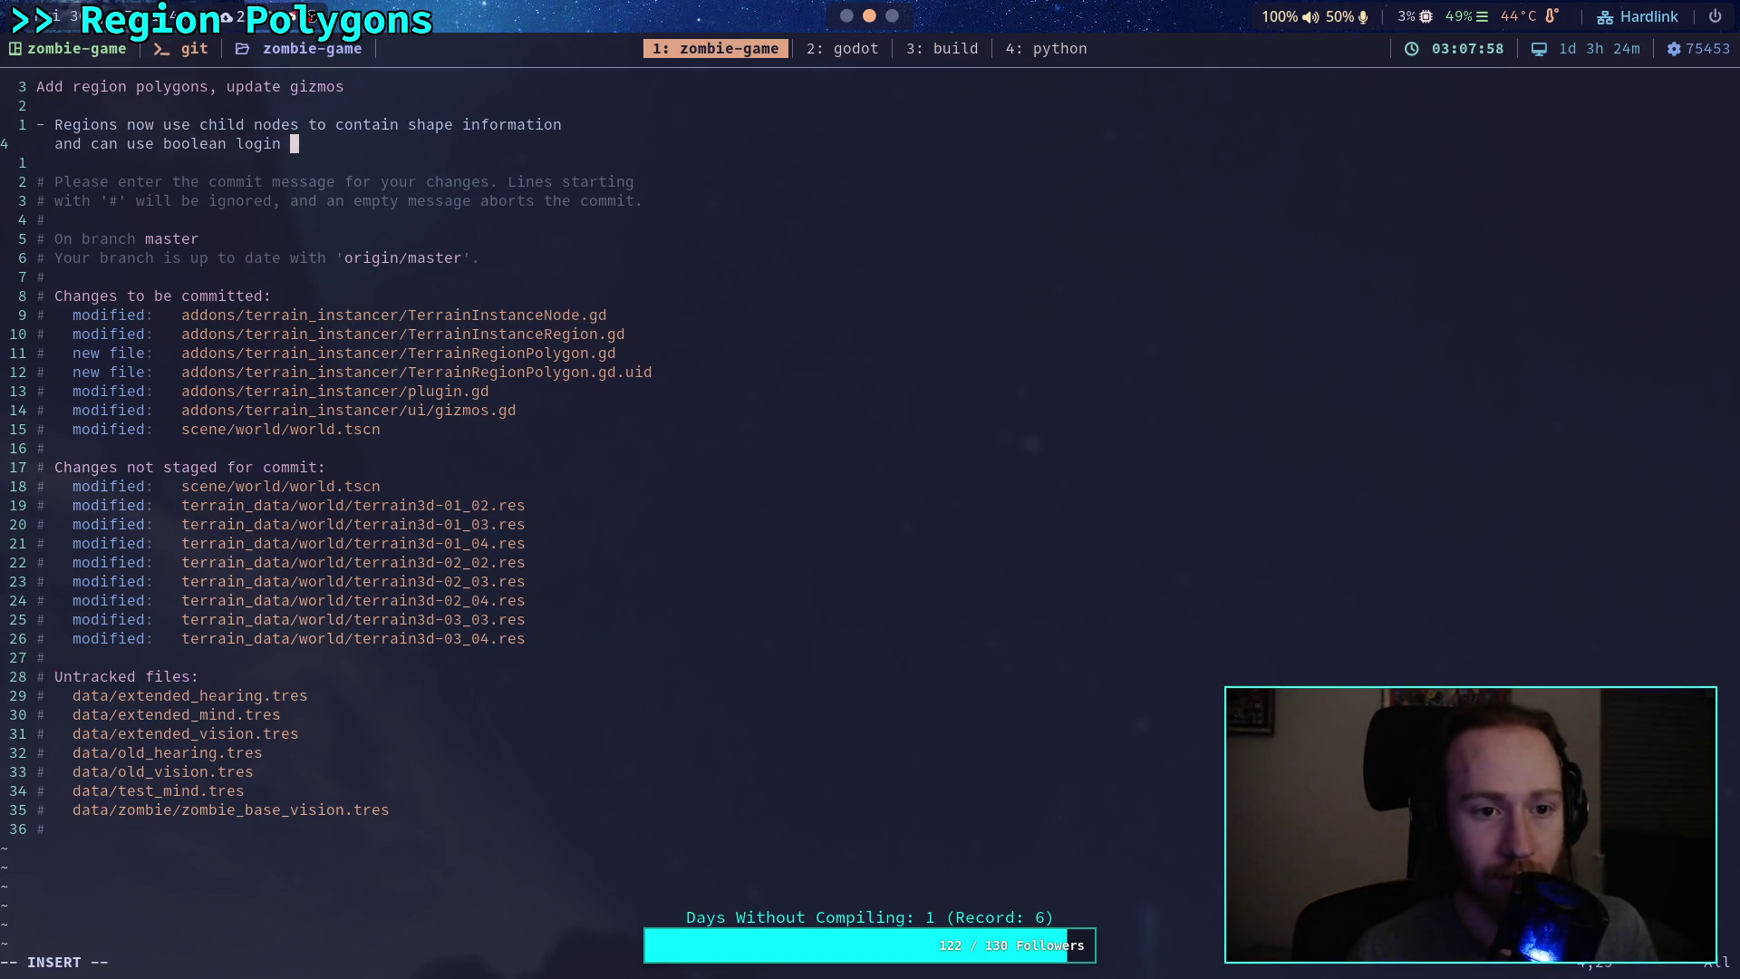
key("BackSpace")
key("BackSpace")
type("c to sub")
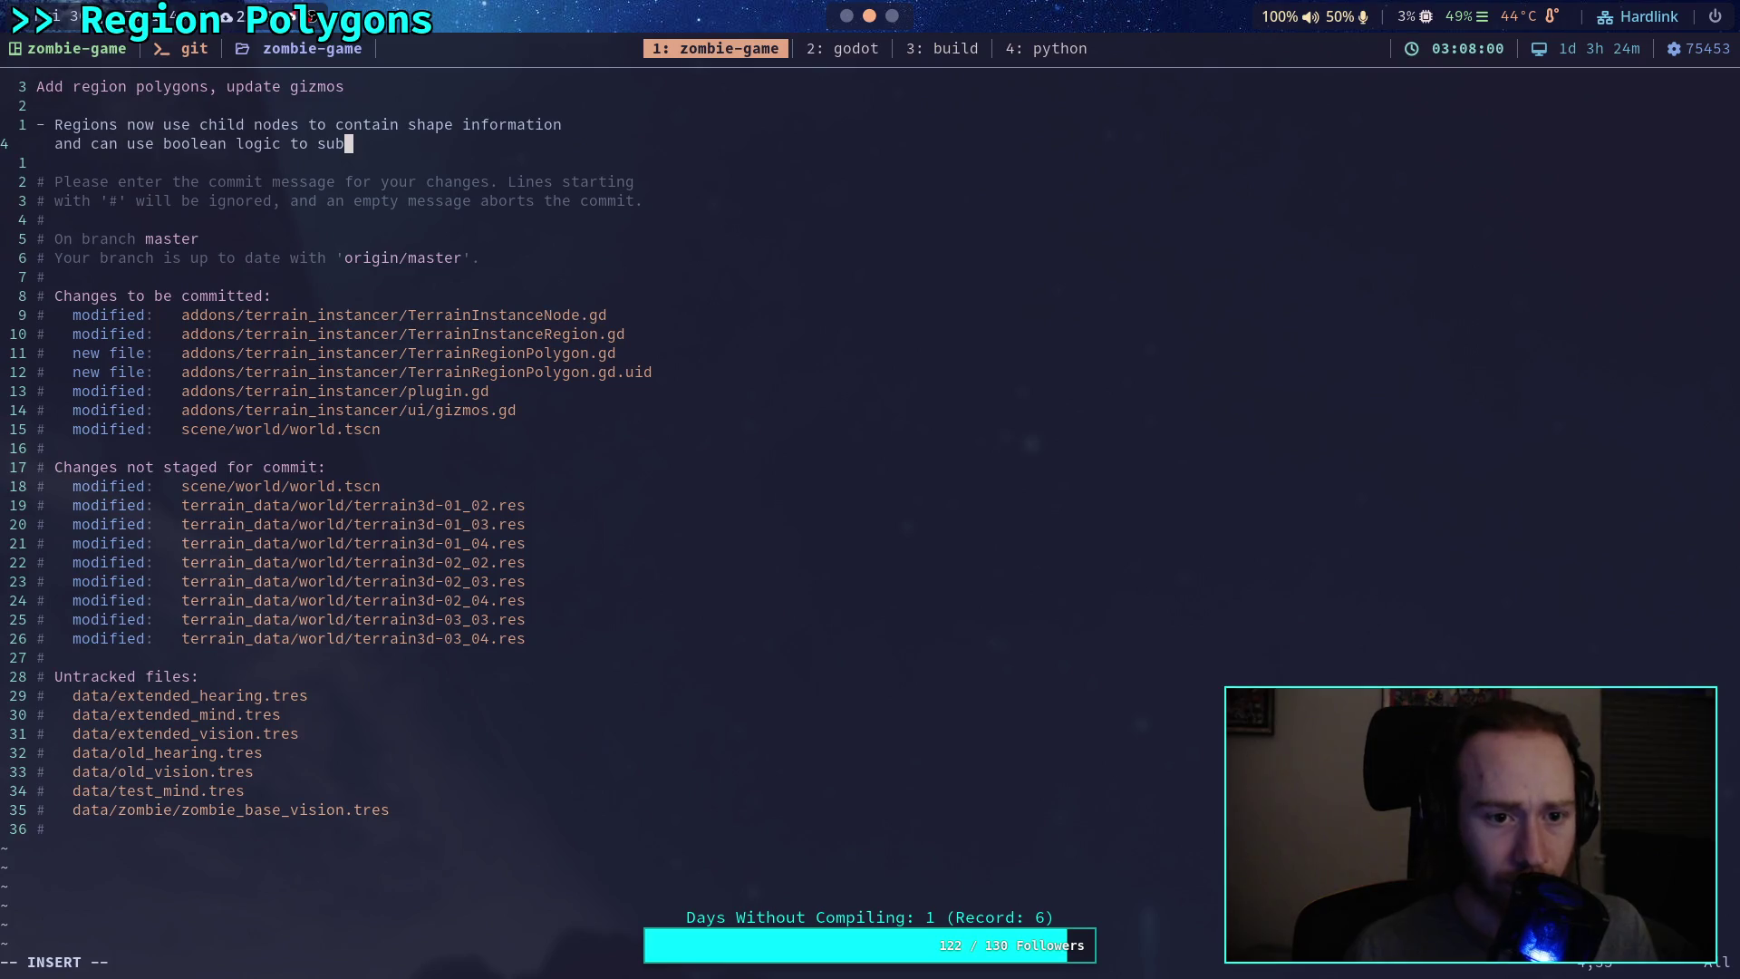
type("tract areas from the")
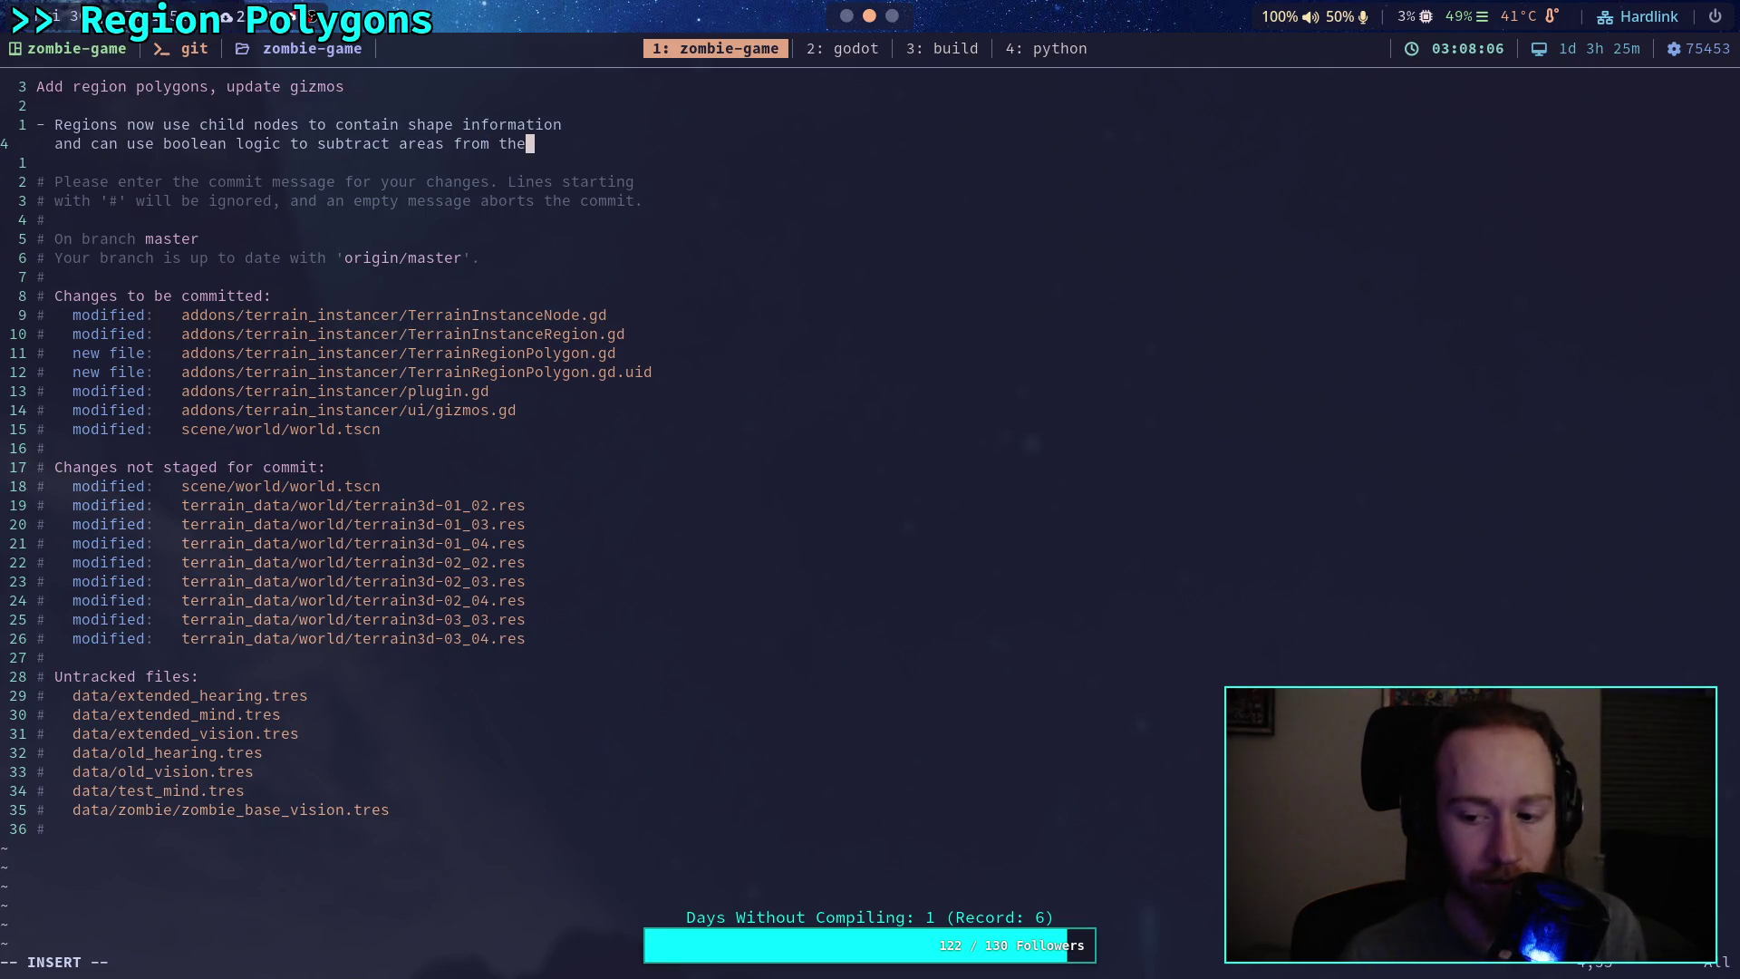
key("BackSpace")
key("BackSpace")
key("BackSpace")
type("or add areas")
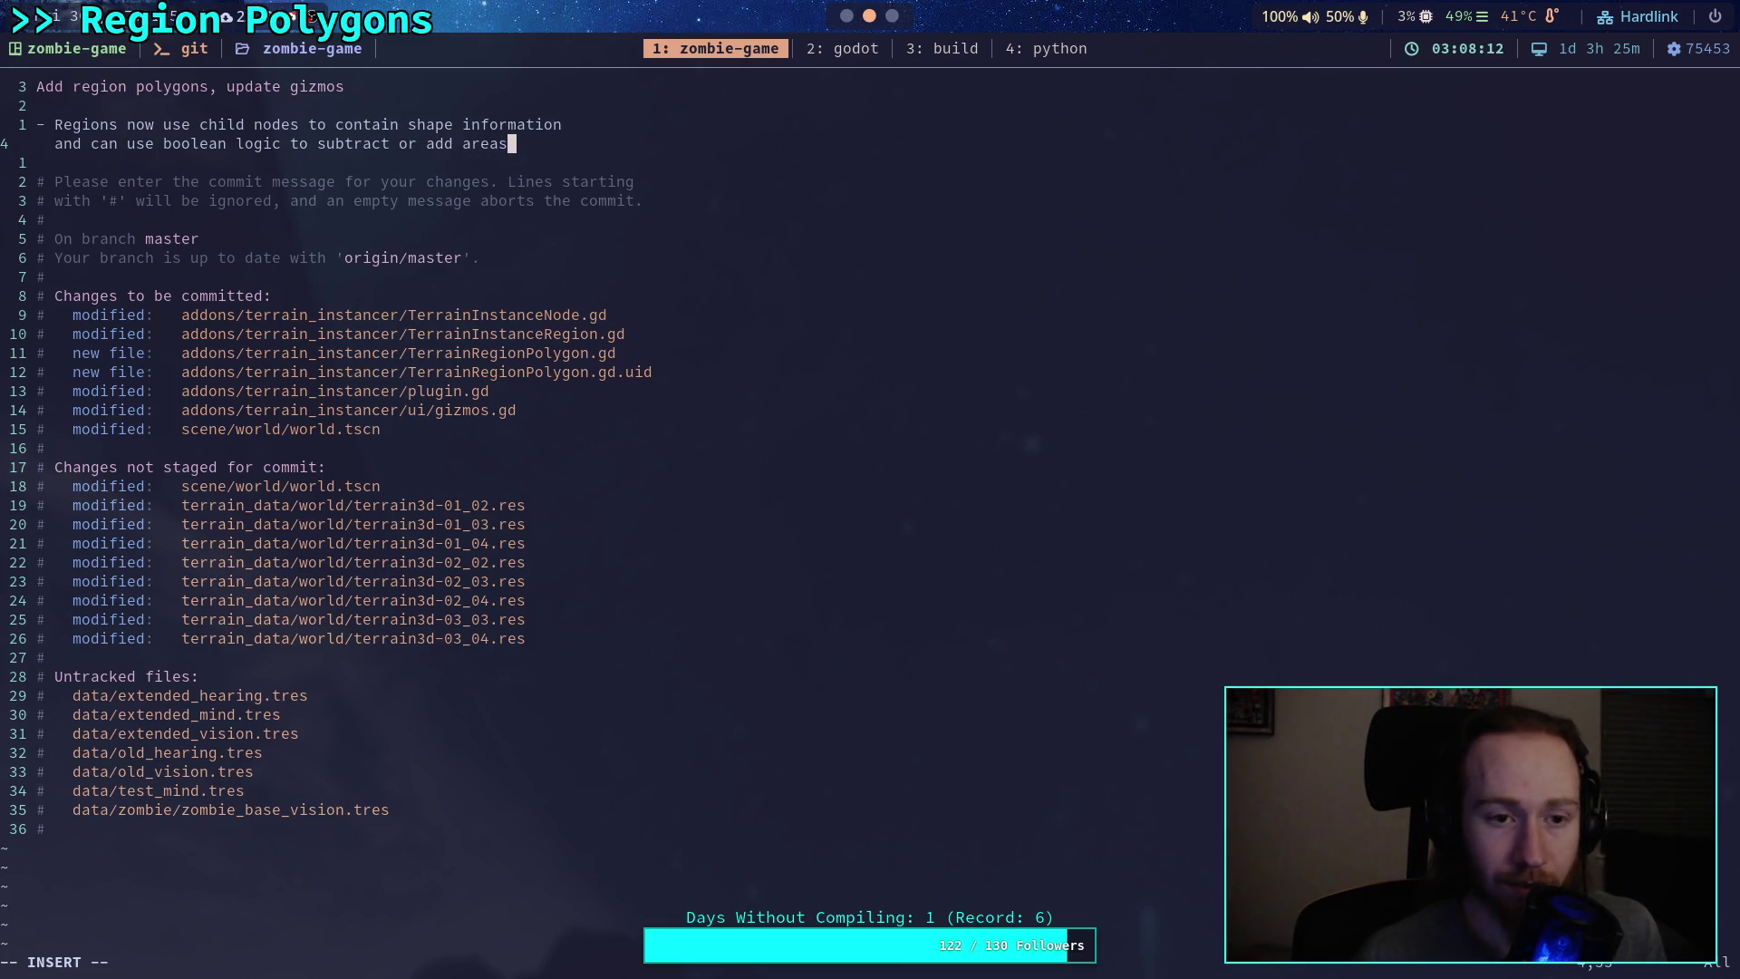
key("Return")
type("-")
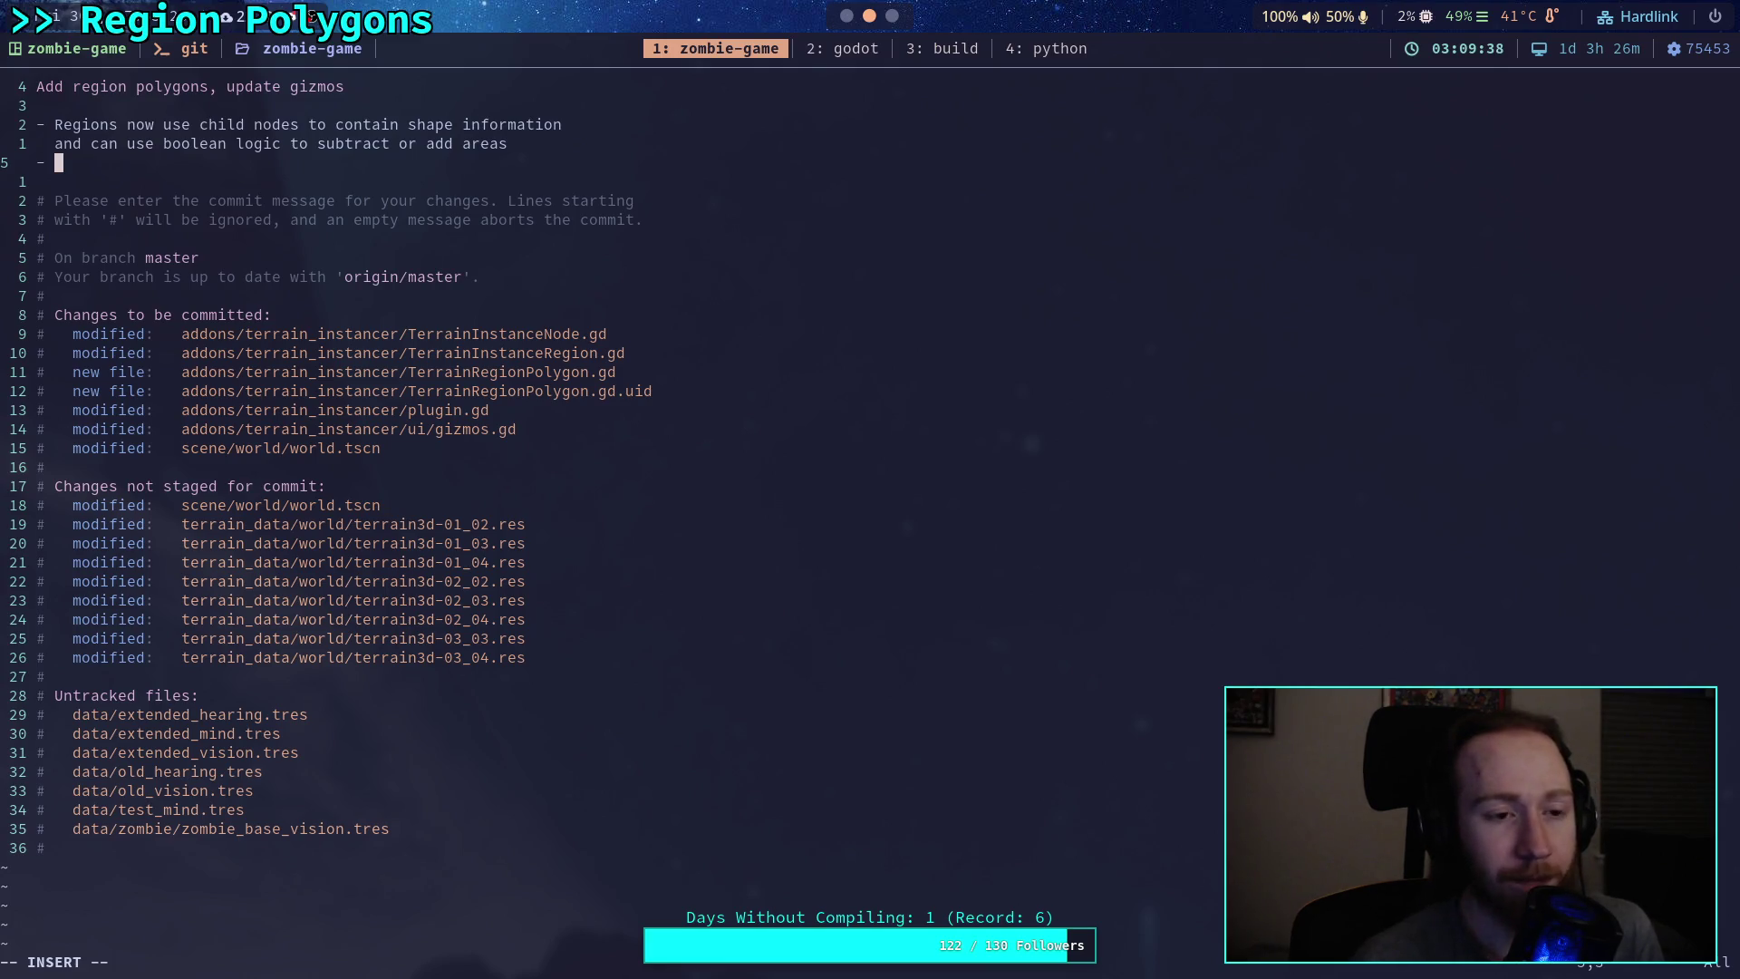
Step: Write the bullet 'Currently difficult to add more polygons' and start a '- Adding vertex' bullet
type("Cur")
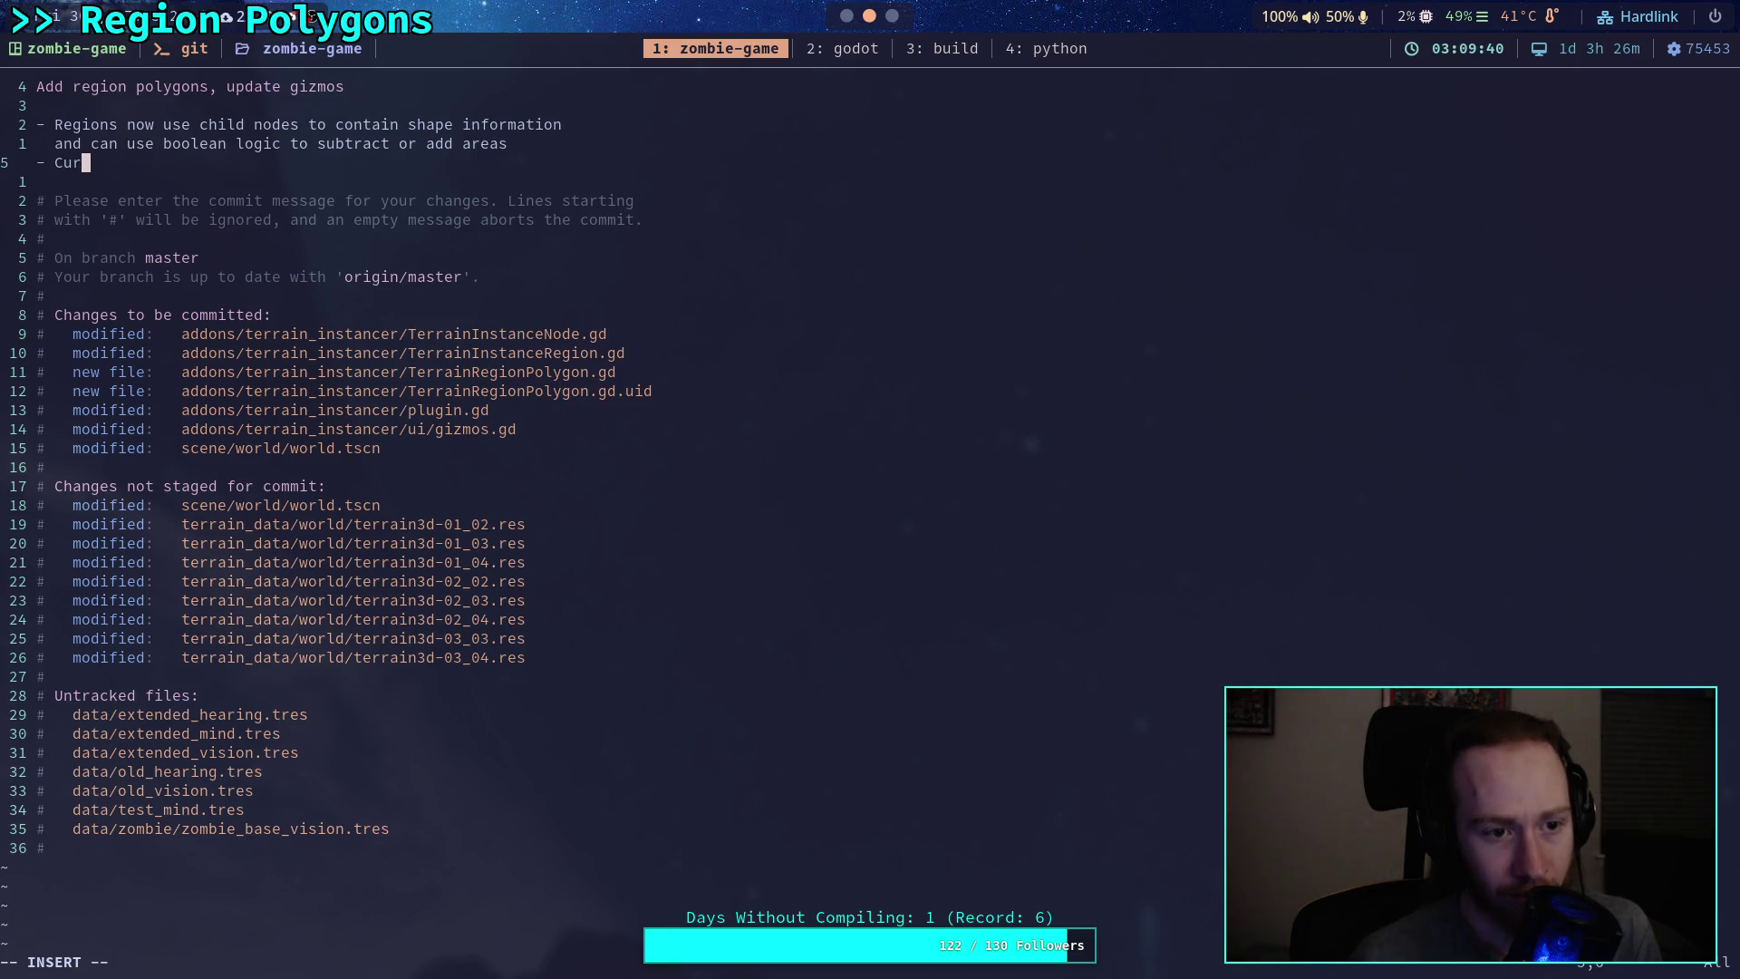
type("rently difficel")
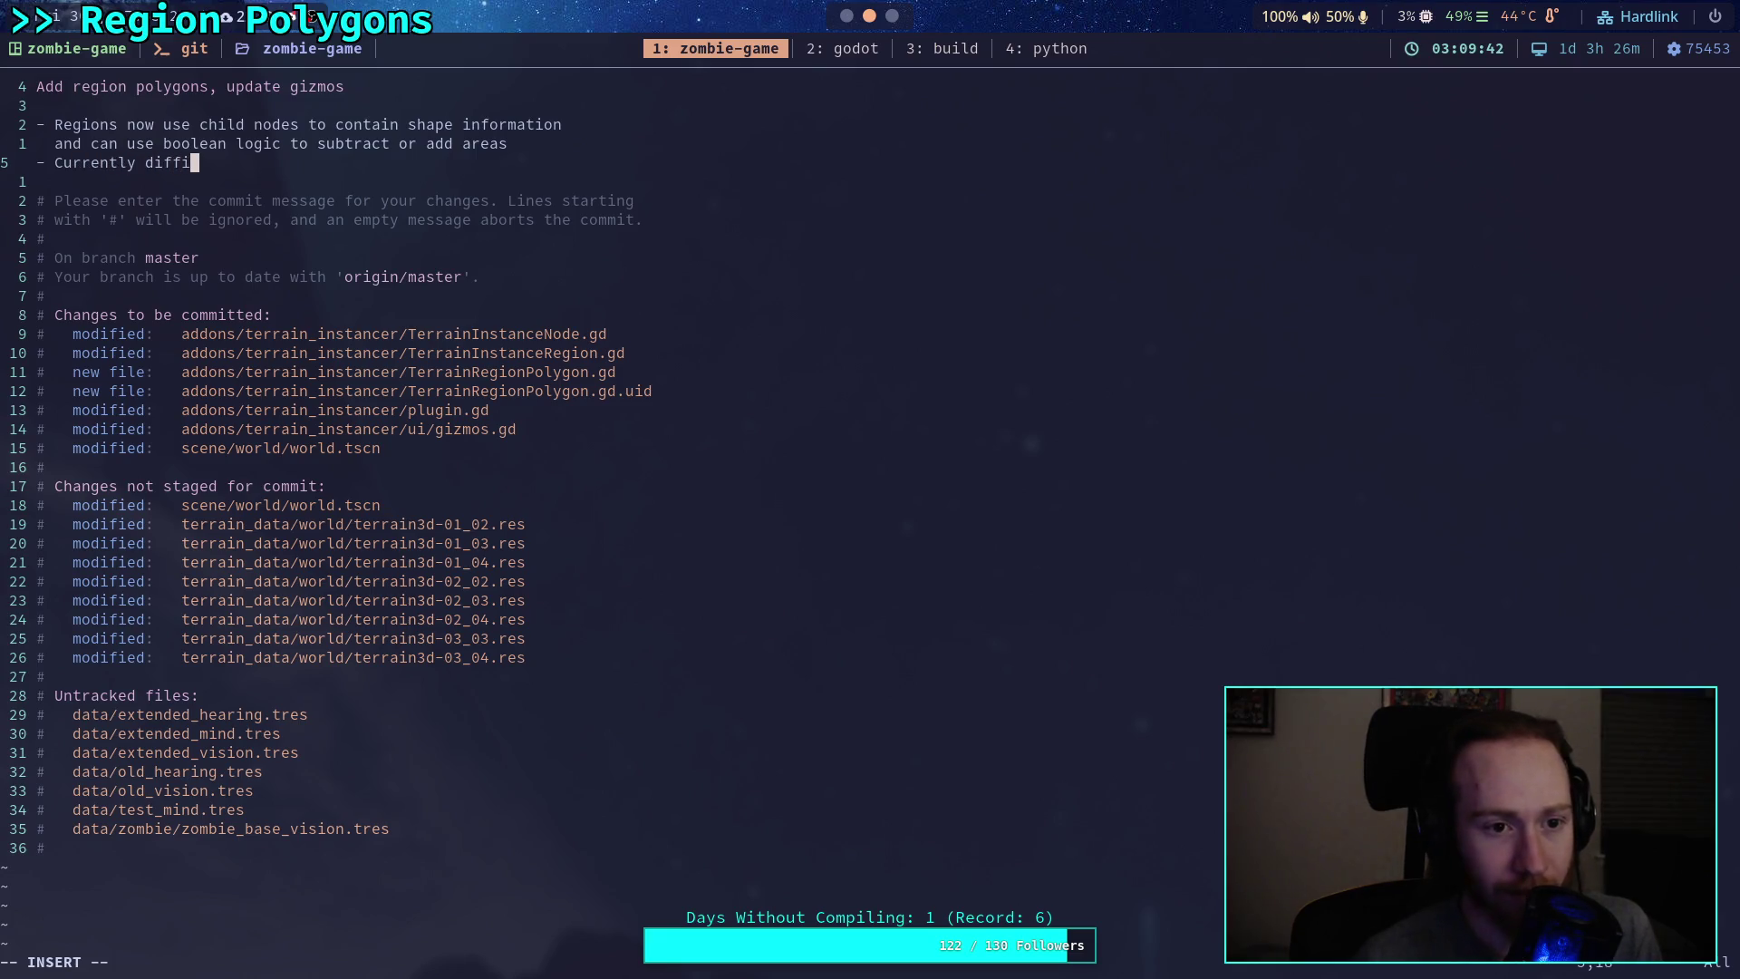
key("BackSpace")
key("BackSpace")
type("ult ")
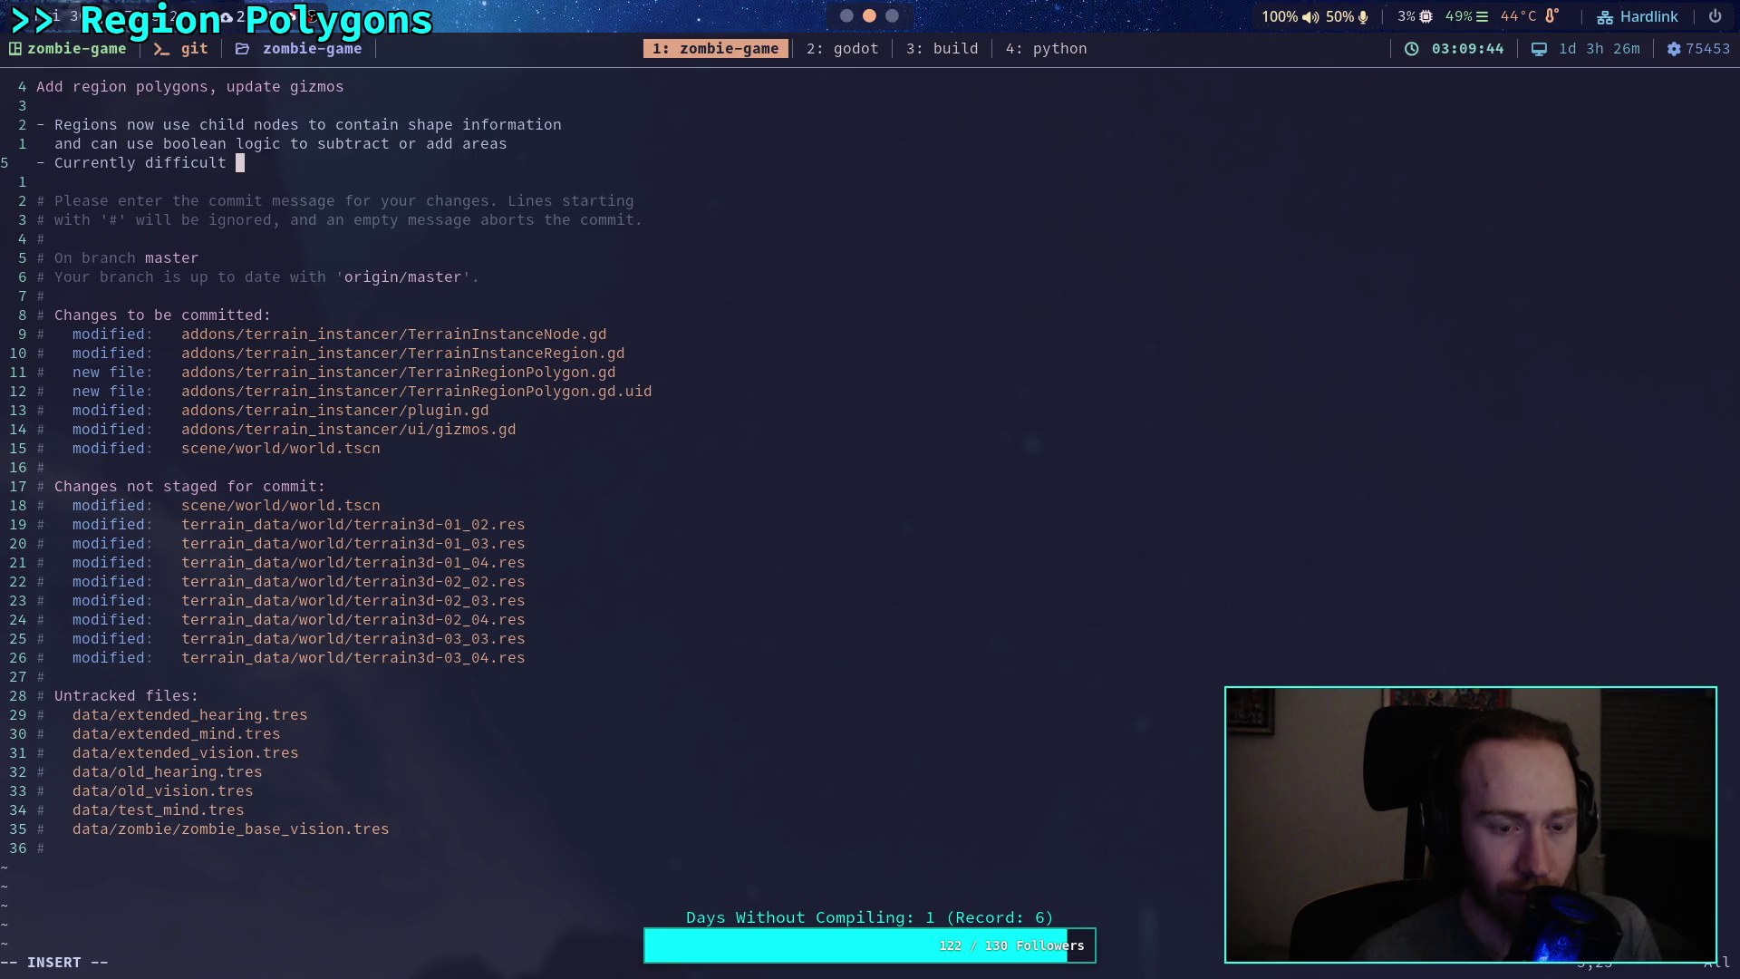
type("to modi")
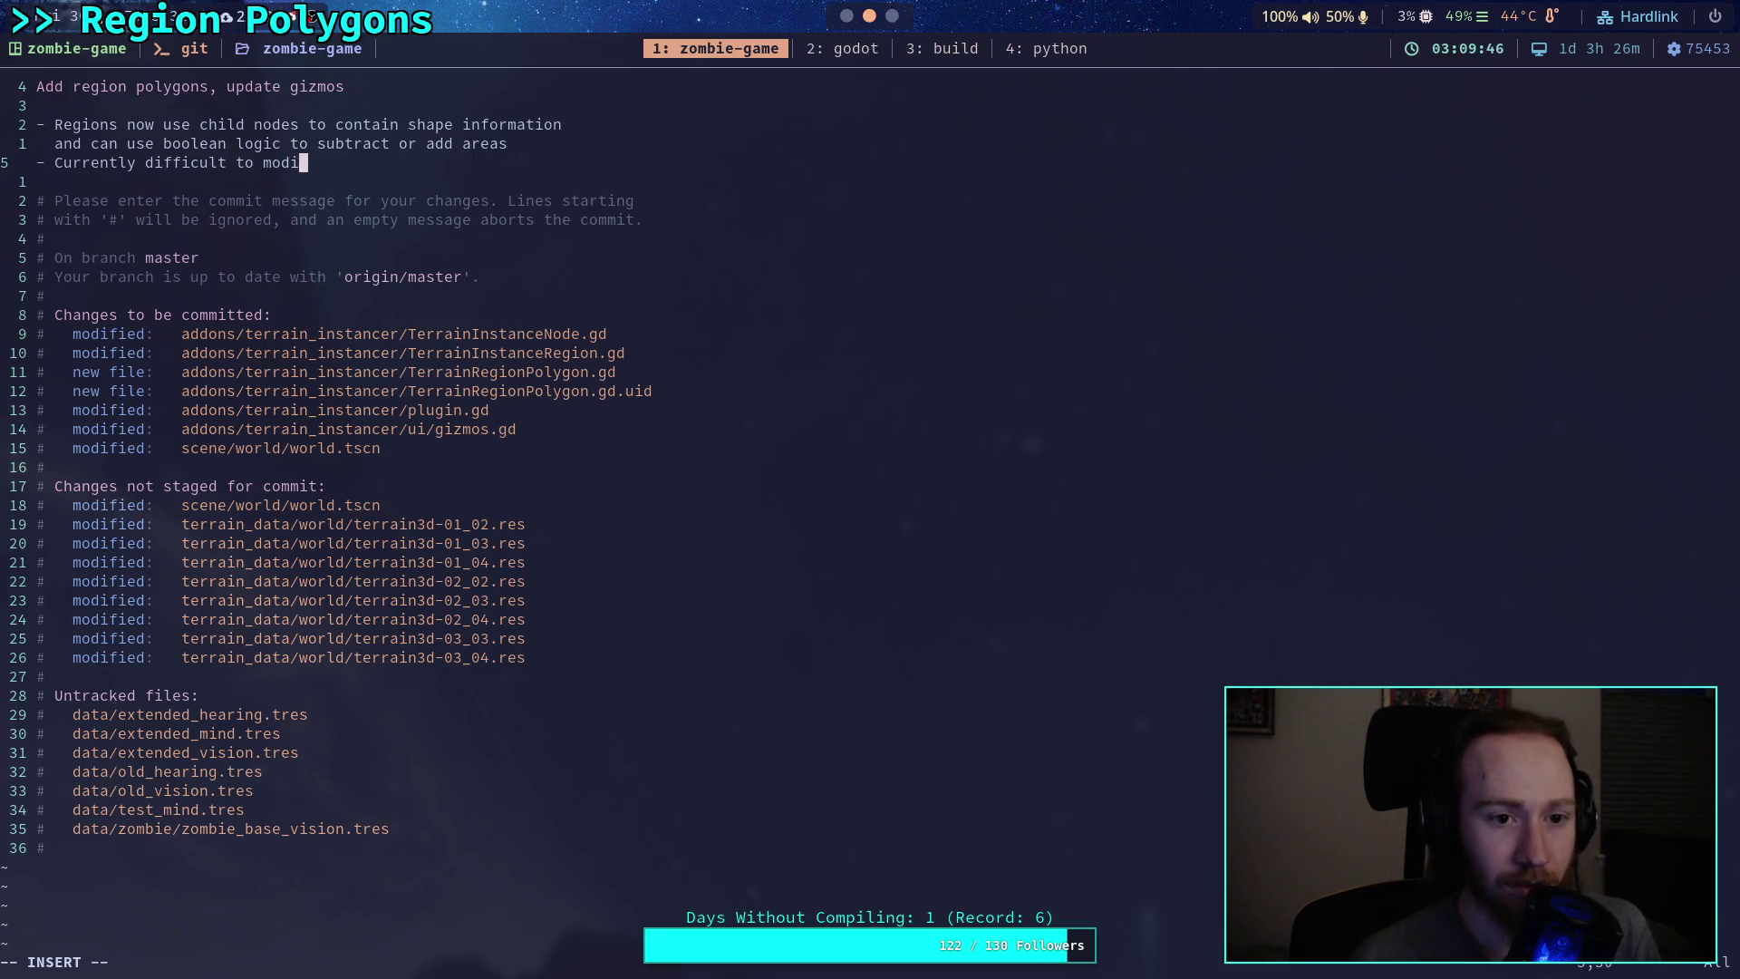
type("fy exist")
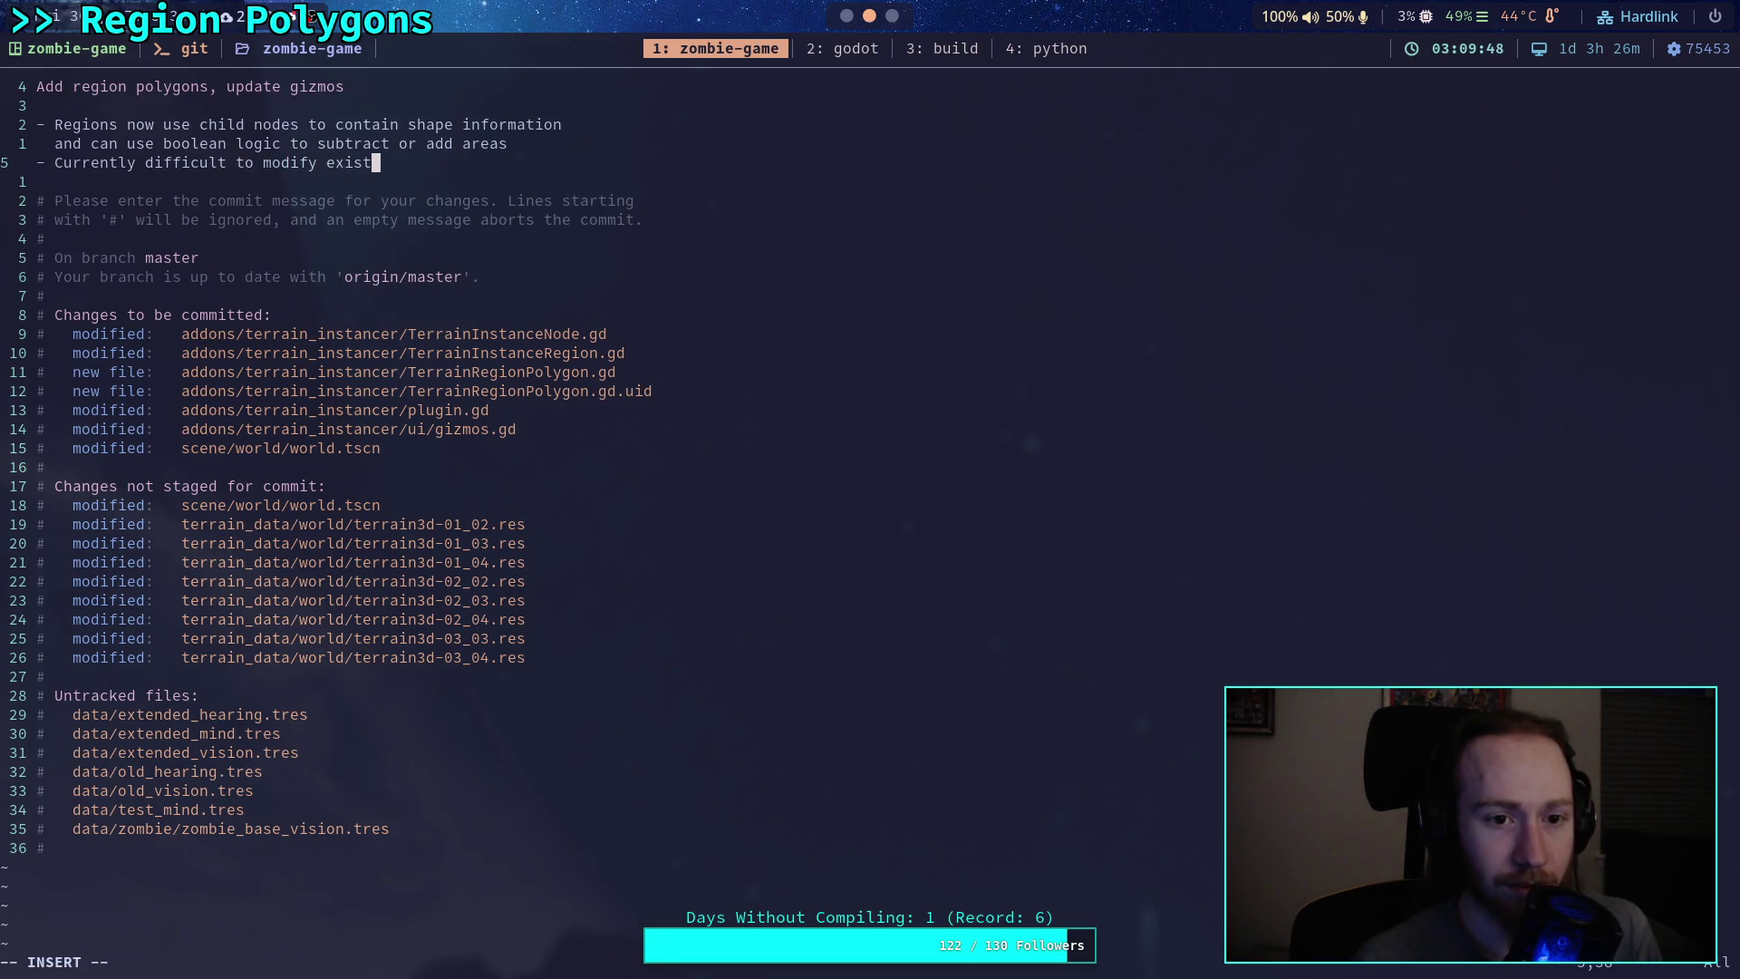
type("ing po")
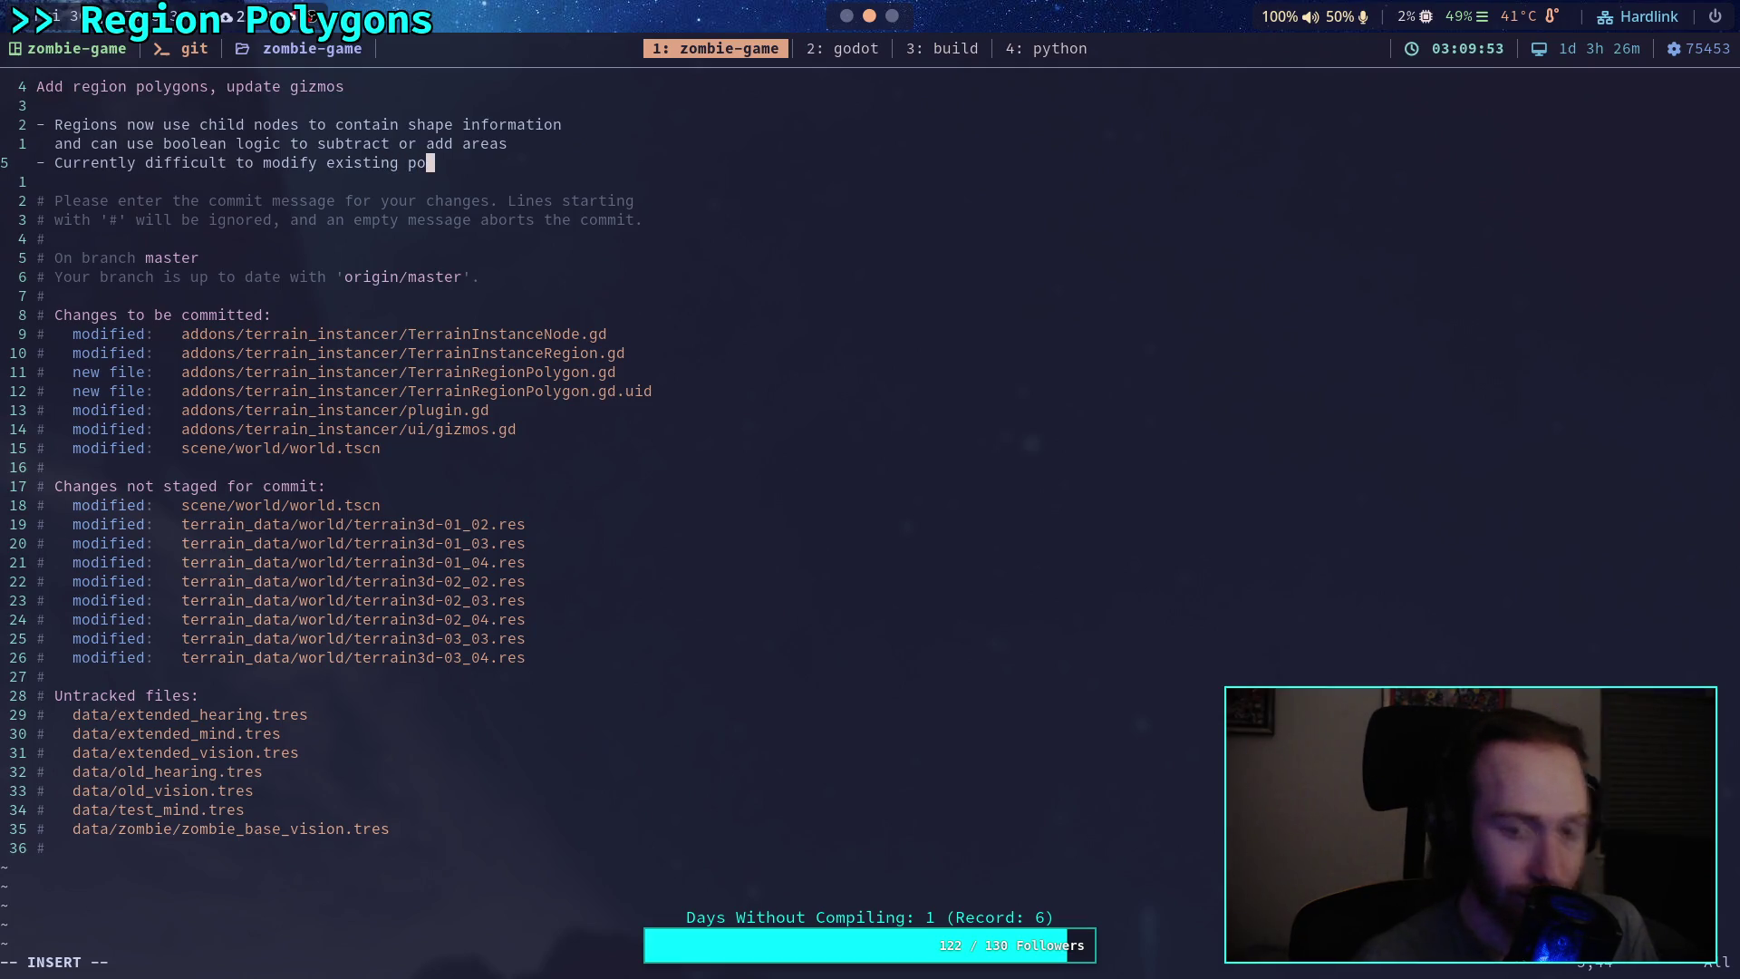
key("BackSpace")
key("BackSpace")
key("BackSpace")
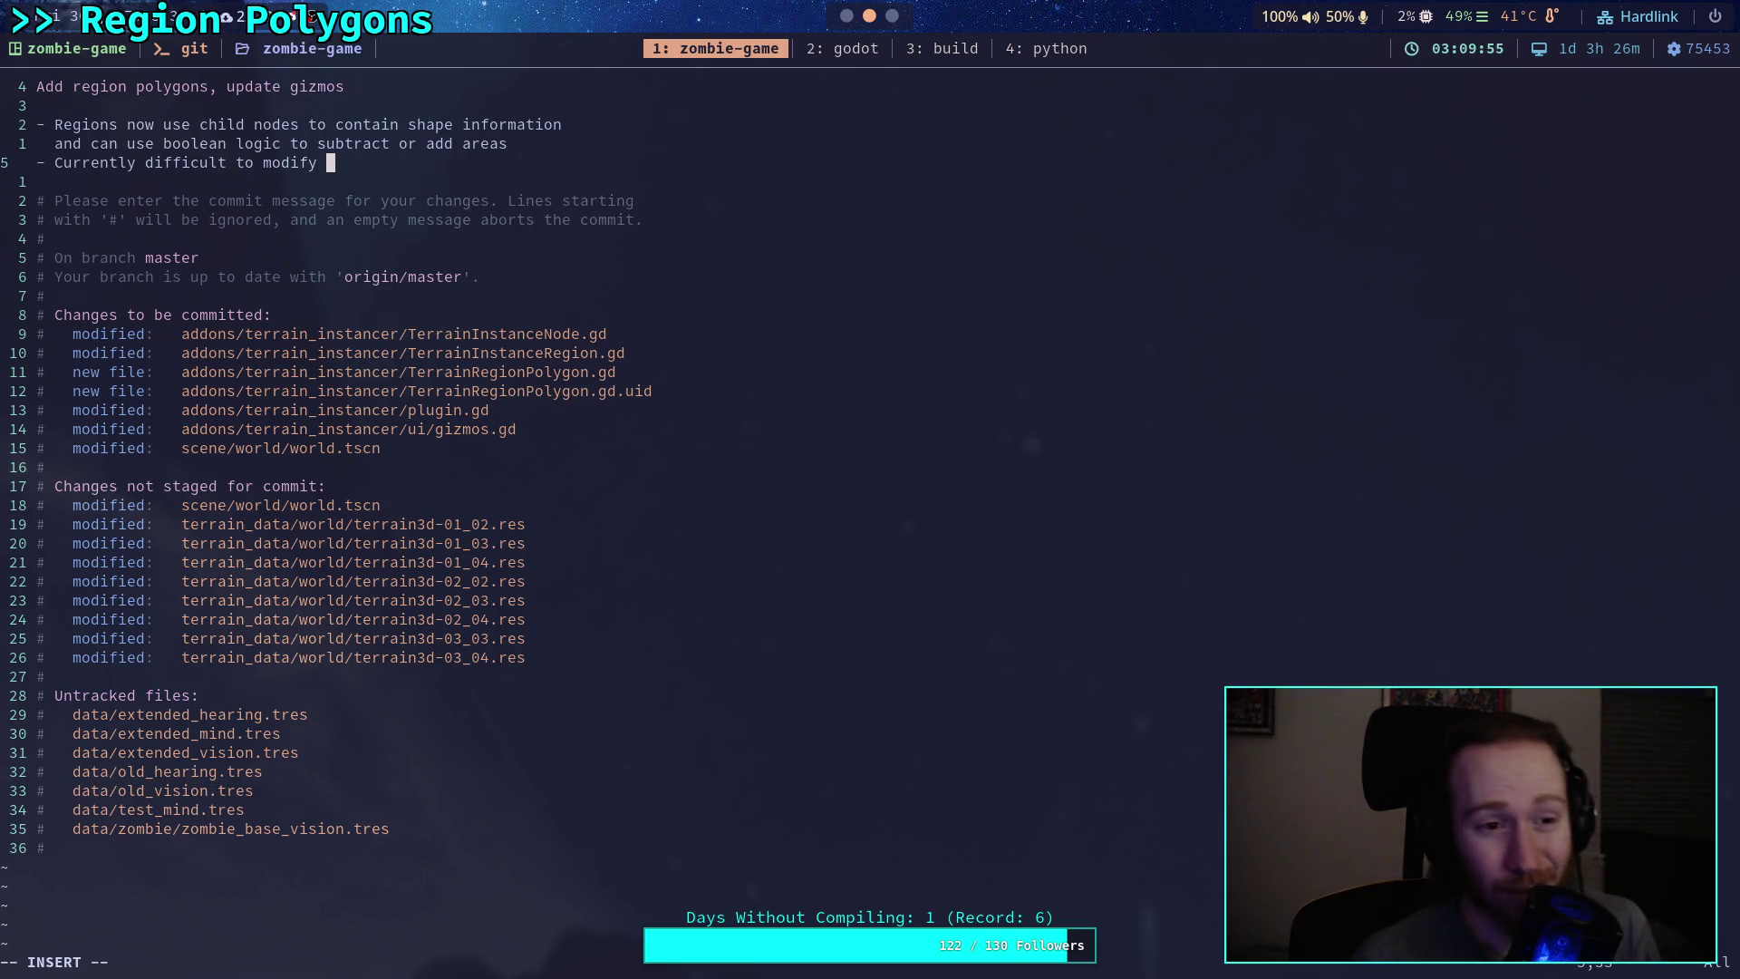
key("BackSpace")
key("BackSpace")
key("BackSpace")
type("add more poly")
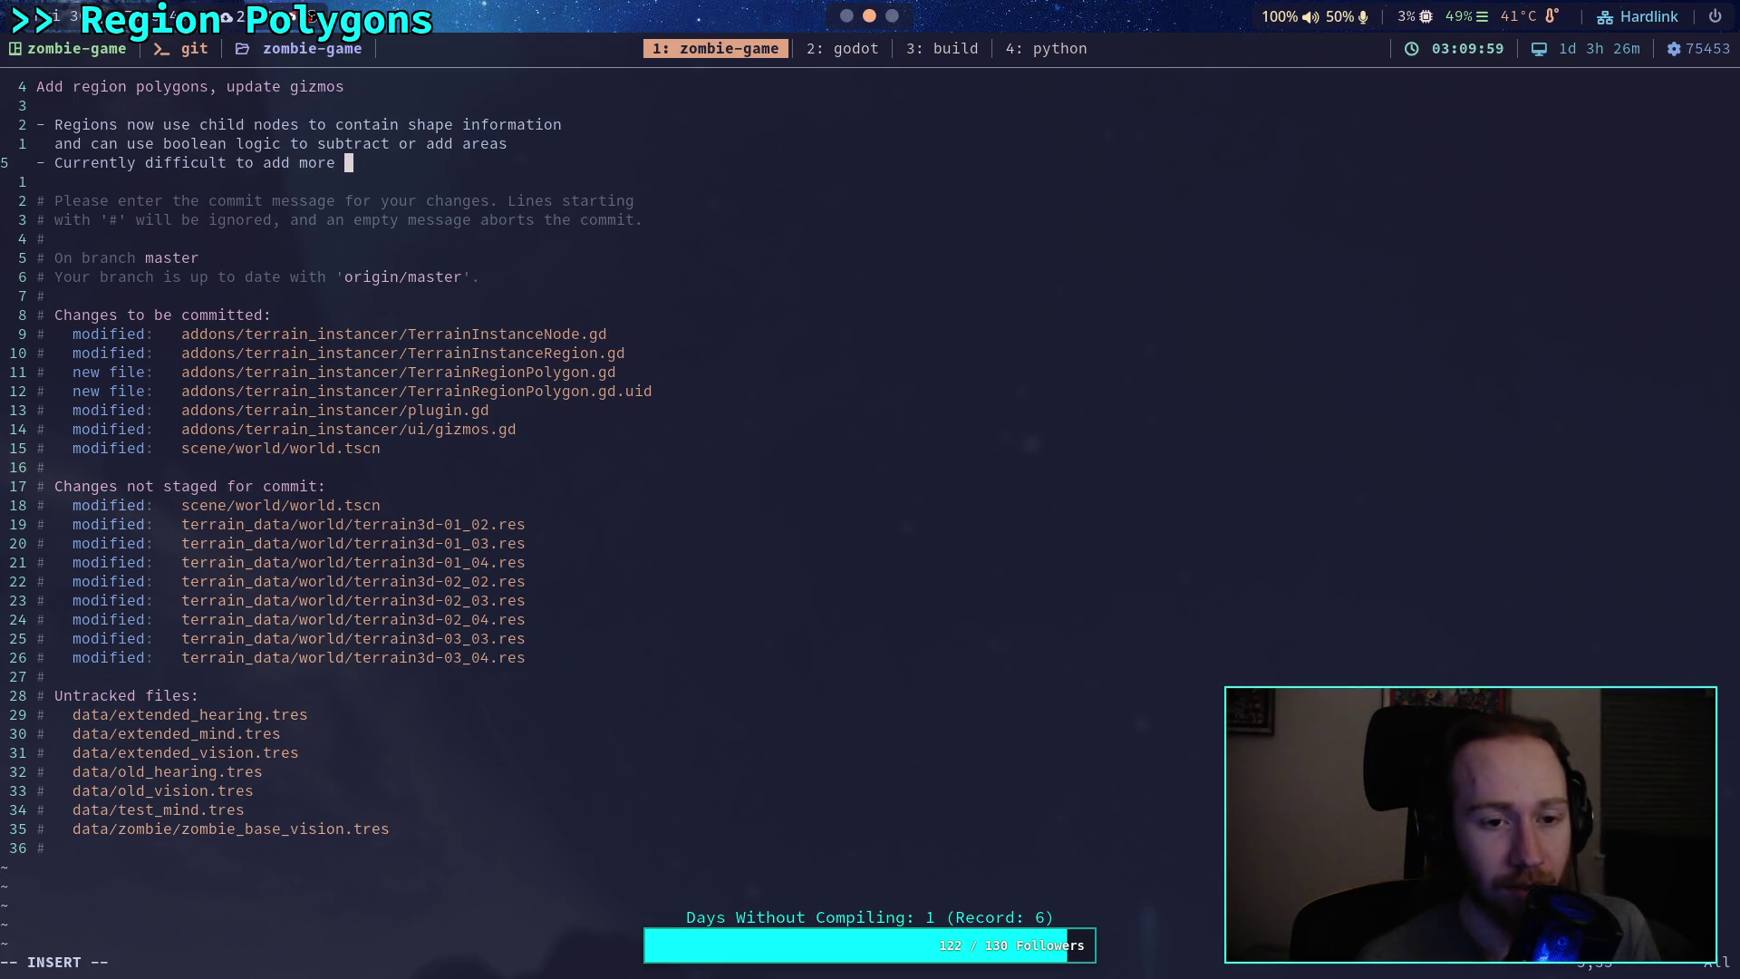
type("gons")
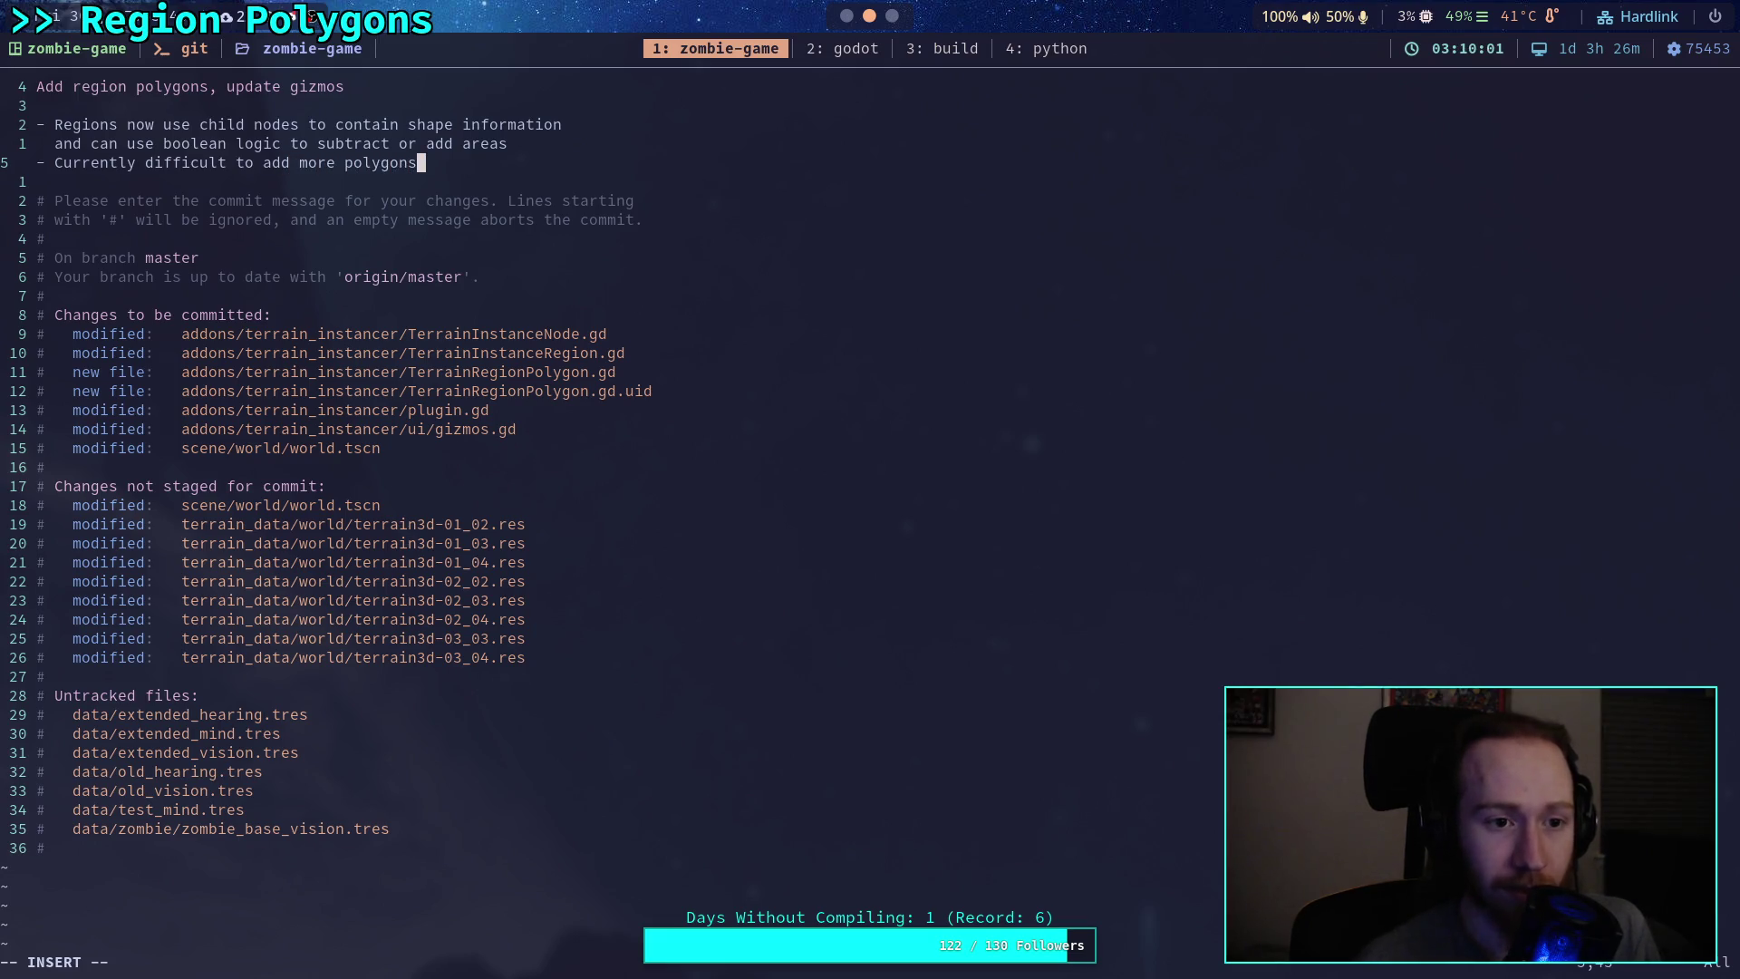
key("Return")
type("- ")
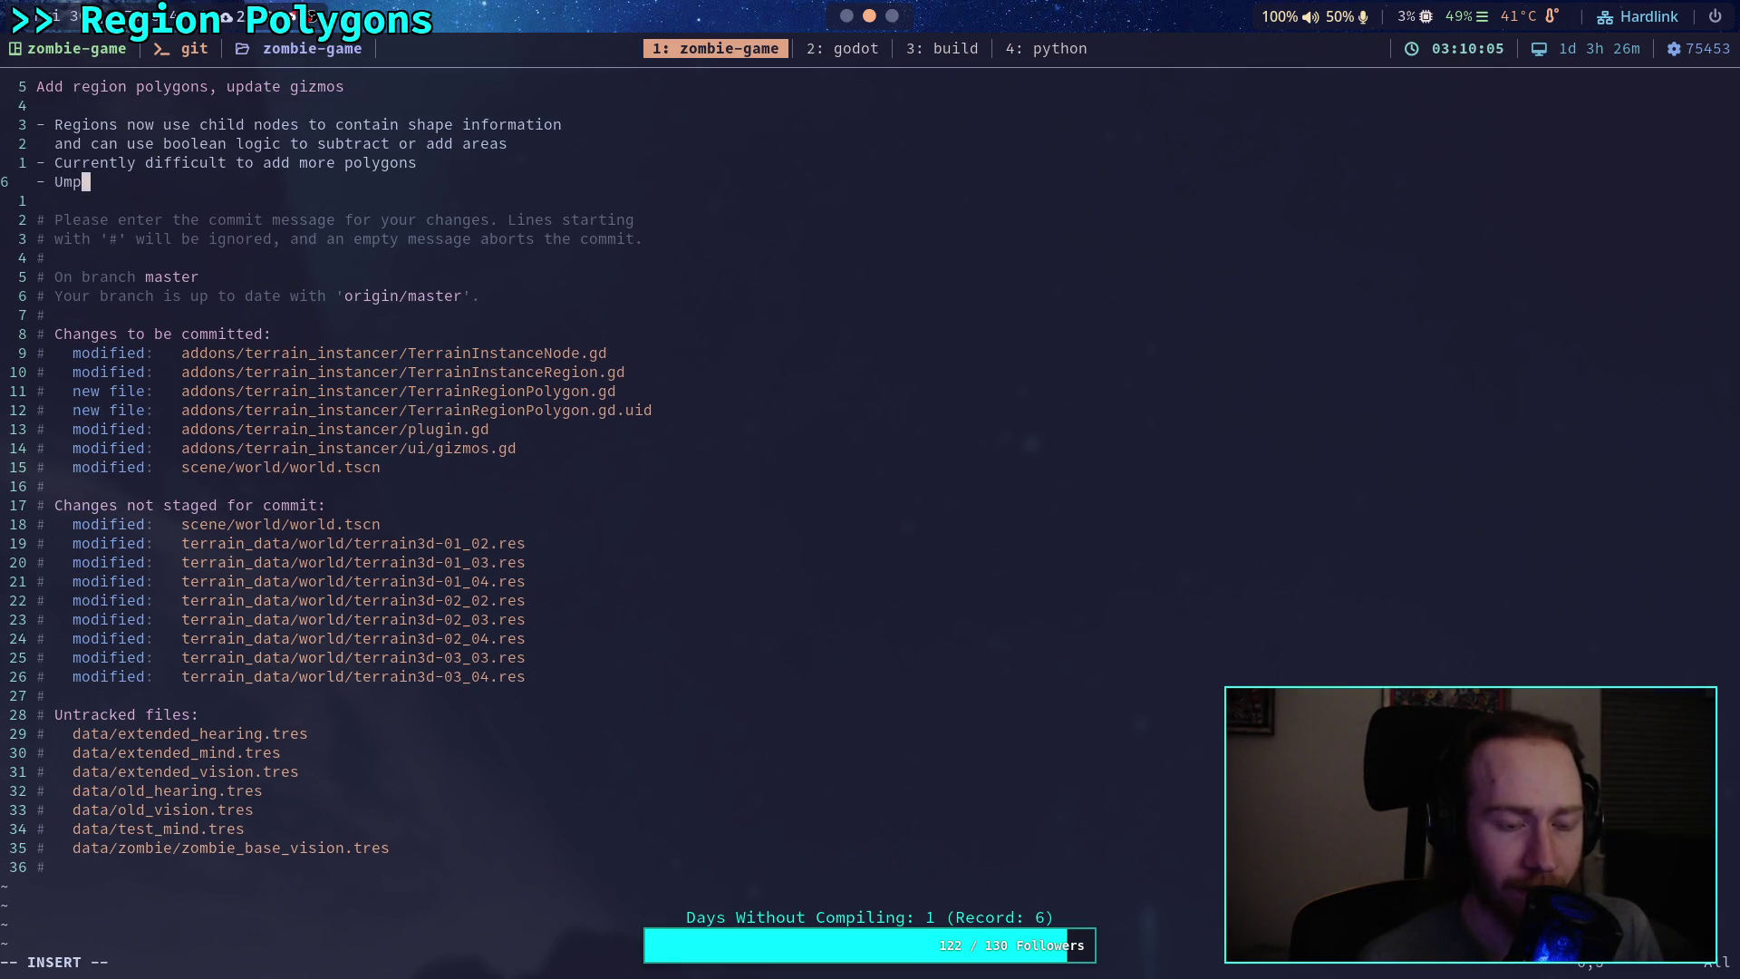
type("Adding vertex")
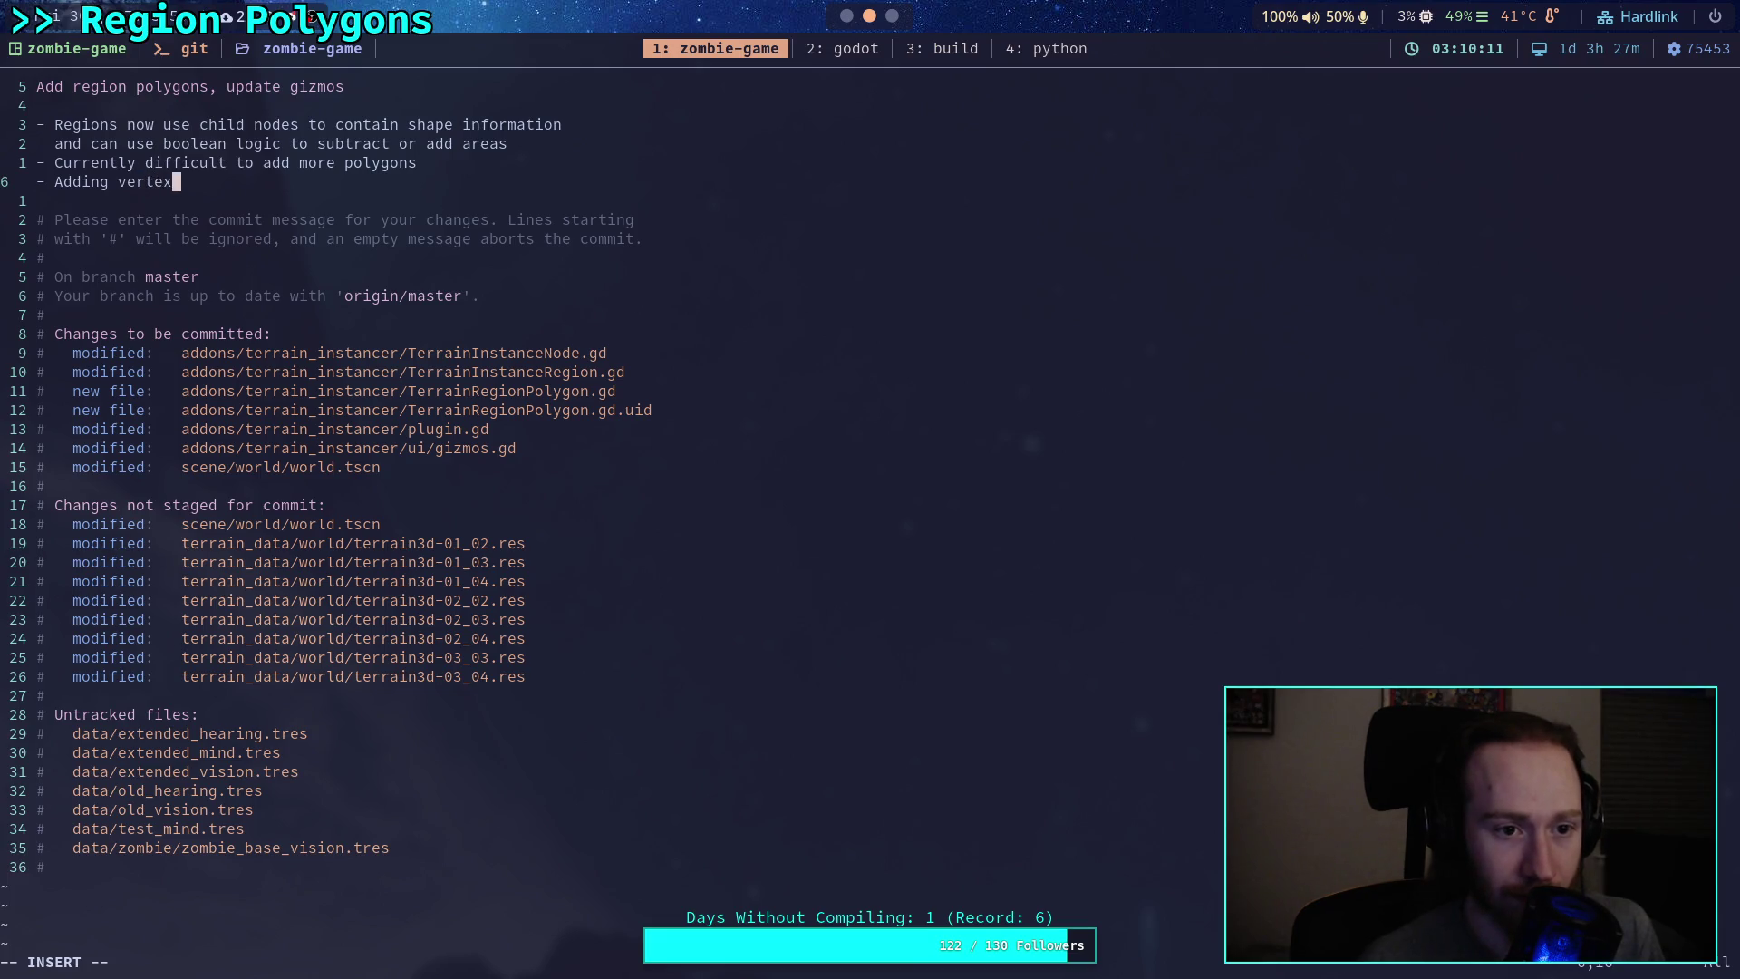